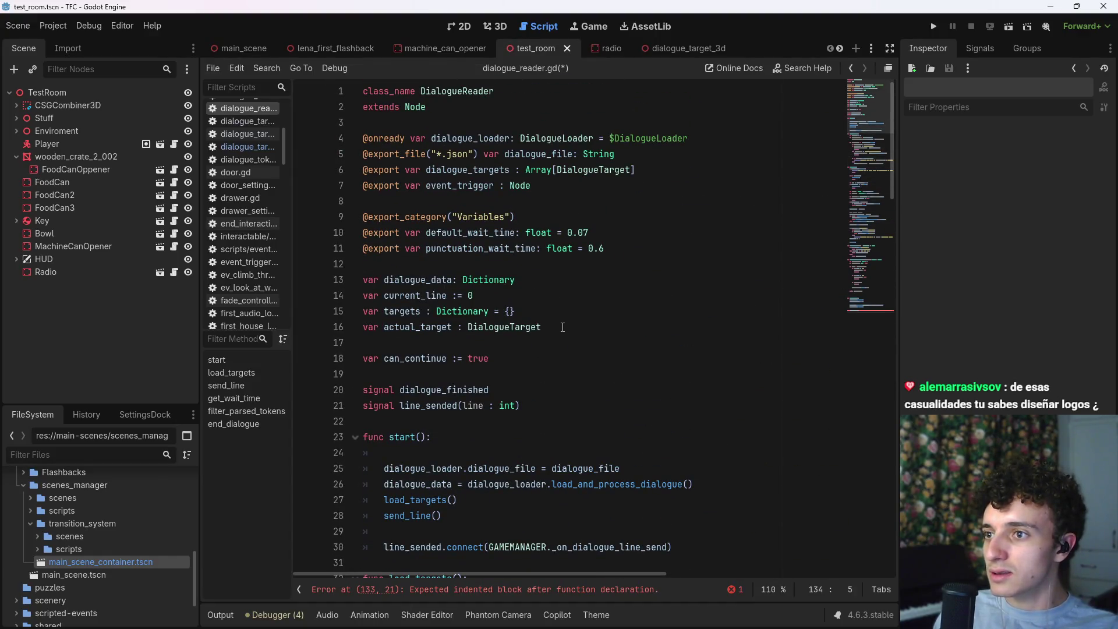
Step: Move the variable declarations from lines 13–18 into reset_values() and indent them
left_click_drag(565, 327, 345, 283)
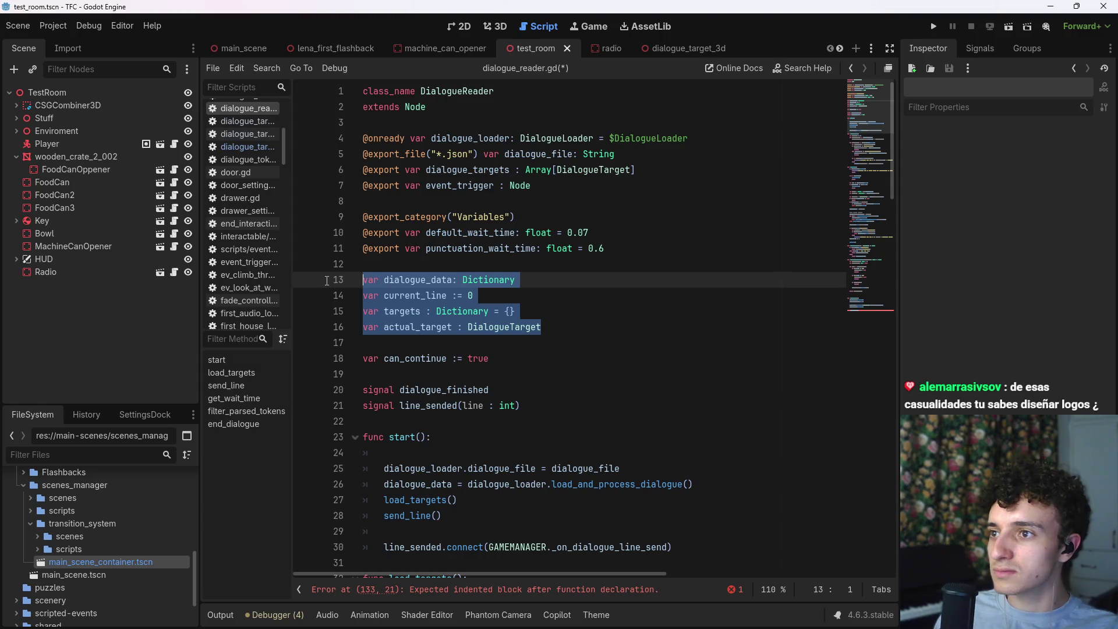
left_click_drag(489, 358, 340, 281)
key("ctrl+x")
scroll(861, 375, "down", 20)
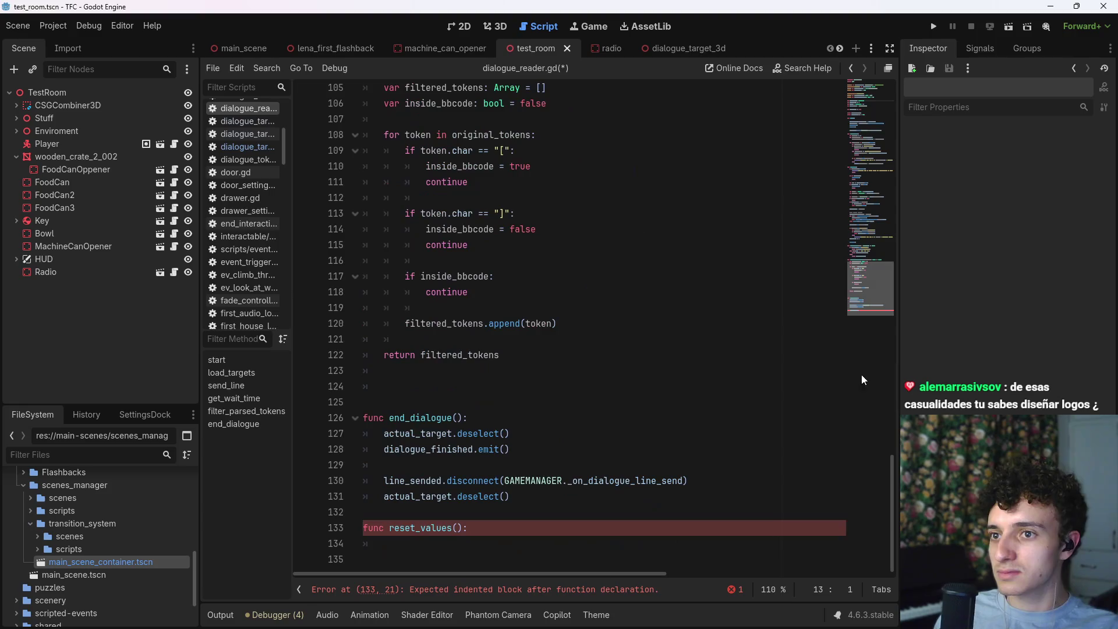
left_click(469, 543)
key("ctrl+v")
mouse_move(469, 543)
left_mouse_down()
mouse_move(372, 512)
mouse_move(409, 455)
left_mouse_up()
key("Tab")
Step: Turn the dialogue_data and current_line lines into plain assignments: = {} and = 0
left_click(408, 454)
left_click(405, 468)
key("BackSpace")
key("BackSpace")
key("BackSpace")
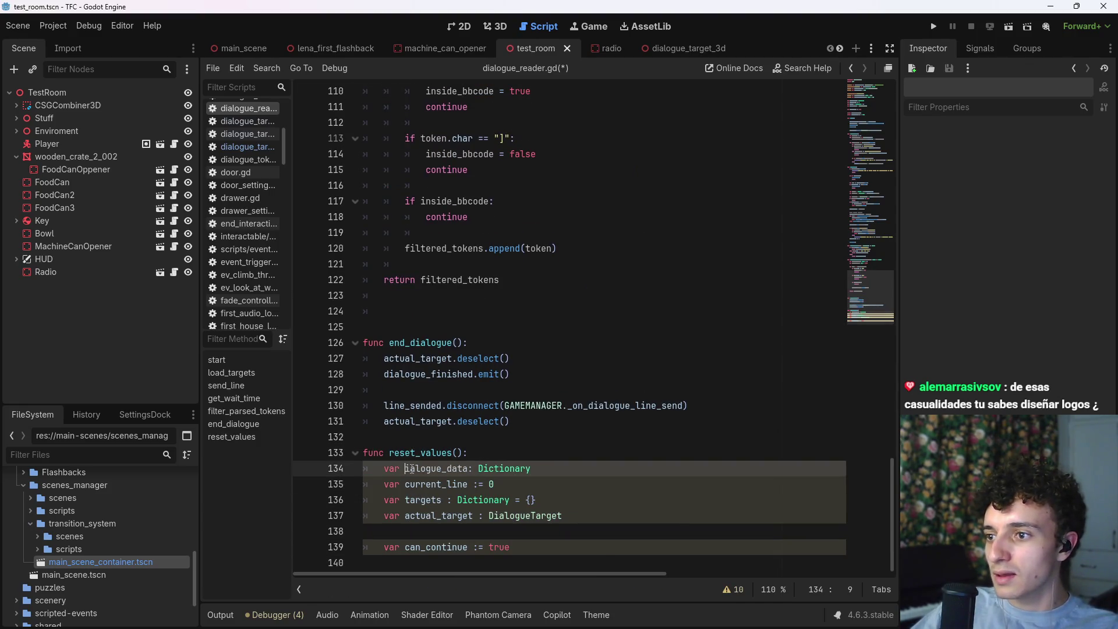
left_click(537, 469)
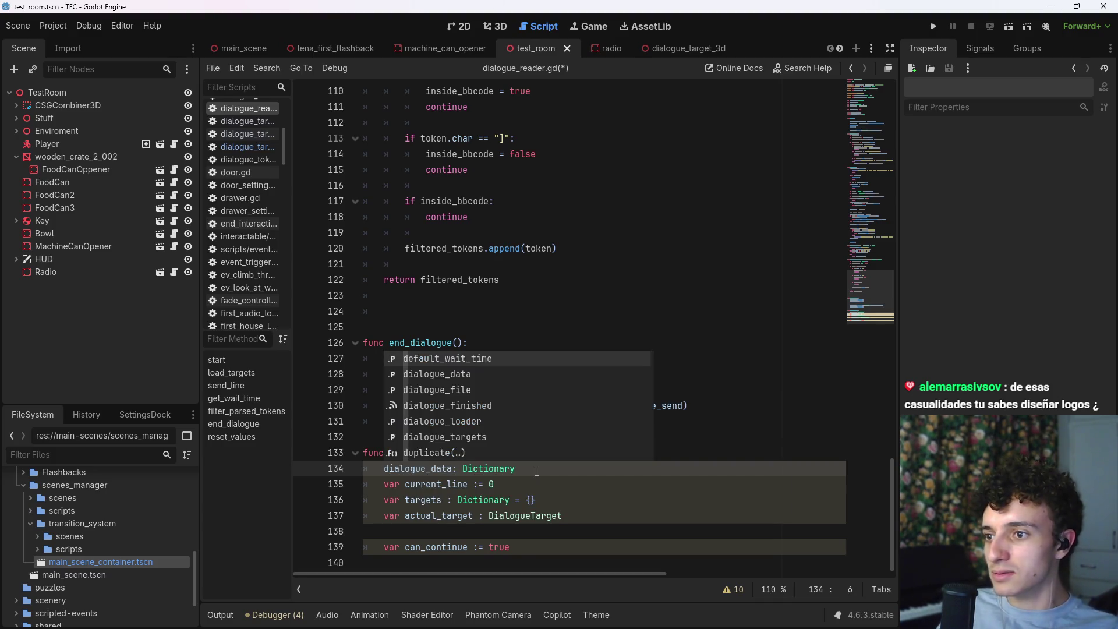
key("BackSpace")
key("BackSpace")
key("BackSpace")
key("BackSpace")
key("BackSpace")
key("BackSpace")
type("= {")
left_click_drag(526, 484, 385, 482)
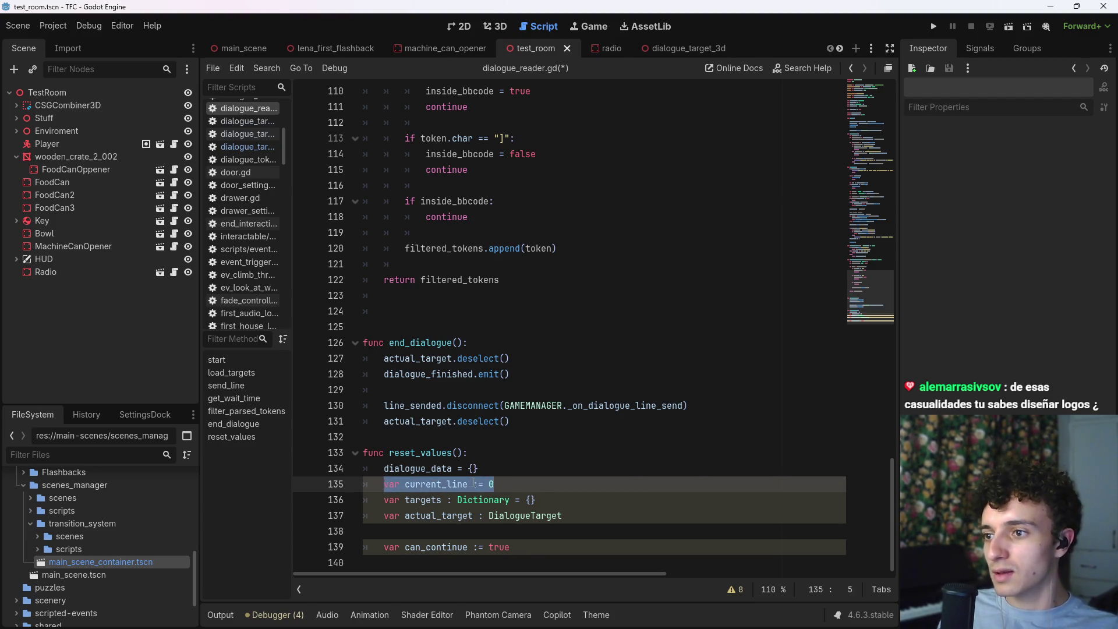
type("current_line")
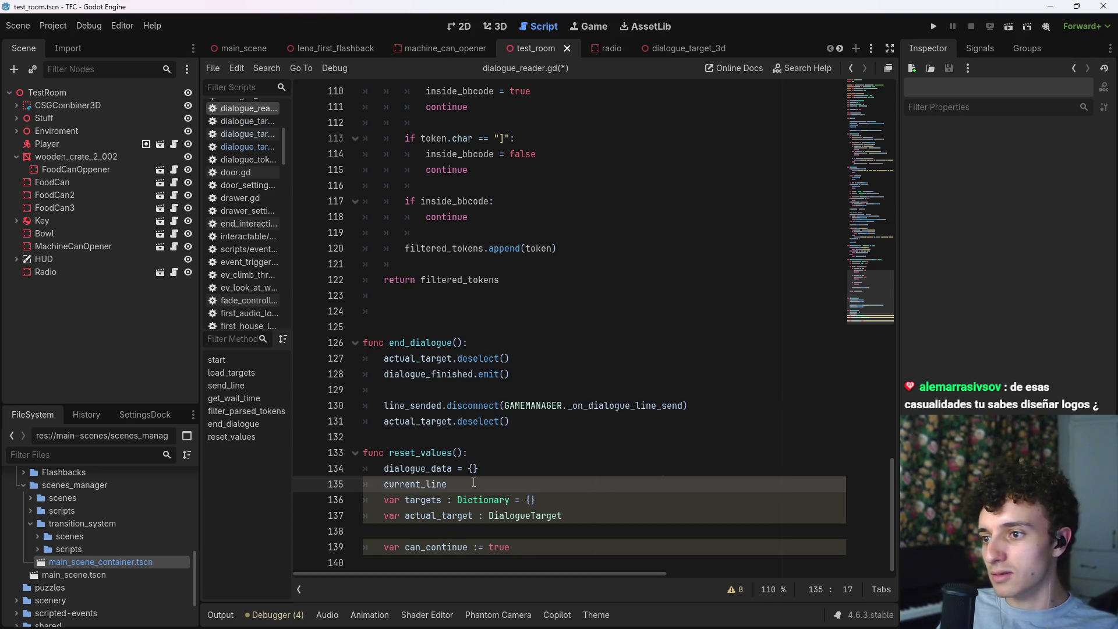
key("Left")
key("Left")
key("Left")
key("End")
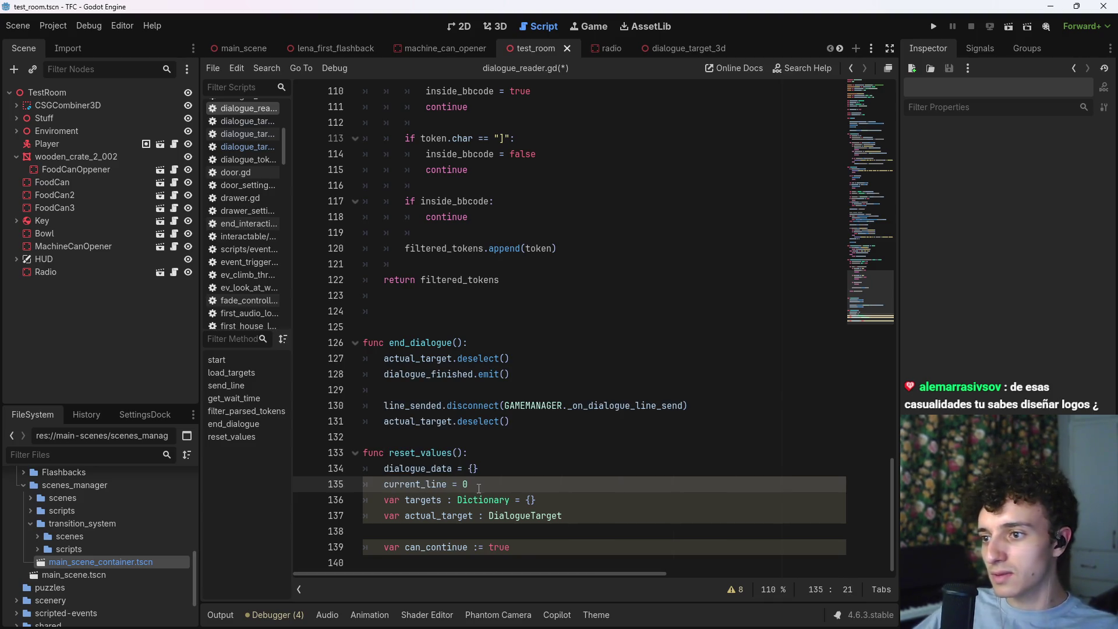
Step: Strip var and types from targets, actual_target (= null) and can_continue lines
double_click(402, 500)
key("BackSpace")
left_click_drag(423, 499, 494, 499)
key("BackSpace")
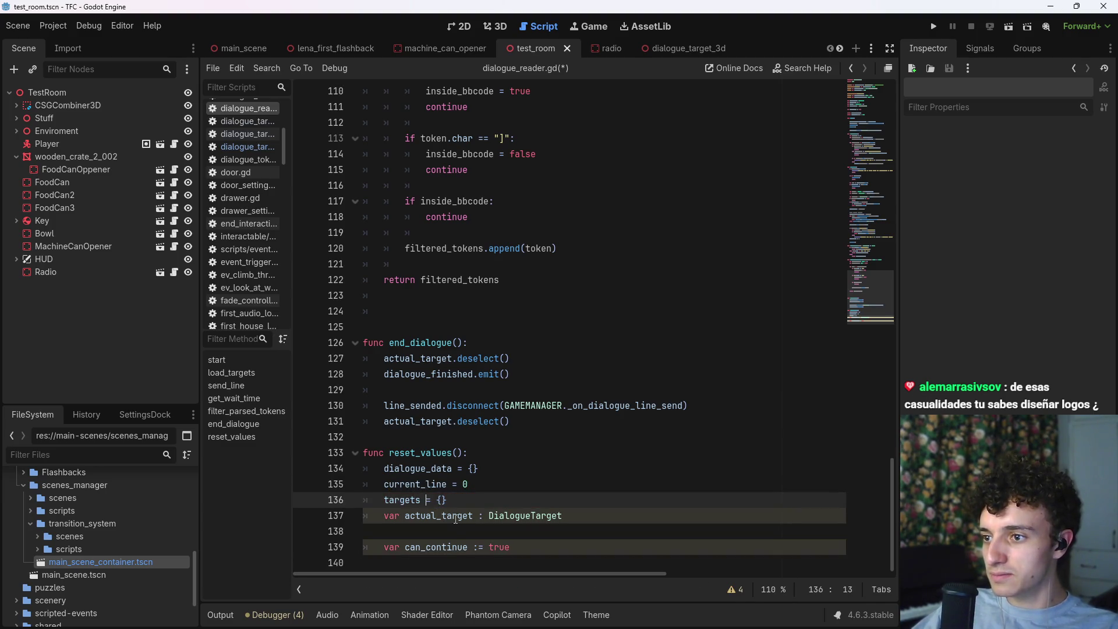
left_click_drag(595, 514, 478, 516)
key("BackSpace")
type("= null")
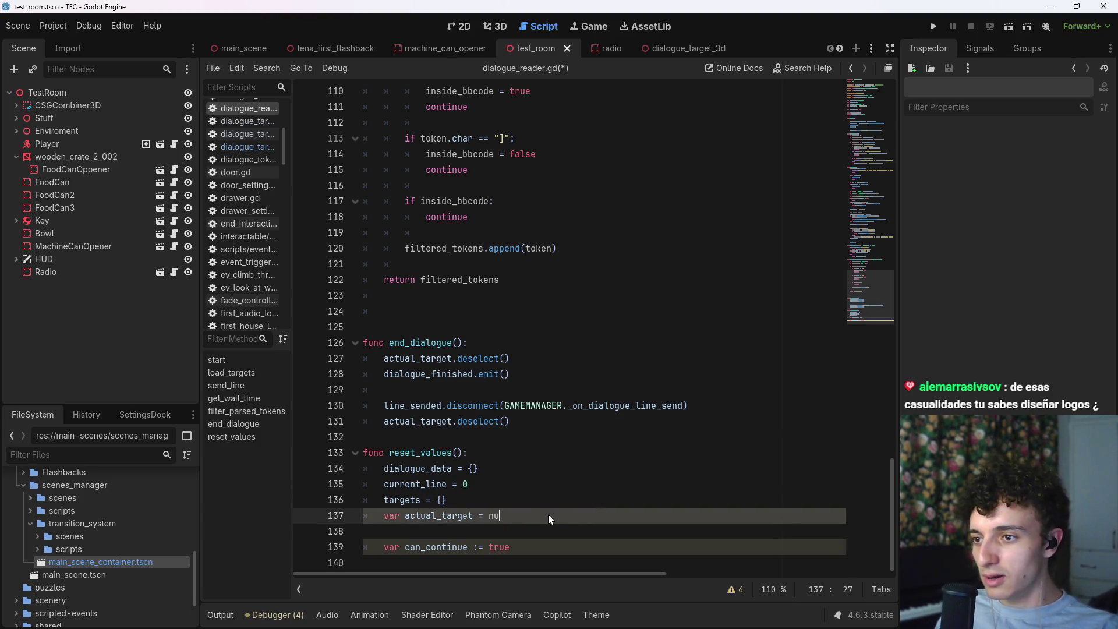
left_click(404, 515)
key("BackSpace")
key("BackSpace")
key("BackSpace")
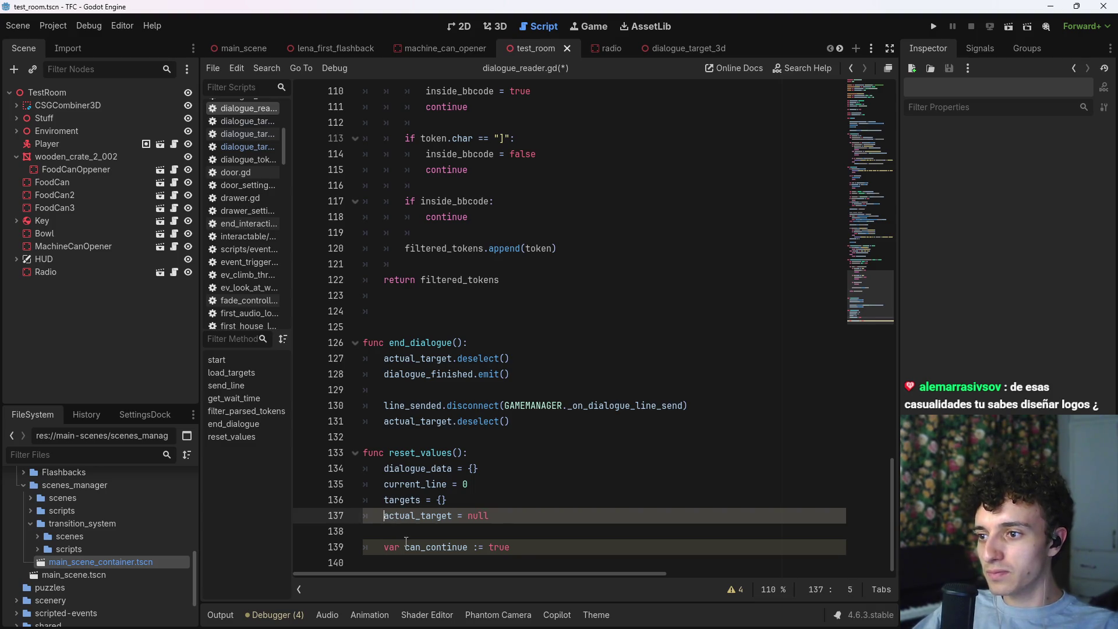
left_click(407, 546)
key("BackSpace")
key("BackSpace")
key("BackSpace")
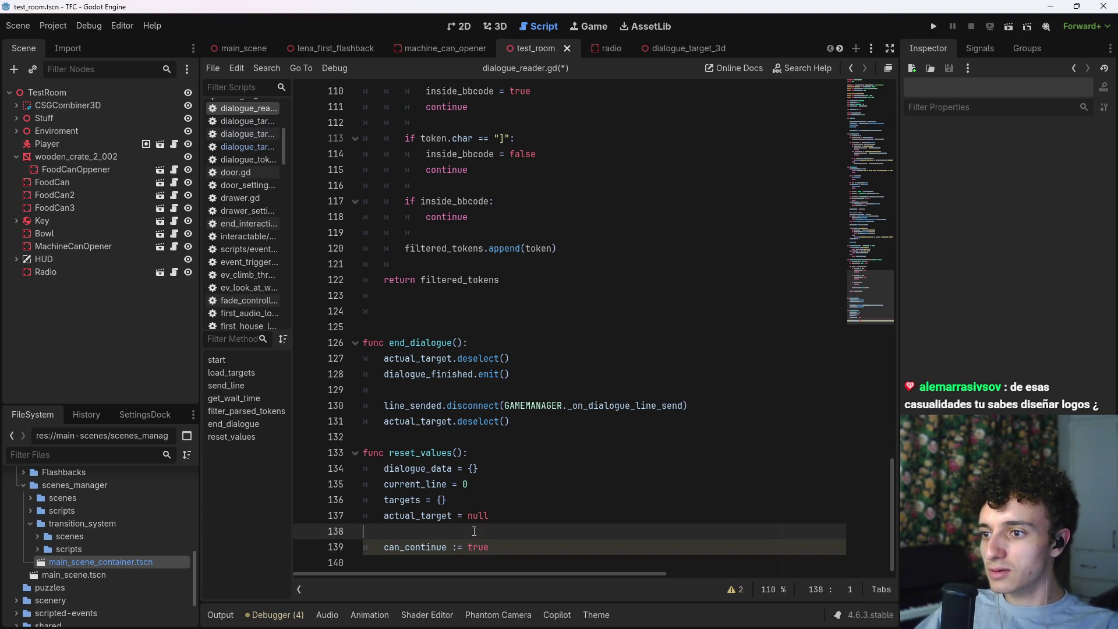
key("Up")
key("BackSpace")
key("BackSpace")
type("l")
key("Return")
Step: Save dialogue_reader.gd, undo an accidental line merge, and save again
key("ctrl+s")
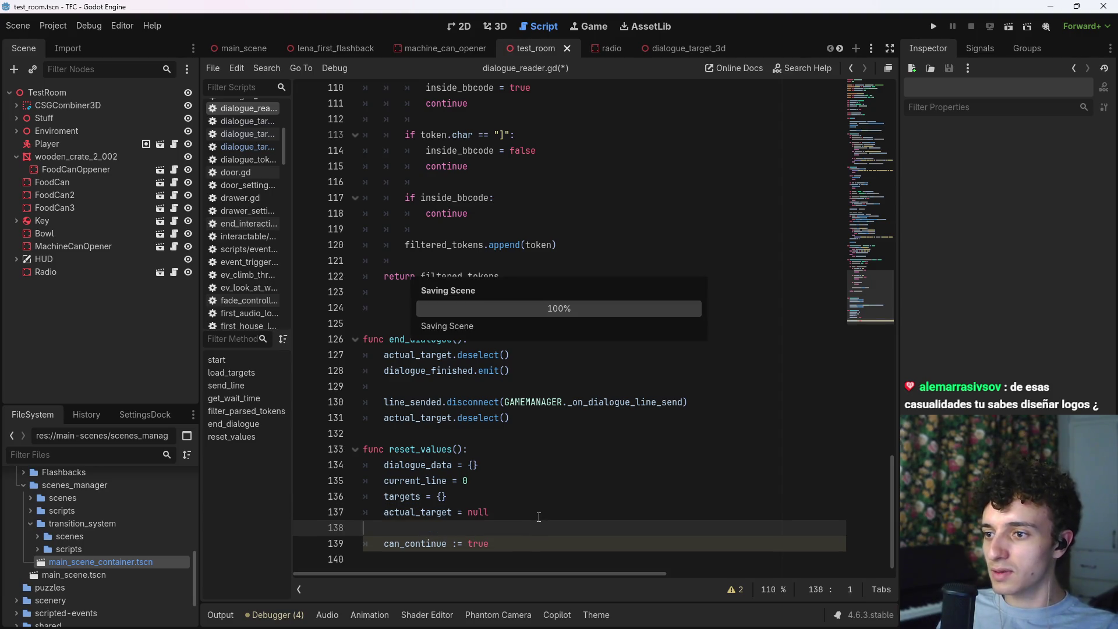
key("BackSpace")
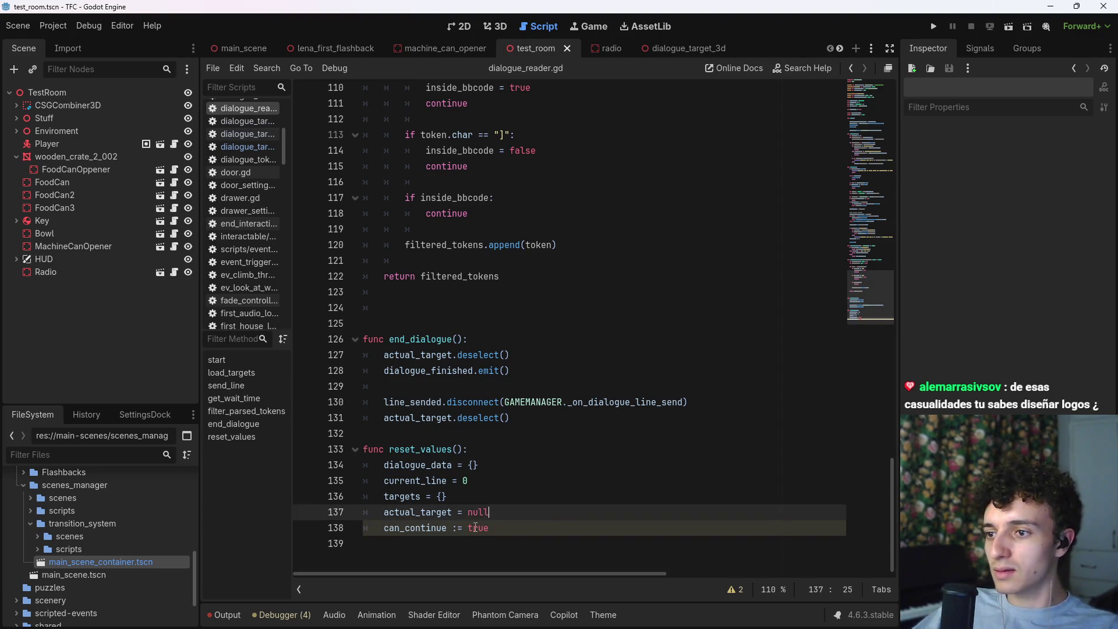
key("ctrl+z")
key("ctrl+z")
key("BackSpace")
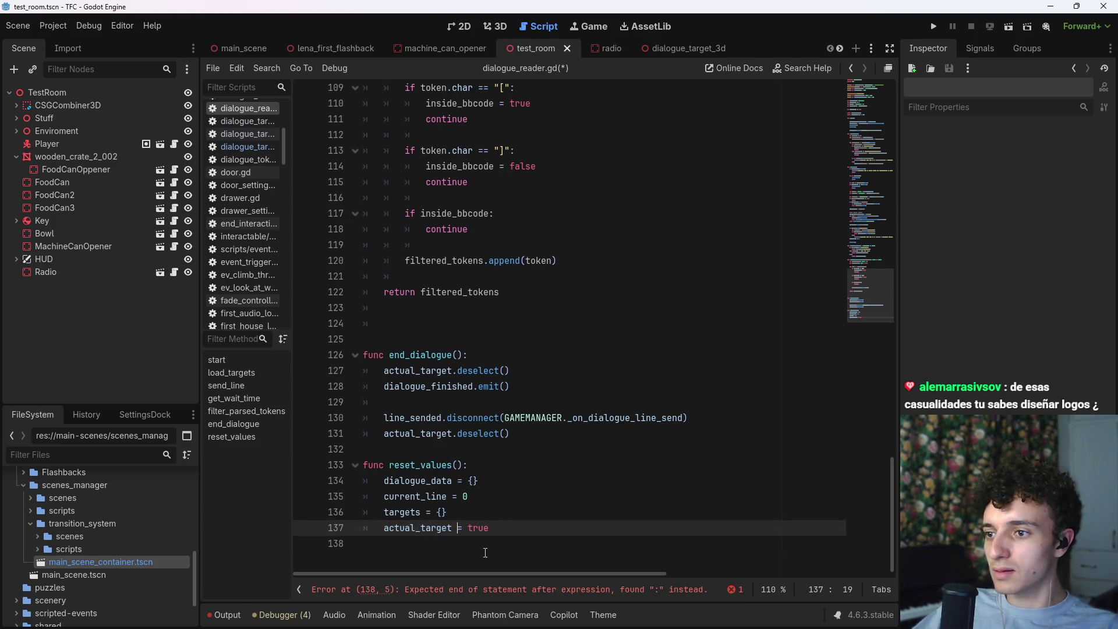
type("¿")
key("ctrl+z")
key("ctrl+z")
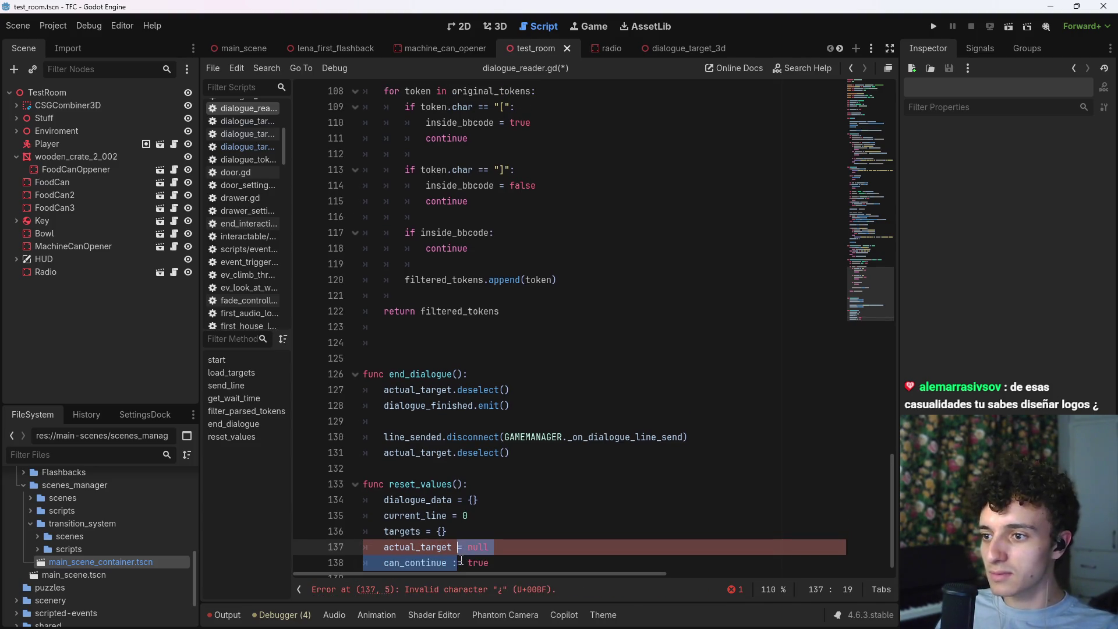
key("ctrl+s")
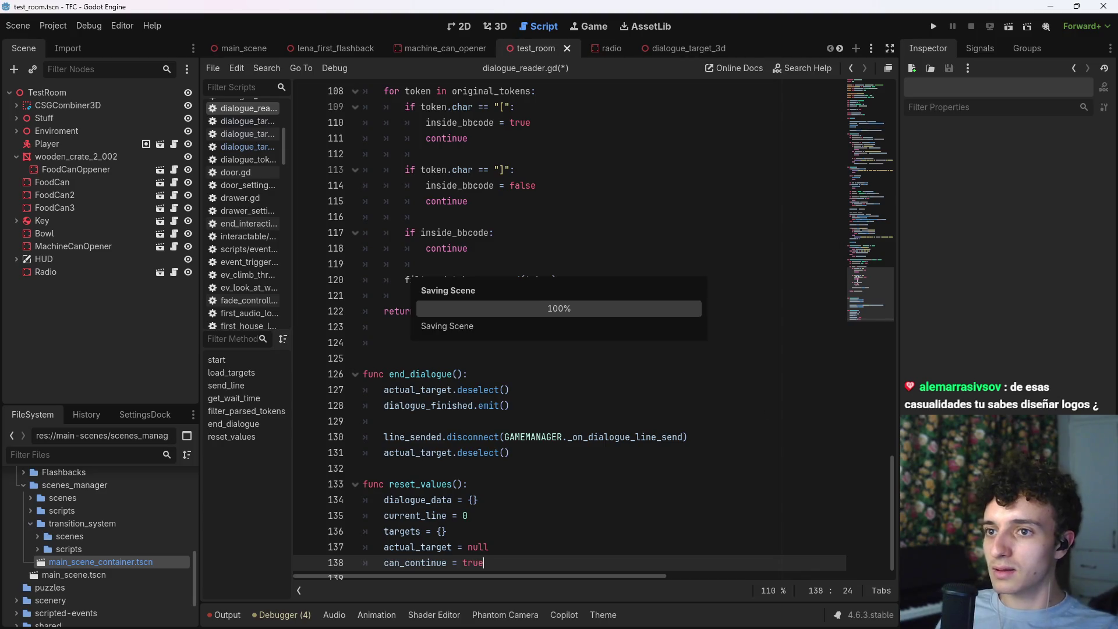
scroll(703, 225, "down", 1)
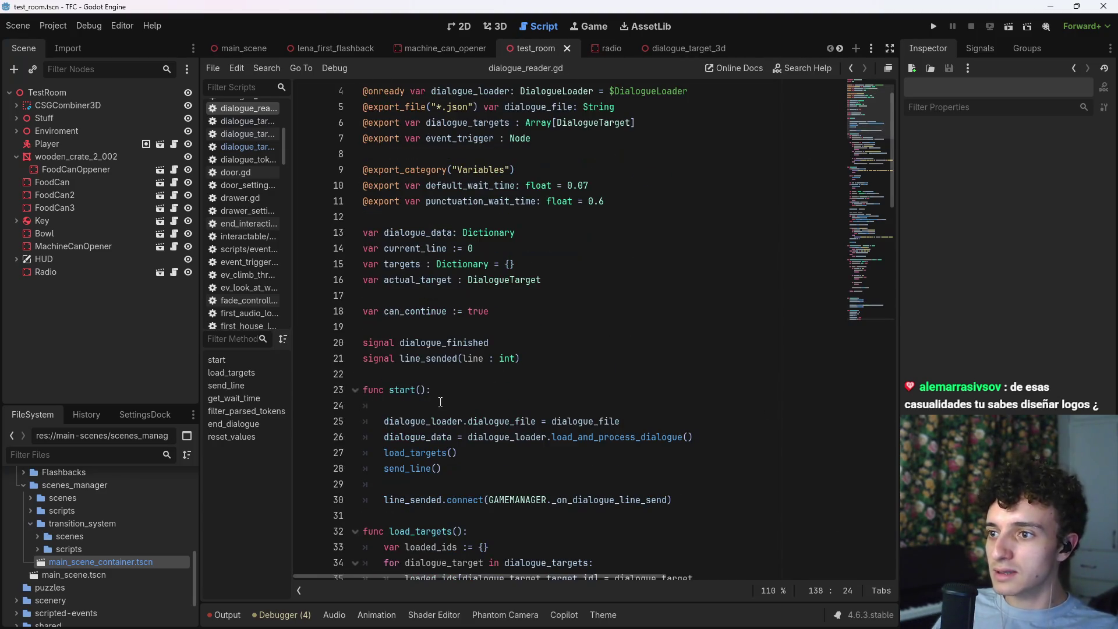
Step: Add a reset_values() call as the first line of start() and save the script
left_click(519, 402)
type("reset")
key("Return")
key("ctrl+s")
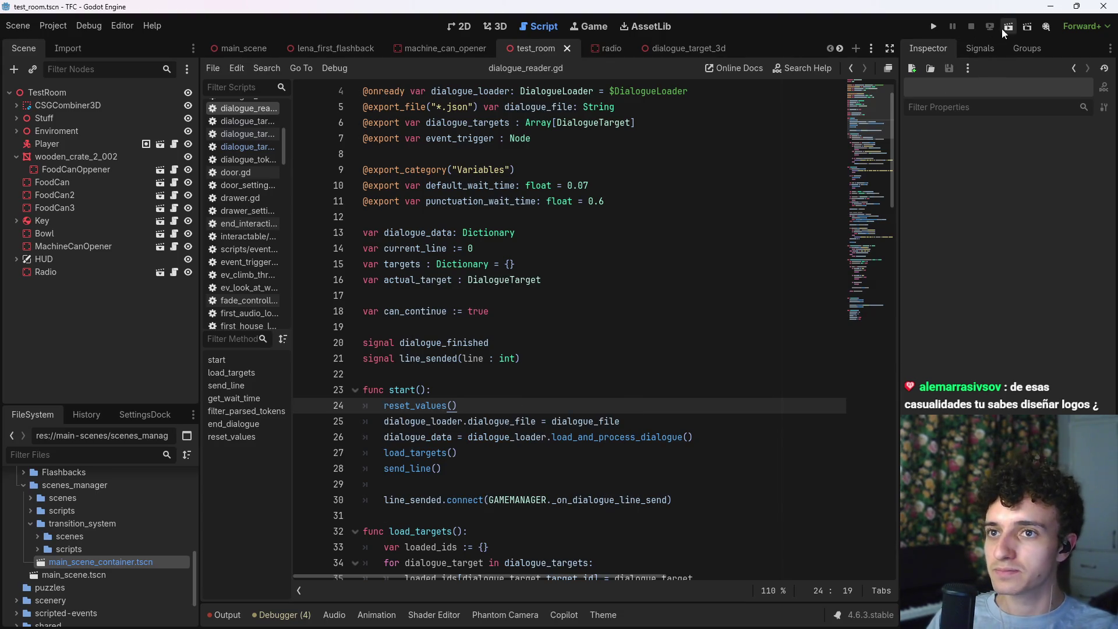
Step: Test-run the current scene, then stop it with F8
left_click(1007, 27)
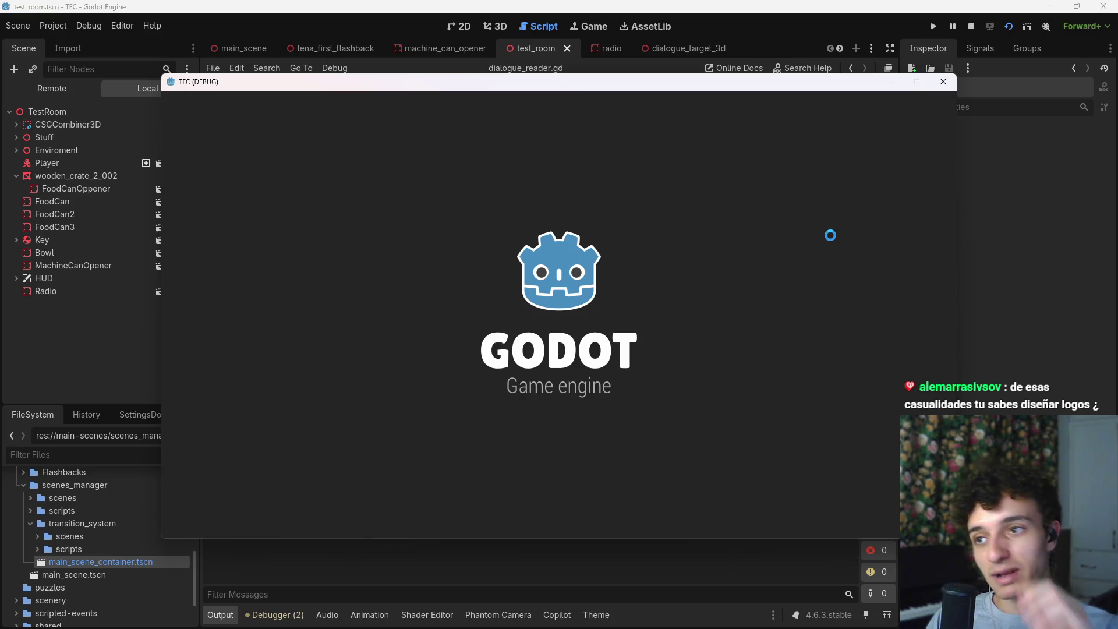
key("F8")
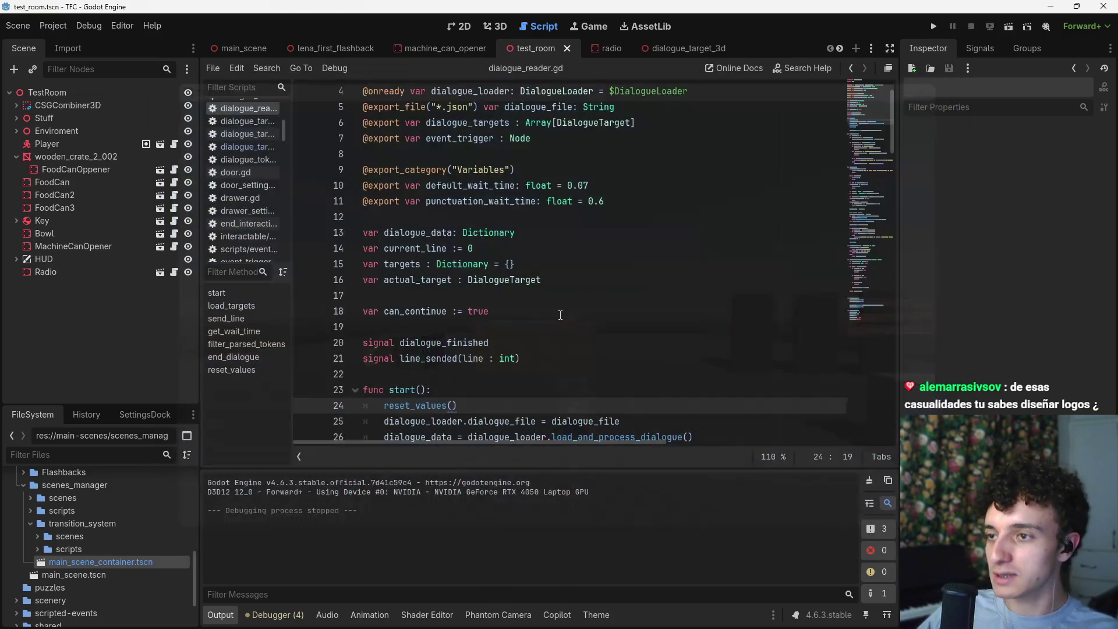
left_click(599, 49)
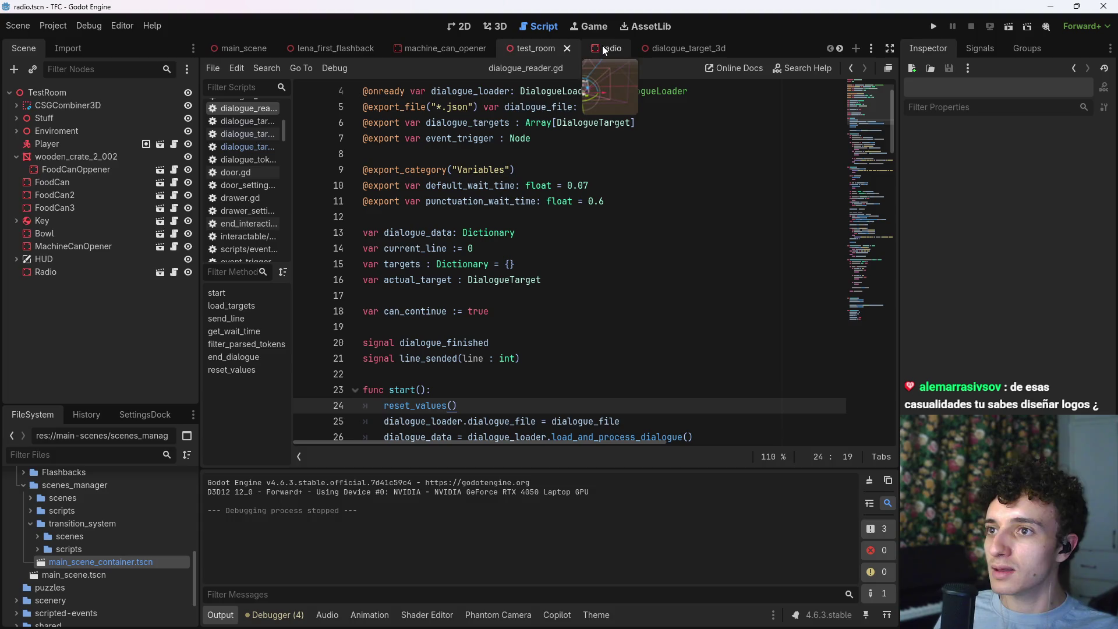
Step: Inspect the radio's DialogueTarget3D and DialogueReader, keeping Default Wait Time 0.07, and save
left_click(68, 143)
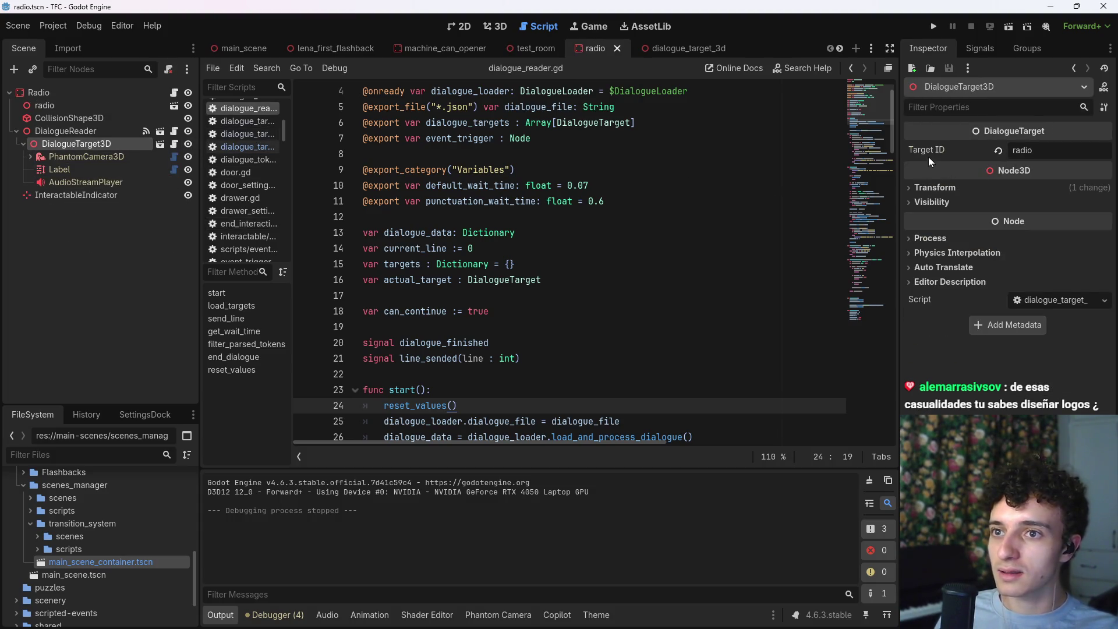
left_click(61, 128)
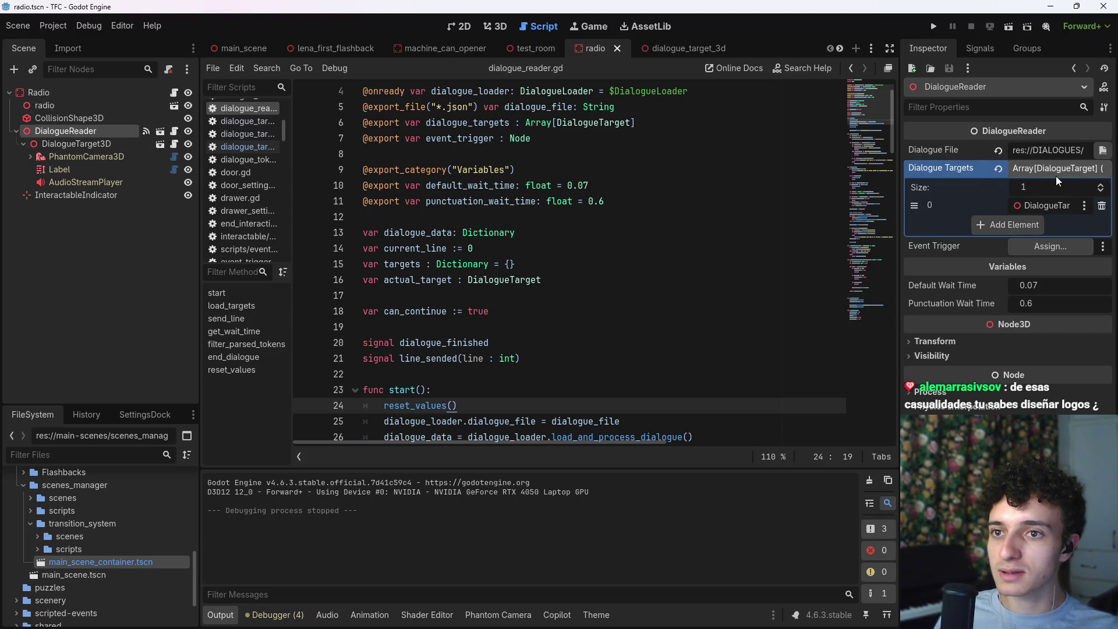
left_click(1057, 285)
key("ctrl+s")
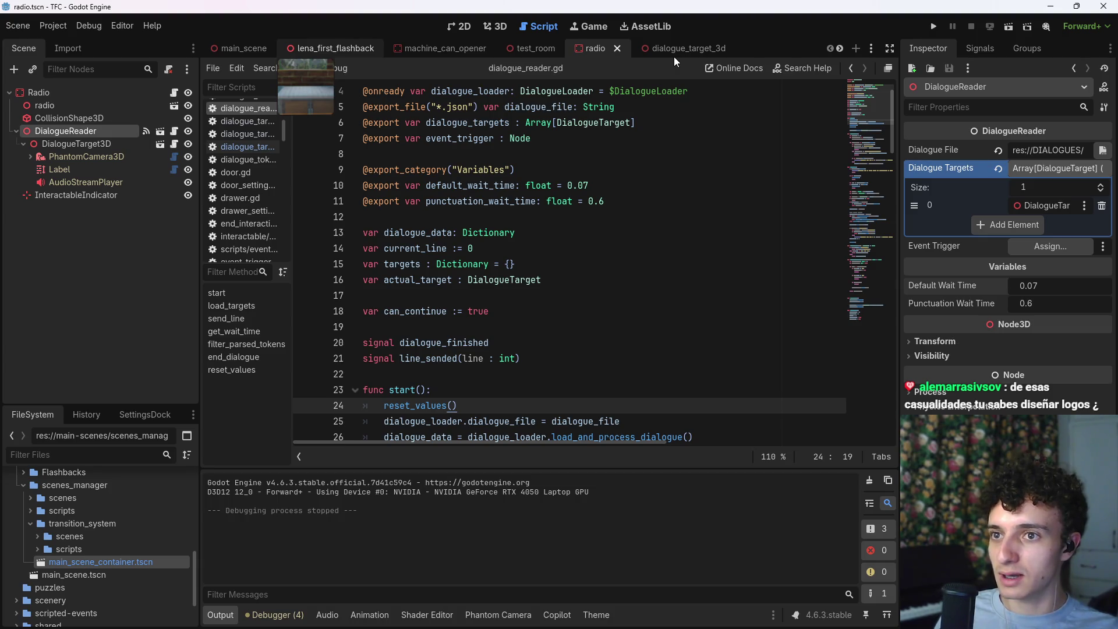
Step: In lena_first_flashback, clear the Output log and save the scene
left_click(314, 49)
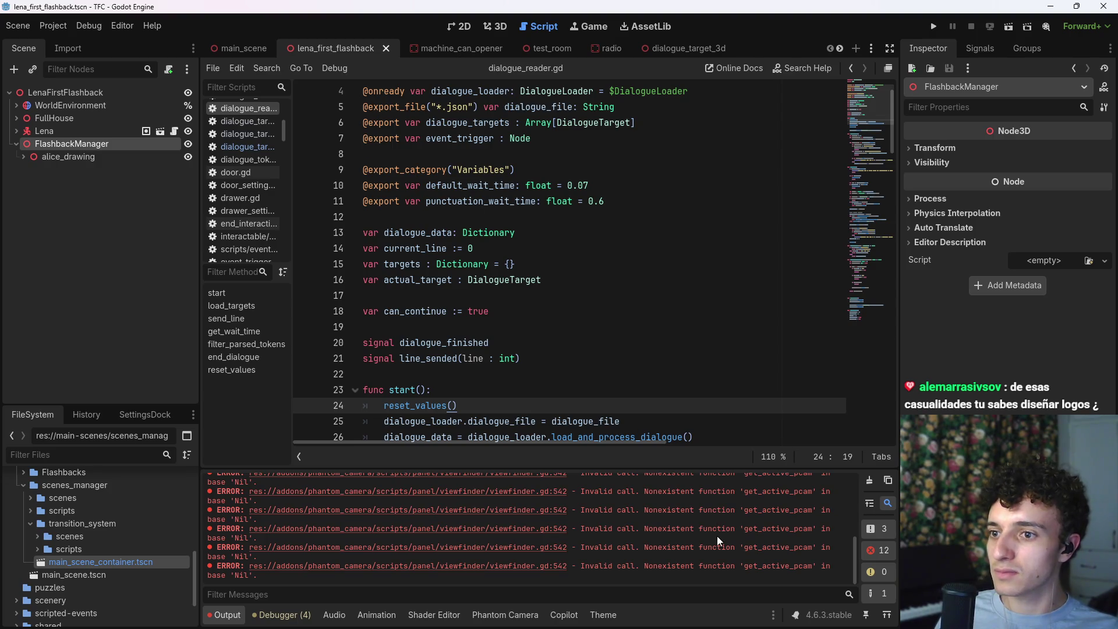
scroll(749, 558, "down", 3)
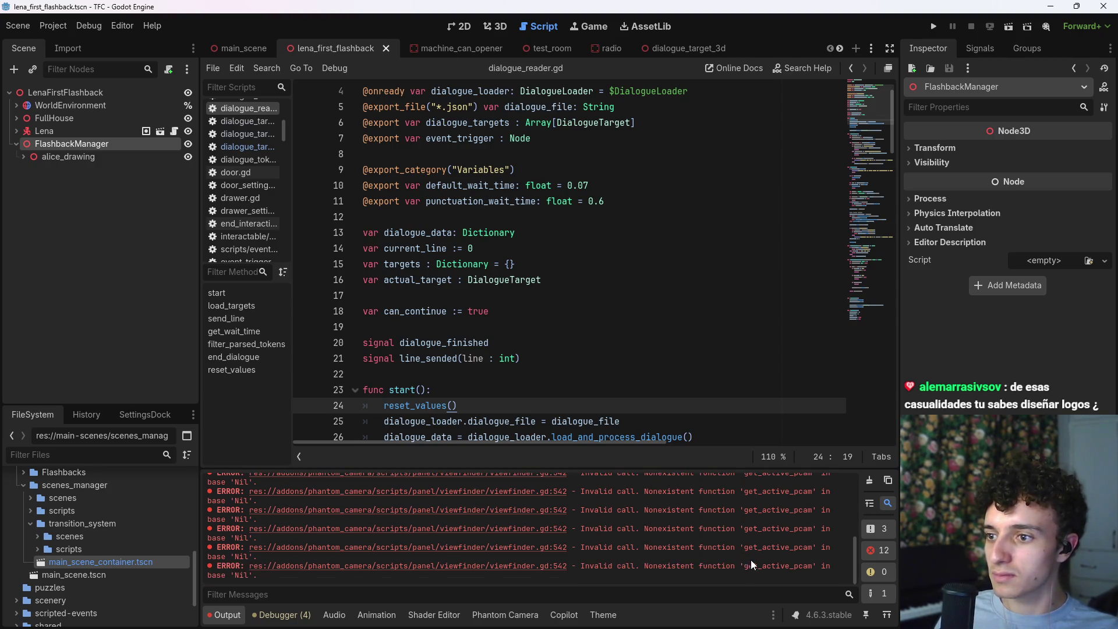
left_click(870, 481)
key("ctrl+s")
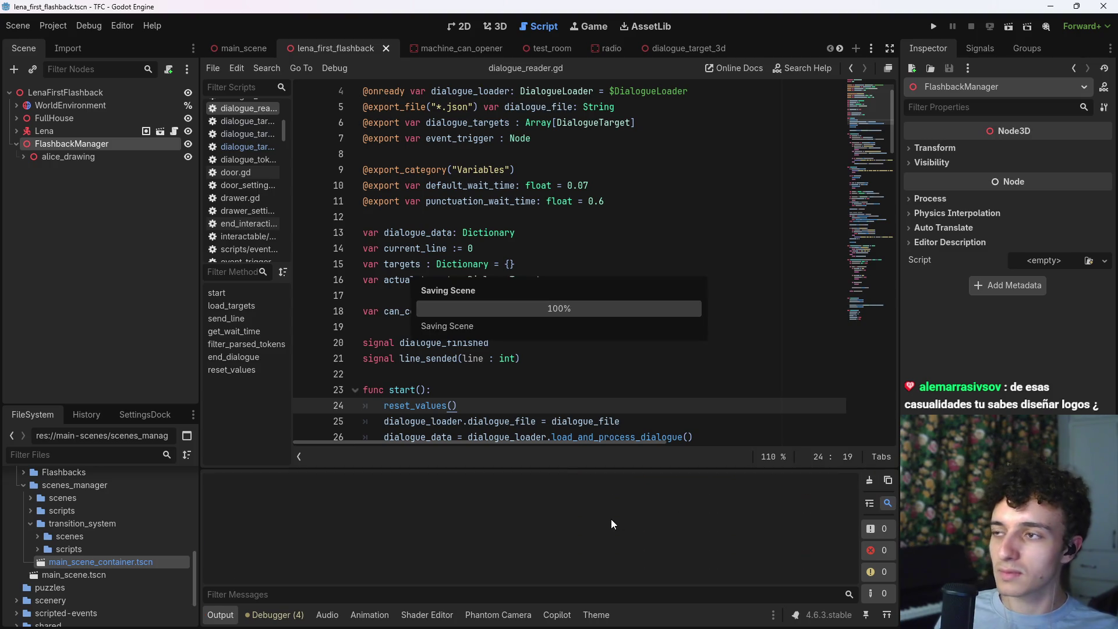
Step: Open alice_first_flashback.tscn through the quick scene search
key("ctrl+shift+p")
key("Escape")
key("ctrl+shift+o")
type("alice")
key("Return")
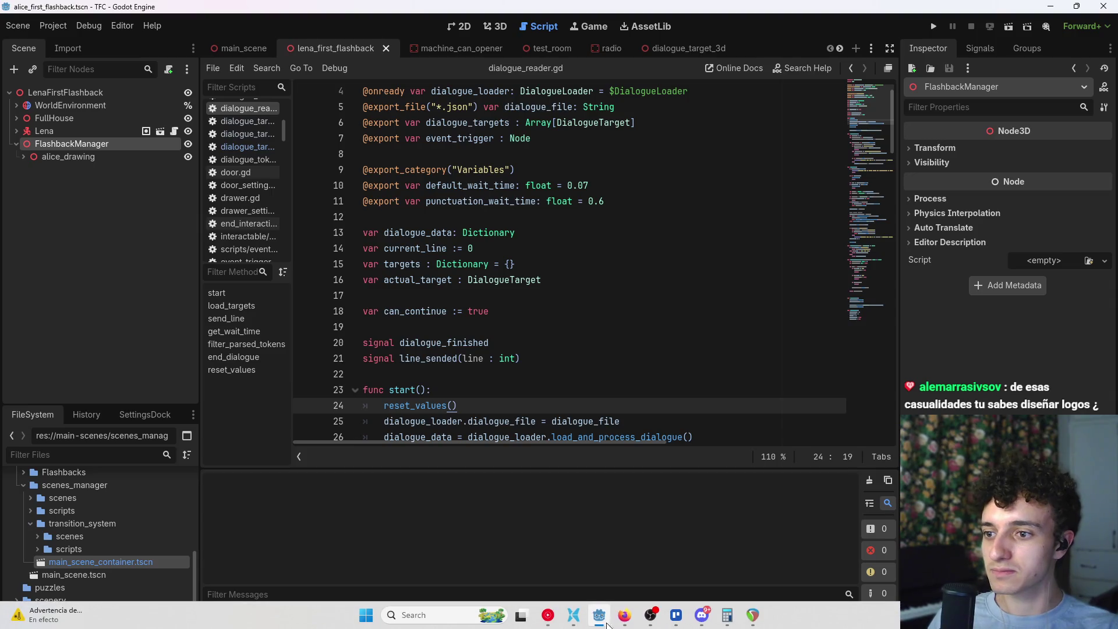
Step: Inspect the FlashbackManager and DialogueReader nodes in alice_first_flashback, then go to the radio scene
left_click(648, 618)
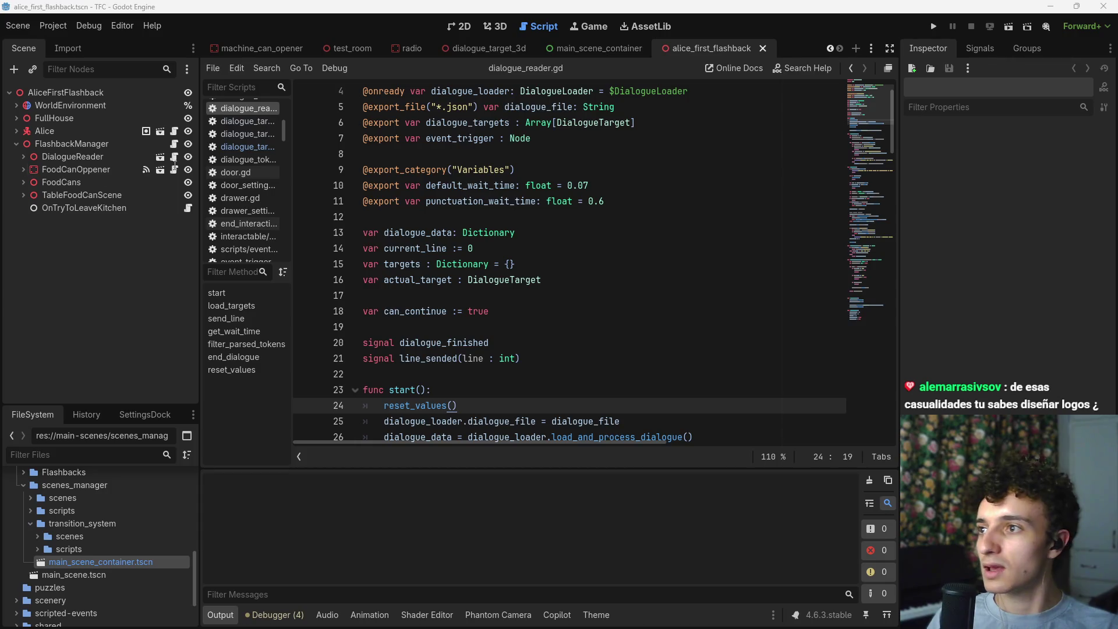
left_click(102, 142)
left_click(100, 155)
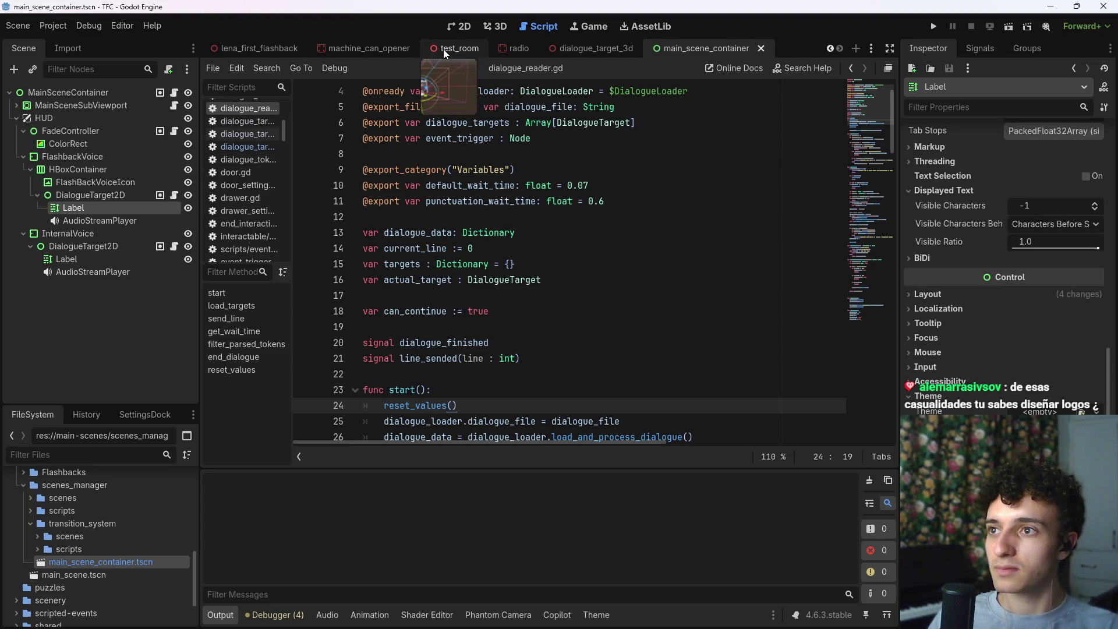
left_click(448, 48)
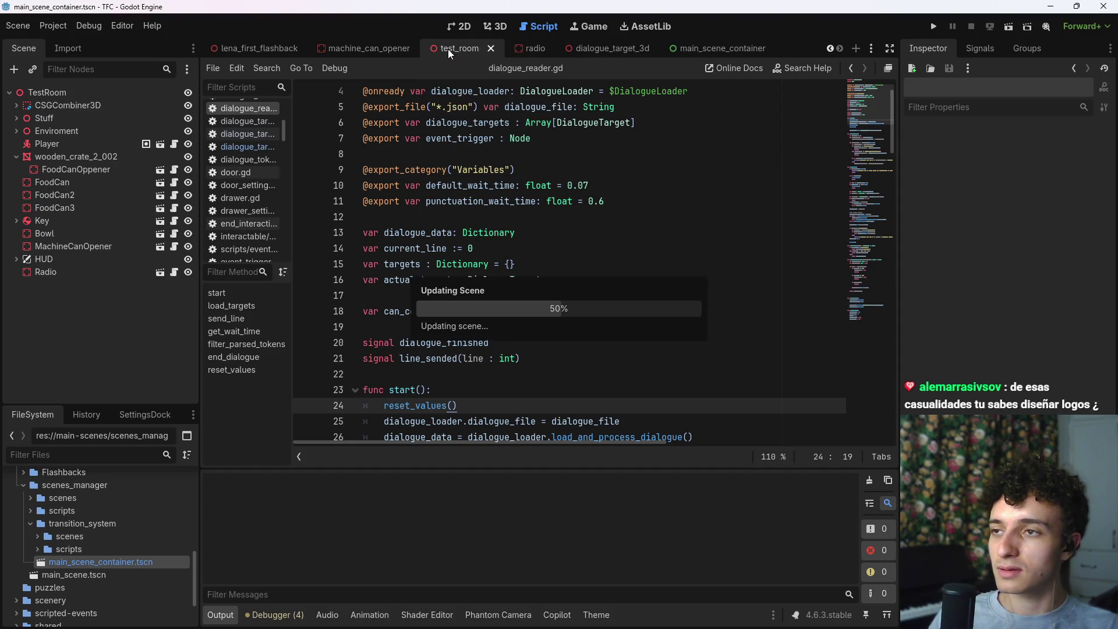
left_click(542, 55)
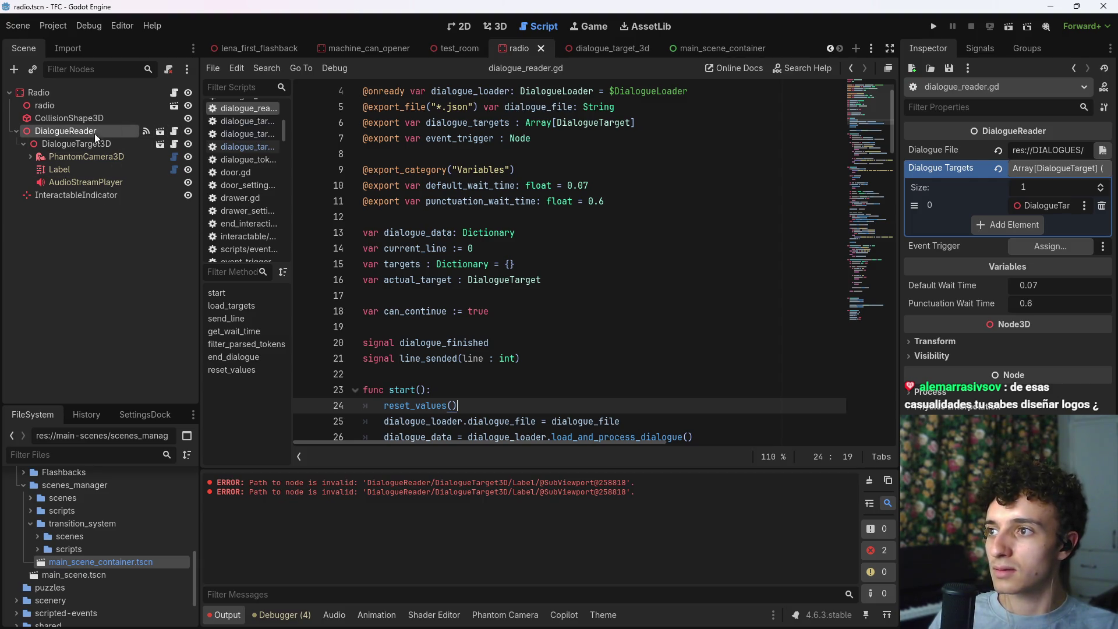
Step: Set DialogueReader's Default Wait Time to 0.03, save the radio scene, and run it
left_click(1066, 286)
key("BackSpace")
type("3")
key("Return")
key("ctrl+s")
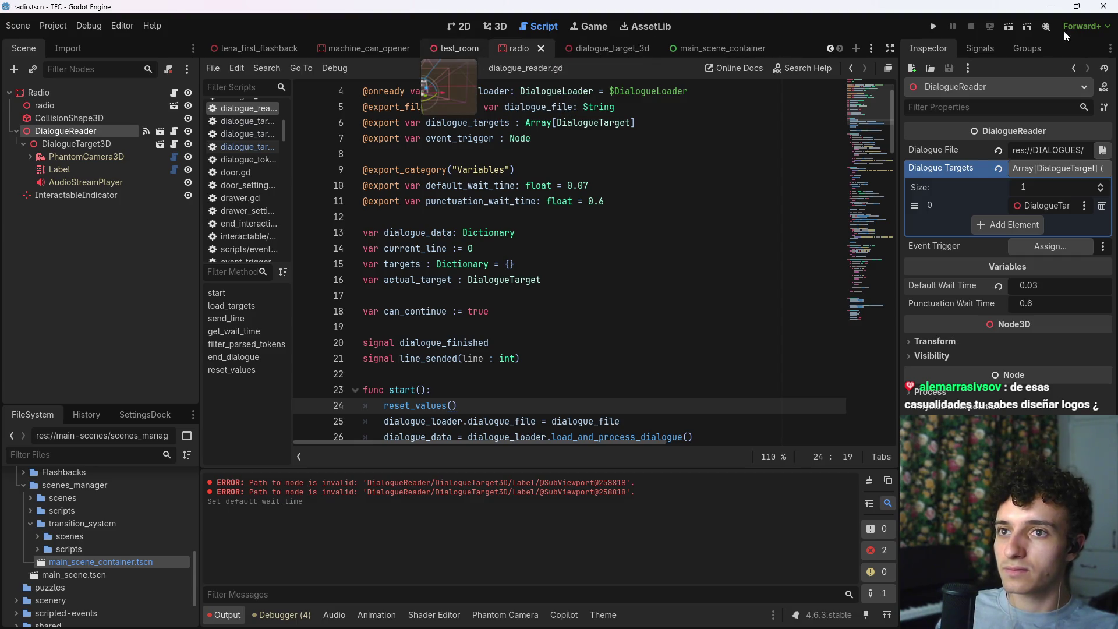
left_click(1009, 27)
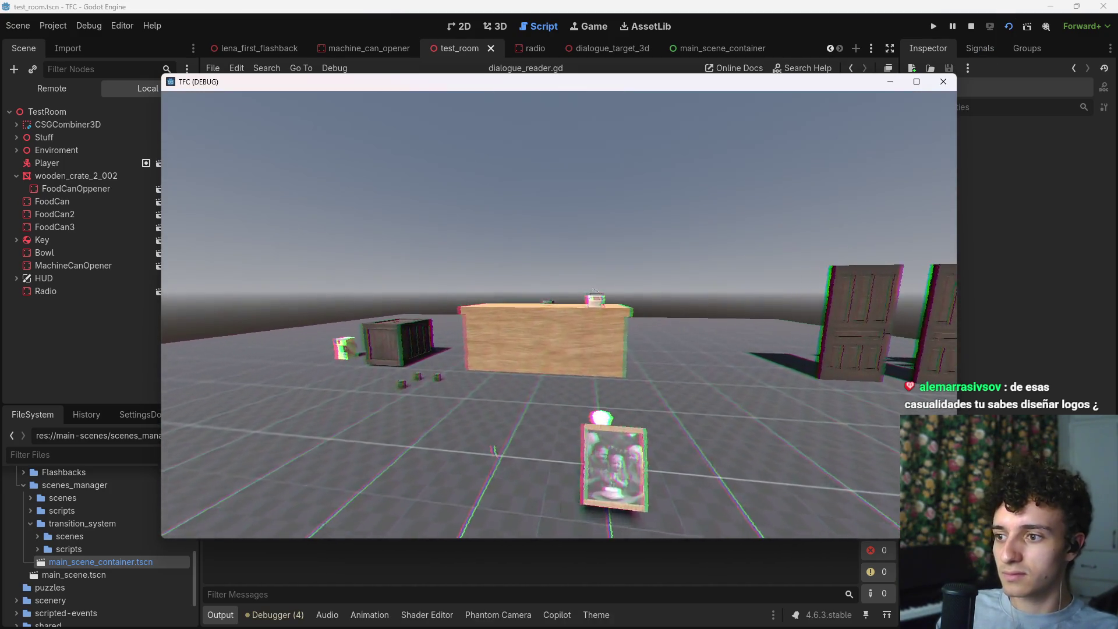
Step: Walk the player to the radio twice to play its dialogue, then stop the game
key("w")
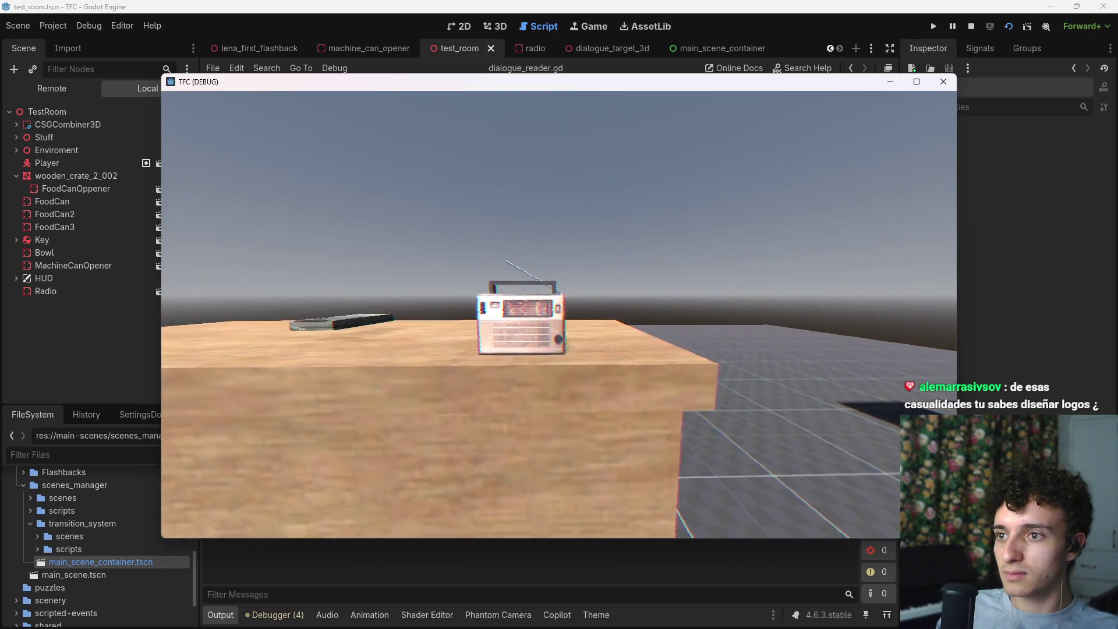
key("w")
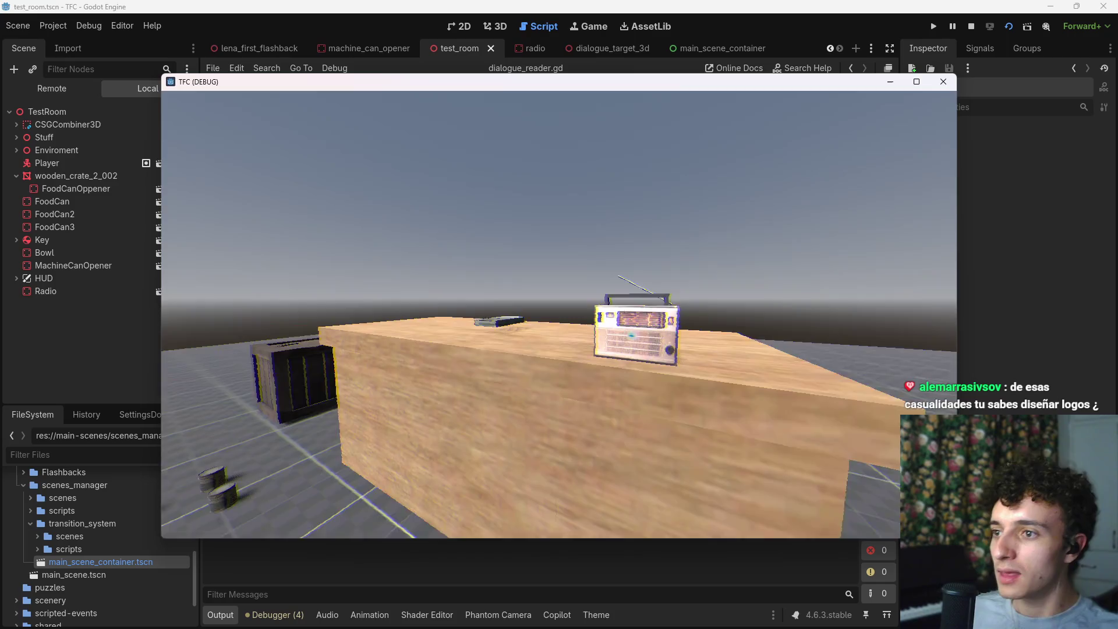
key("w")
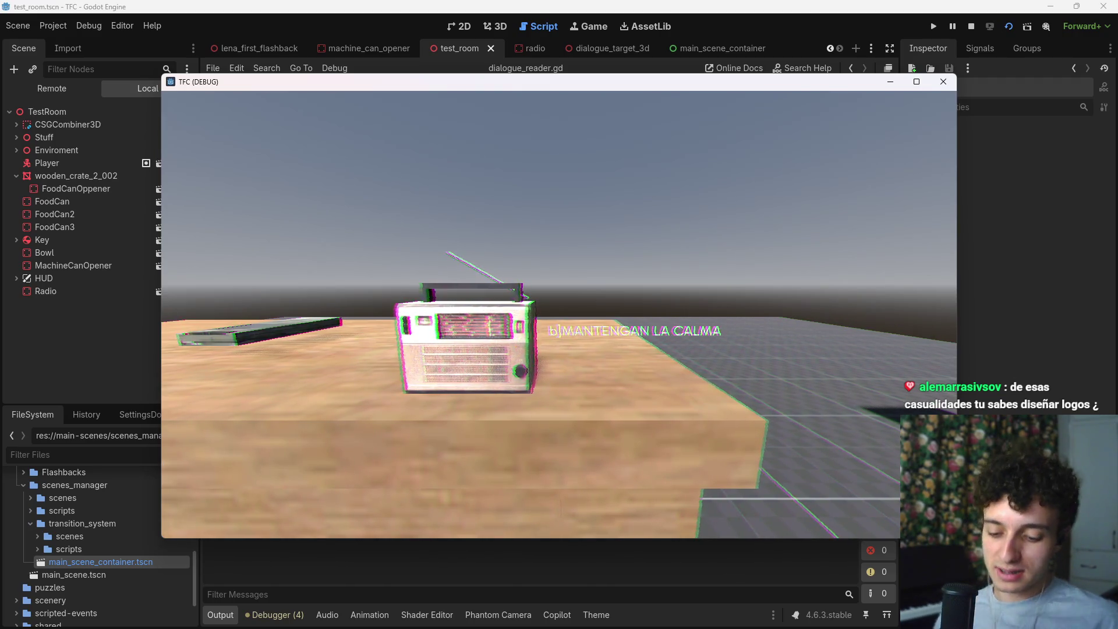
key("F8")
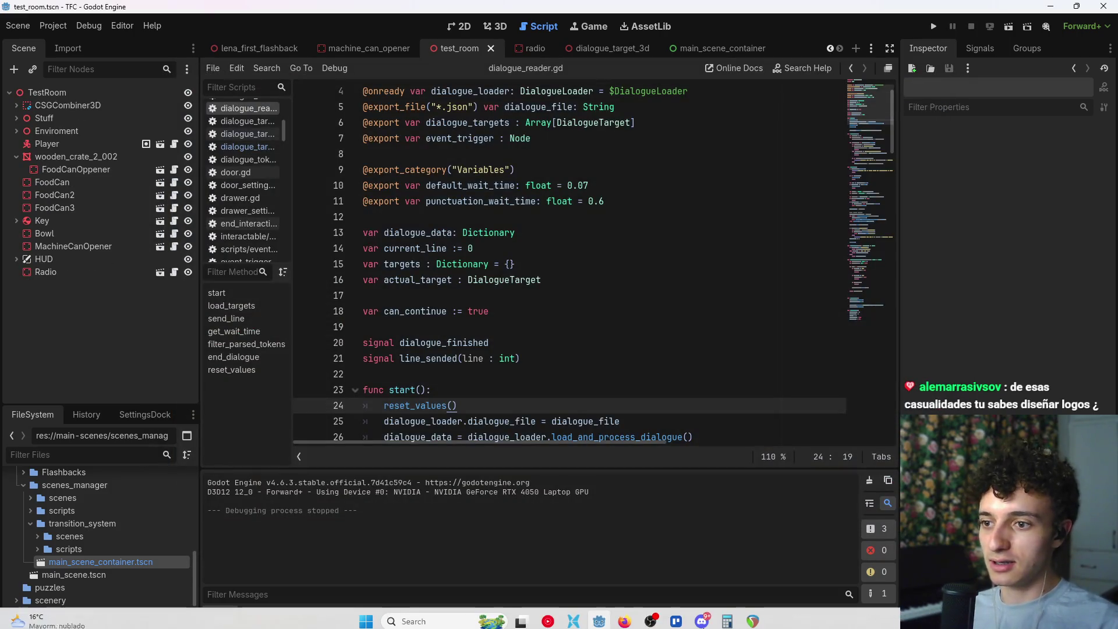
Step: Open Dialogues.xlsx and select cell H27 holding the broken radio line
left_click(573, 615)
double_click(222, 406)
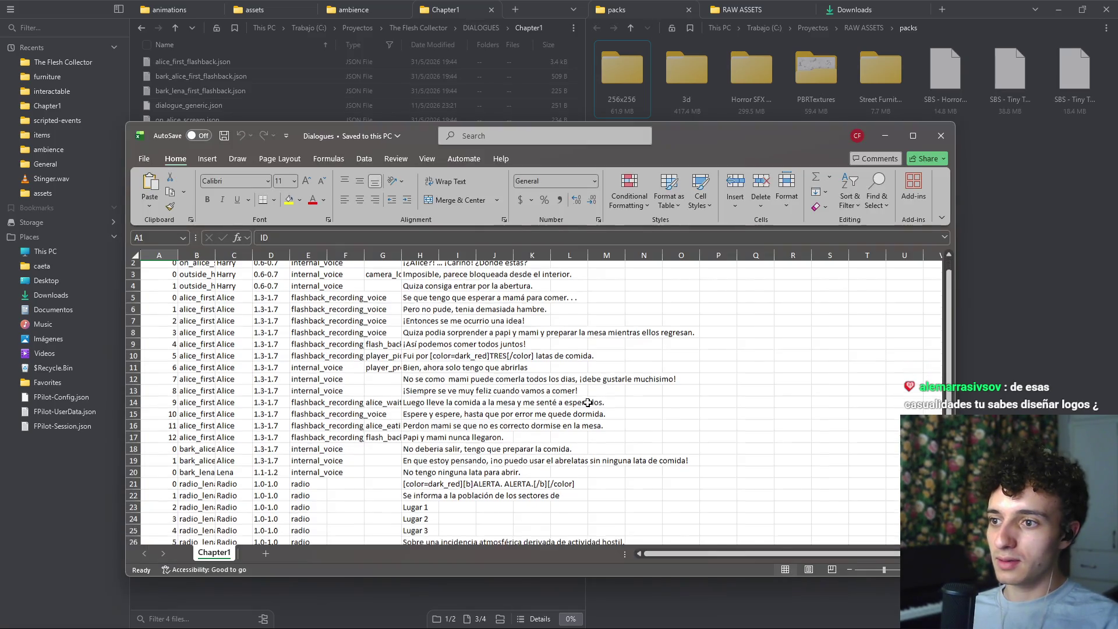
scroll(518, 451, "down", 2)
scroll(518, 452, "down", 3)
left_click(407, 383)
left_click(518, 392)
key("Left")
key("Left")
key("Left")
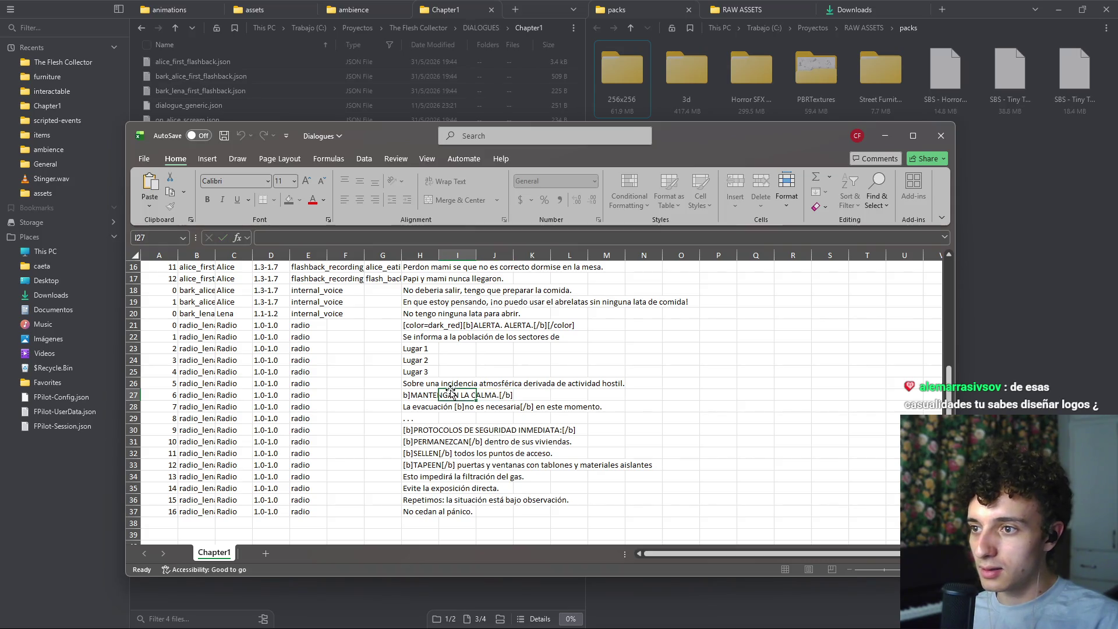
Step: Add the missing '[' so H27 reads '[b]MANTENGAN LA CALMA.[/b]', save, close, and save in Godot
left_click(355, 237)
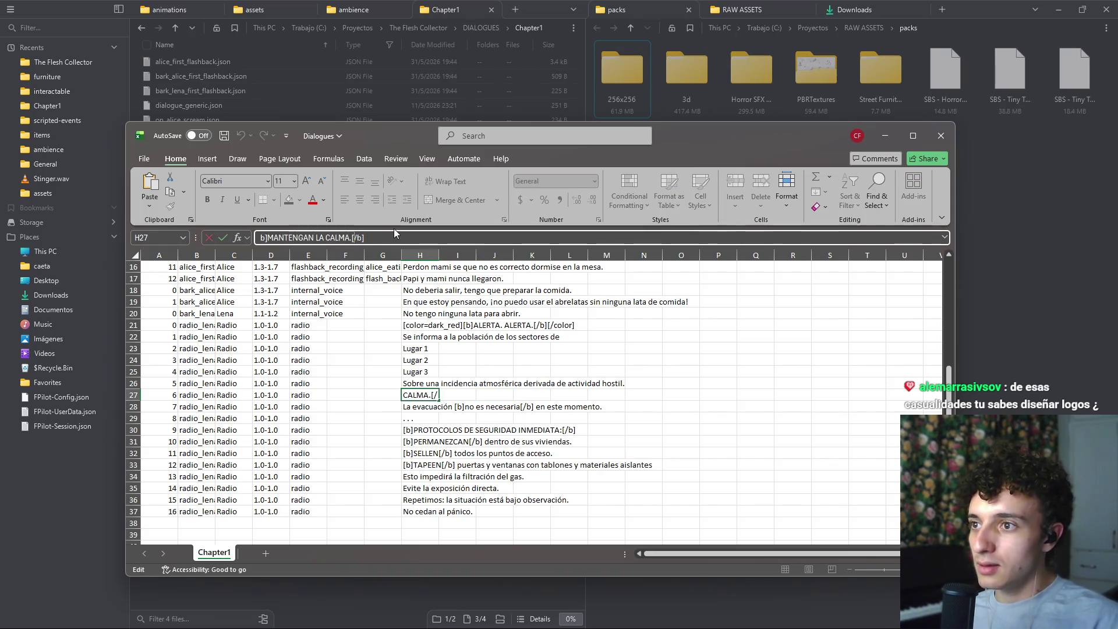
key("Home")
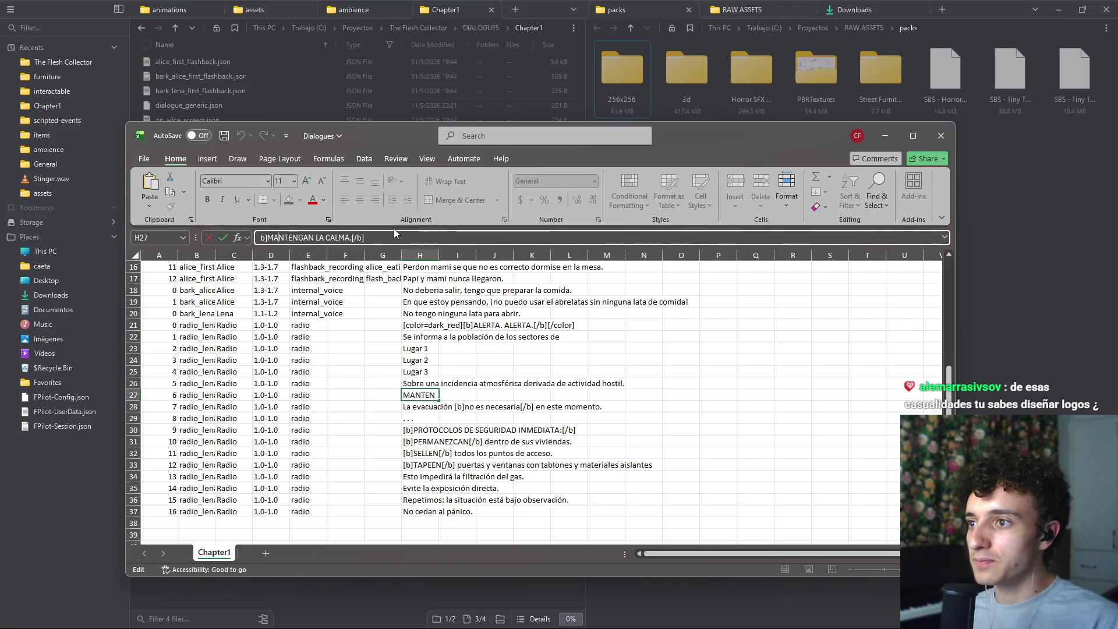
type("[")
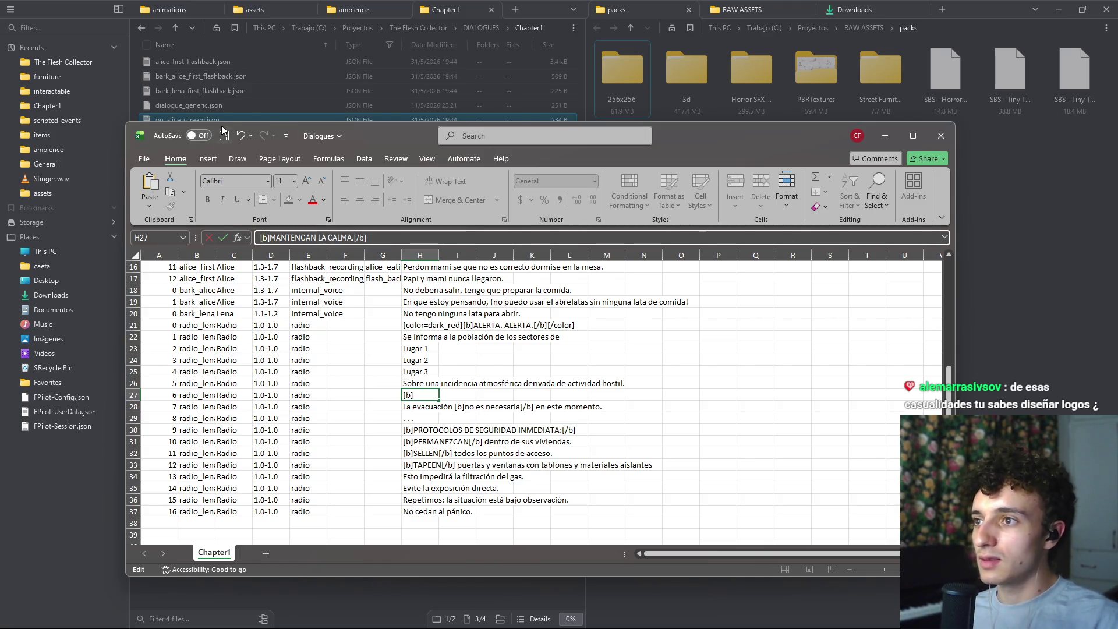
left_click(224, 136)
left_click(939, 137)
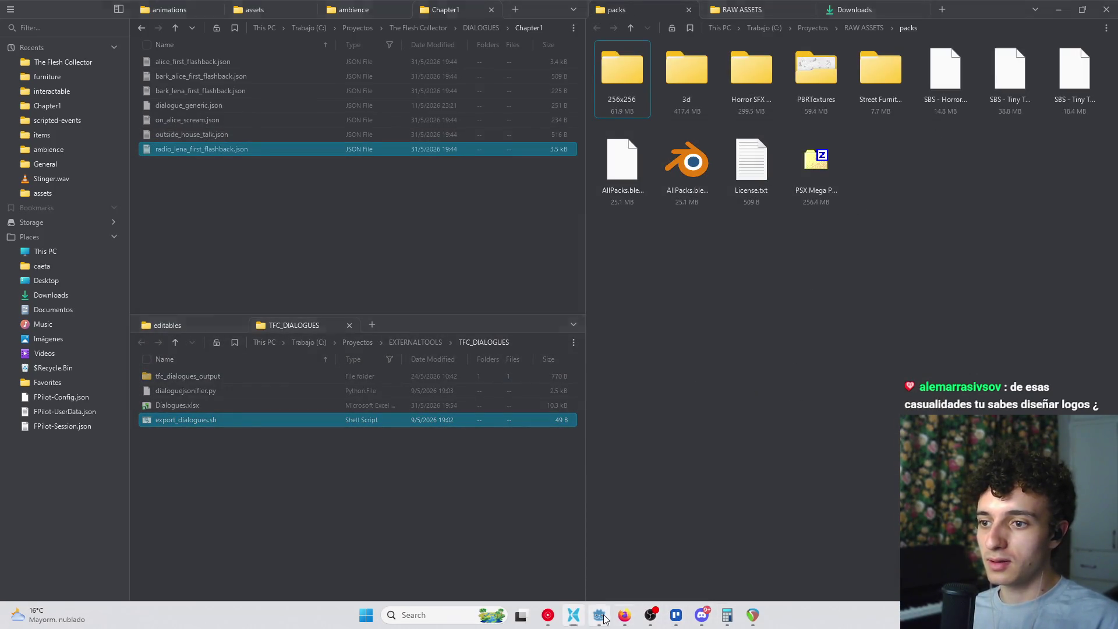
left_click(599, 615)
left_click(585, 360)
key("ctrl+s")
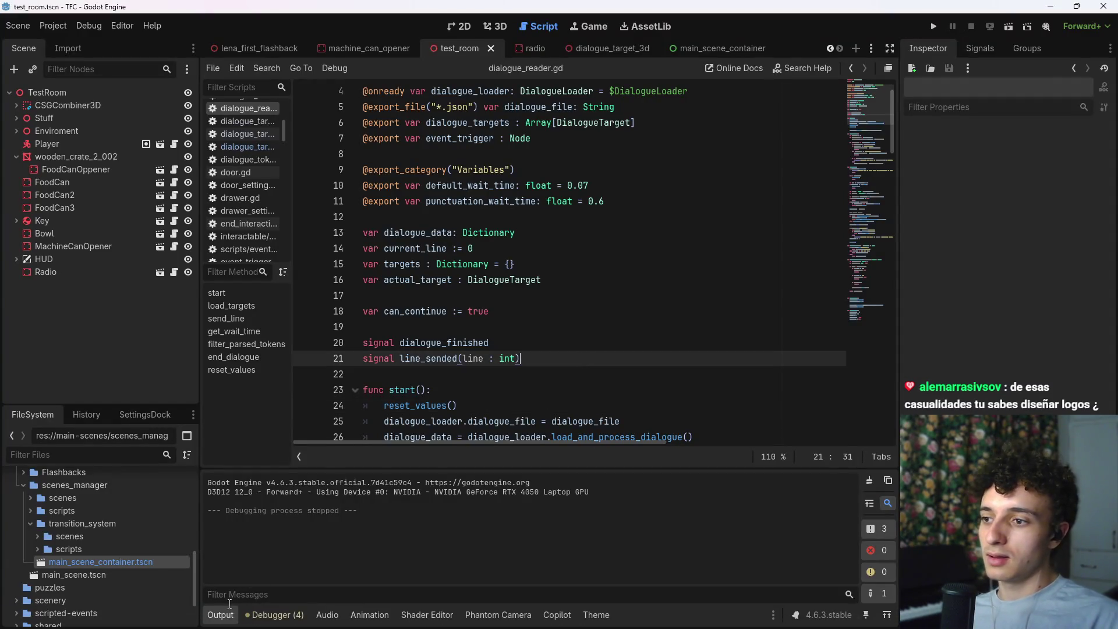
Step: Drag the 'Introducir dialogos radio' Trello card from Domingo to the top of Finalizadas
left_click(226, 616)
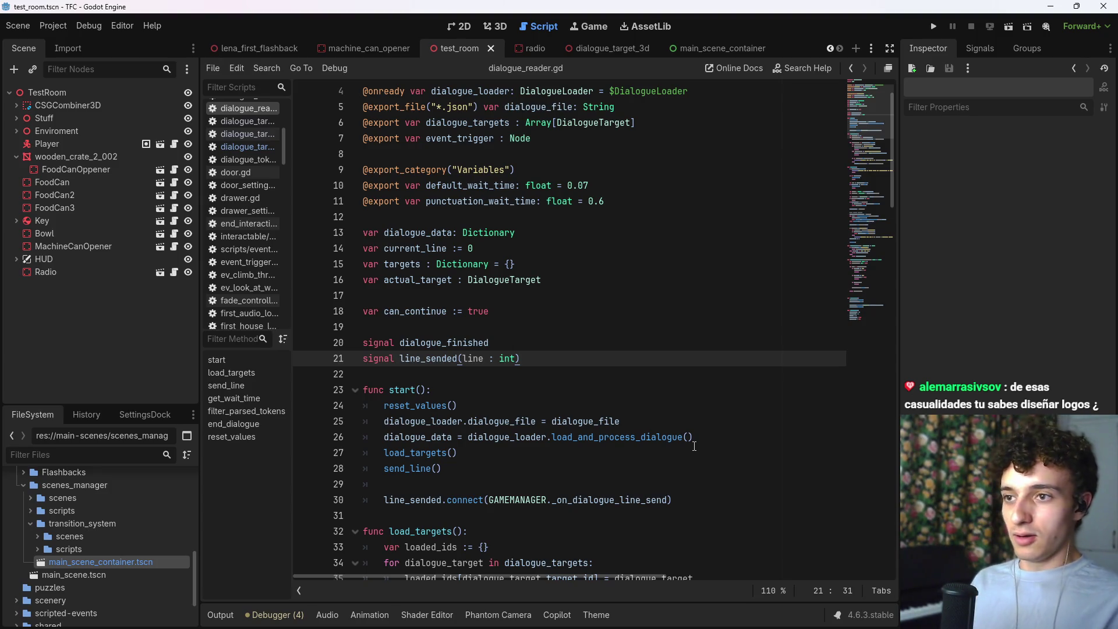
left_click(574, 624)
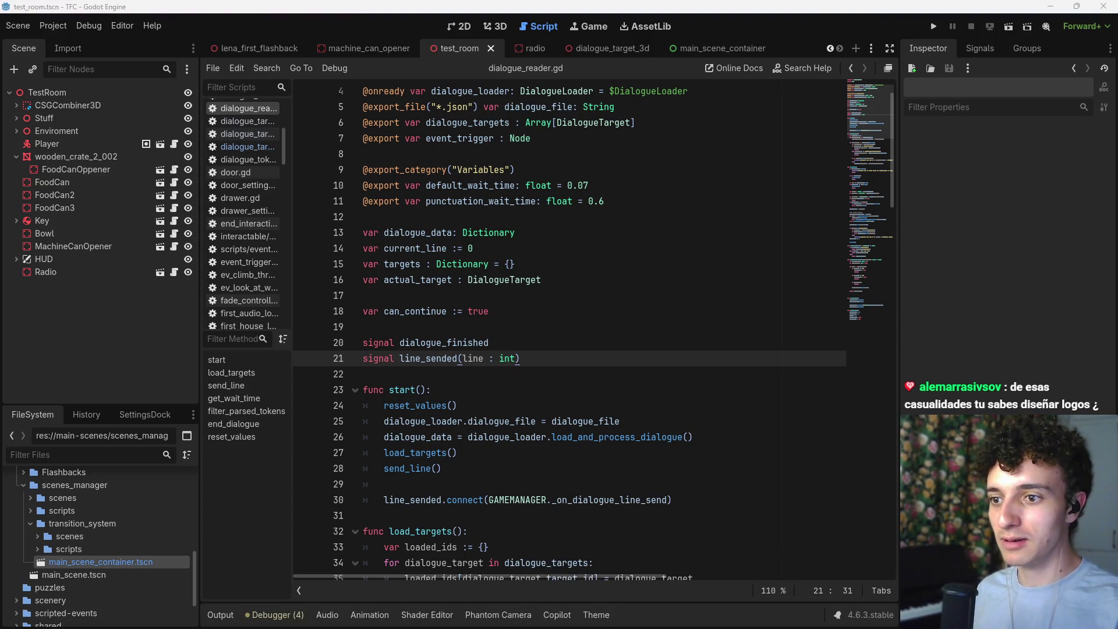
left_click(676, 617)
left_click_drag(550, 126, 372, 124)
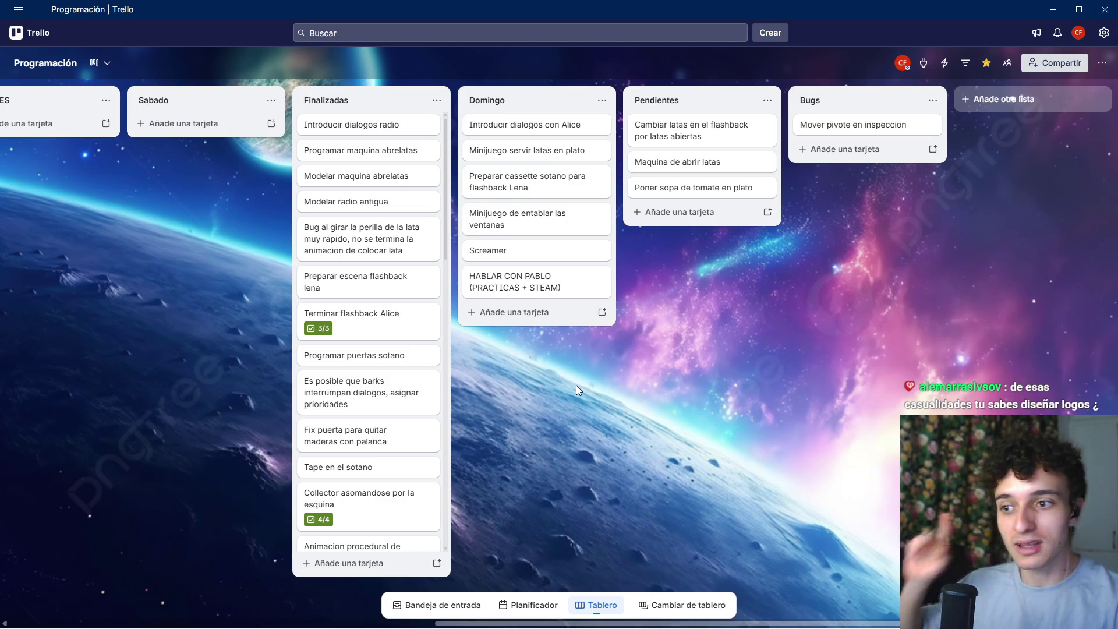
Step: Launch GitHub Desktop and generate the commit summary with Copilot
left_click(438, 618)
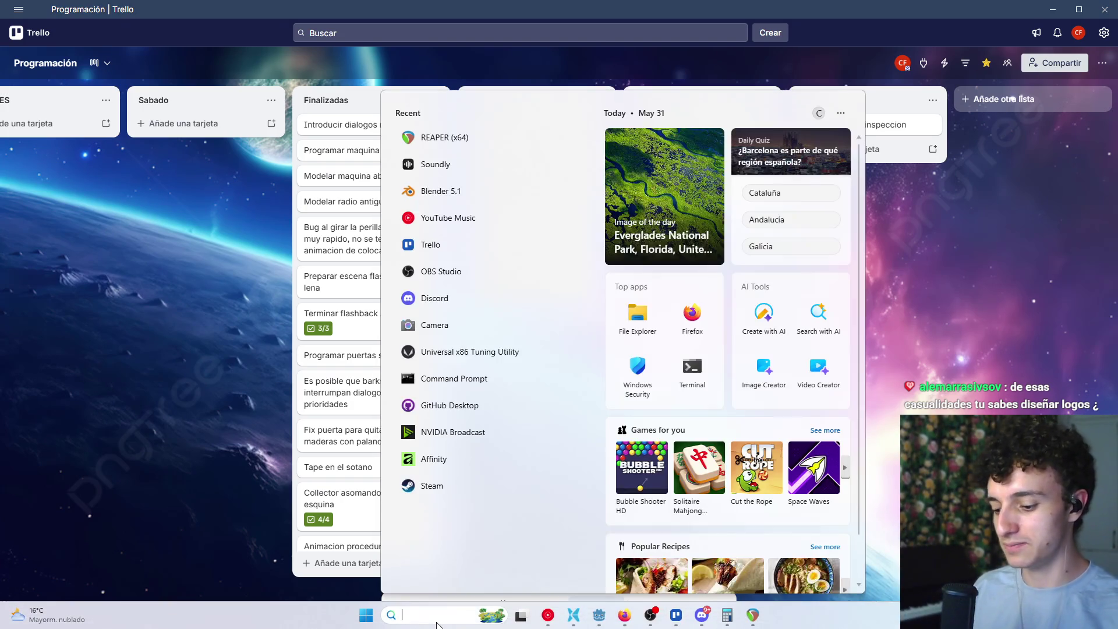
type("git")
key("Return")
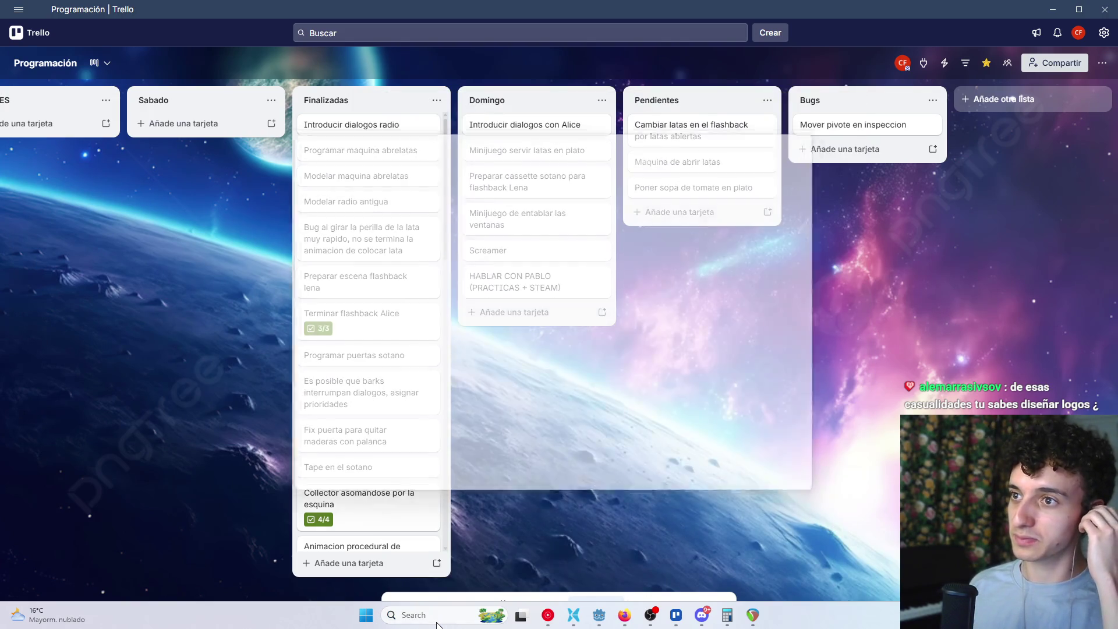
right_click(350, 398)
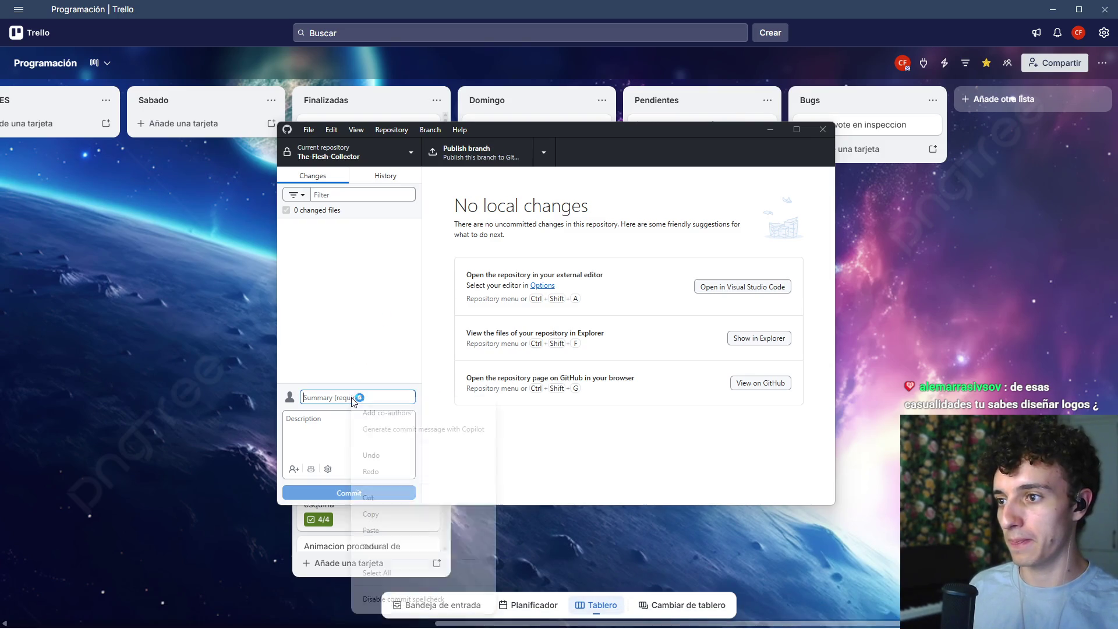
left_click(395, 433)
right_click(344, 398)
left_click(408, 433)
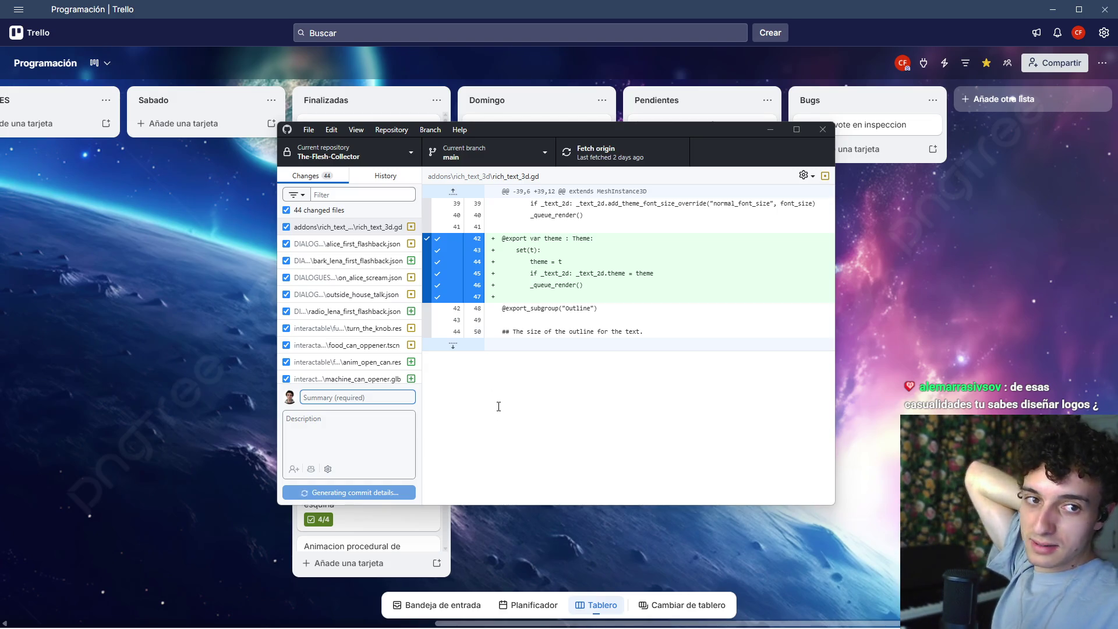
Step: Review the generated radio and can-opener summary and commit all 44 files to main
mouse_move(609, 624)
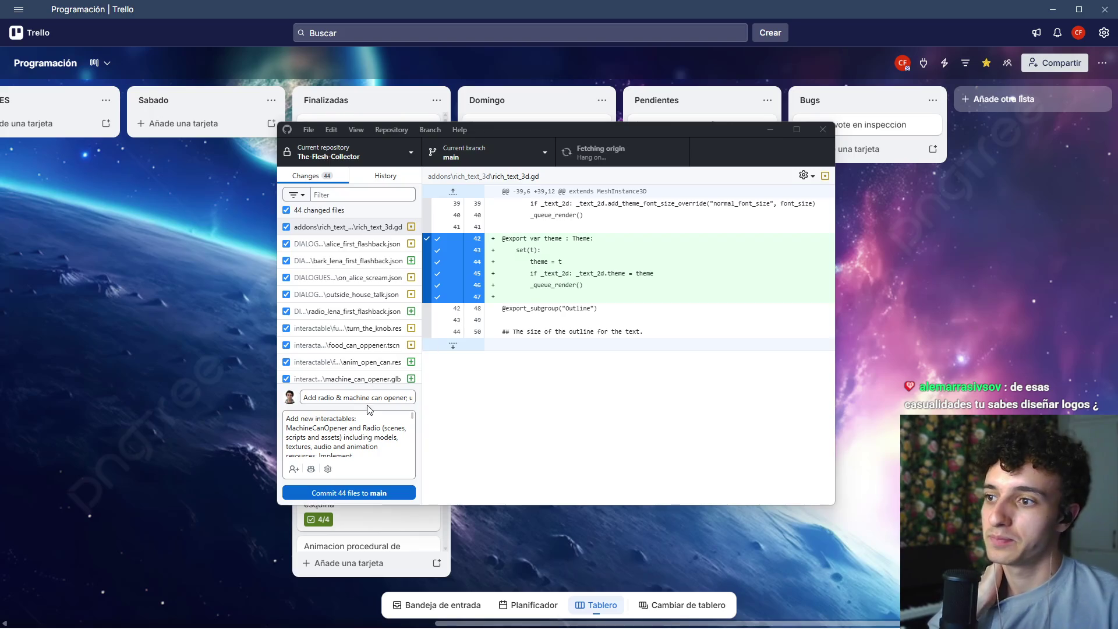
left_click_drag(358, 397, 403, 402)
left_click(415, 397)
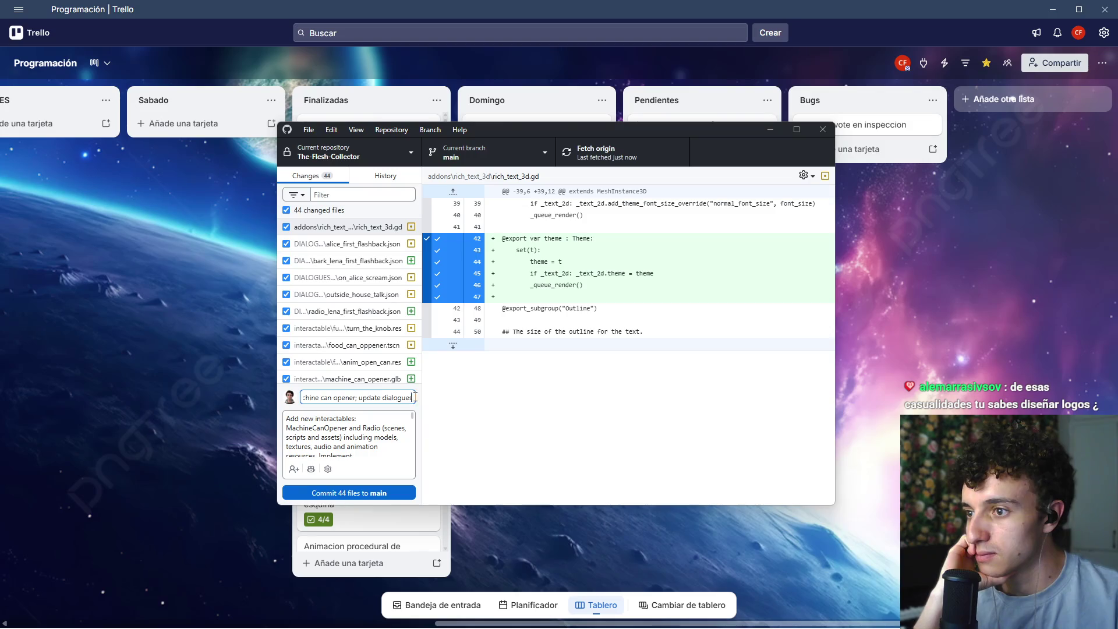
scroll(367, 420, "down", 2)
left_click_drag(413, 417, 425, 456)
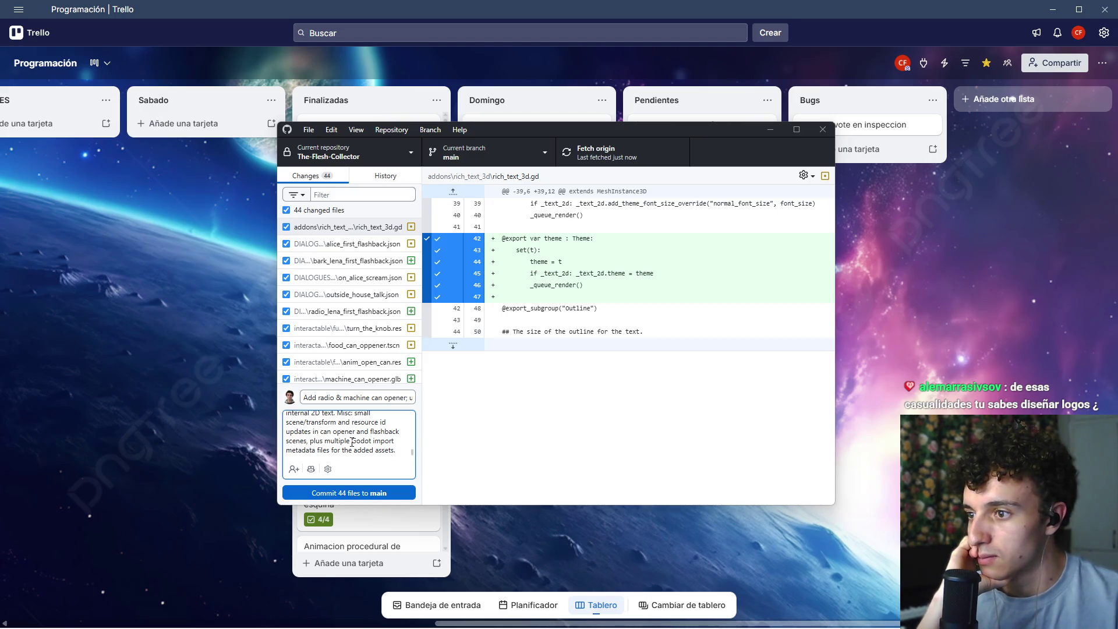
left_click(358, 489)
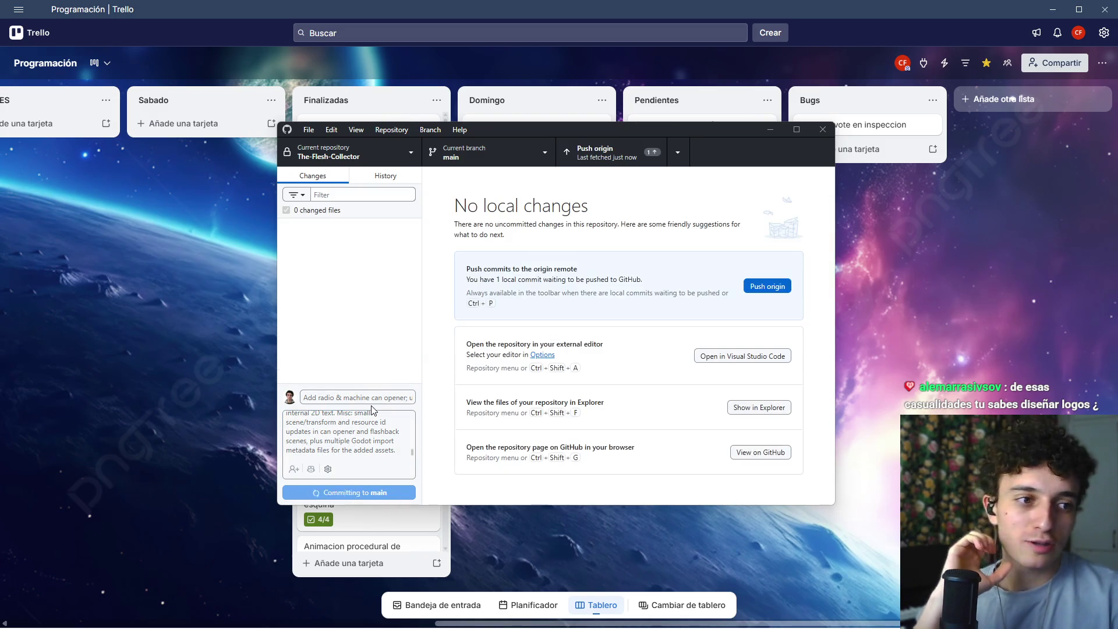
Step: Push the commit to origin, then return to the Godot editor
left_click(598, 154)
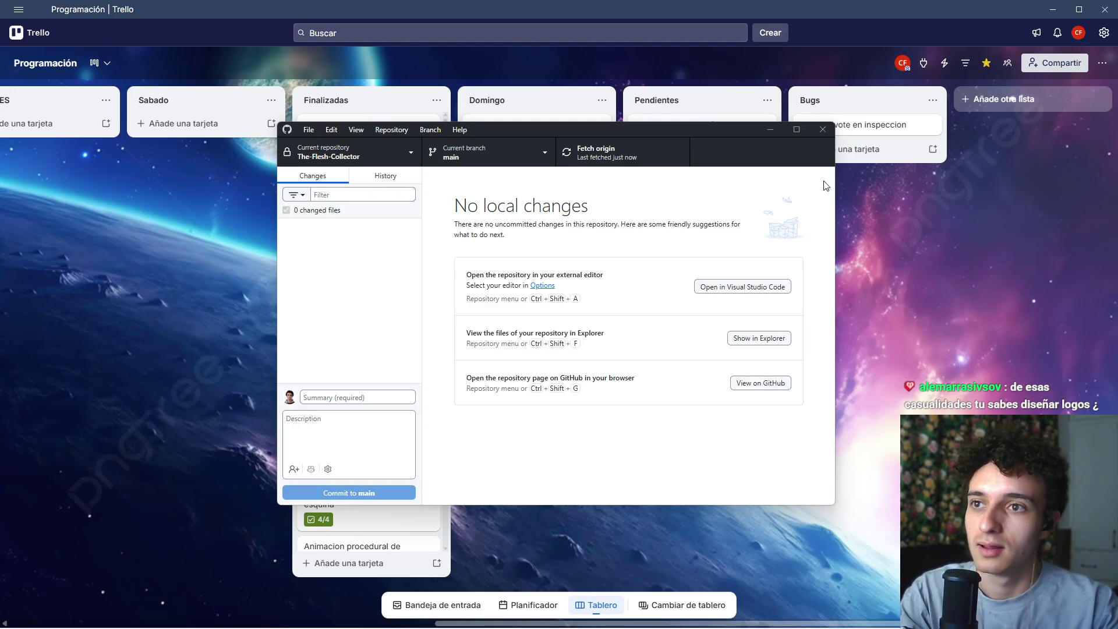
mouse_move(720, 618)
left_click(598, 613)
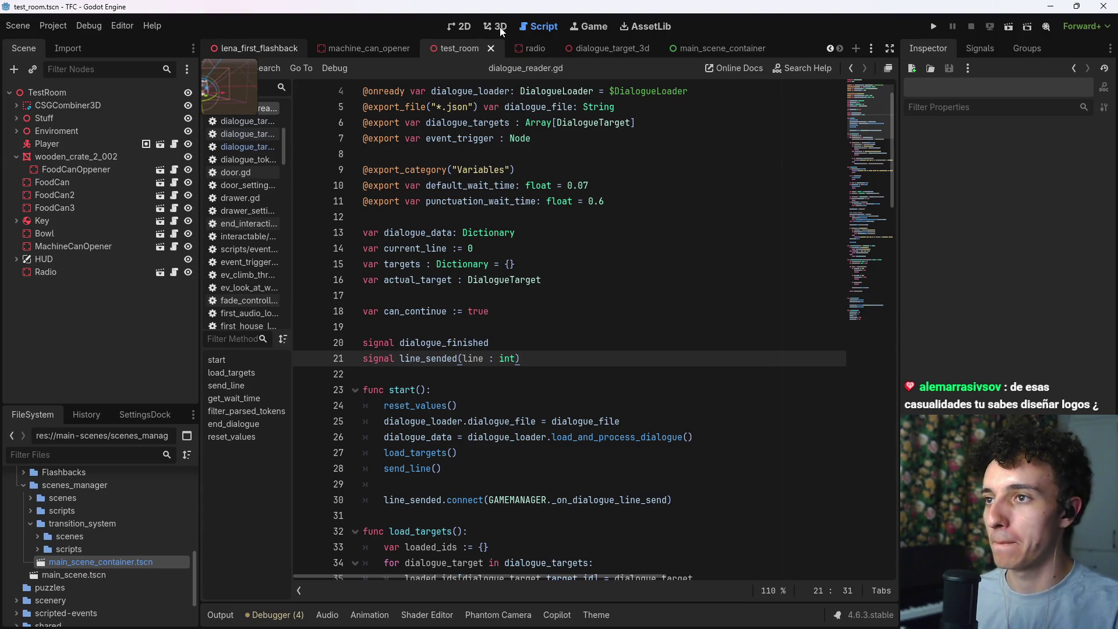
Step: Turn the lena_first_flashback 3D view to the kitchen and deselect FlashbackManager
left_click(499, 27)
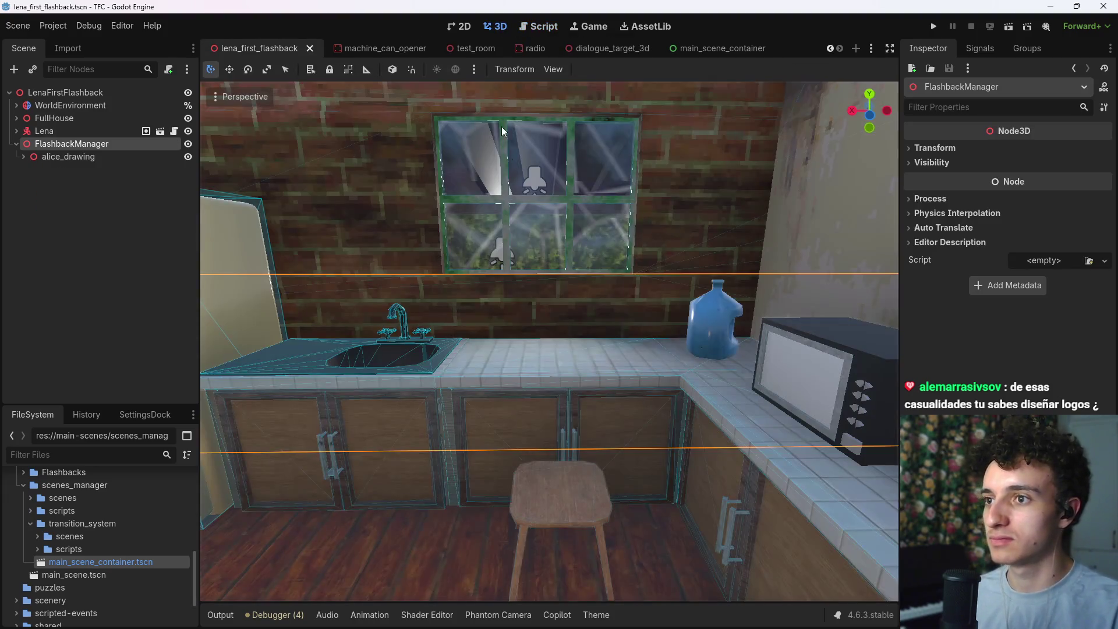
scroll(497, 97, "down", 3)
scroll(498, 97, "up", 8)
scroll(548, 341, "up", 6)
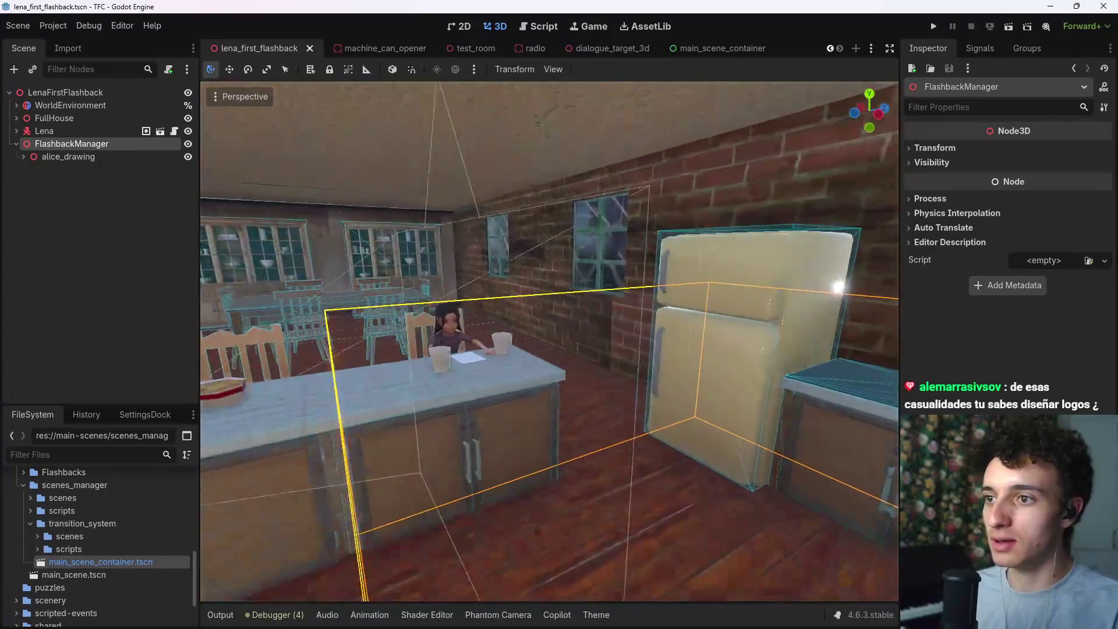
mouse_move(549, 341)
left_mouse_down()
mouse_move(718, 341)
mouse_move(385, 341)
mouse_move(410, 260)
left_mouse_up()
left_click(61, 265)
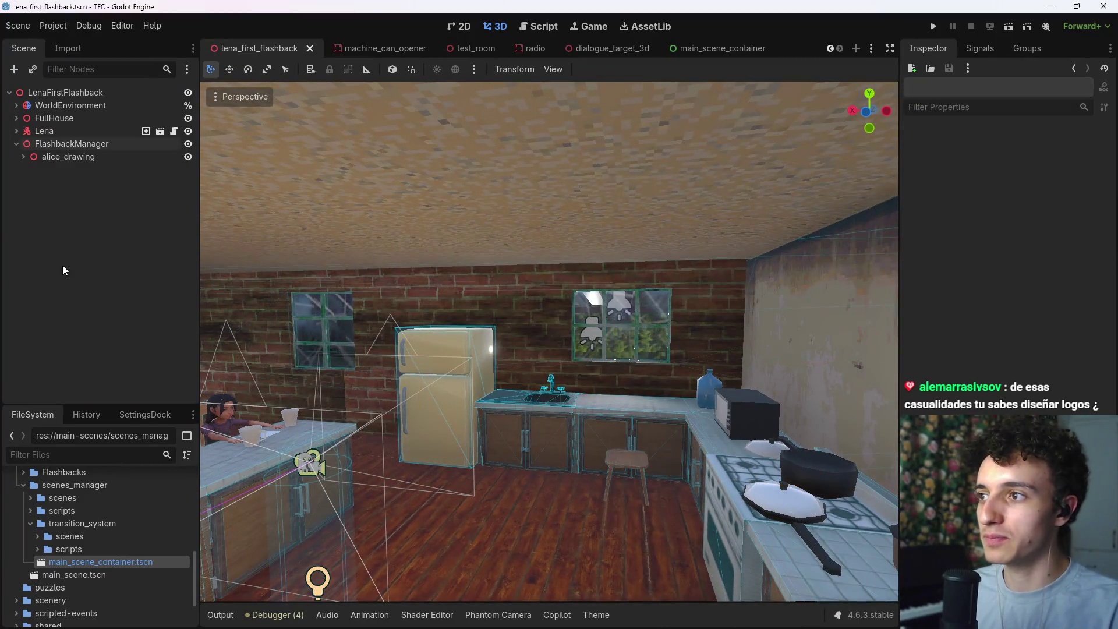
mouse_move(652, 627)
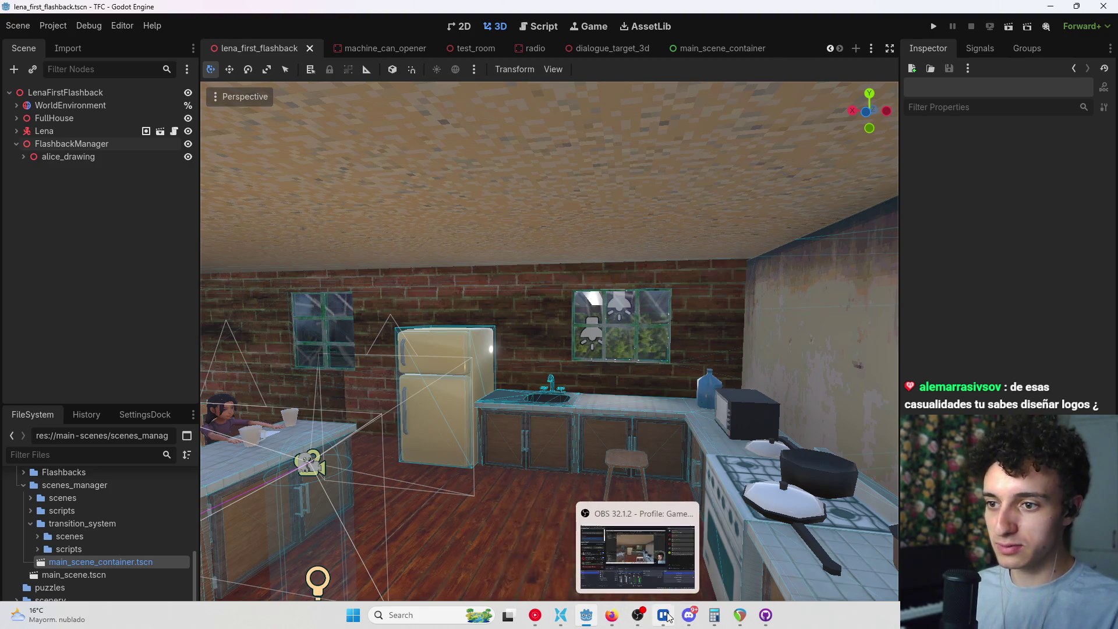
Step: Add the card 'Agregar ruido blanco a radio' to Trello's Domingo list and drag it to the top
left_click(668, 617)
scroll(379, 431, "down", 2)
scroll(414, 391, "up", 1)
left_click(512, 312)
type("Agregar ruido blan")
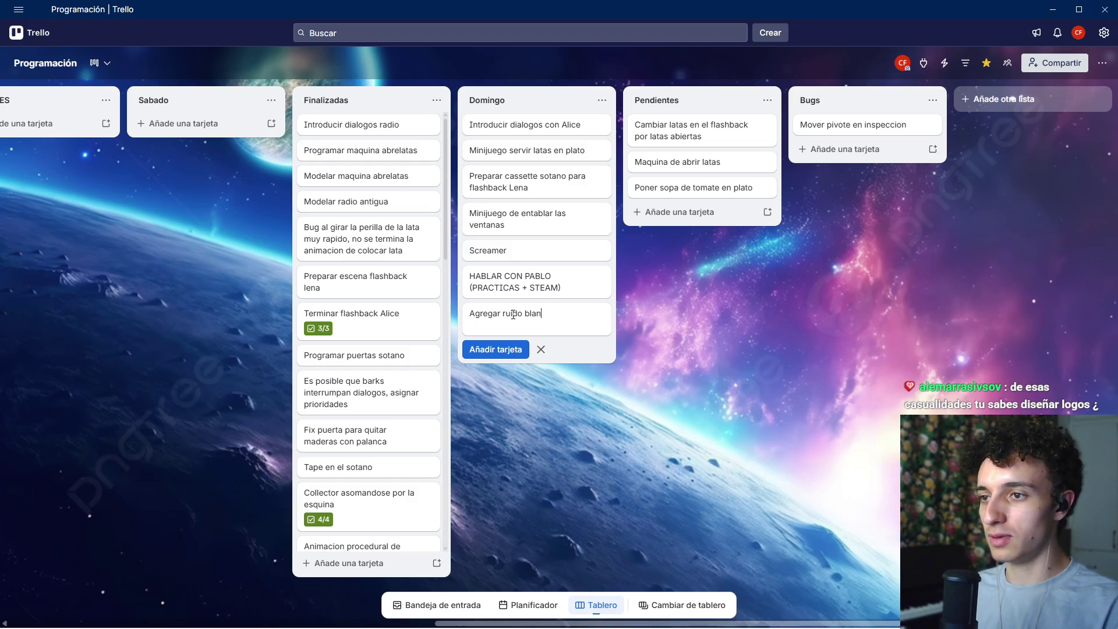
type("o")
key("Return")
left_click_drag(512, 313, 520, 125)
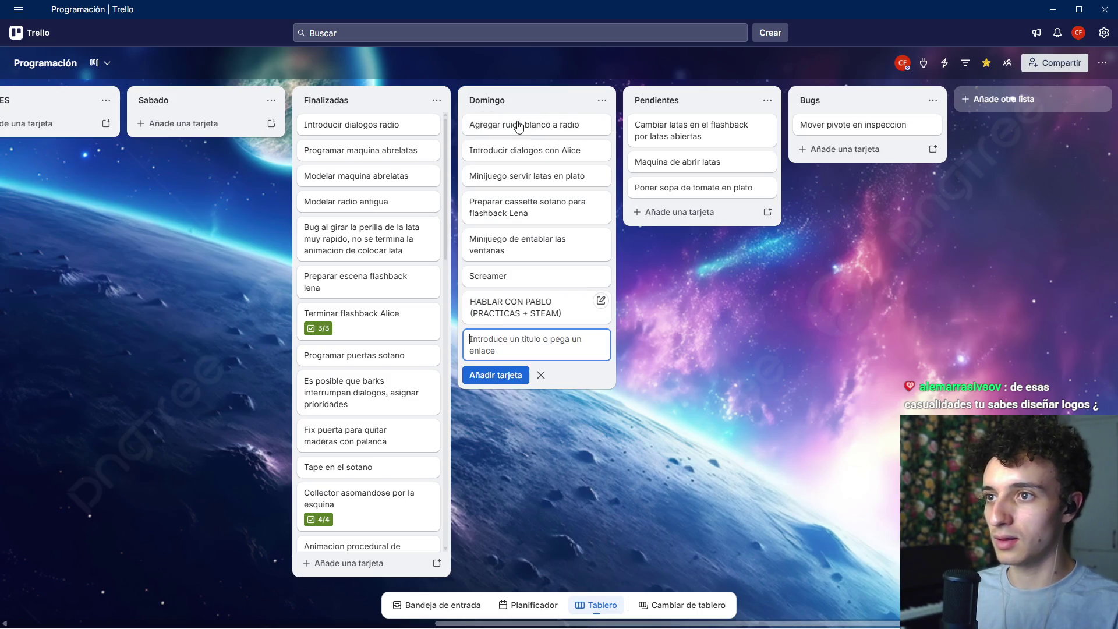
left_click(688, 285)
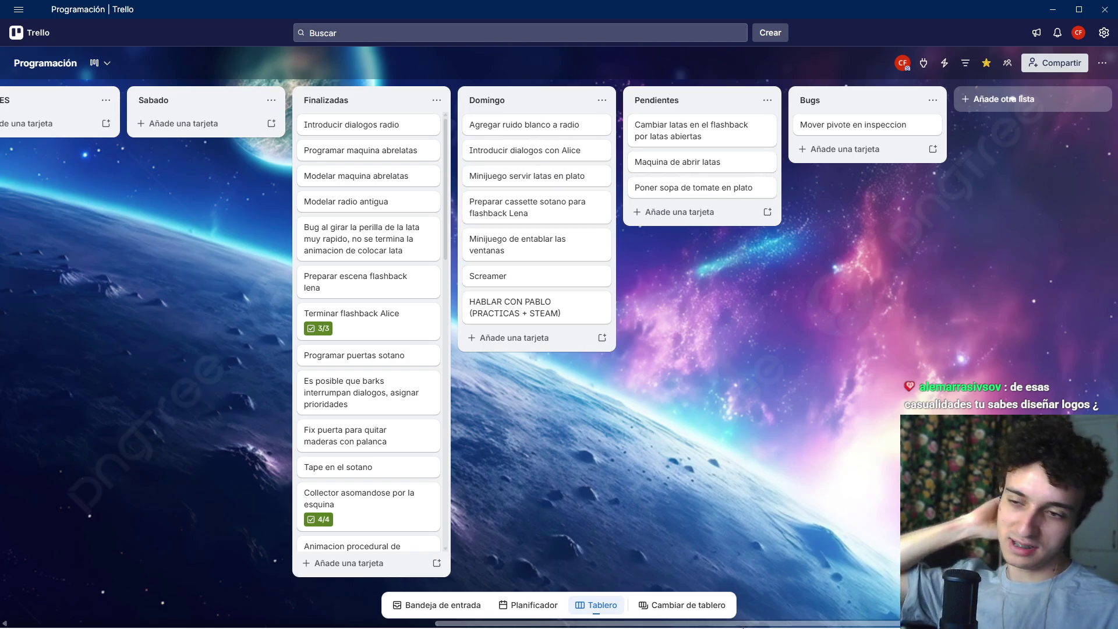
Step: Bring the Godot editor back to the front
mouse_move(706, 611)
mouse_move(563, 612)
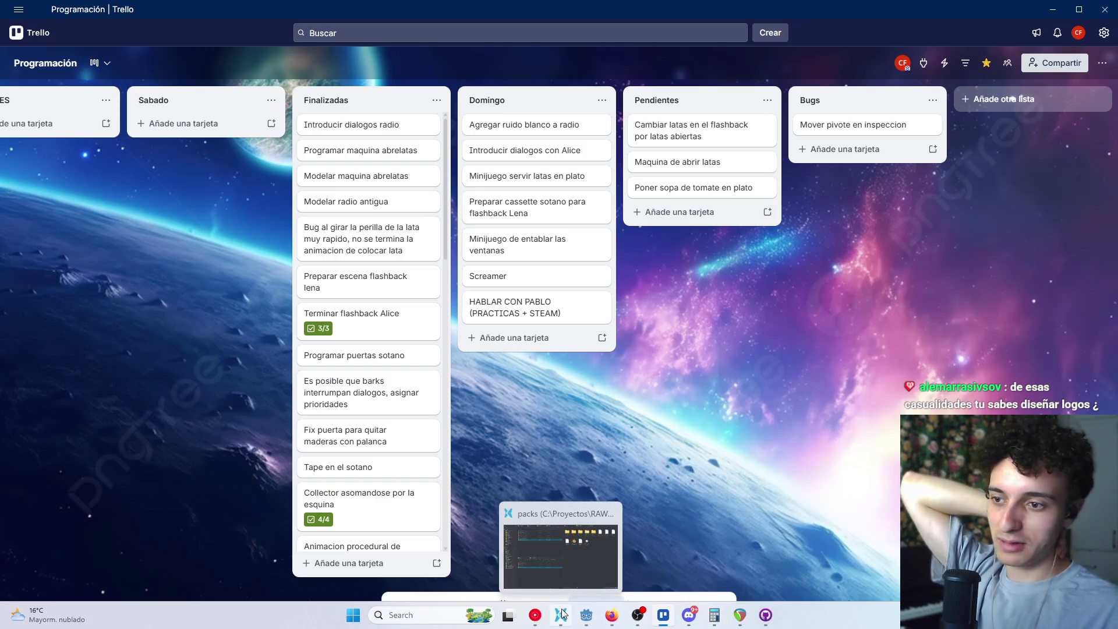
left_click(596, 616)
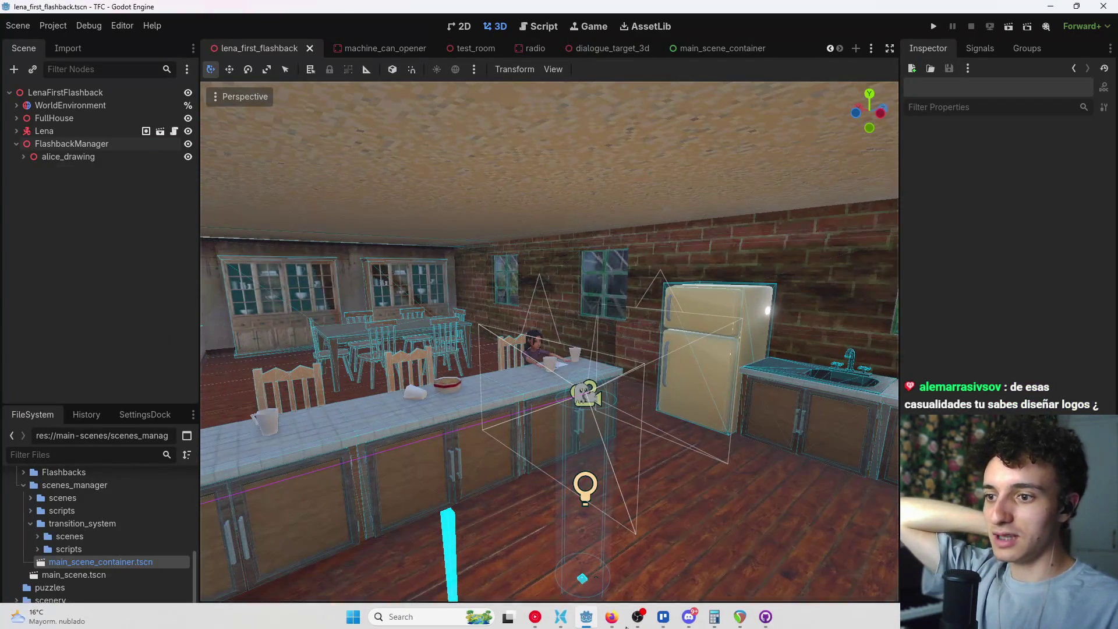
Step: Open Dialogues.xlsx from the file explorer and maximize the Excel window
left_click(547, 614)
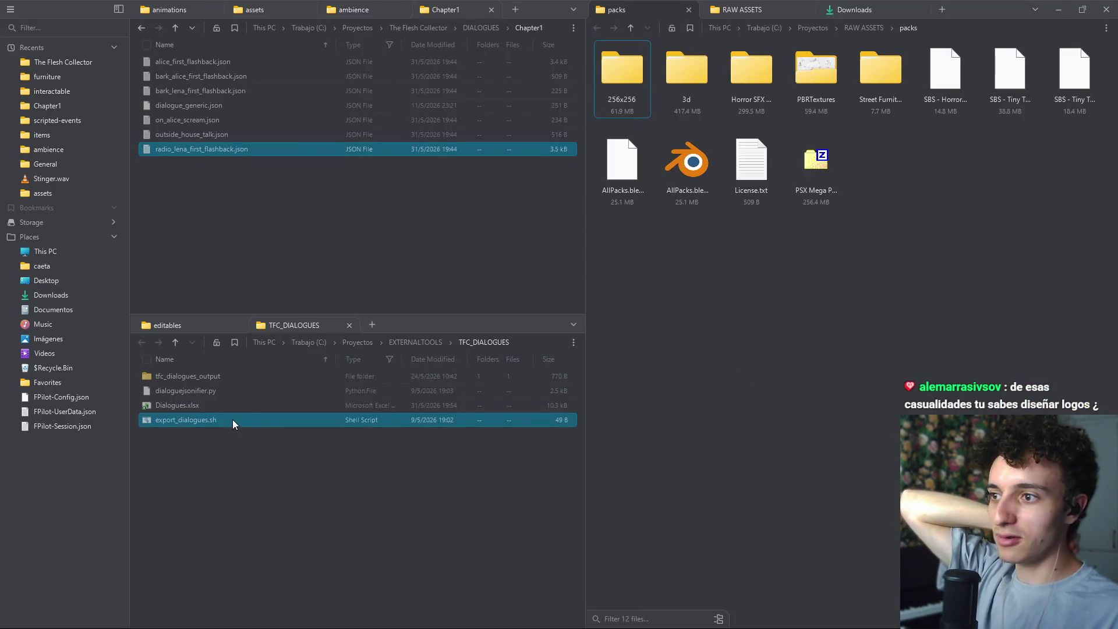
double_click(250, 406)
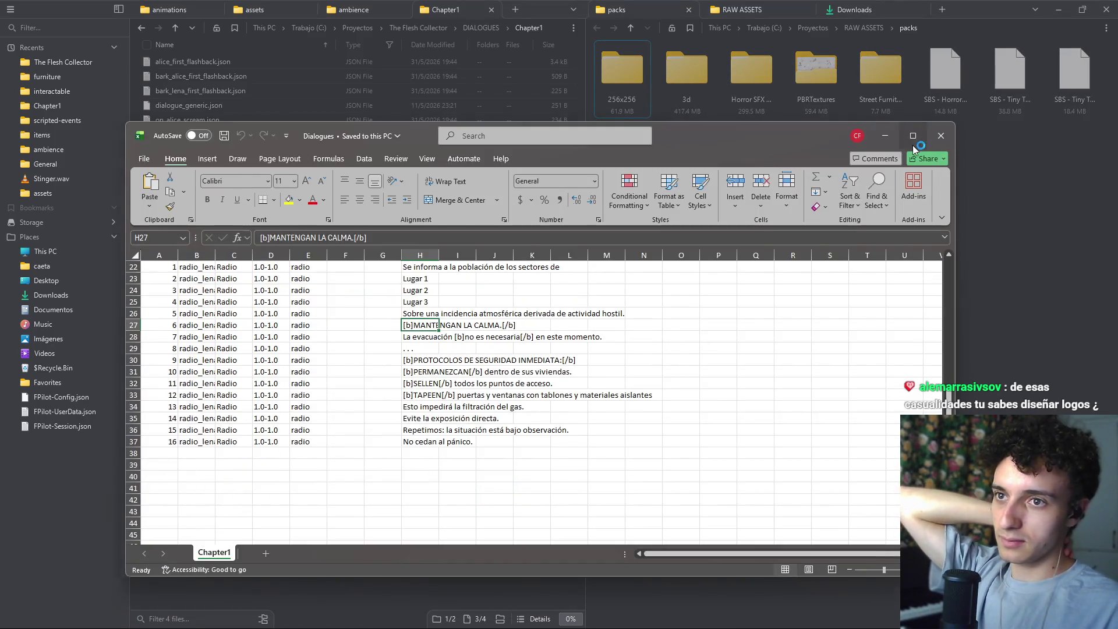
left_click(912, 135)
left_click(182, 376)
left_click(71, 331)
scroll(82, 361, "up", 7)
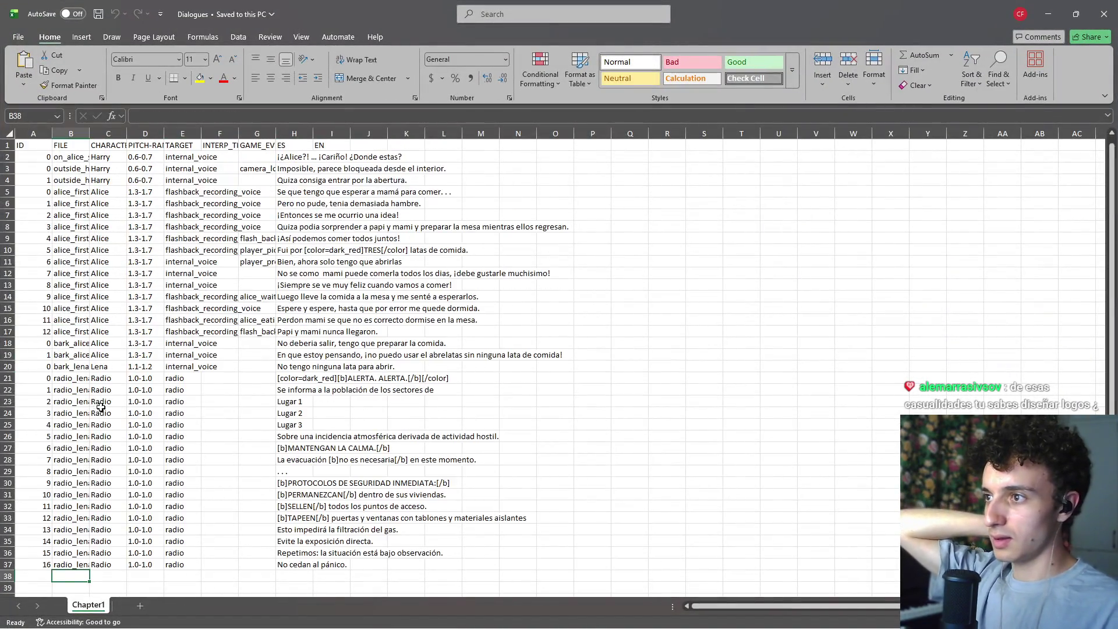
scroll(102, 408, "down", 5)
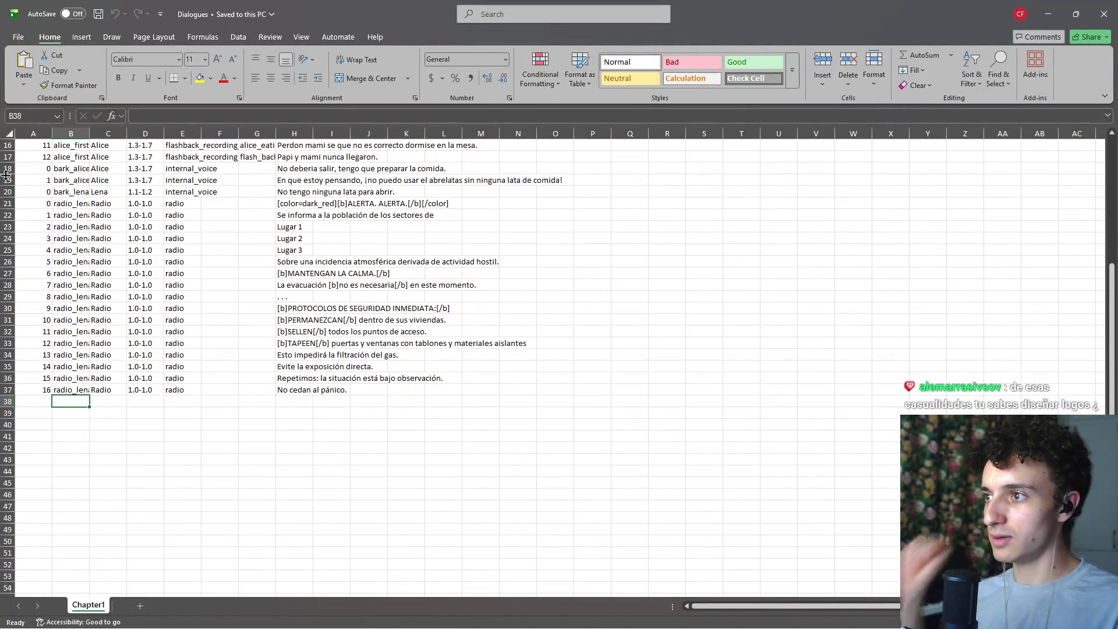
Step: AutoFit every column of the sheet, then select empty cell B38
left_click(9, 134)
double_click(89, 133)
left_click(144, 434)
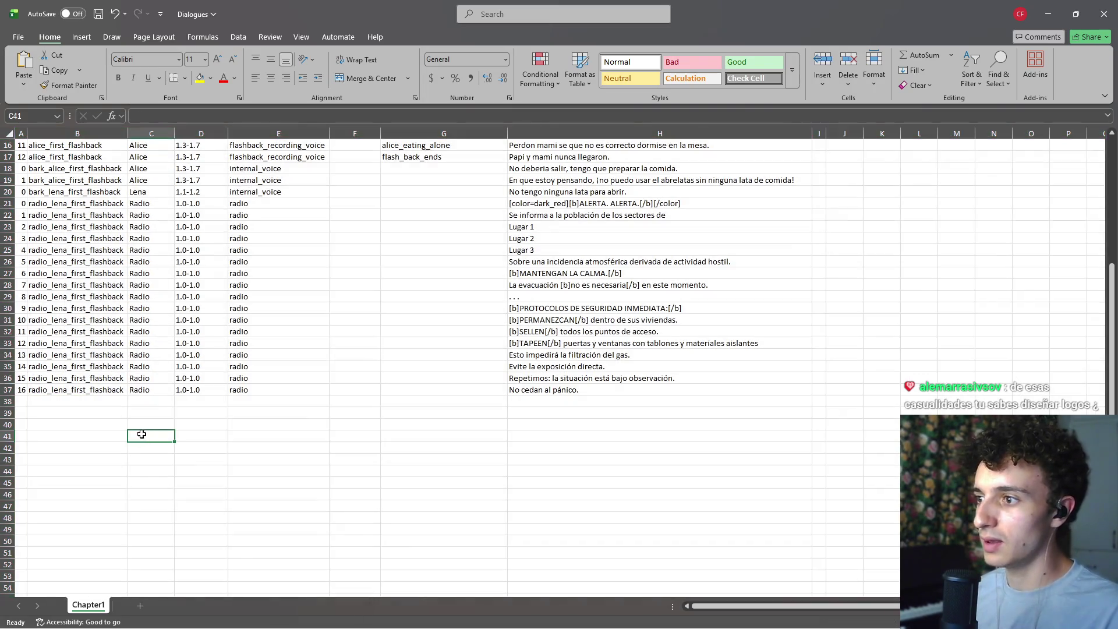
left_click(92, 403)
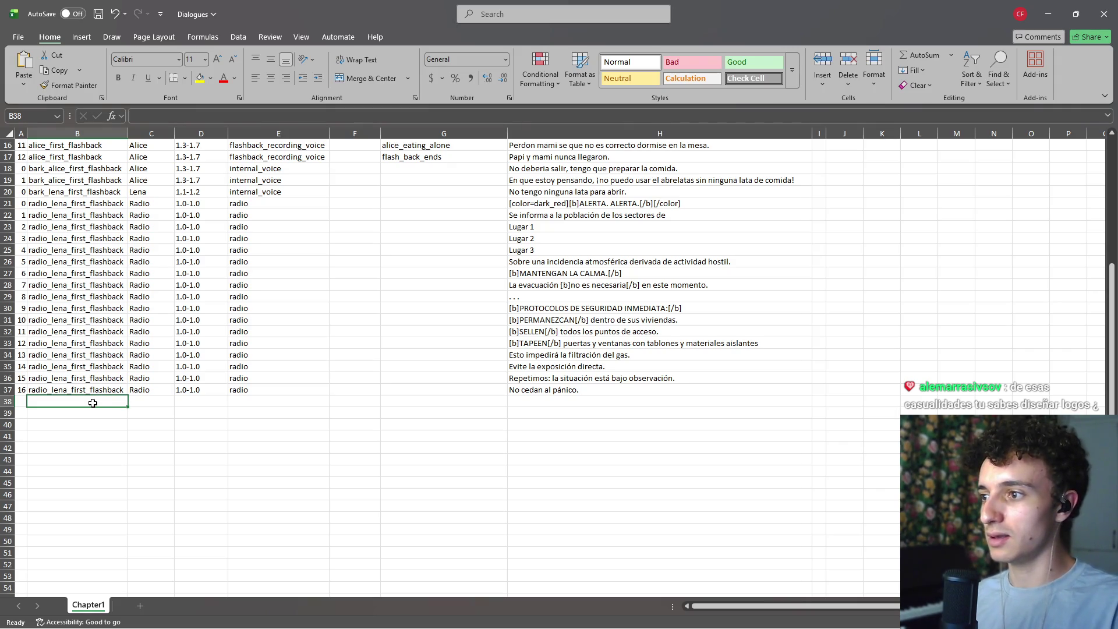
Step: Enter 'lena_first_flashback' in B38, correcting the typos
type("lena")
type("fie")
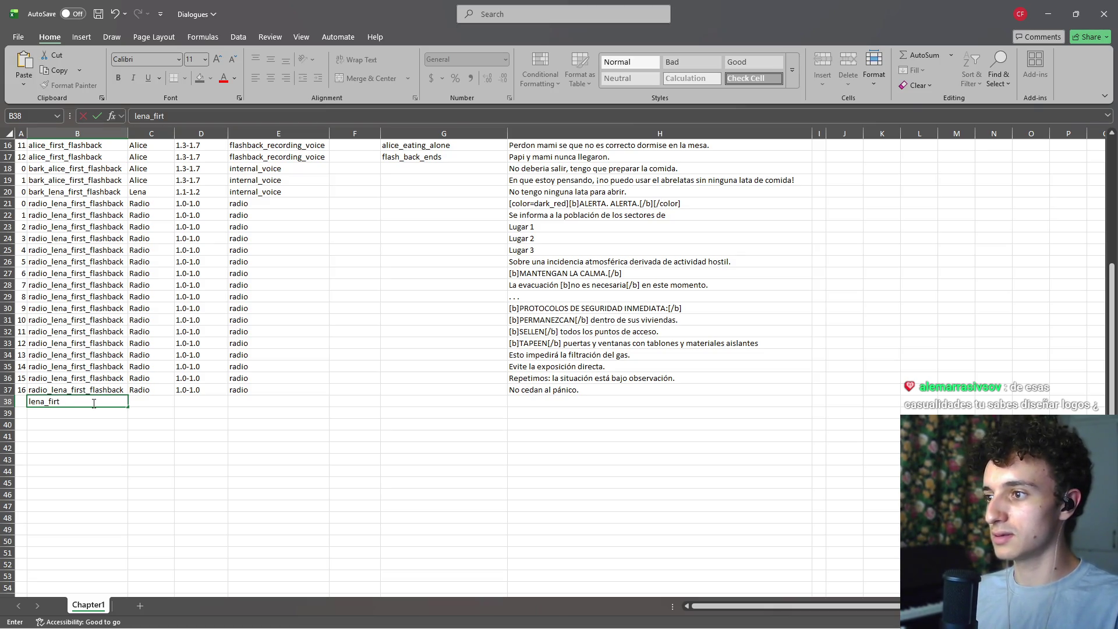
type("ashback")
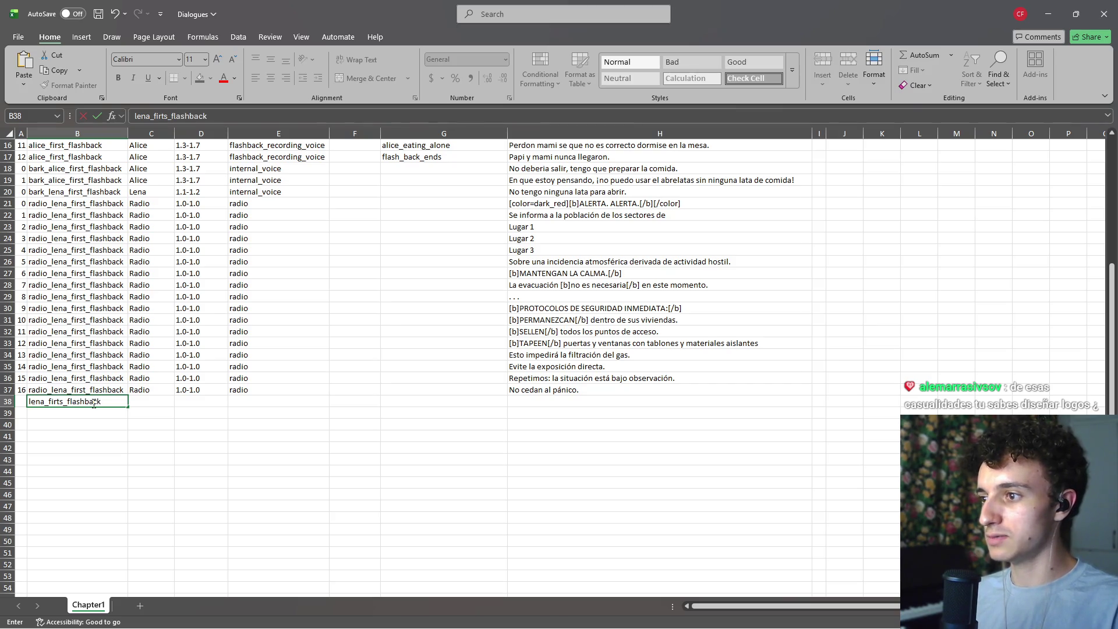
key("Return")
left_click(93, 403)
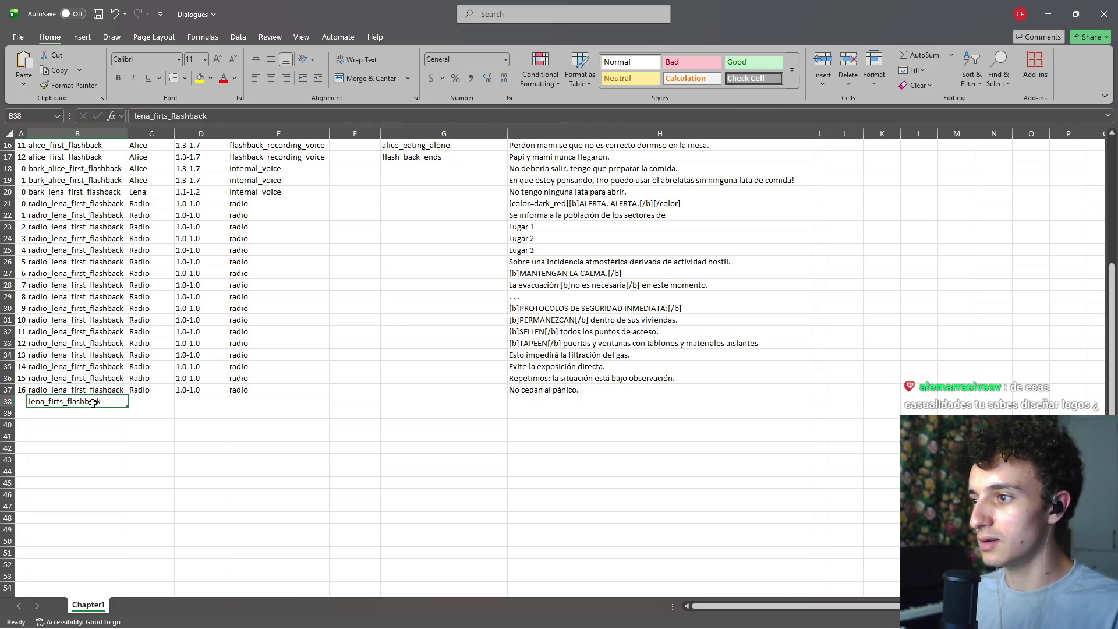
left_click(156, 116)
key("BackSpace")
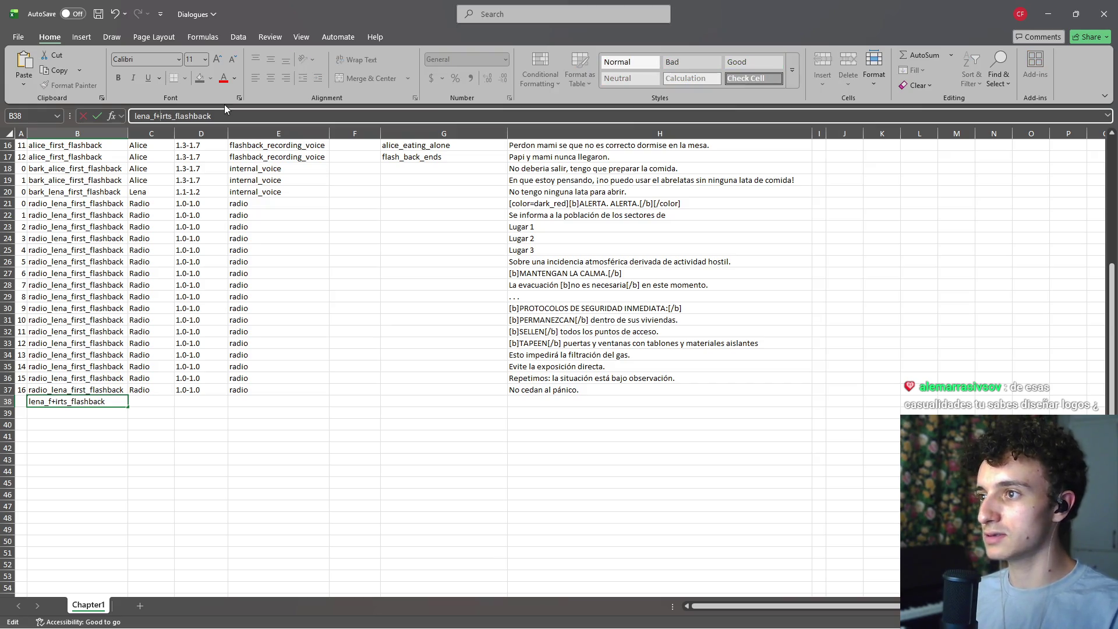
type("fir")
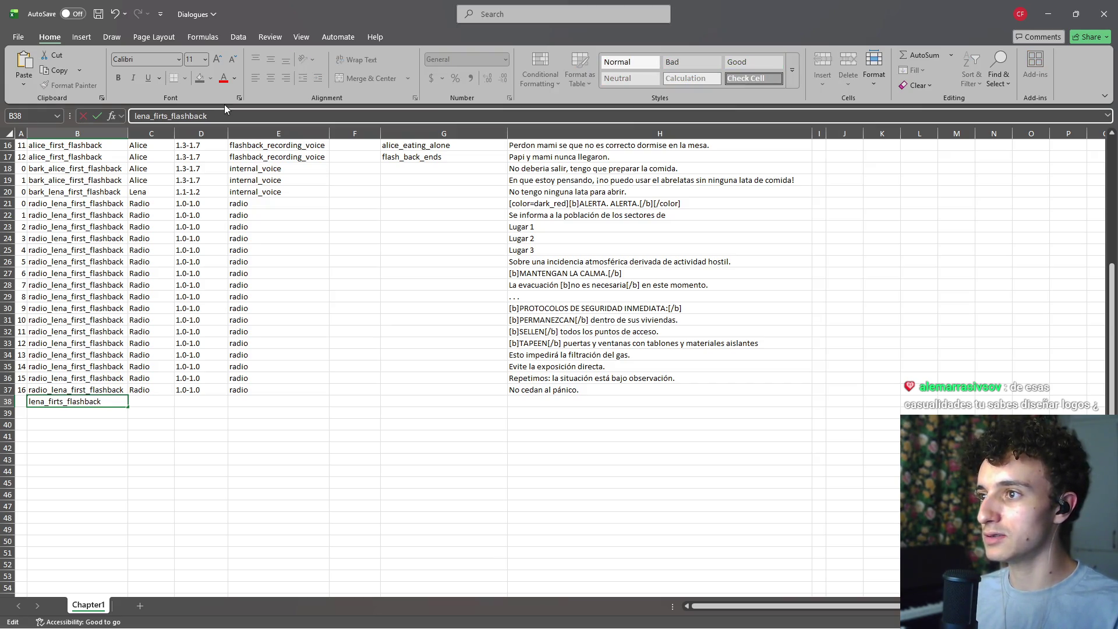
type("s")
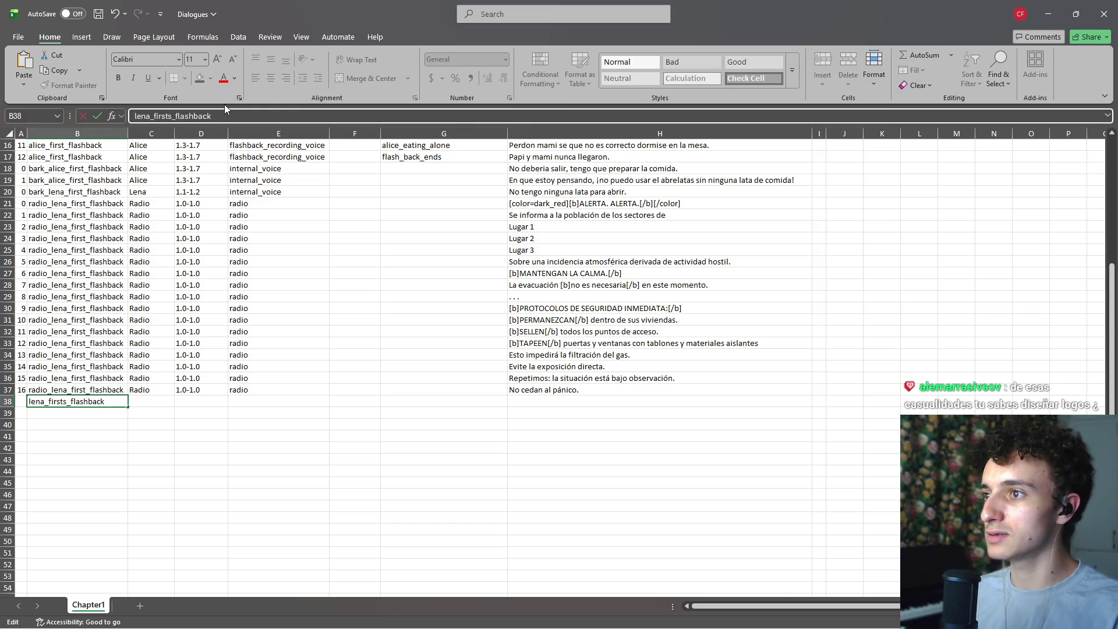
key("Right")
key("Delete")
key("Return")
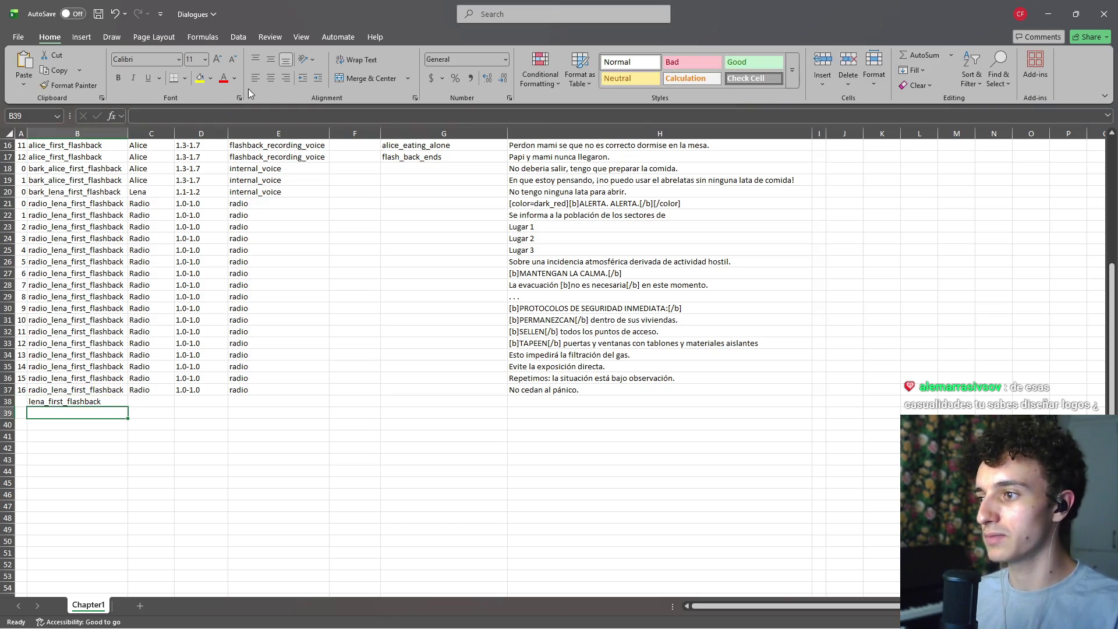
Step: Add an 'alice_dialogue' part to the B38 entry name
scroll(80, 399, "up", 5)
scroll(81, 399, "down", 5)
left_click(81, 401)
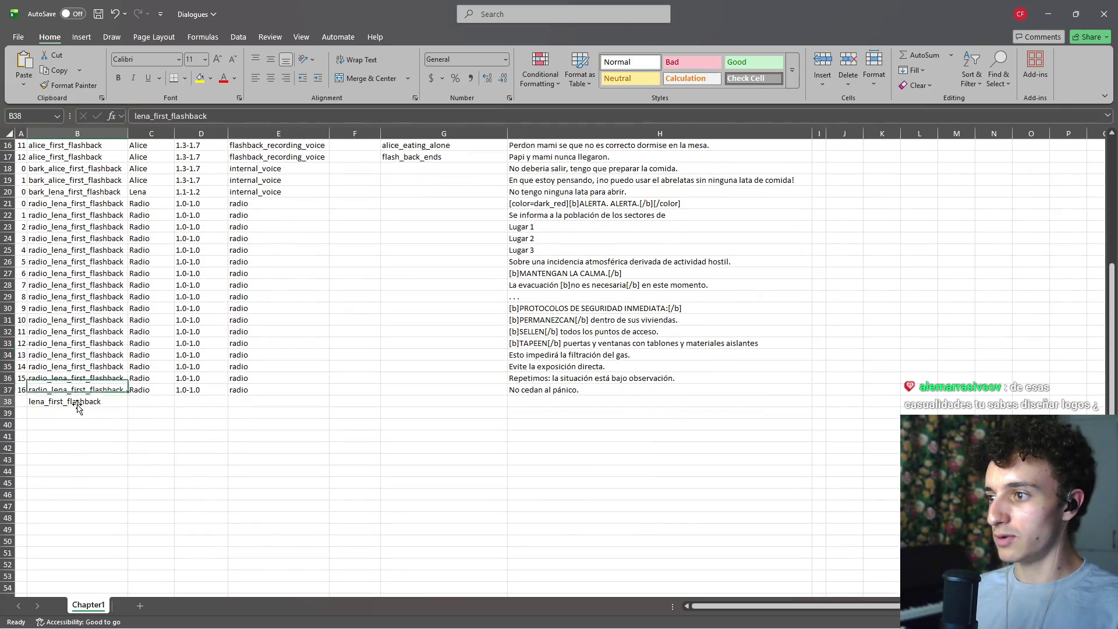
left_click(226, 116)
type("_ali")
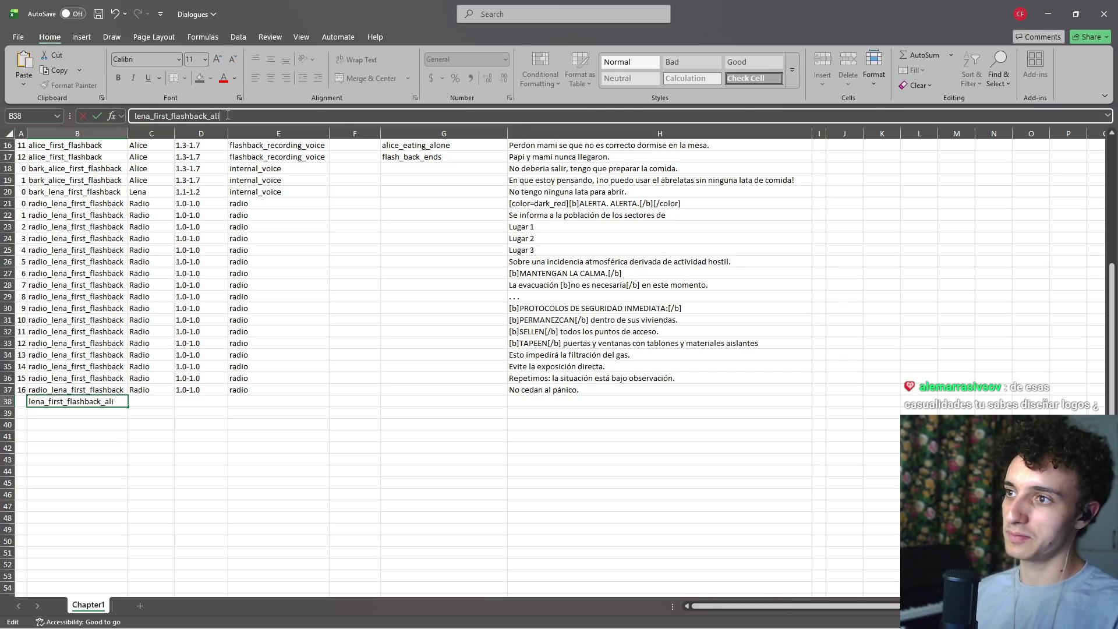
type("ce_")
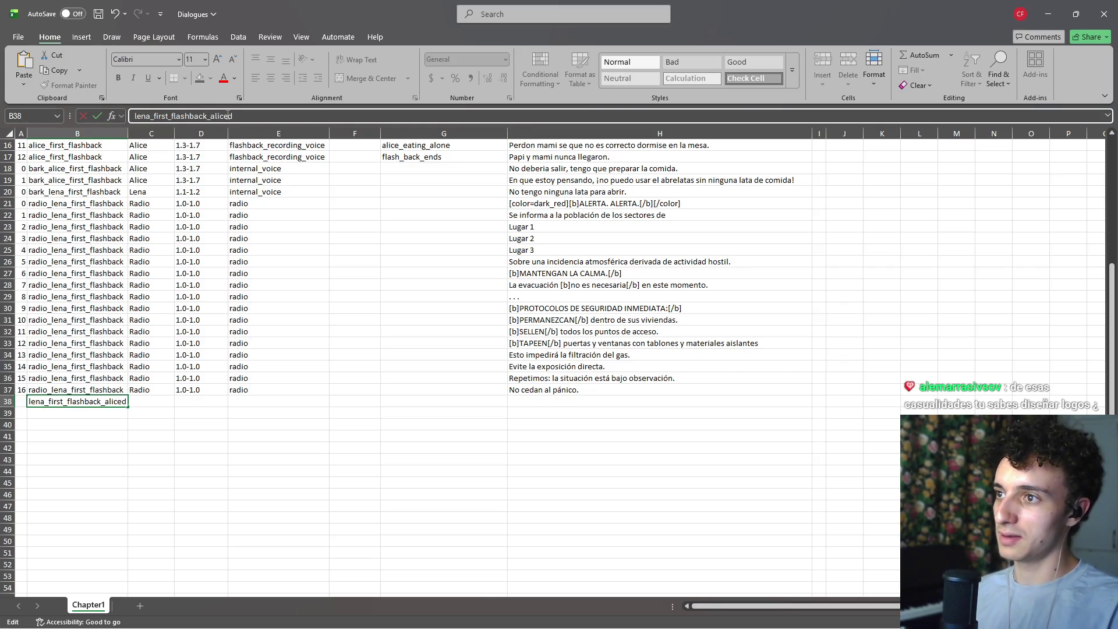
type("dialogue")
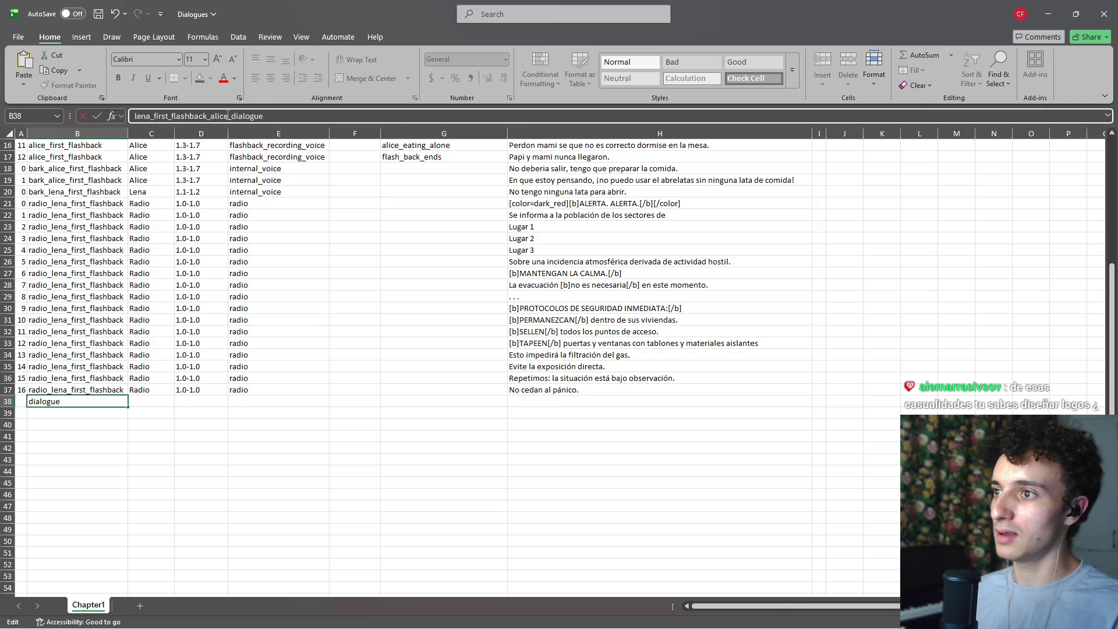
key("BackSpace")
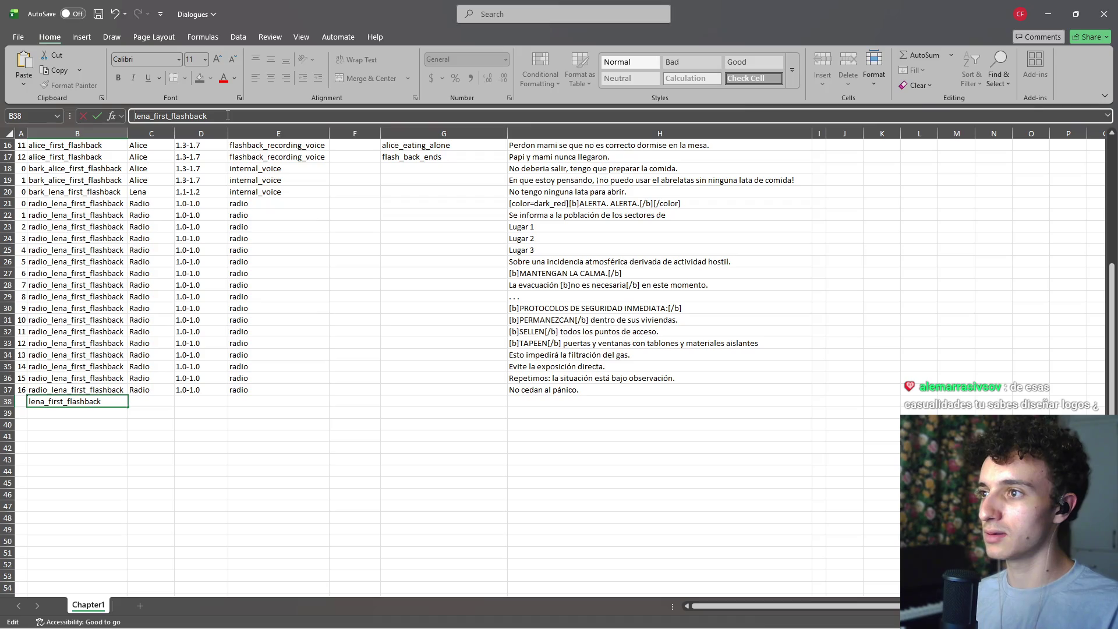
type("alice_dialogue")
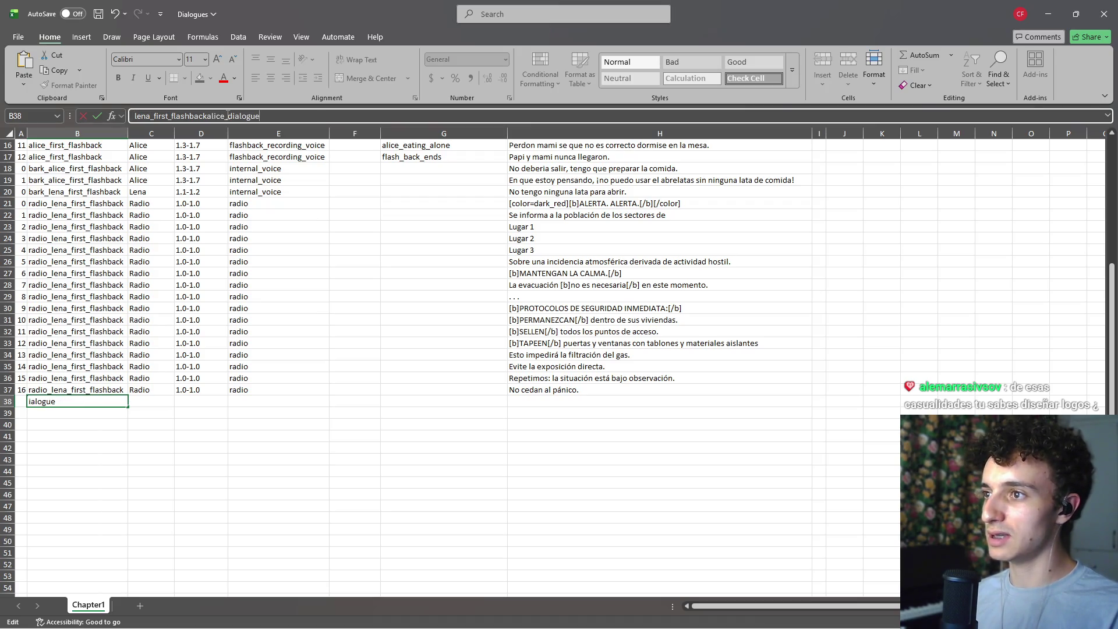
key("Left")
key("Left")
key("Left")
type("_")
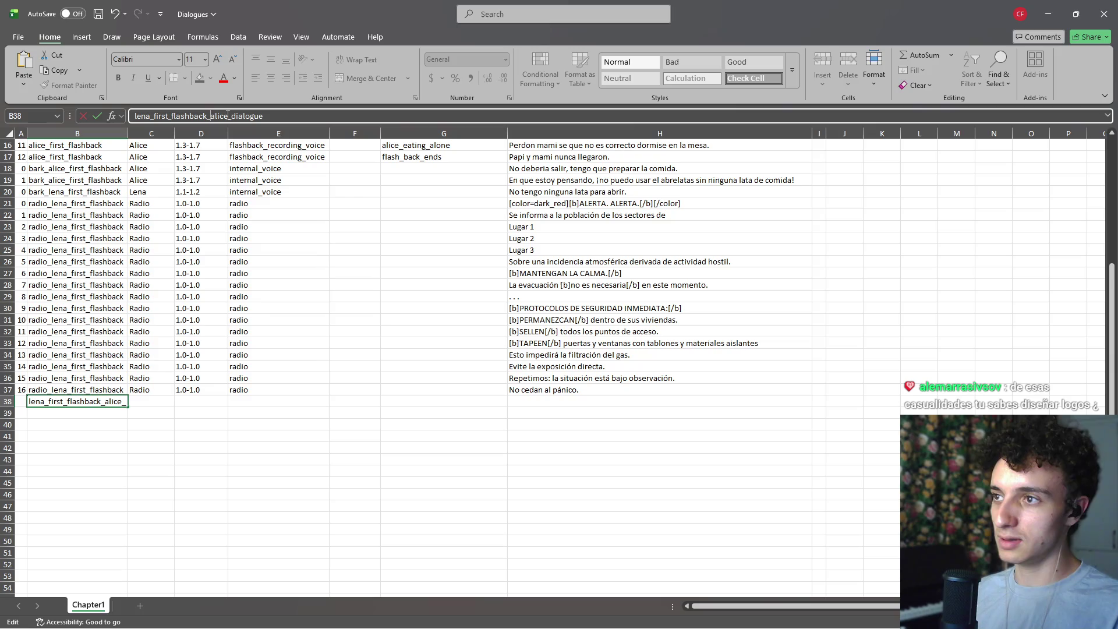
key("ctrl+Return")
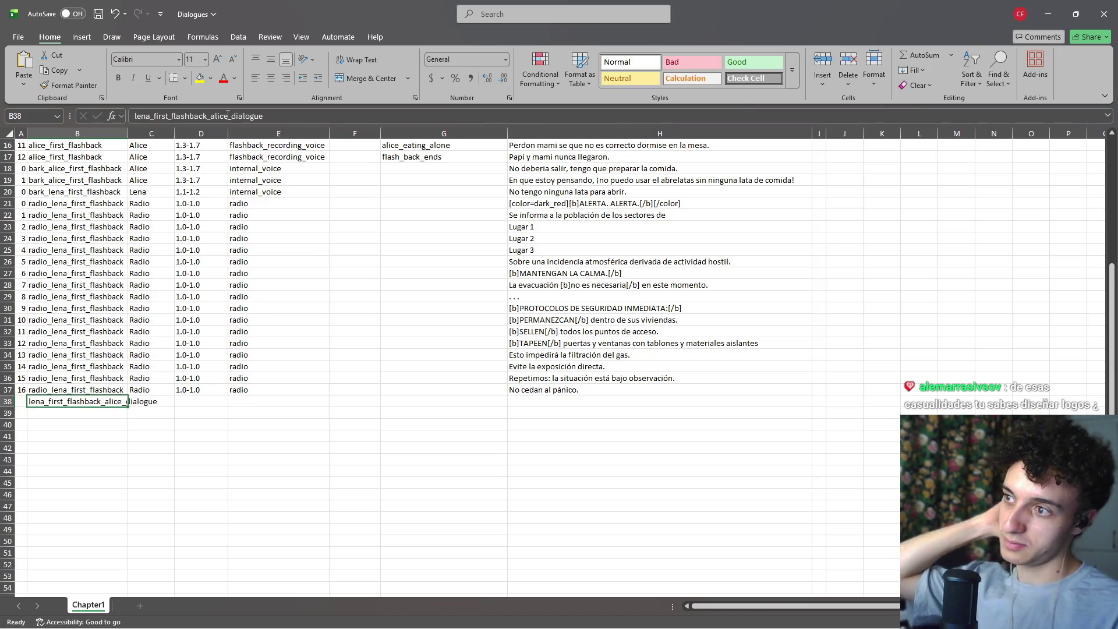
Step: Move 'alice_dialogue' to the front so B38 reads alice_dialogue_lena_first_flashback
left_click_drag(263, 116, 211, 122)
key("ctrl+c")
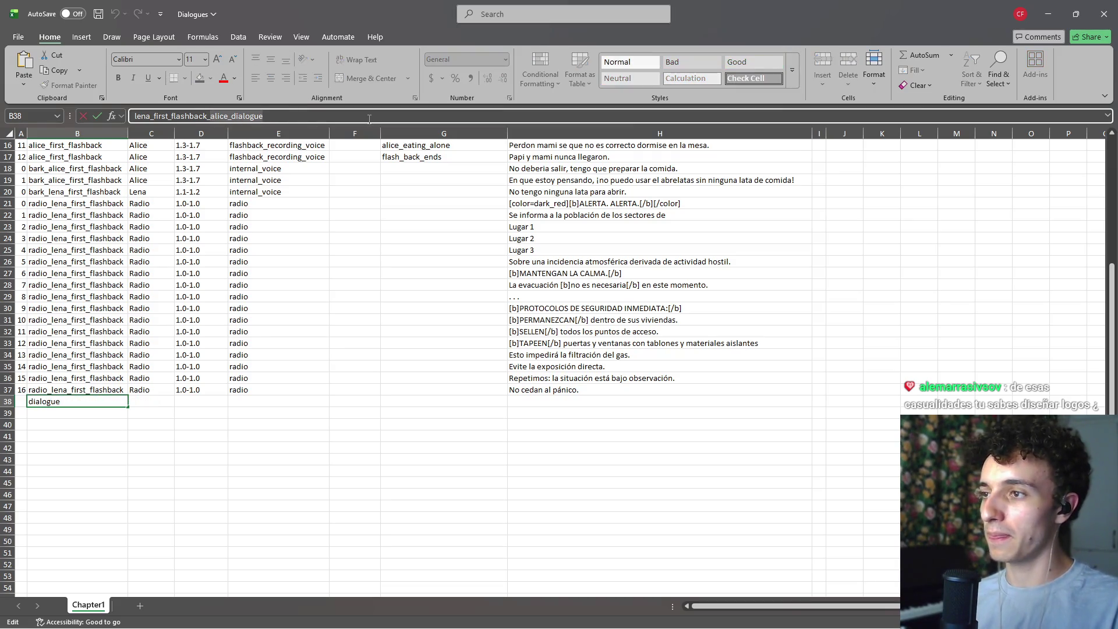
key("BackSpace")
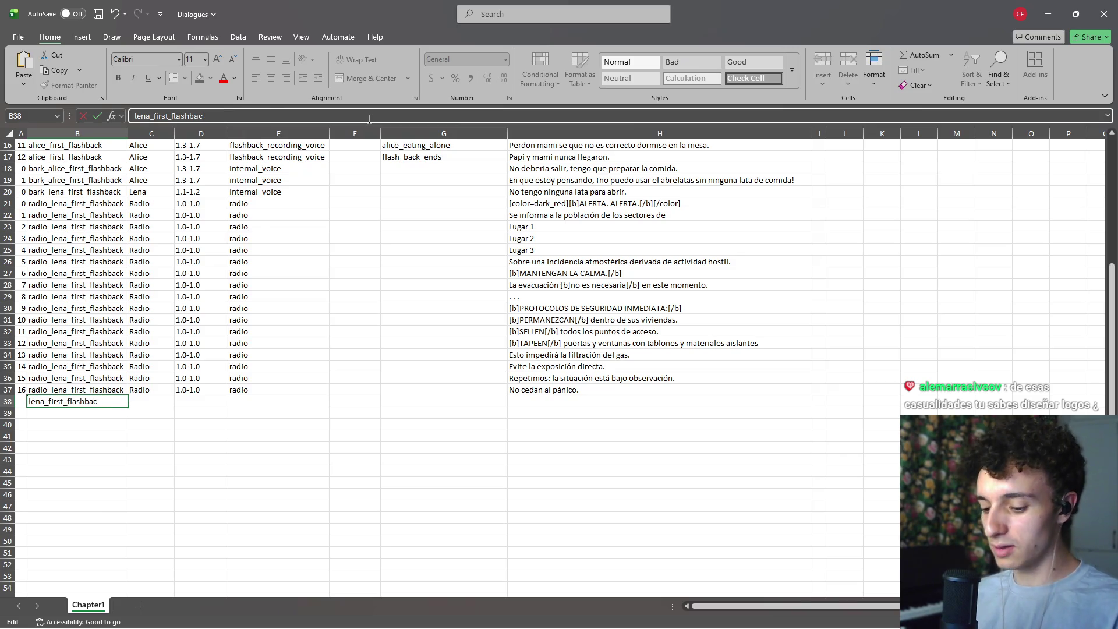
key("ctrl+v")
type("_")
key("ctrl+Return")
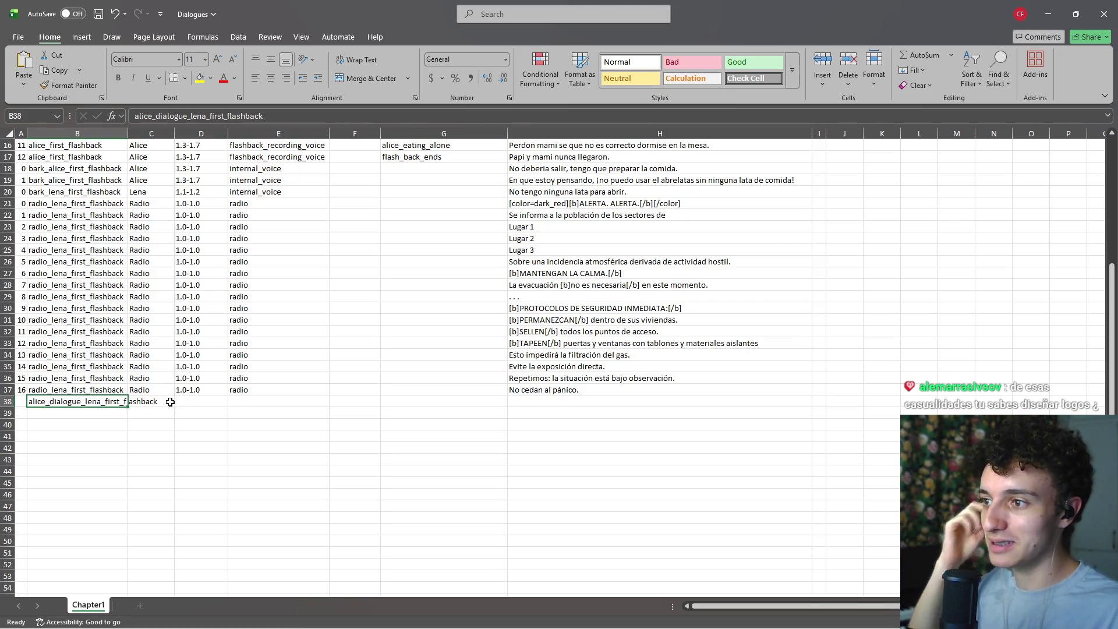
Step: AutoFit column B and enter 'Alice' as the speaker in C38
double_click(124, 128)
left_click(184, 400)
type("Alice")
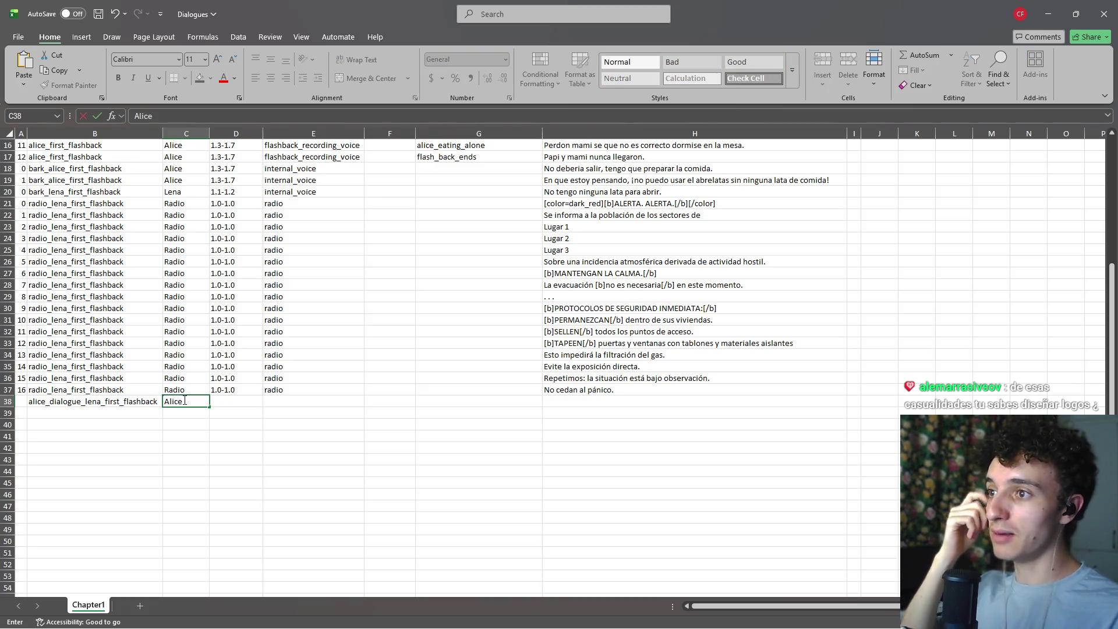
key("Return")
Step: Review the new B38 dialogue name and C38 speaker entries
left_click(183, 400)
key("Left")
key("Right")
key("Left")
key("Right")
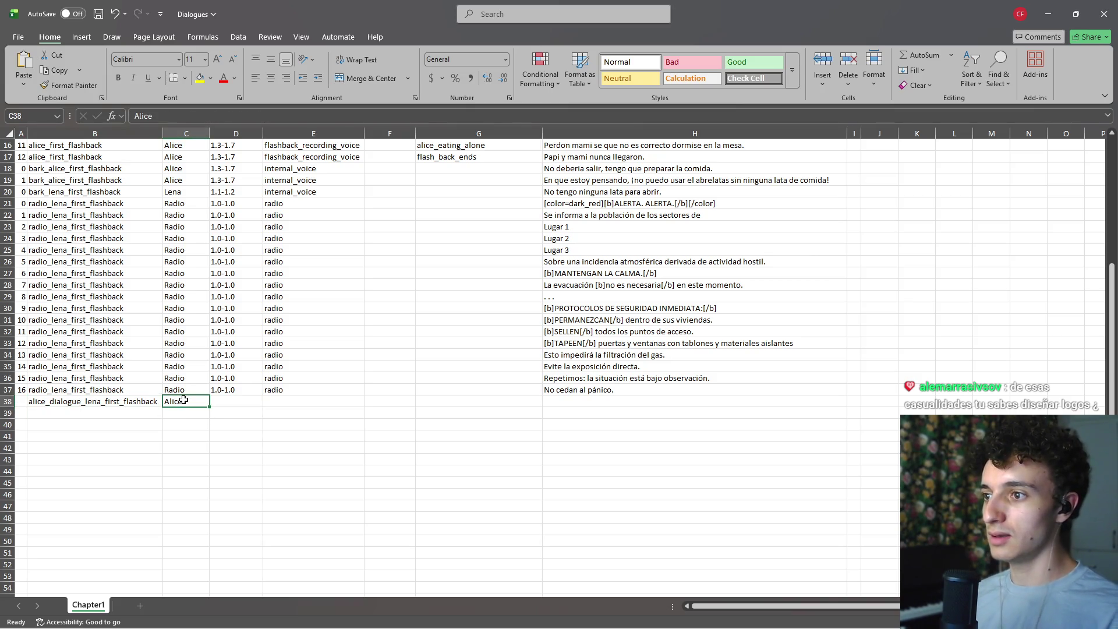
scroll(235, 381, "up", 5)
scroll(209, 373, "down", 7)
left_click(101, 331)
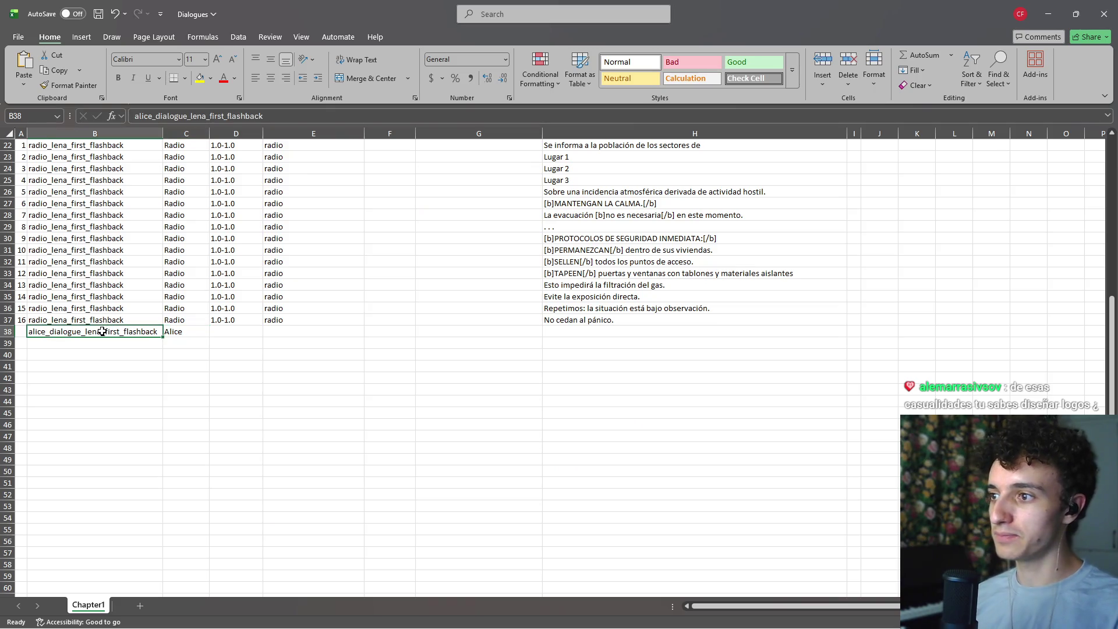
left_click(188, 335)
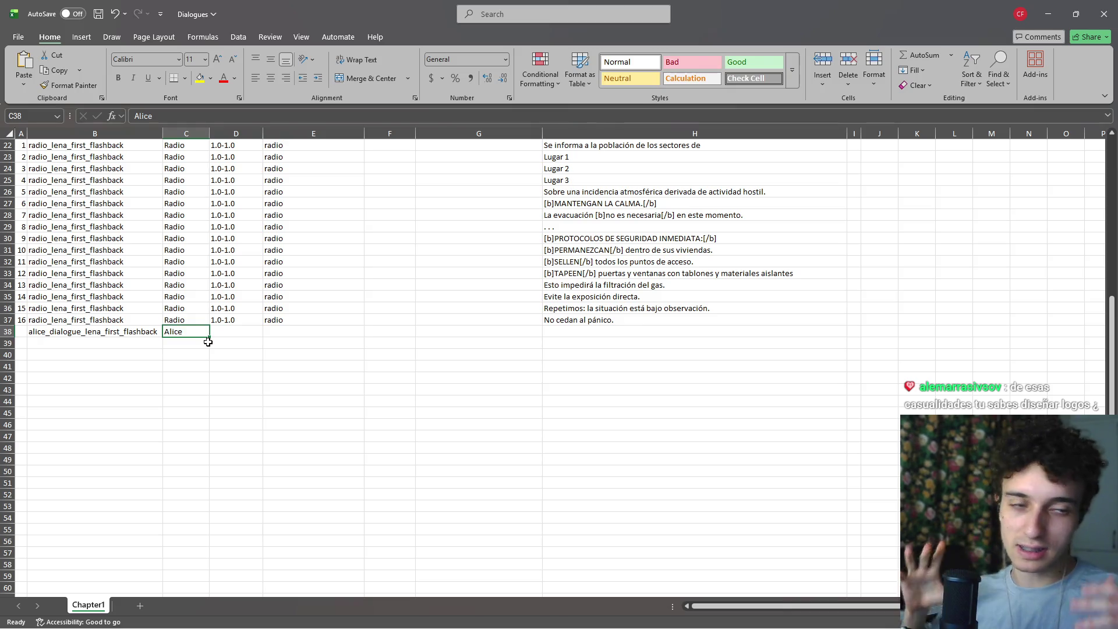
left_click(160, 334)
left_click(170, 332)
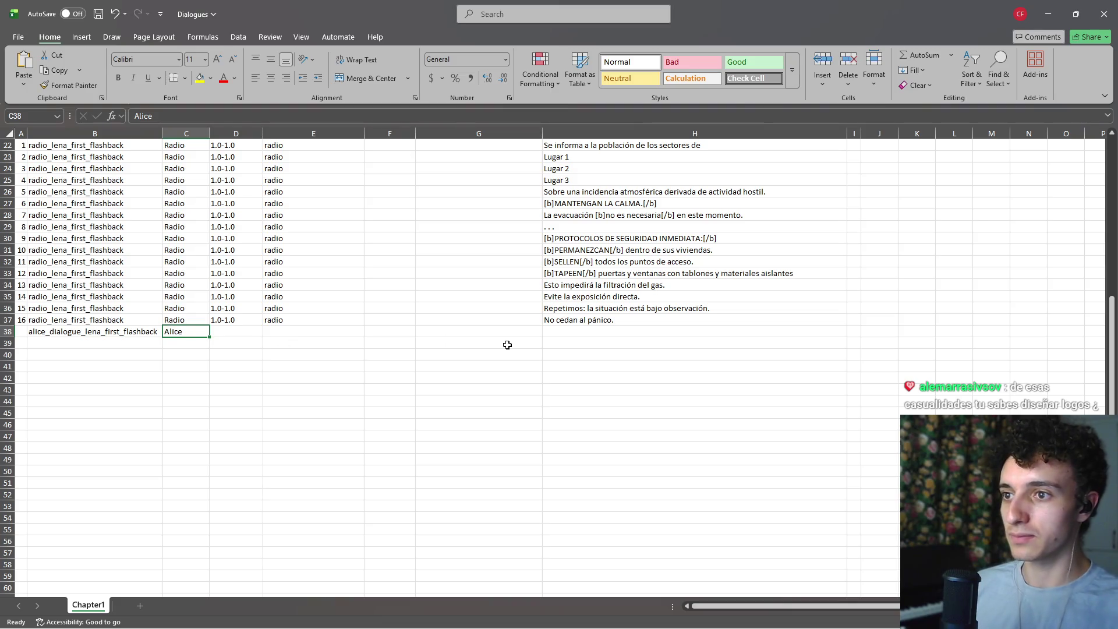
mouse_move(416, 627)
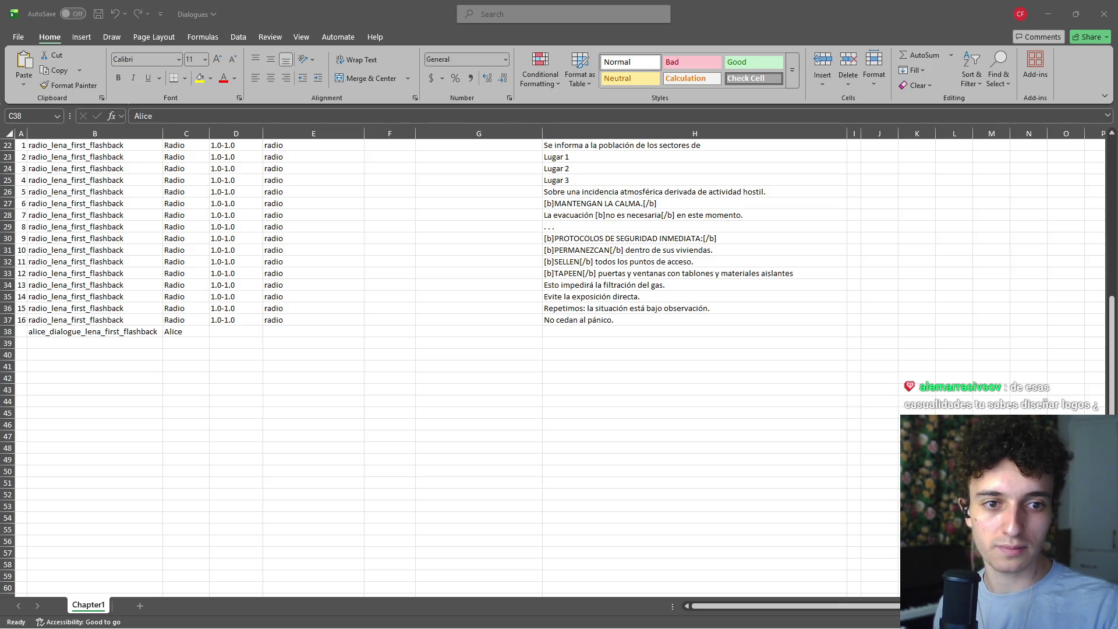
Step: Paste Alice's first dialogue line into H38
key("F2")
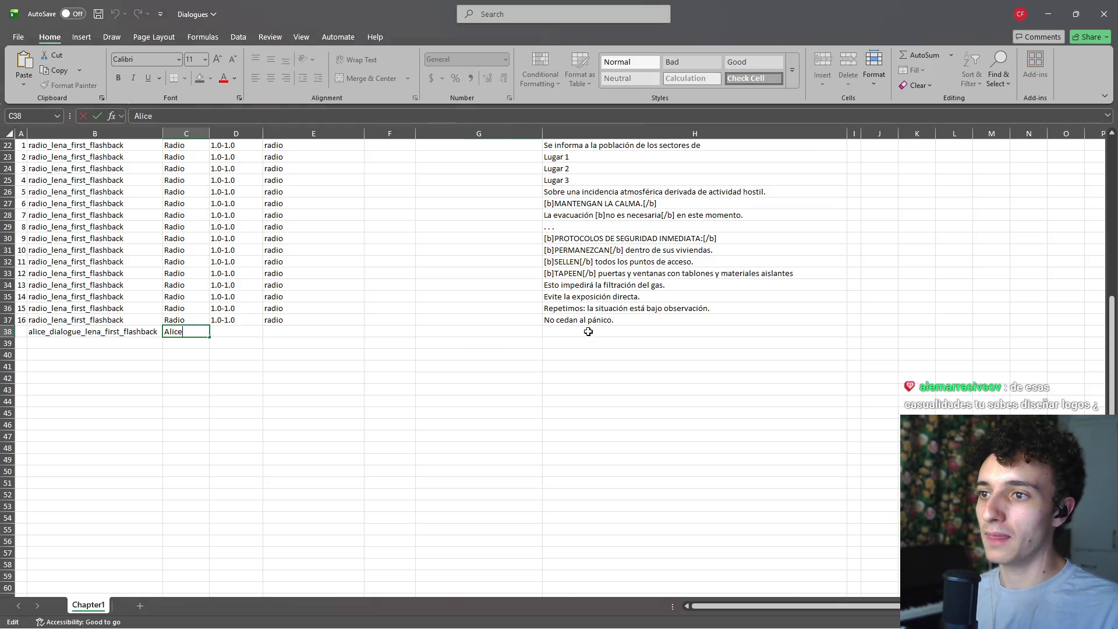
left_click(588, 331)
type("¿Otra vez esta horrible sopa de tomate?")
left_click(600, 343)
key("alt+Tab")
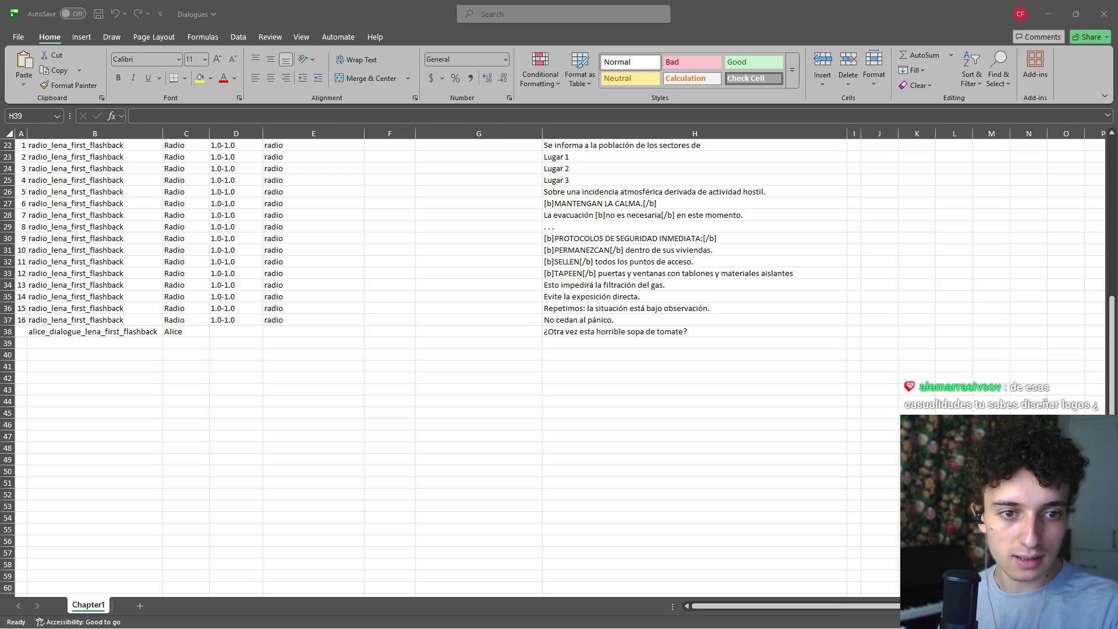
key("alt+Tab")
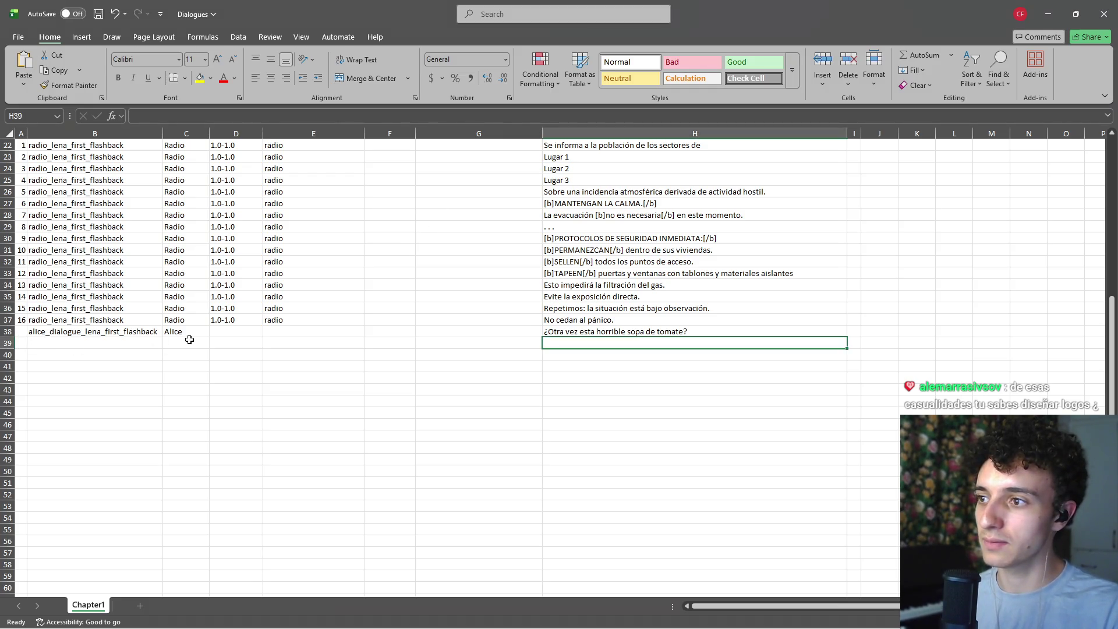
Step: Fill speakers C39–C45 alternating Lena and Alice, fixing the 'Alce' typo in C44
left_click(187, 342)
type("Lena")
left_click(189, 353)
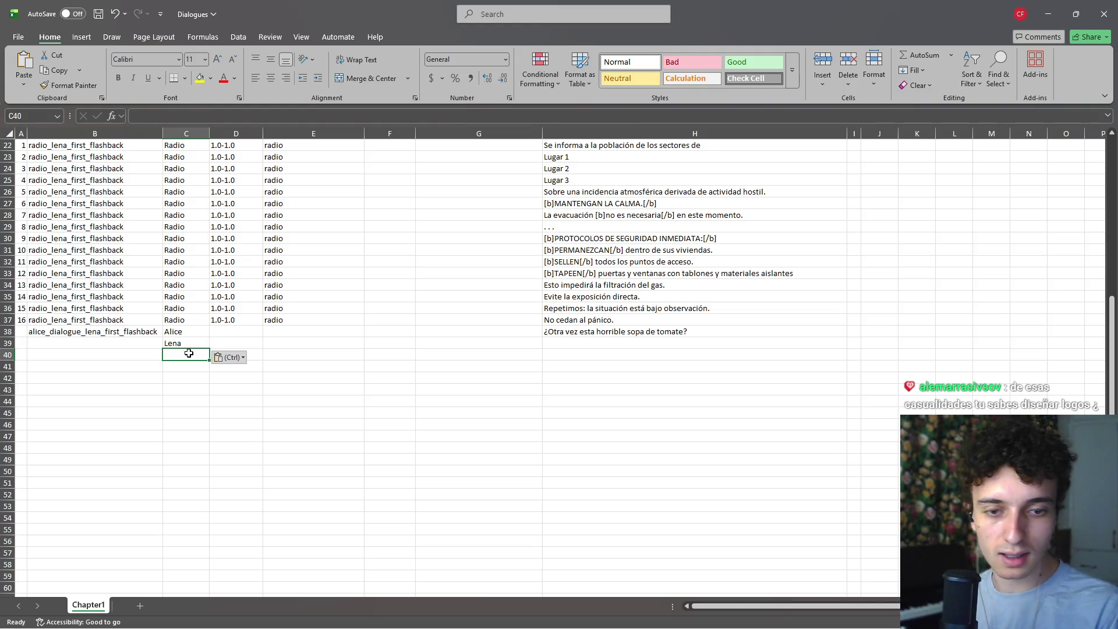
type("Alice")
key("Return")
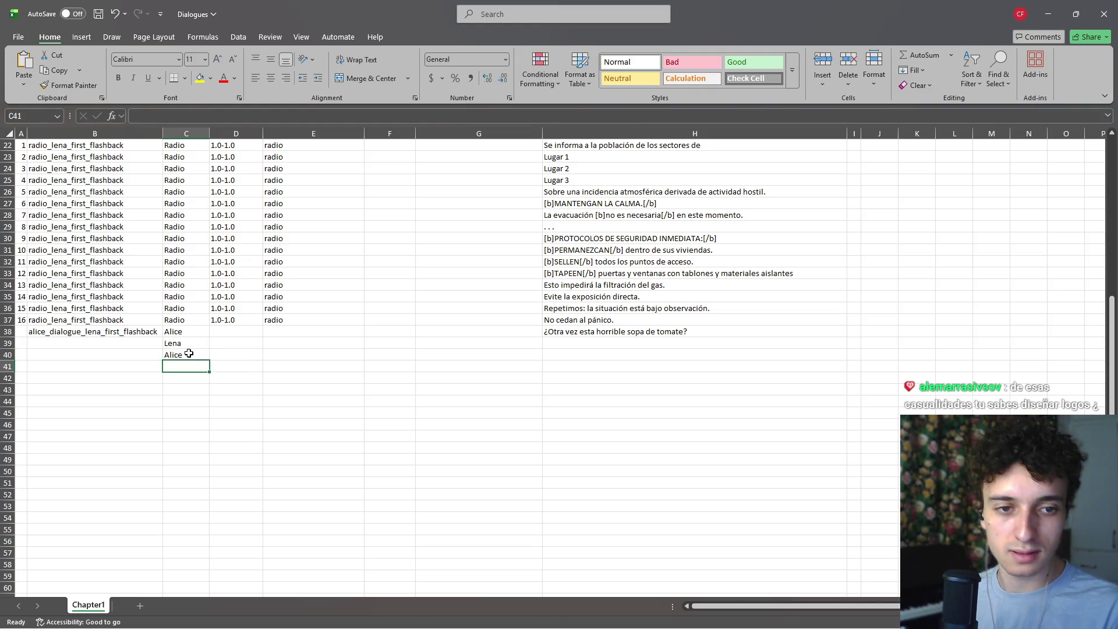
type("Lena")
key("Return")
type("Alice")
key("Return")
type("Lena")
key("Return")
type("Alce")
key("Return")
type("LeLena")
key("Up")
type("Alice")
key("Return")
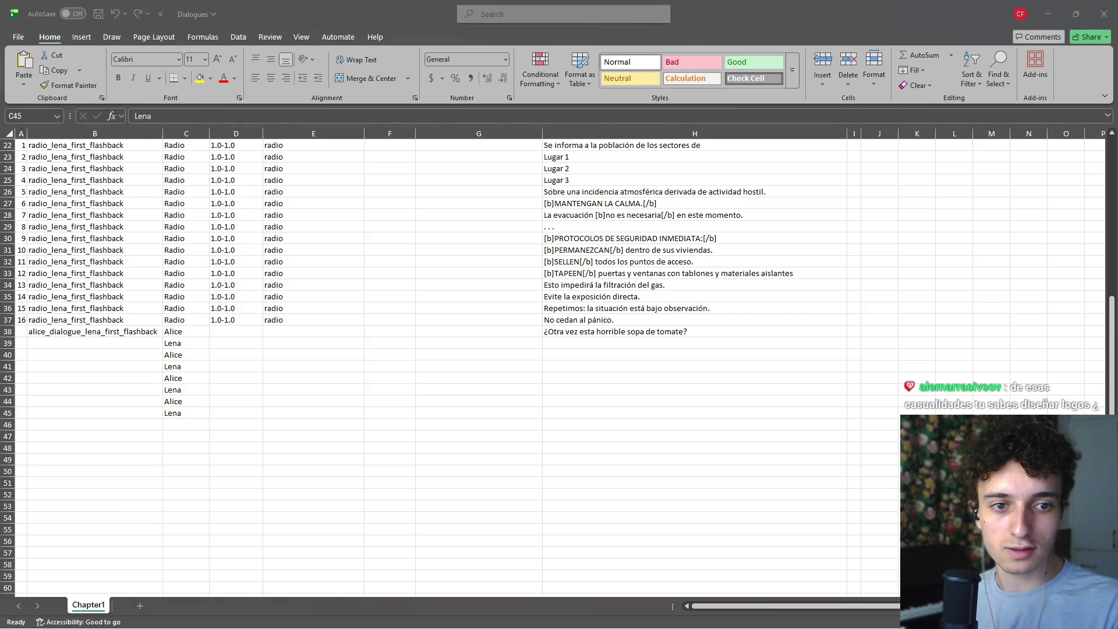
Step: Paste Lena's reply into H39 and the ice-cream question into H40
left_click(611, 343)
type("Lo sé, cariño, no es el mejor plato, ¡pero prometo que en cuanto podamos salir iremos a comer lo que tú quieras!")
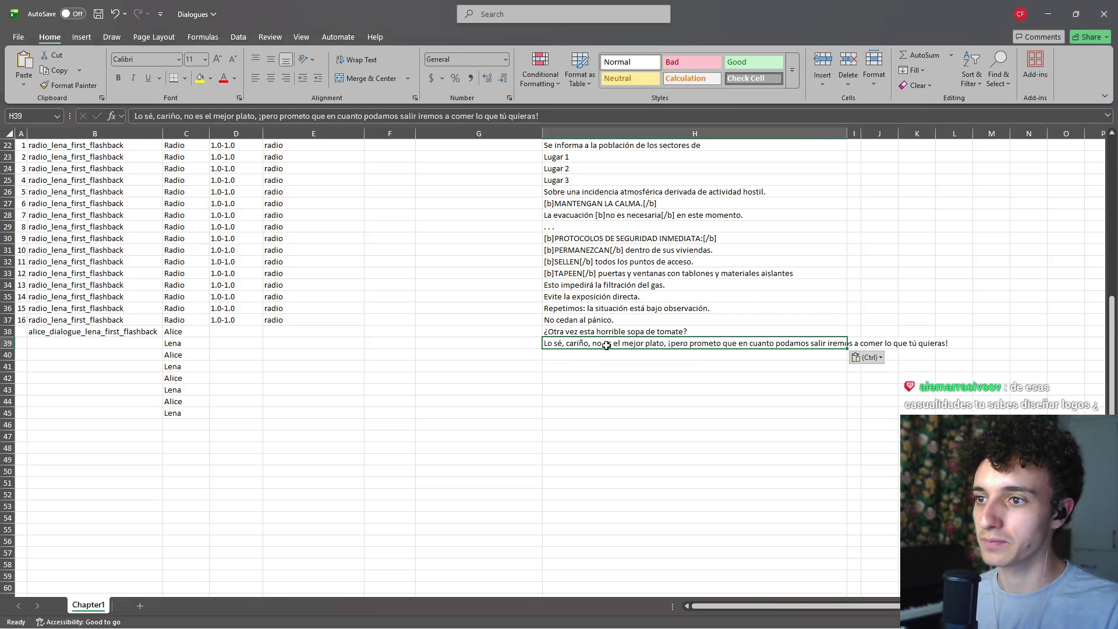
key("alt+Tab")
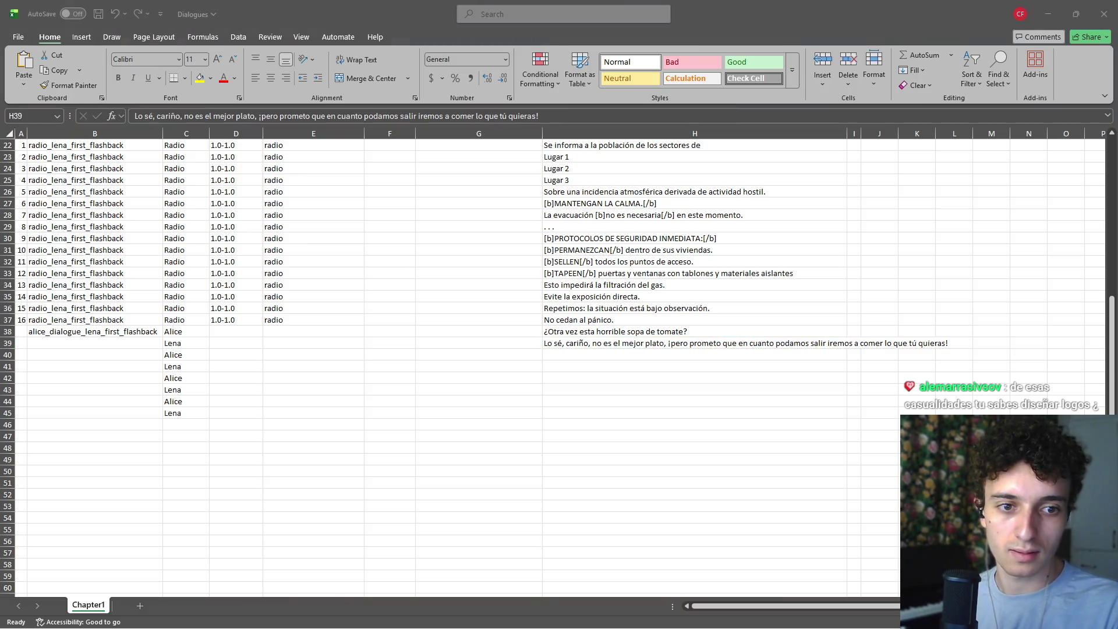
left_click(616, 355)
type("¡¿Podemos ir a comer helado?!")
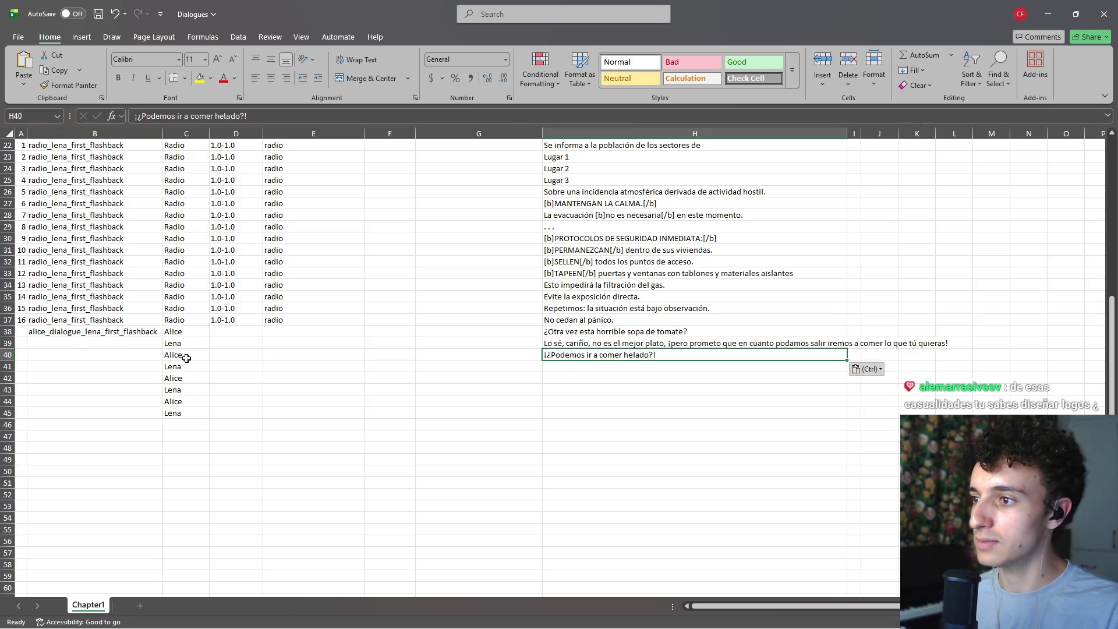
left_click(596, 343)
left_click(194, 348)
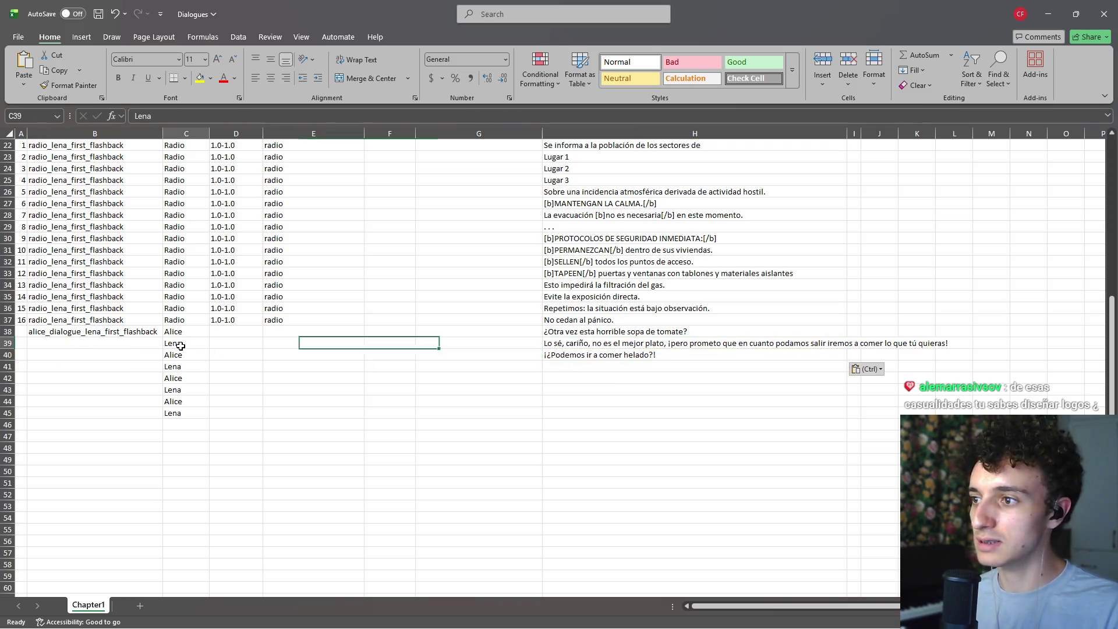
left_click(15, 349)
Step: Insert a blank row 40 and set its speaker C40 to Lena
right_click(15, 350)
left_click(95, 454)
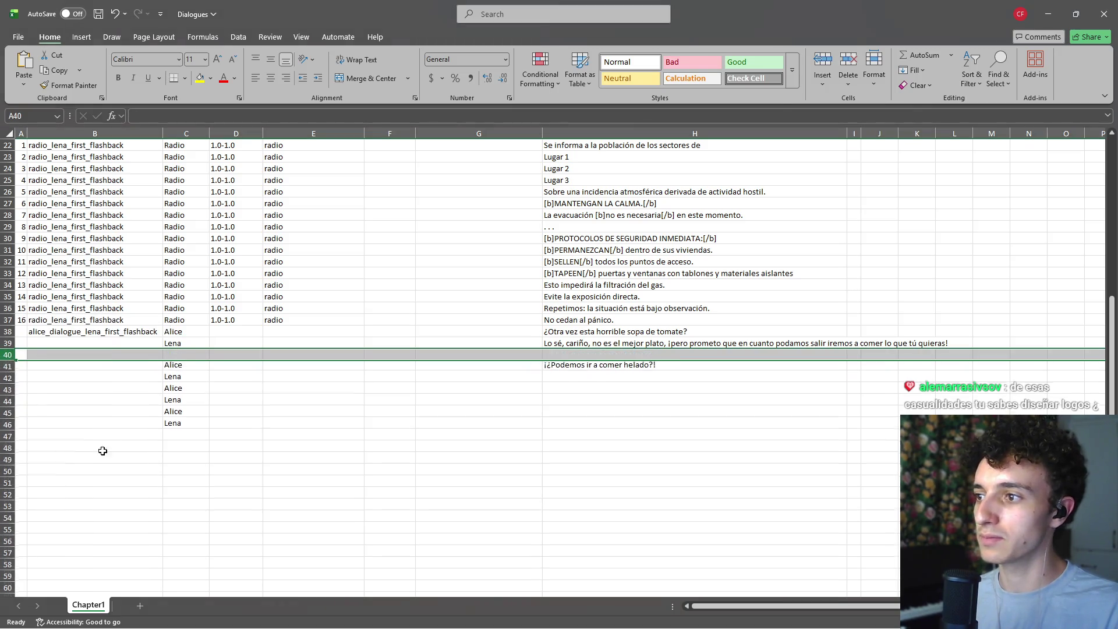
left_click(185, 367)
left_click(195, 353)
type("Lena")
key("Return")
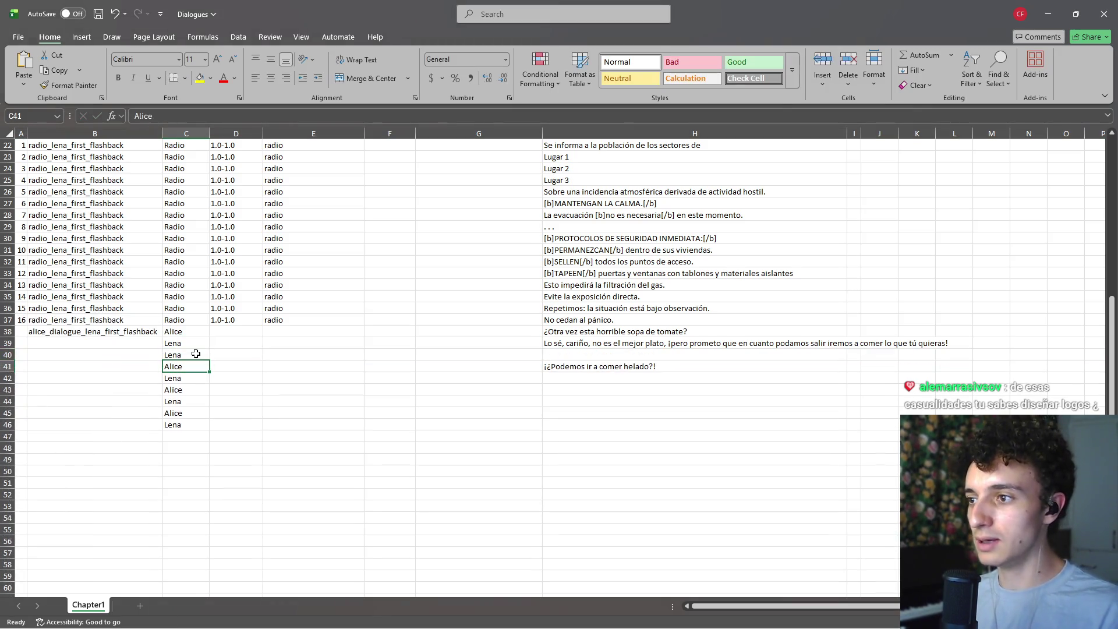
Step: Move the second sentence of Lena's reply from H39 into H40
left_click(620, 352)
double_click(647, 343)
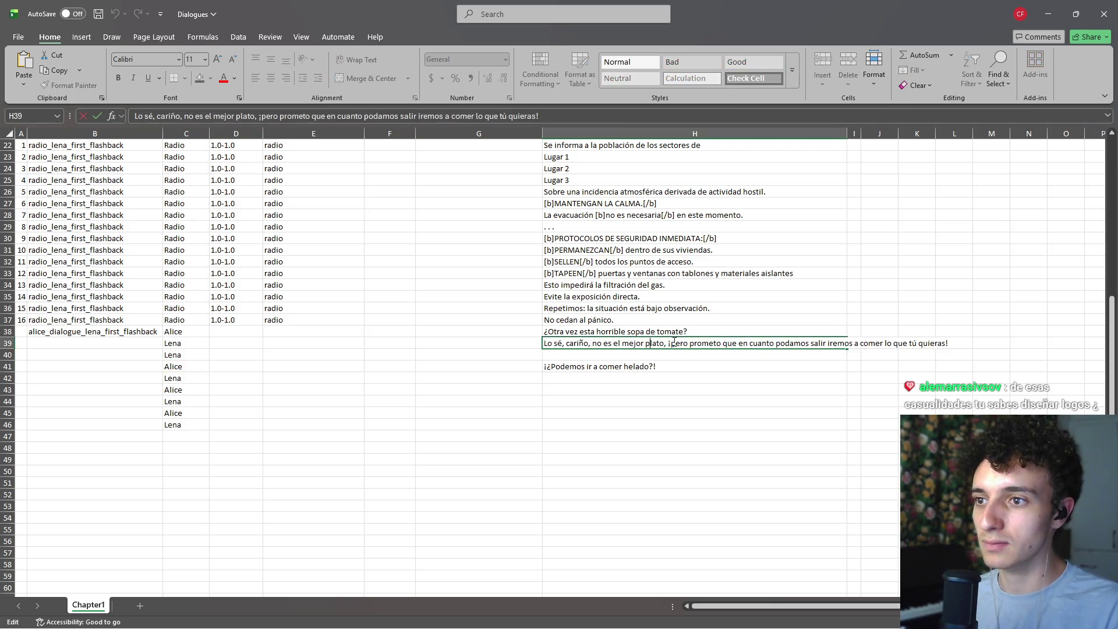
left_click_drag(668, 344, 950, 344)
key("ctrl+c")
key("BackSpace")
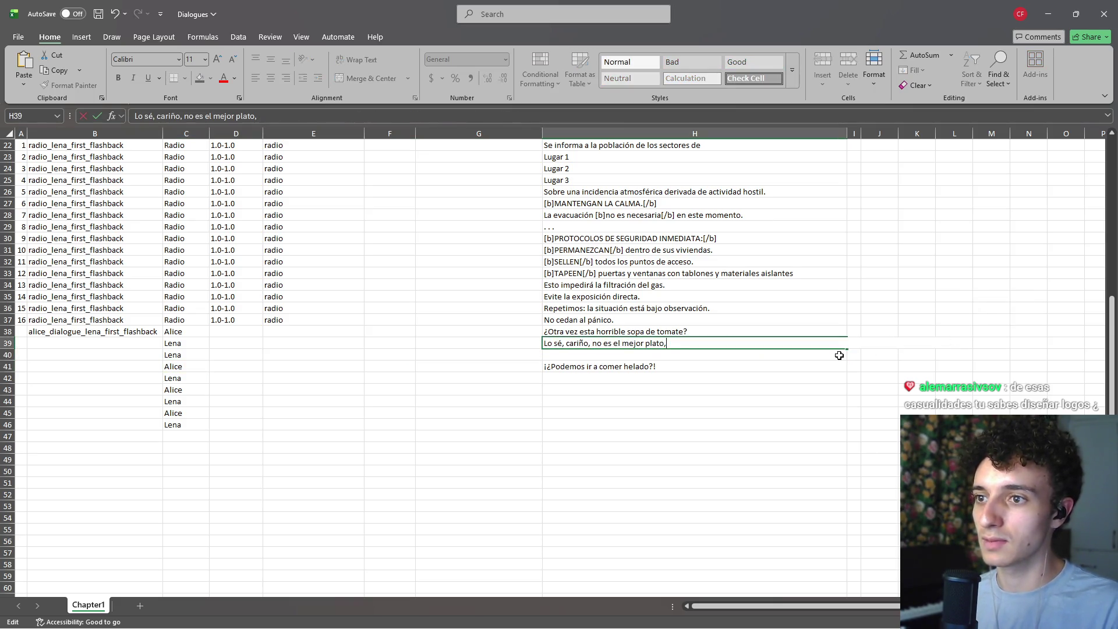
type(".")
key("Return")
key("ctrl+v")
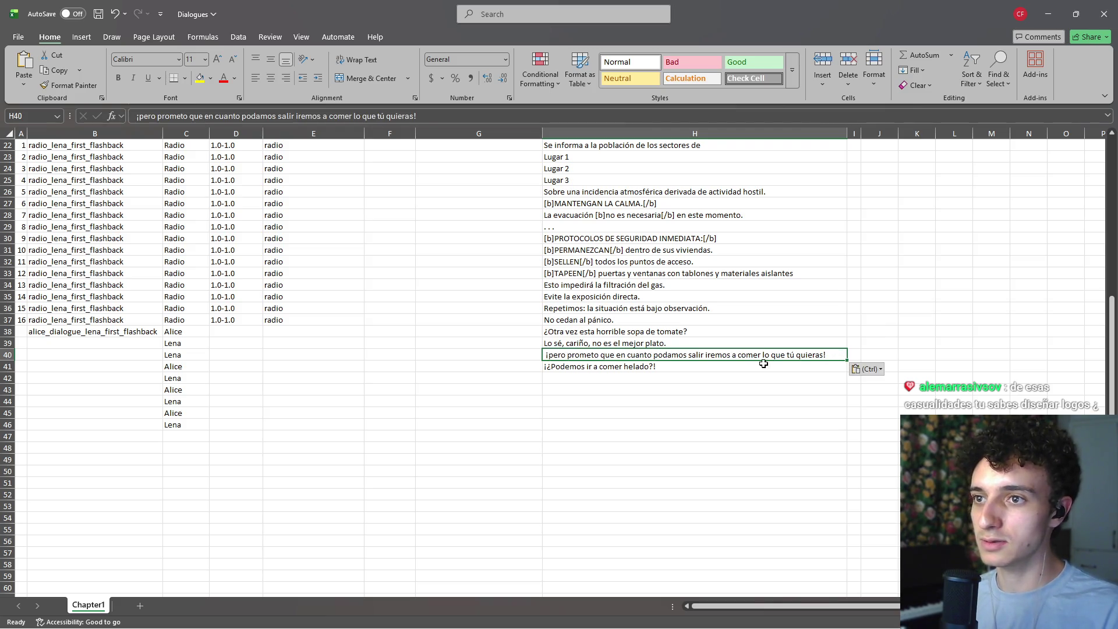
scroll(790, 362, "up", 4)
scroll(790, 362, "up", 2)
scroll(789, 363, "down", 3)
scroll(785, 366, "up", 4)
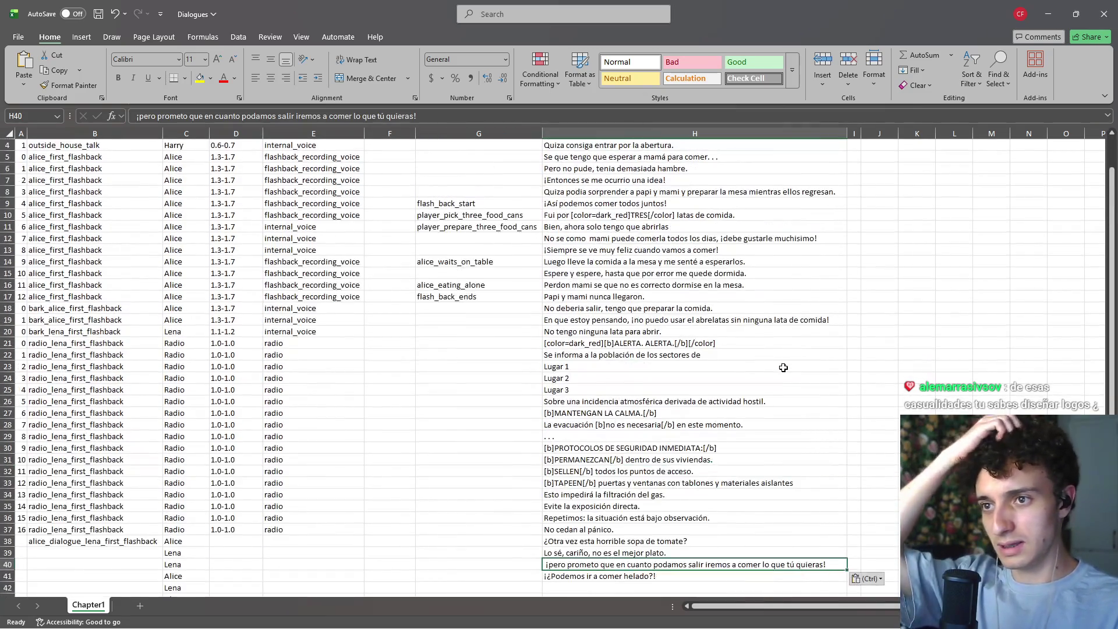
scroll(783, 367, "down", 8)
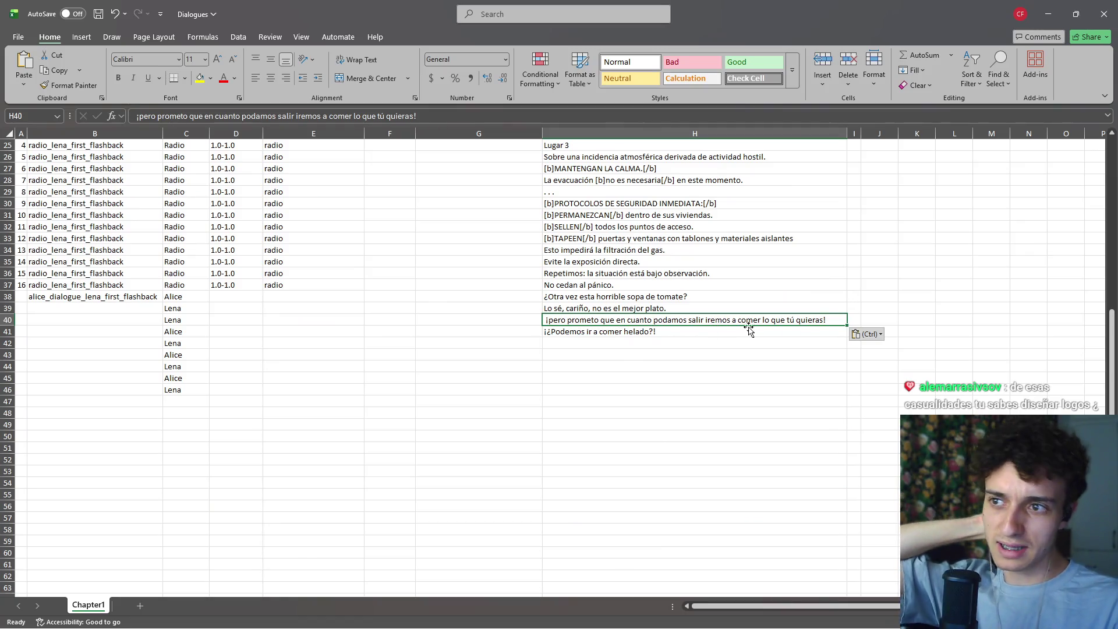
Step: Paste the next dialogue lines into H42, H43 and H44
left_click(669, 348)
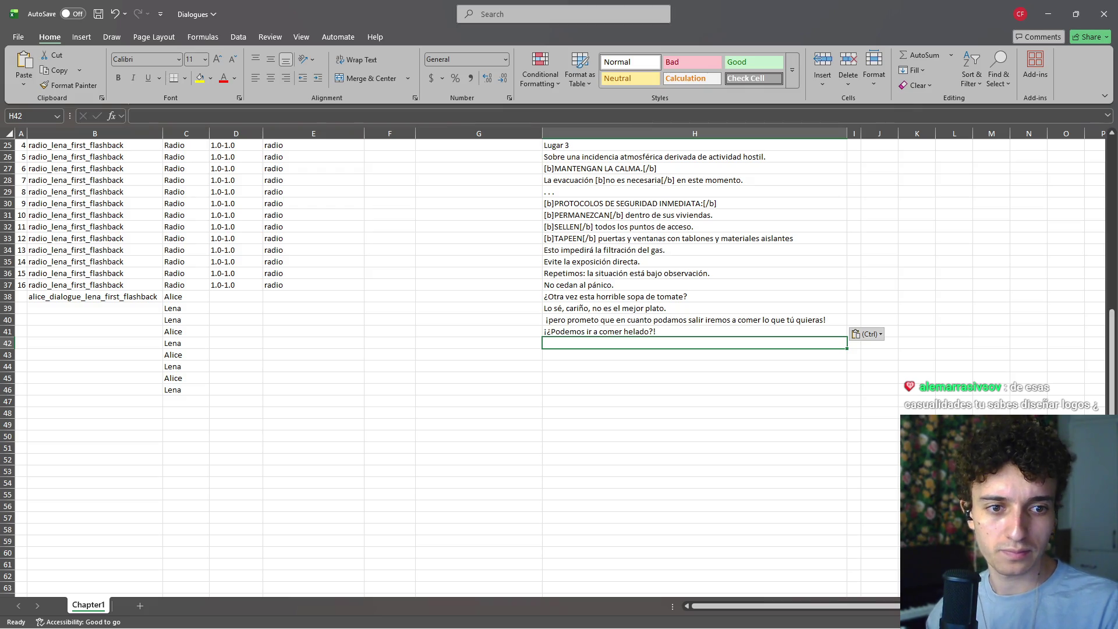
key("alt+Tab")
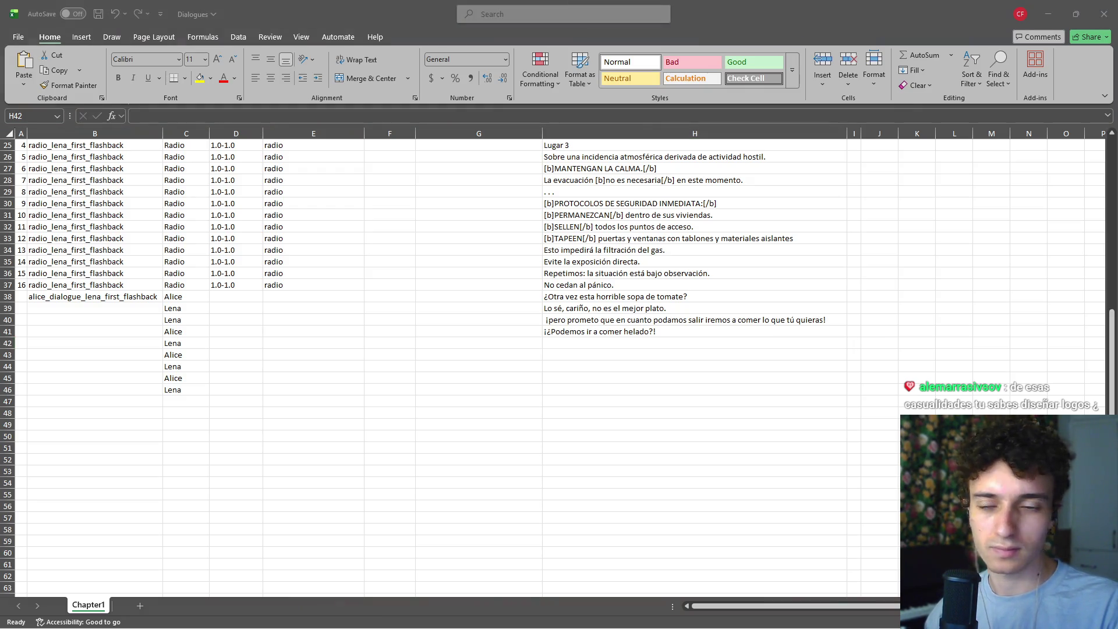
key("alt+Tab")
type("¿Tienes ganas de helado con el frío que hace?")
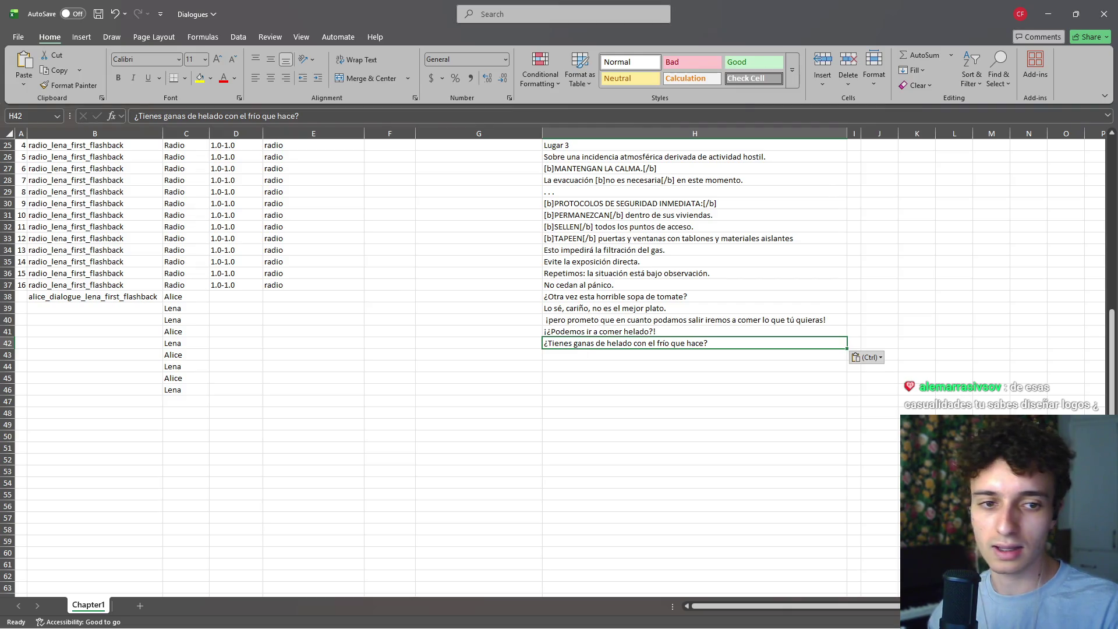
key("alt+Tab")
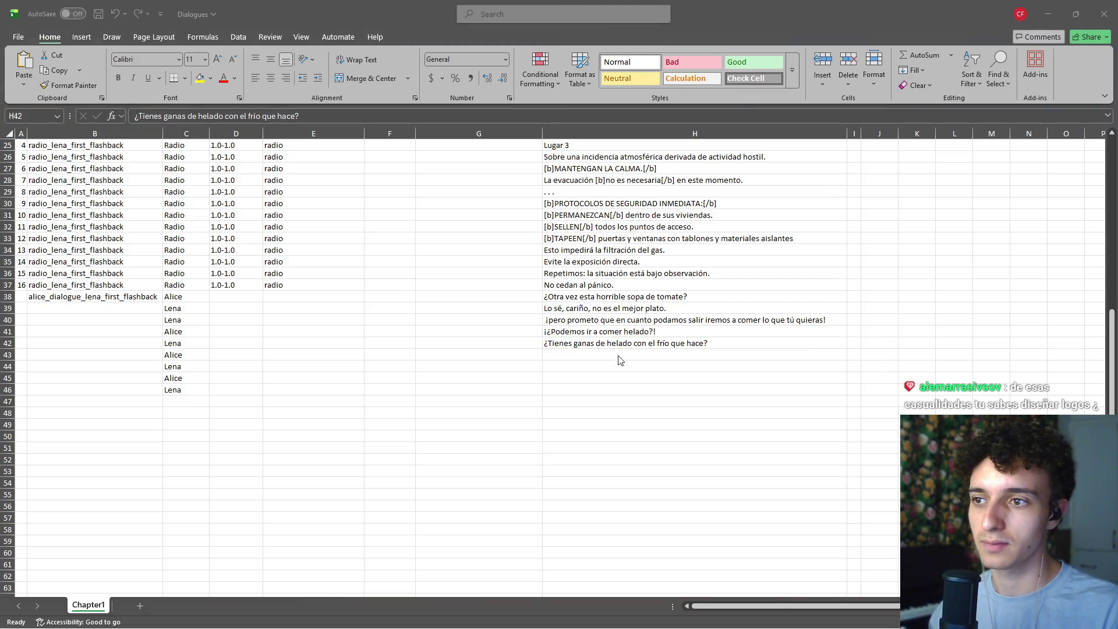
left_click(617, 355)
type("Siempre tengo ganas de helado...")
key("alt+Tab")
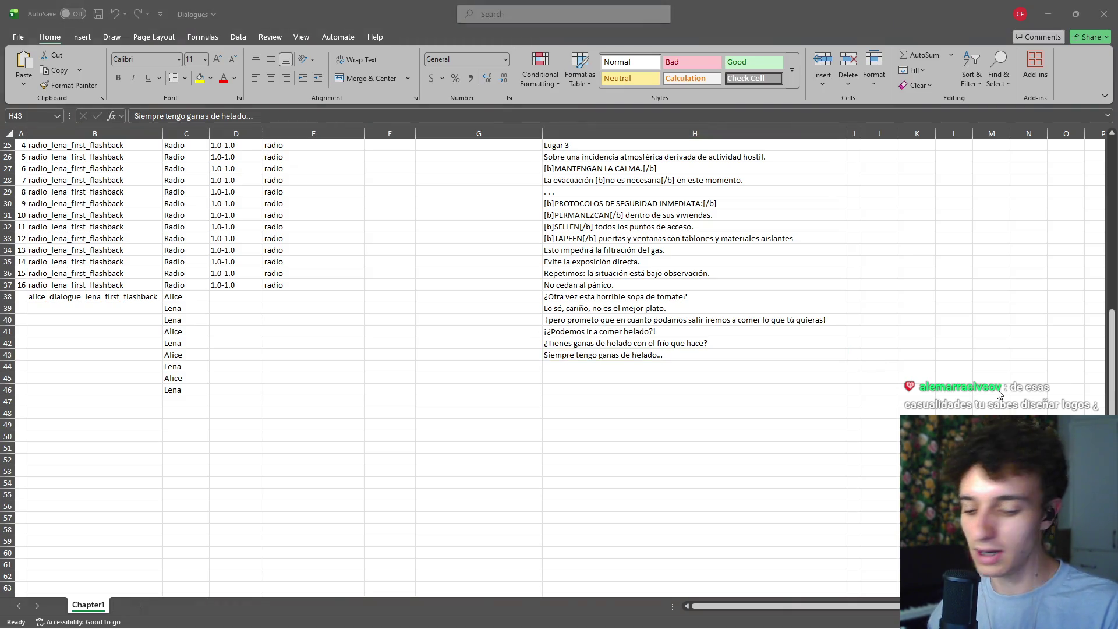
key("alt+Tab")
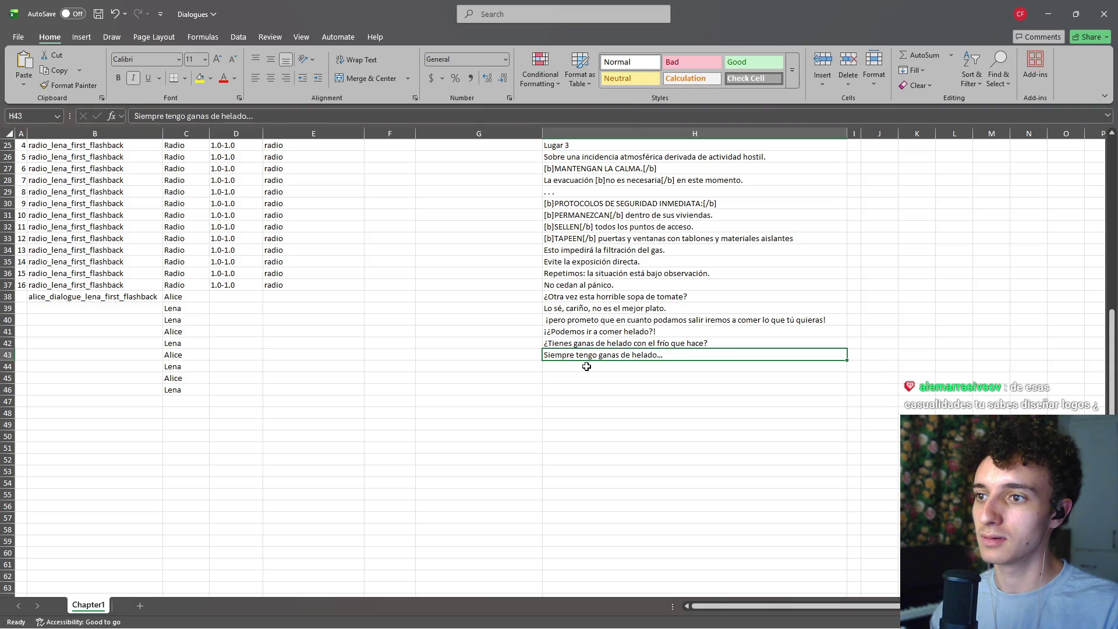
left_click(582, 366)
type("Risas. Está bien, cariño, iremos por helado entonces.")
double_click(567, 367)
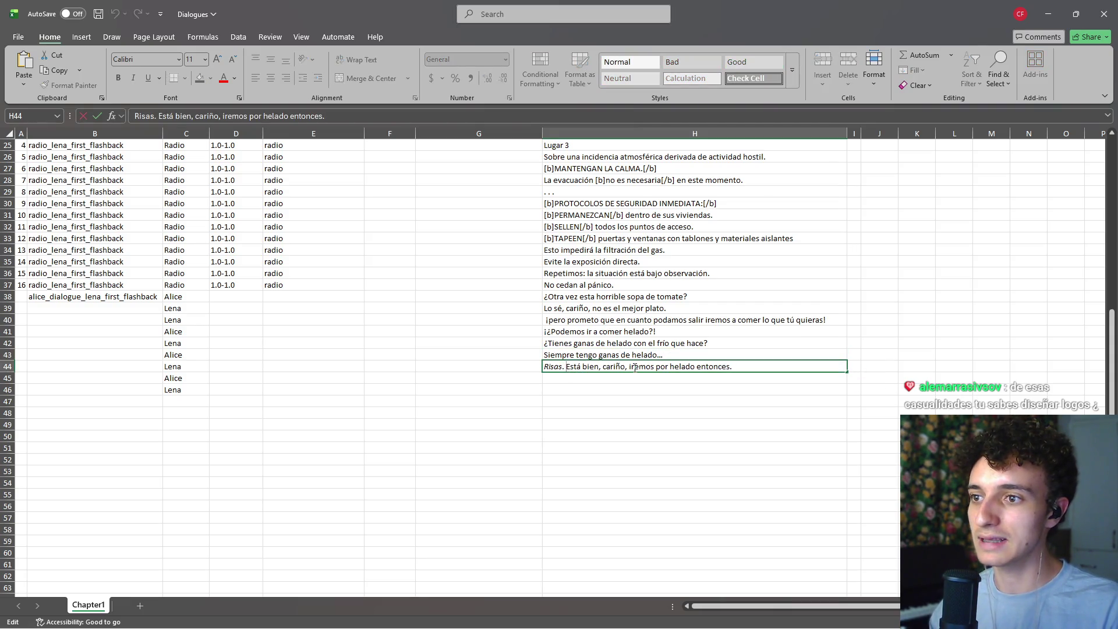
Step: Remove 'Risas.' and the rest of the old sentence from H44
key("shift+Home")
key("BackSpace")
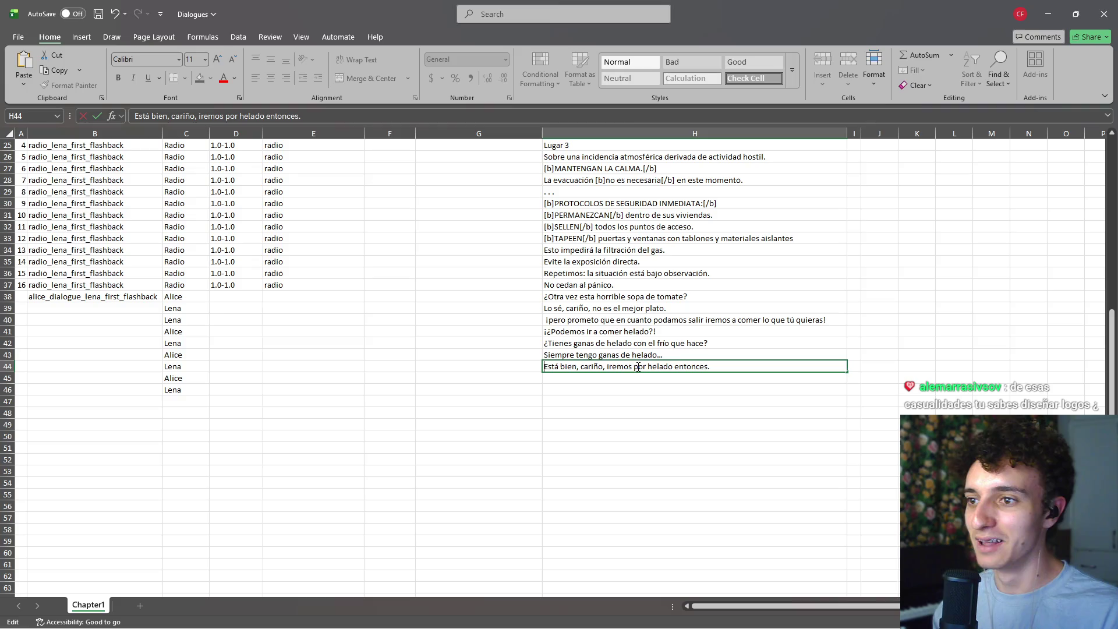
key("Return")
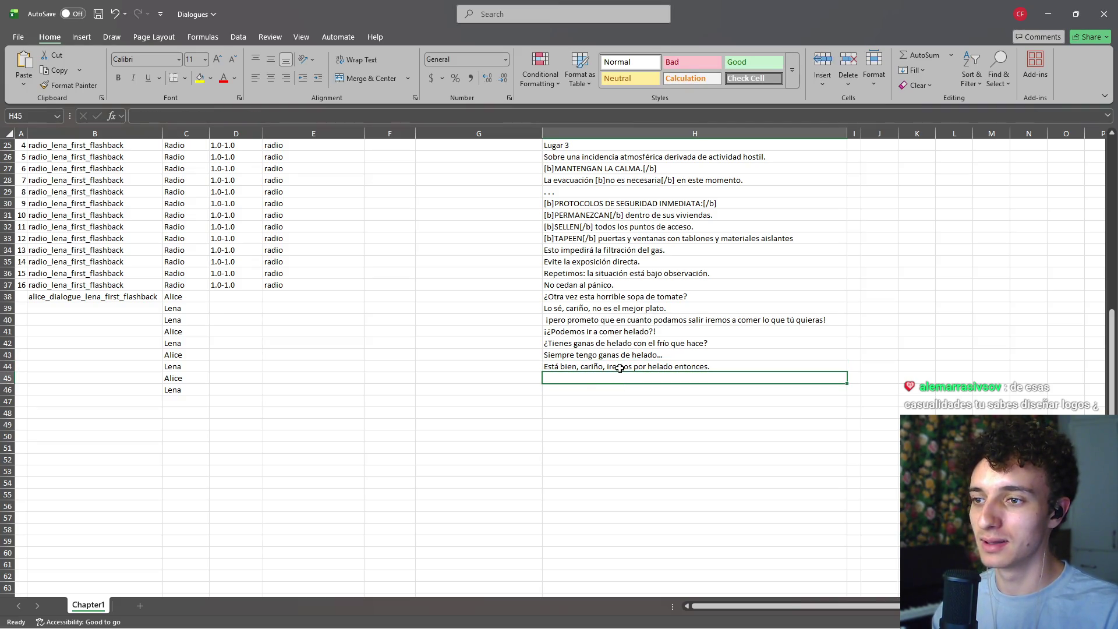
double_click(547, 366)
type("Jajaja,")
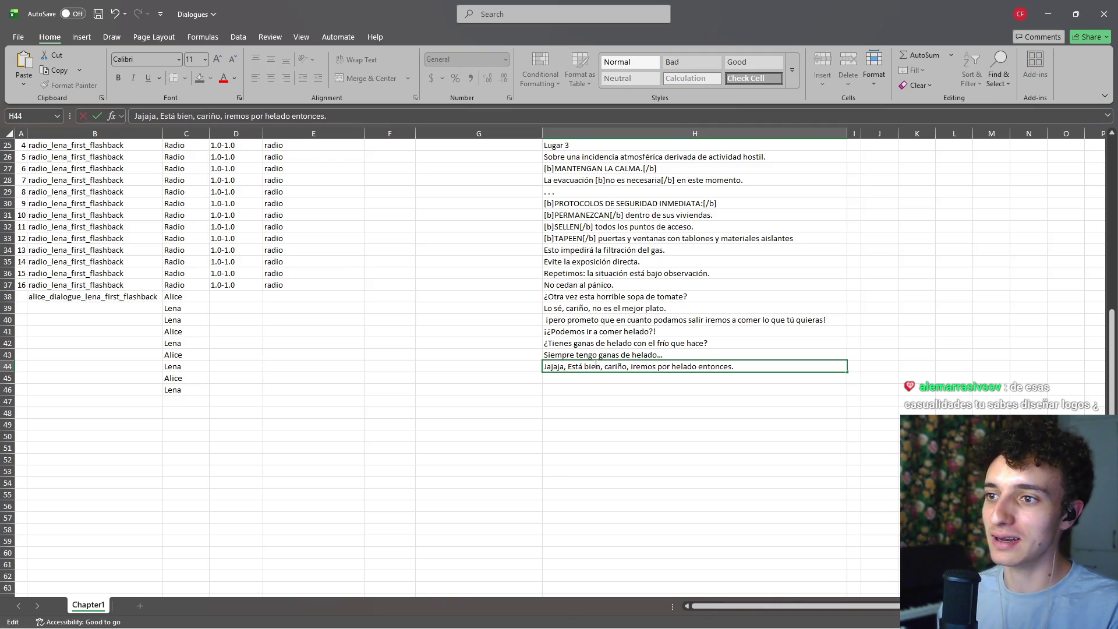
key("Delete")
type("e")
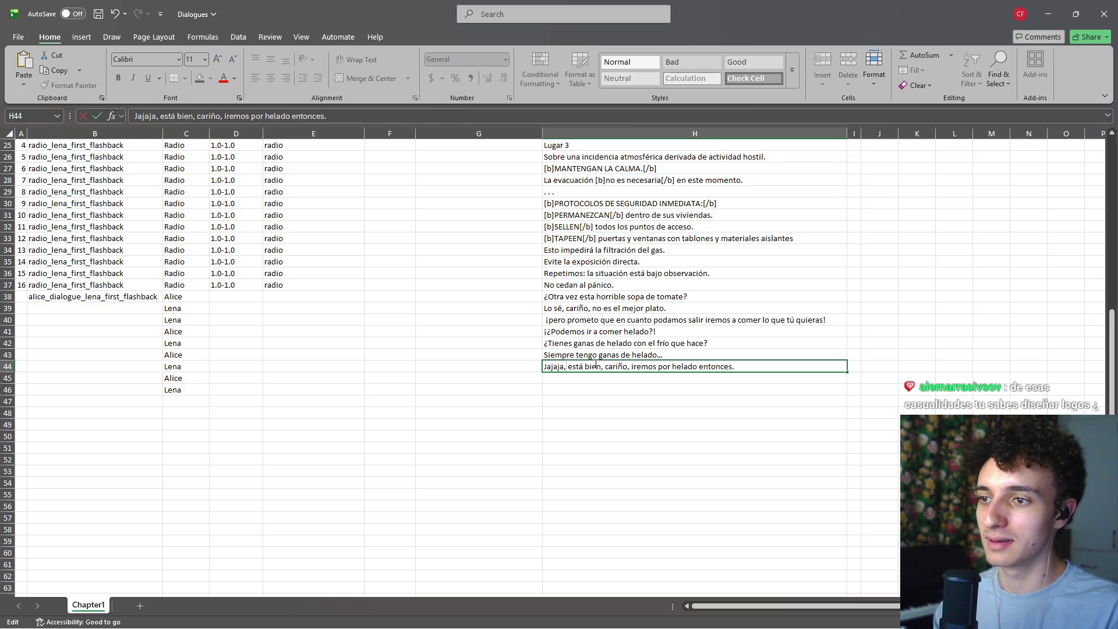
left_click_drag(751, 369, 569, 368)
key("ctrl+c")
key("BackSpace")
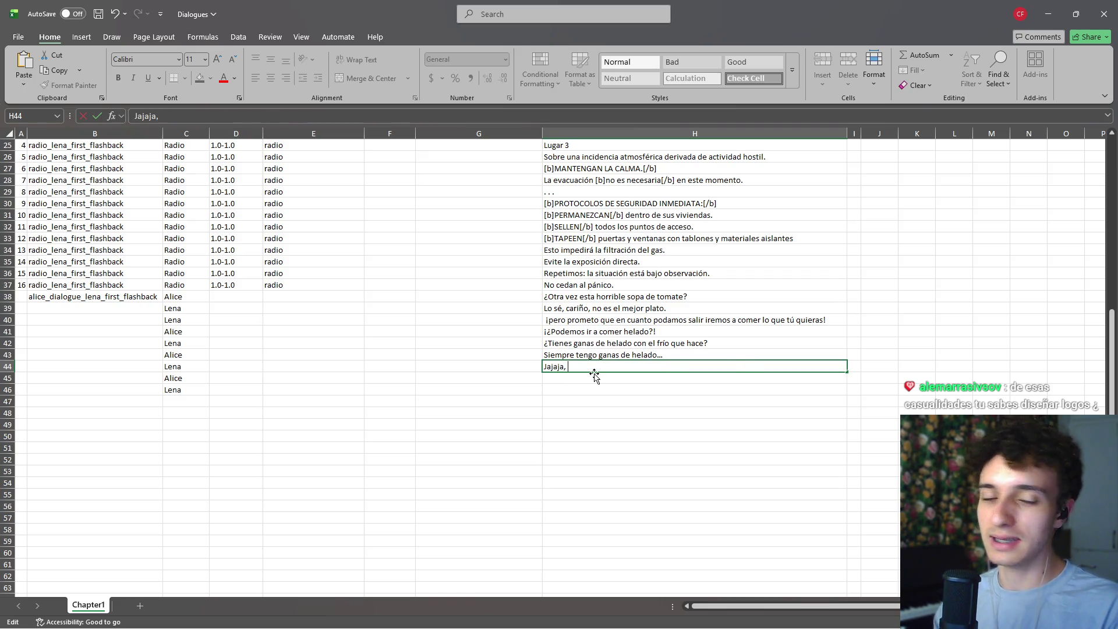
key("BackSpace")
key("BackSpace")
key("BackSpace")
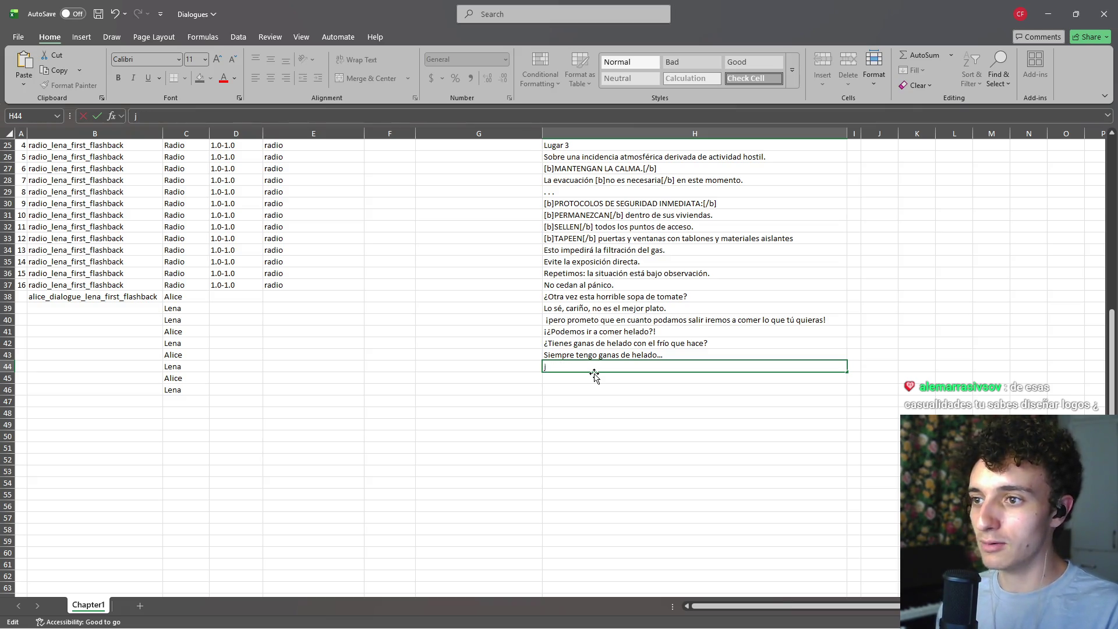
Step: Complete H44 as 'Jajajaja.' with a final period
type("ajajaj")
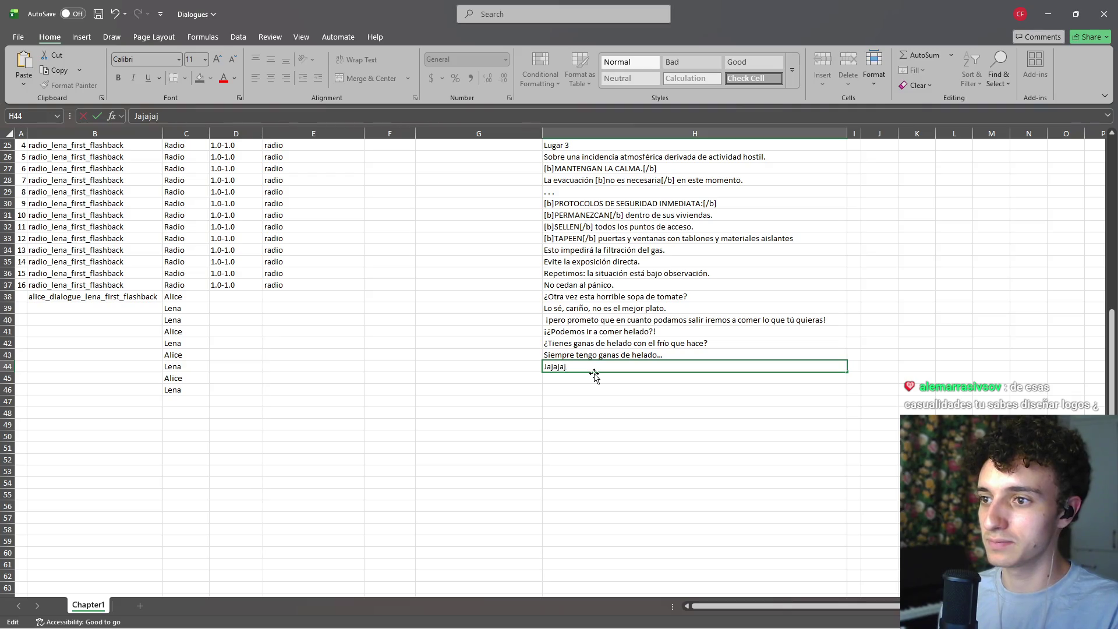
key("Return")
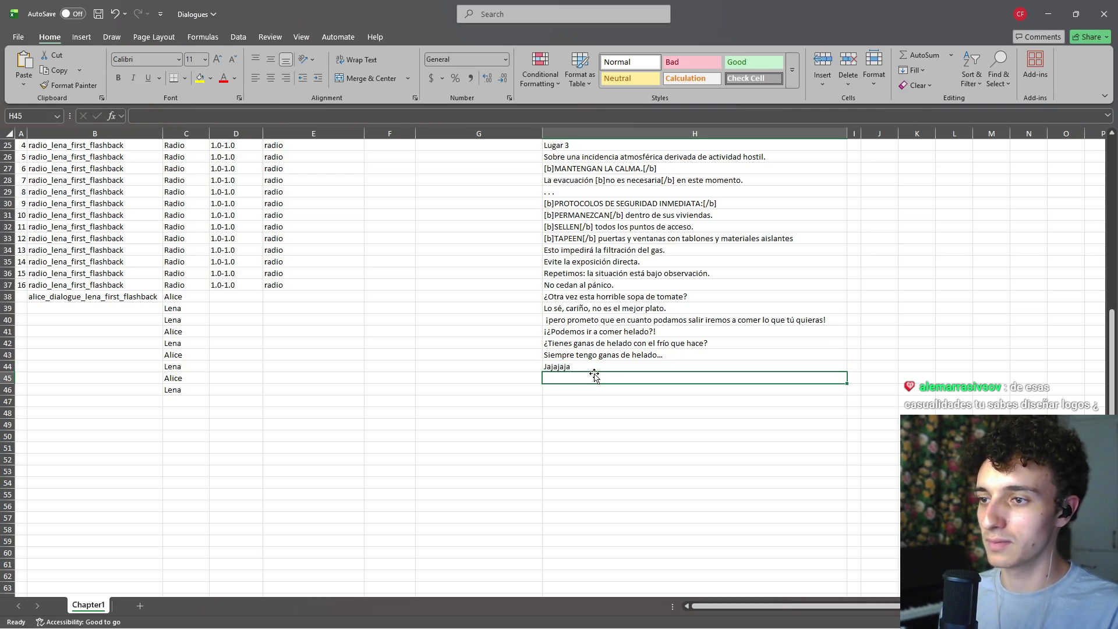
key("Up")
key("F2")
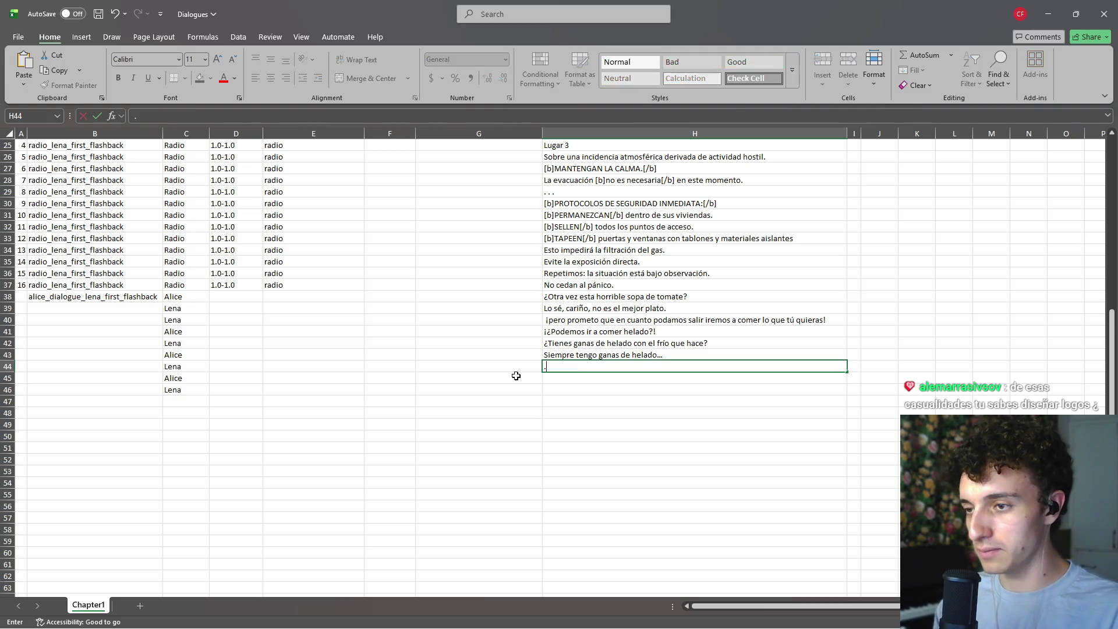
type("Jajajaja")
key("Return")
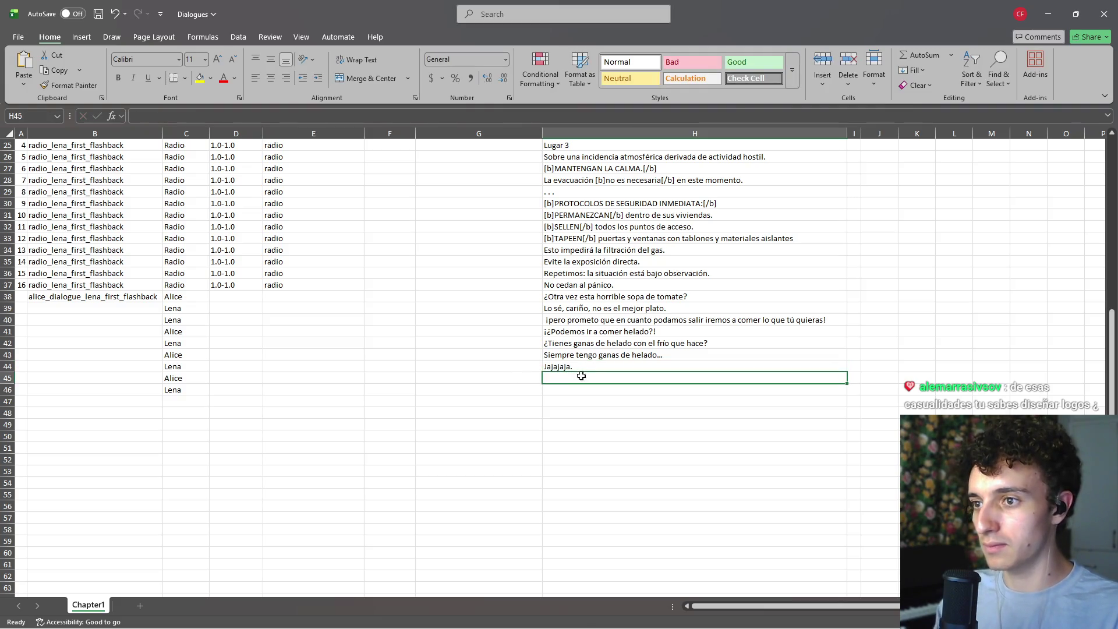
Step: Insert a new blank row 45 and enter Lena as its speaker in C45
right_click(8, 378)
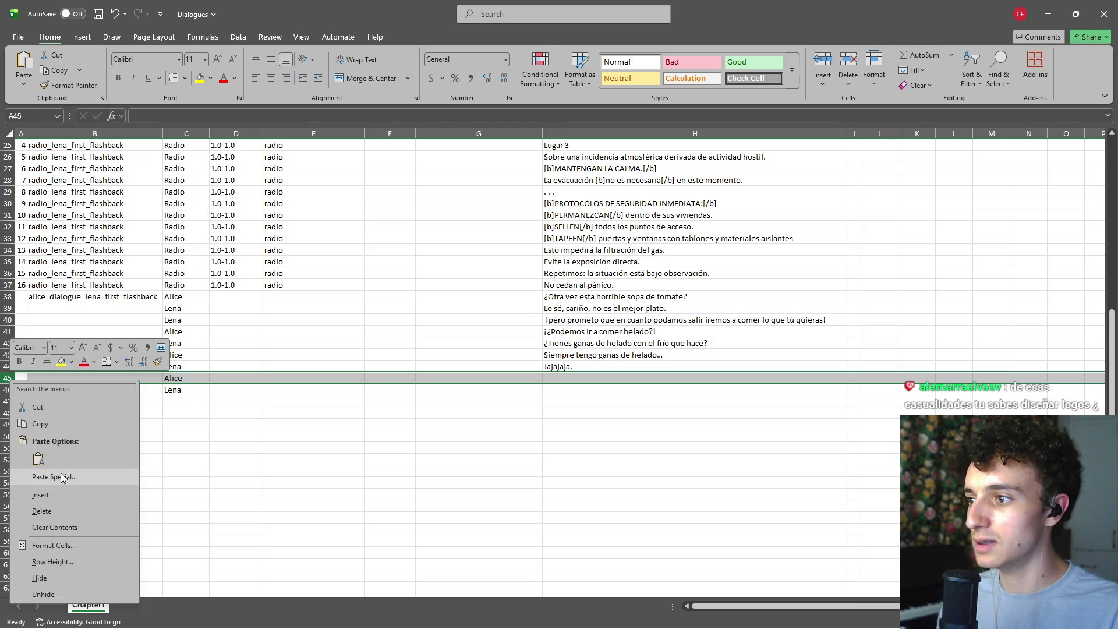
left_click(40, 495)
left_click(181, 379)
type("L")
key("Return")
Step: Paste Lena's line into H45 and capitalise its opening letter to E
left_click(607, 378)
key("ctrl+v")
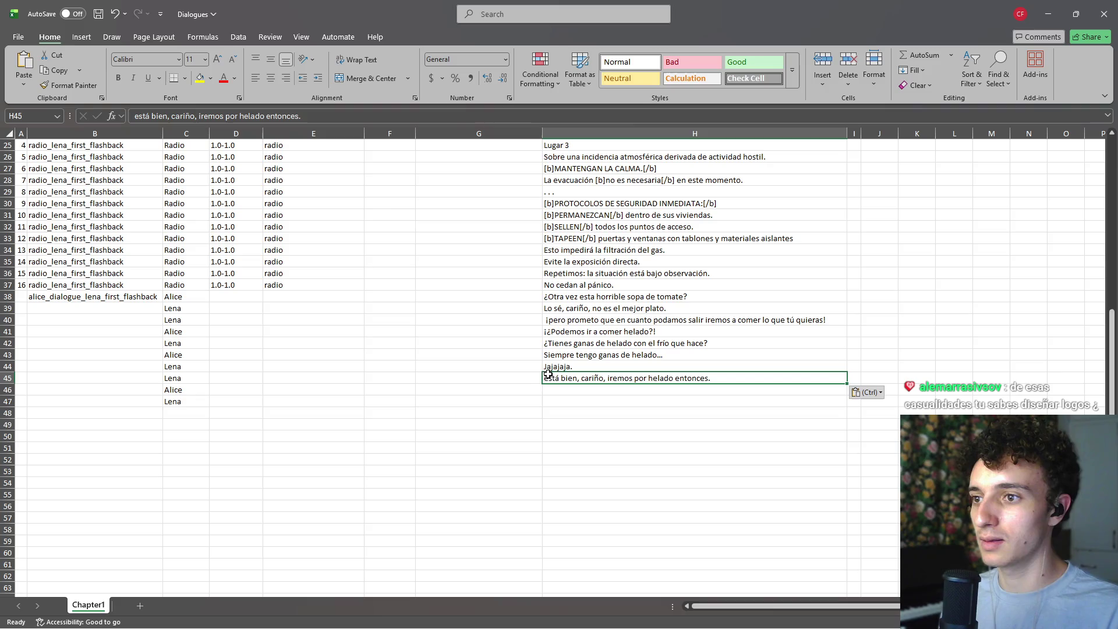
double_click(546, 381)
key("Delete")
type("E")
key("Return")
Step: Paste Alice's question into H46 and Lena's reply into H47, ending it with an ellipsis
key("Left")
key("Left")
key("Right")
key("Right")
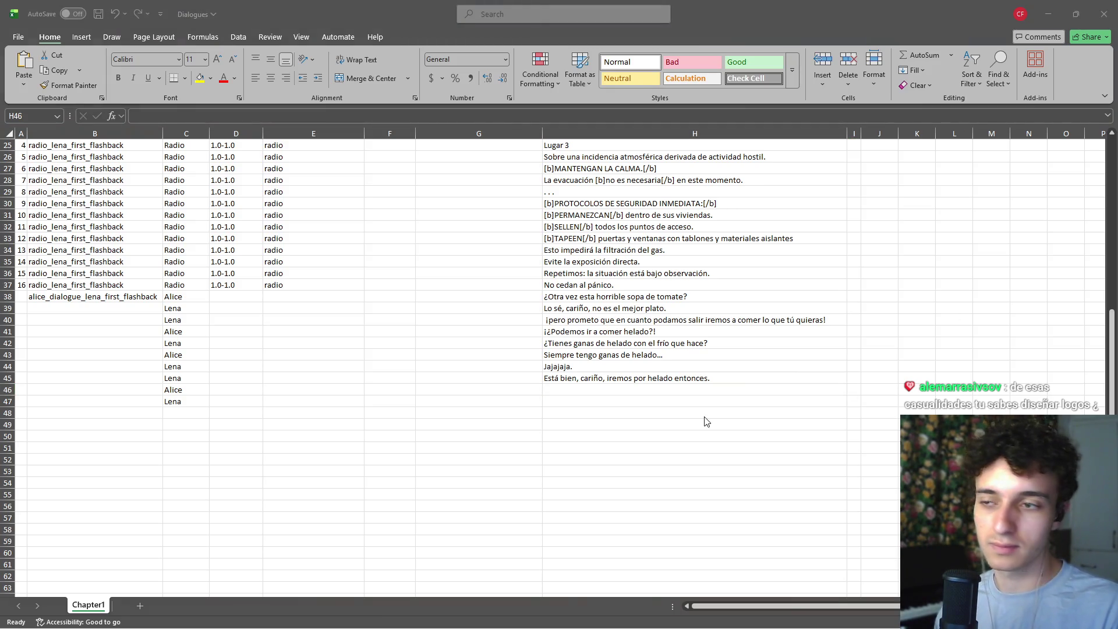
type("¿Crees que papá regrese para entonces? Así podremos ir todos juntos.")
left_click(642, 403)
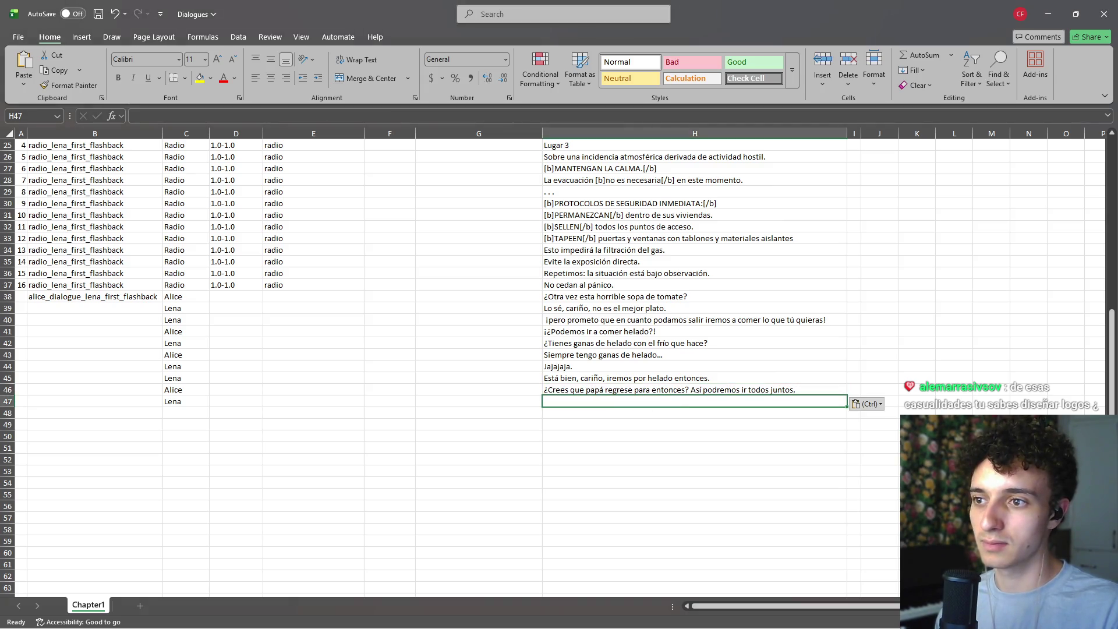
key("alt+Tab")
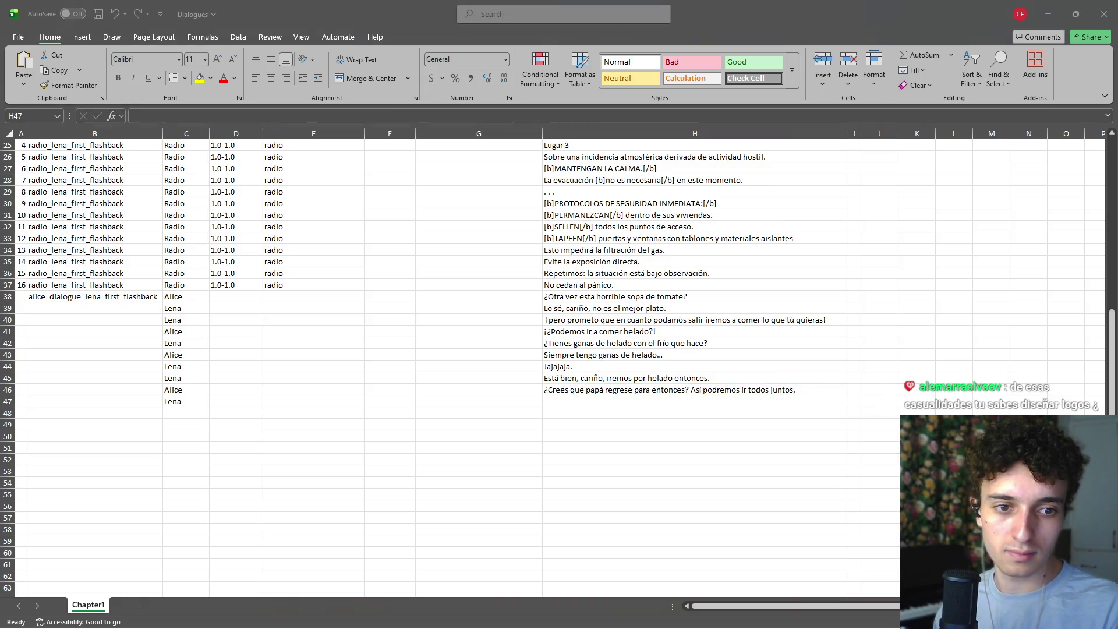
left_click(630, 400)
type("Sin duda, papá va a estar aquí pronto.")
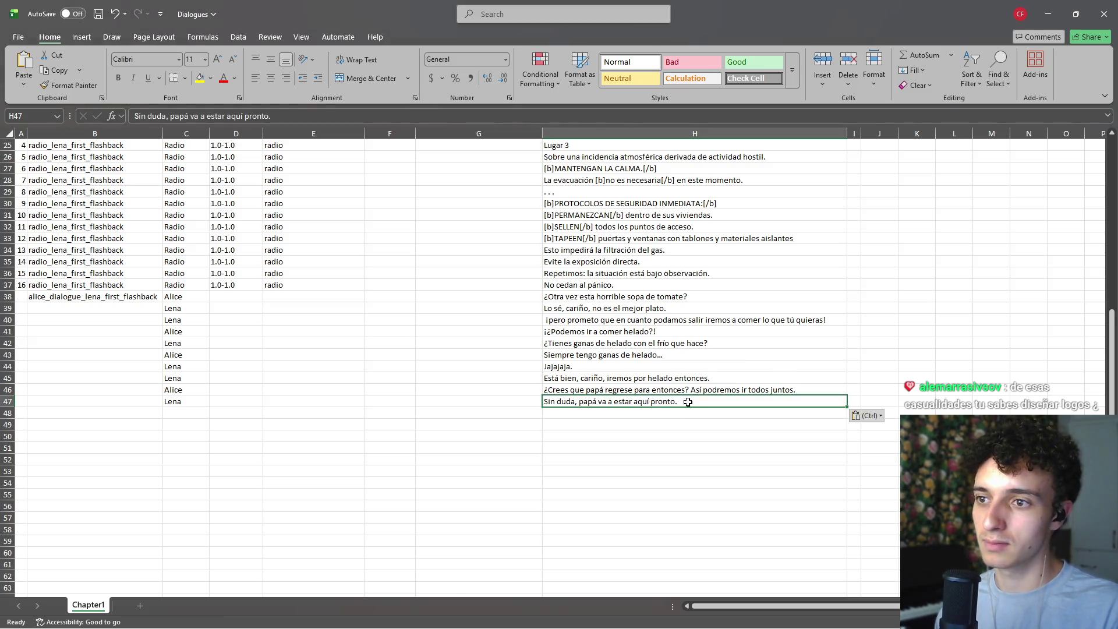
double_click(698, 401)
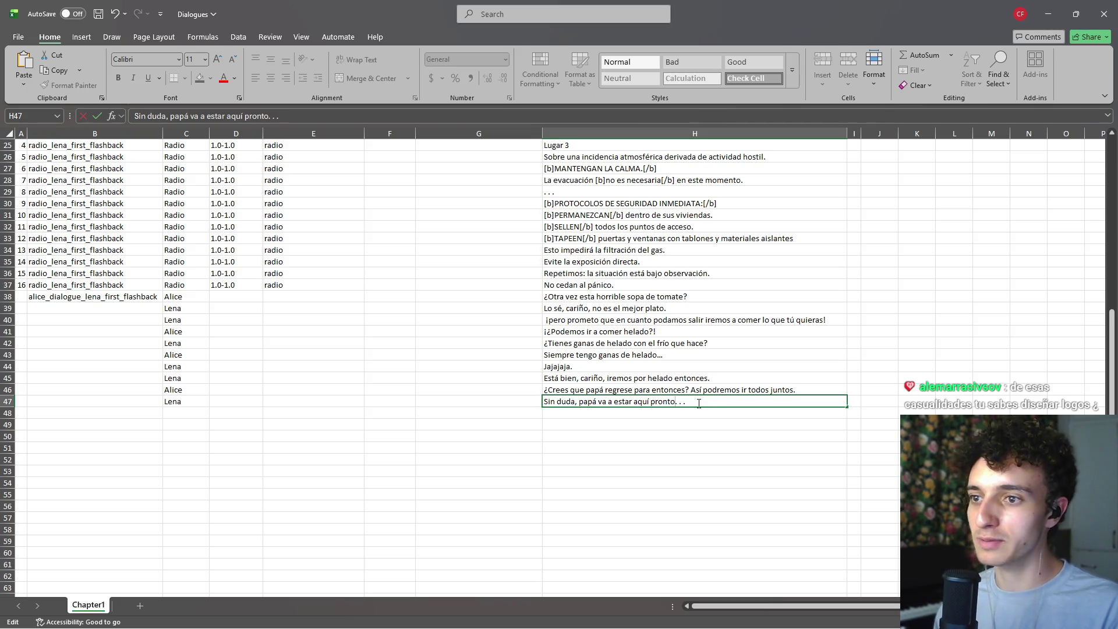
key("Return")
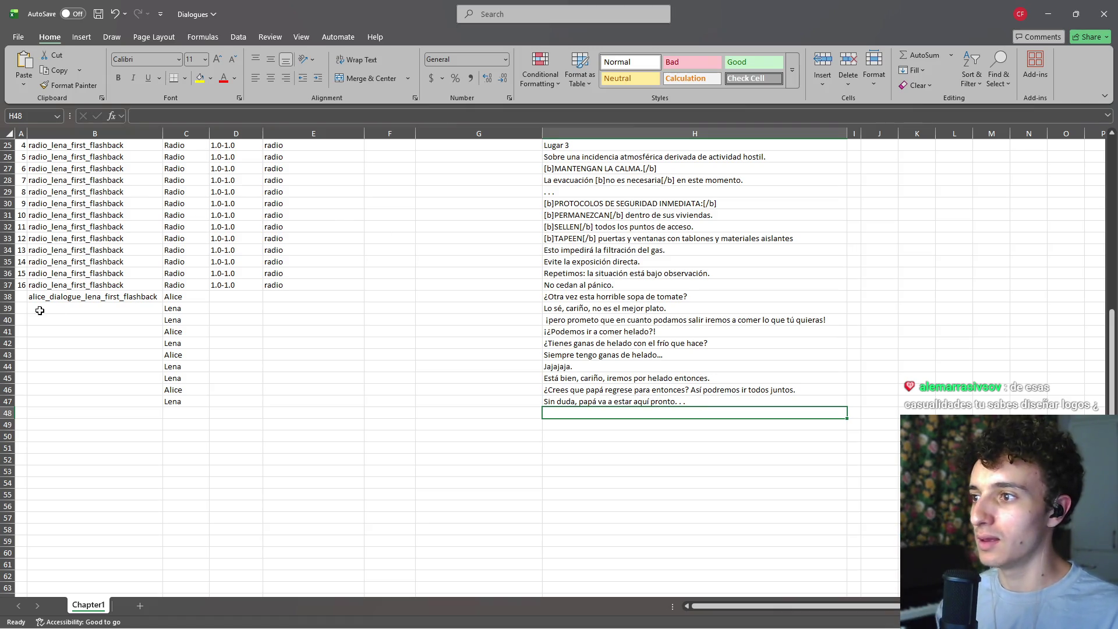
Step: Copy Alice's 1.3-1.7 pitch range from D8 into D38
scroll(220, 301, "up", 8)
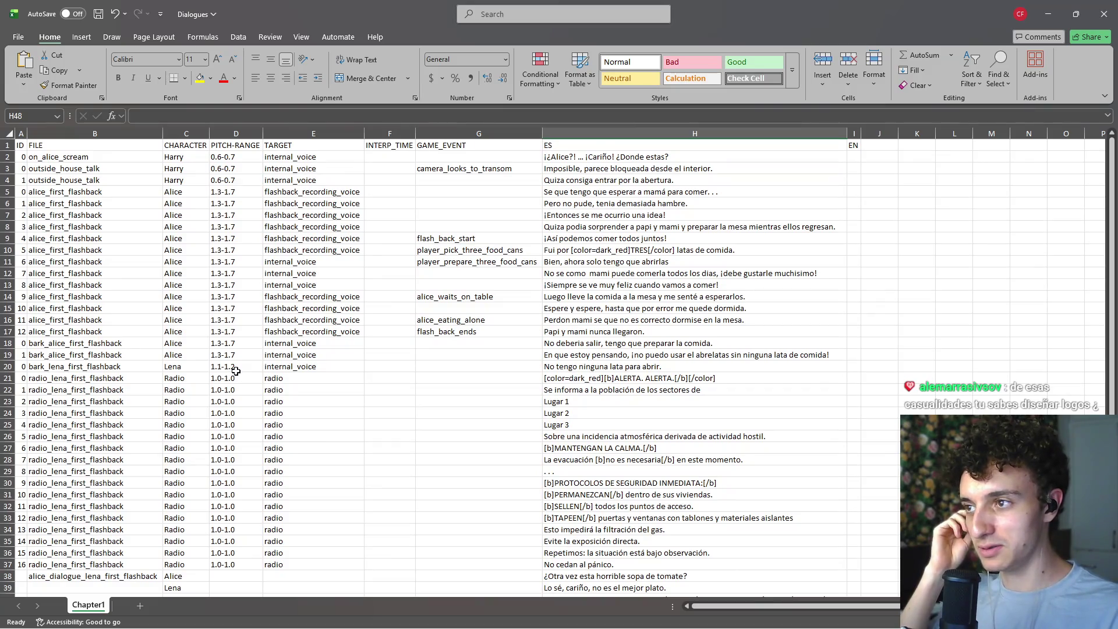
left_click(222, 232)
key("ctrl+c")
scroll(230, 390, "down", 5)
left_click(230, 400)
key("ctrl+v")
Step: Copy Lena's 1.1-1.2 pitch range from D20 into D39
left_click(234, 411)
scroll(233, 410, "up", 4)
left_click(223, 333)
key("ctrl+c")
scroll(227, 350, "down", 4)
left_click(225, 413)
key("ctrl+v")
double_click(249, 412)
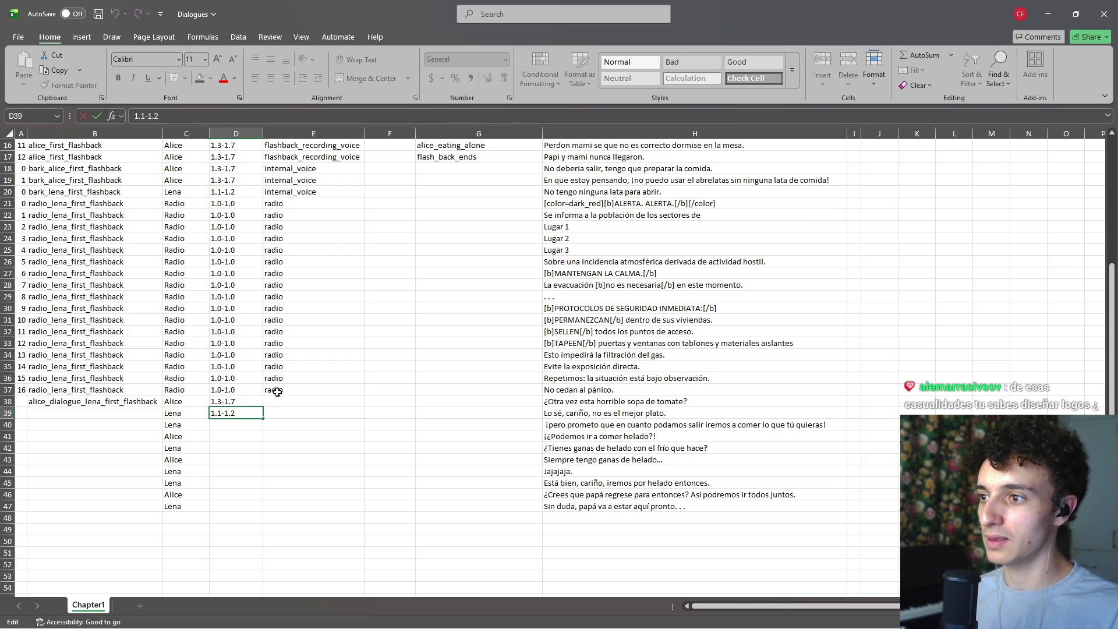
Step: Change D38's pitch range to 1.7-1.7 and copy it
double_click(221, 401)
key("BackSpace")
type("7")
key("ctrl+Return")
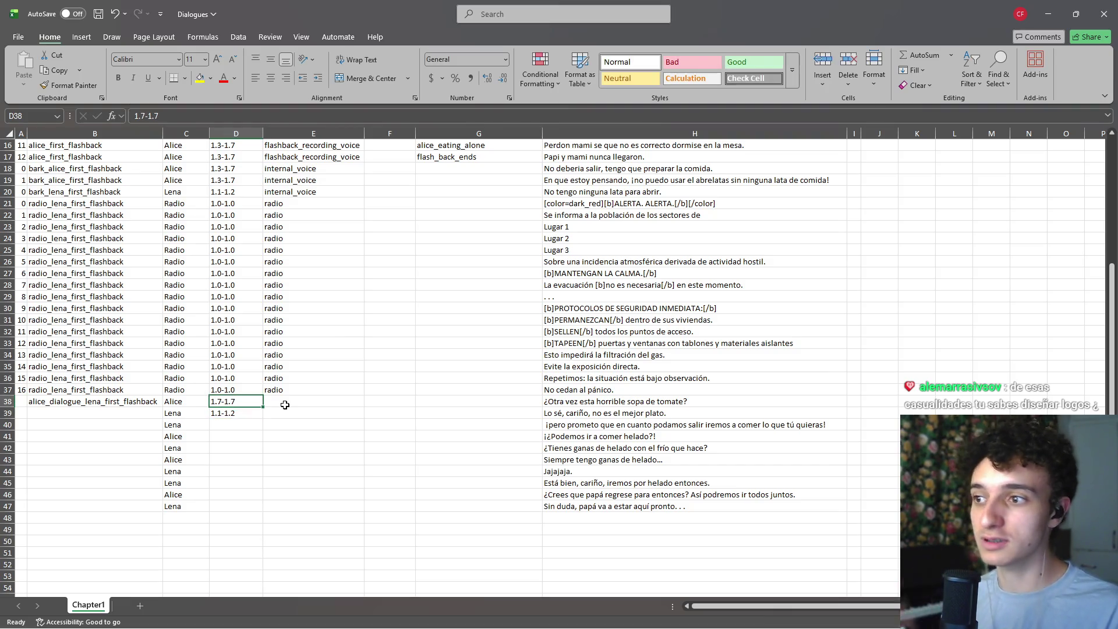
key("ctrl+c")
scroll(237, 362, "up", 2)
left_click(235, 250)
left_click(246, 470)
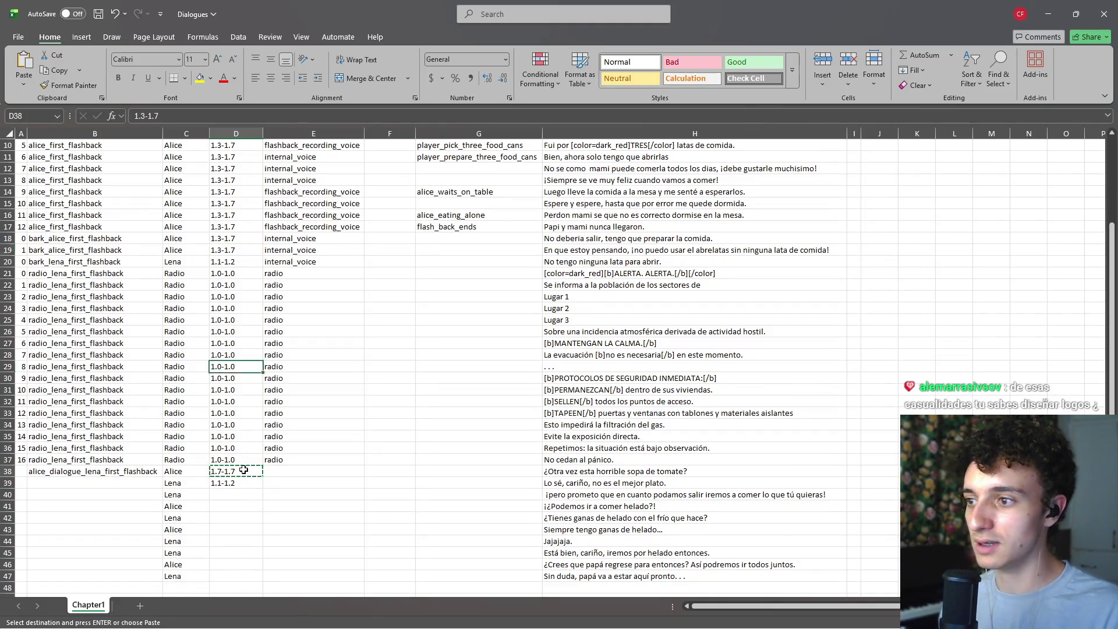
Step: Enter 1.7-2.0 as Alice's pitch range in D38 and paste it into D19
type("1.7-2.")
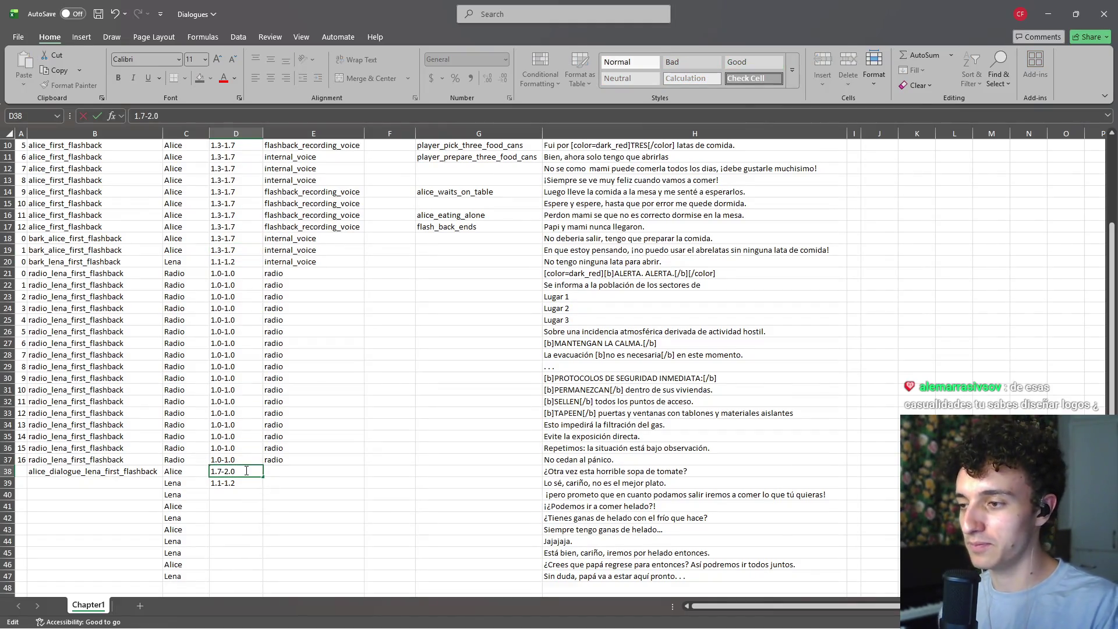
type("0")
key("ctrl+Return")
key("ctrl+c")
left_click(233, 251)
key("ctrl+v")
Step: Paste 1.7-2.0 into Alice's remaining earlier pitch cells up through D5
key("Up")
key("ctrl+v")
key("Up")
key("ctrl+v")
key("Up")
key("ctrl+v")
key("Up")
key("ctrl+v")
key("Up")
key("ctrl+v")
key("Up")
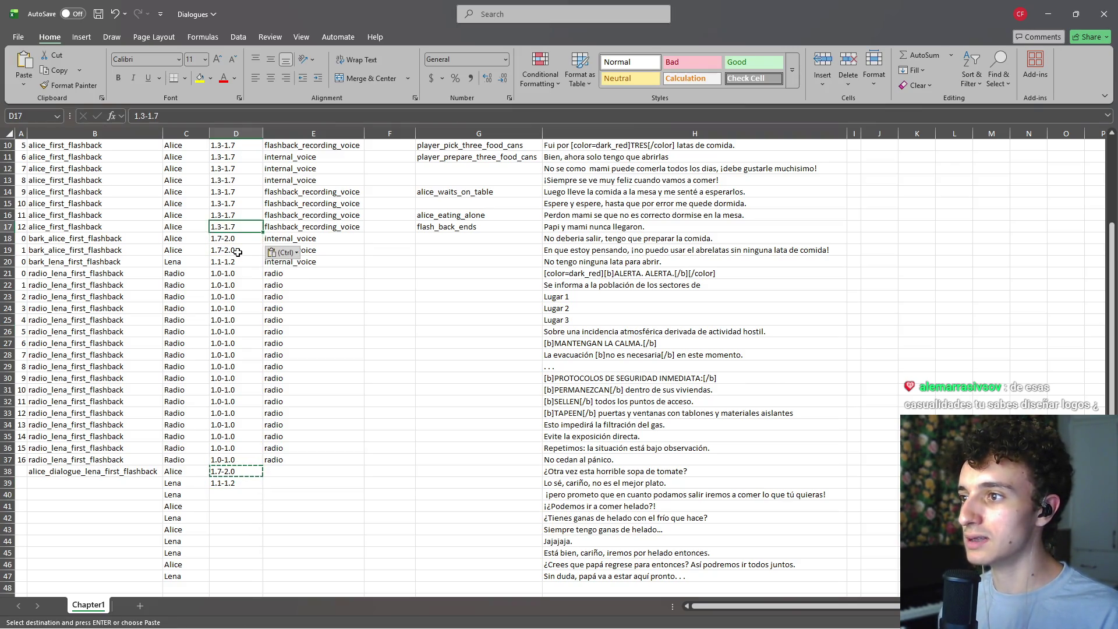
key("ctrl+v")
key("Up")
key("ctrl+v")
key("Up")
key("ctrl+v")
key("Up")
key("ctrl+v")
key("Up")
key("ctrl+v")
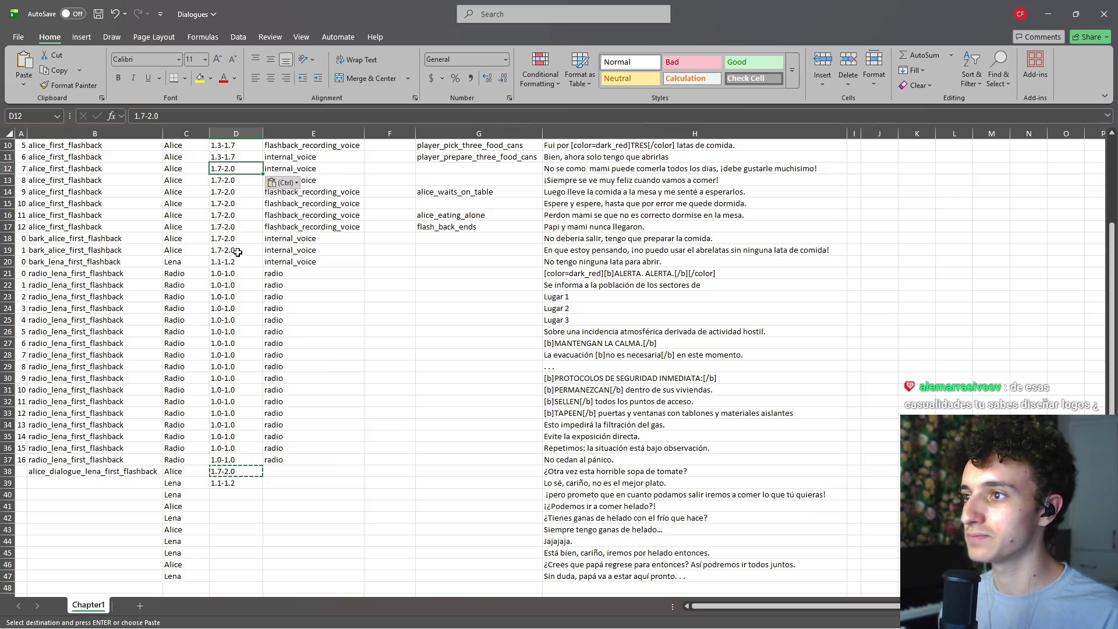
key("Up")
key("ctrl+v")
key("Up")
key("ctrl+v")
key("Up")
key("ctrl+v")
key("Up")
key("ctrl+v")
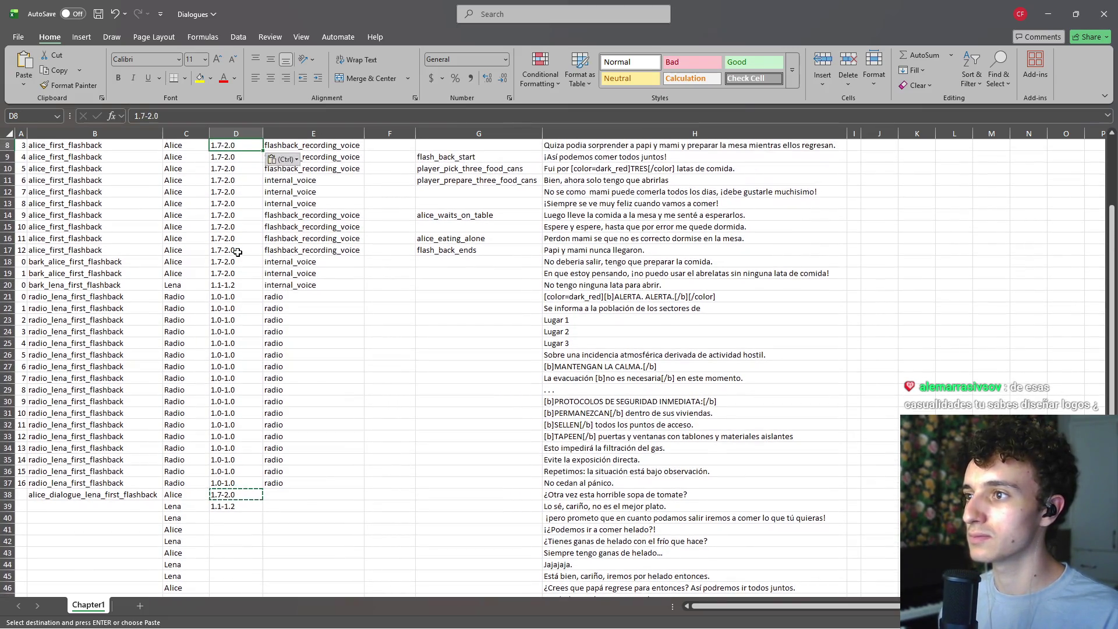
key("Up")
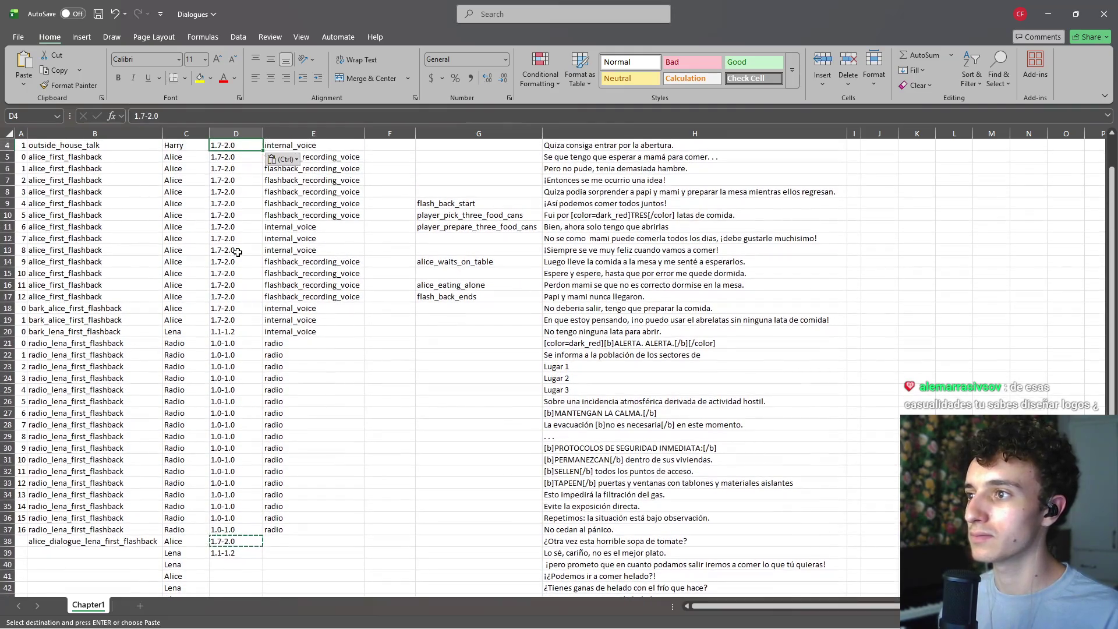
key("Down")
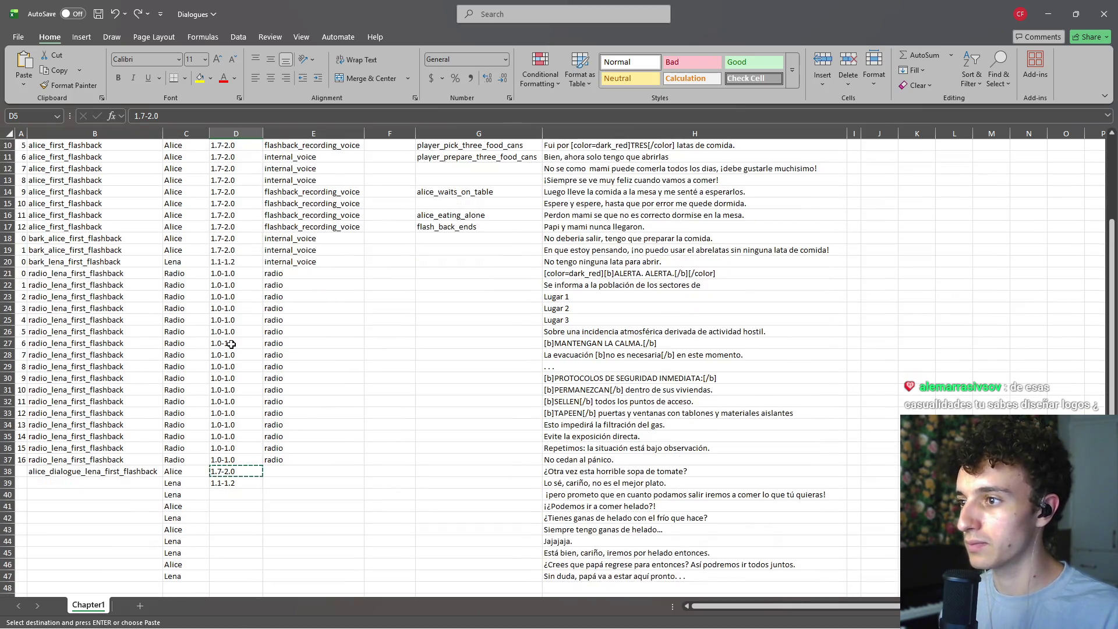
scroll(225, 332, "down", 1)
Step: Copy Lena's 1.1-1.2 pitch range from D20 into D39
left_click(221, 297)
key("ctrl+c")
left_click(239, 517)
key("ctrl+v")
key("Escape")
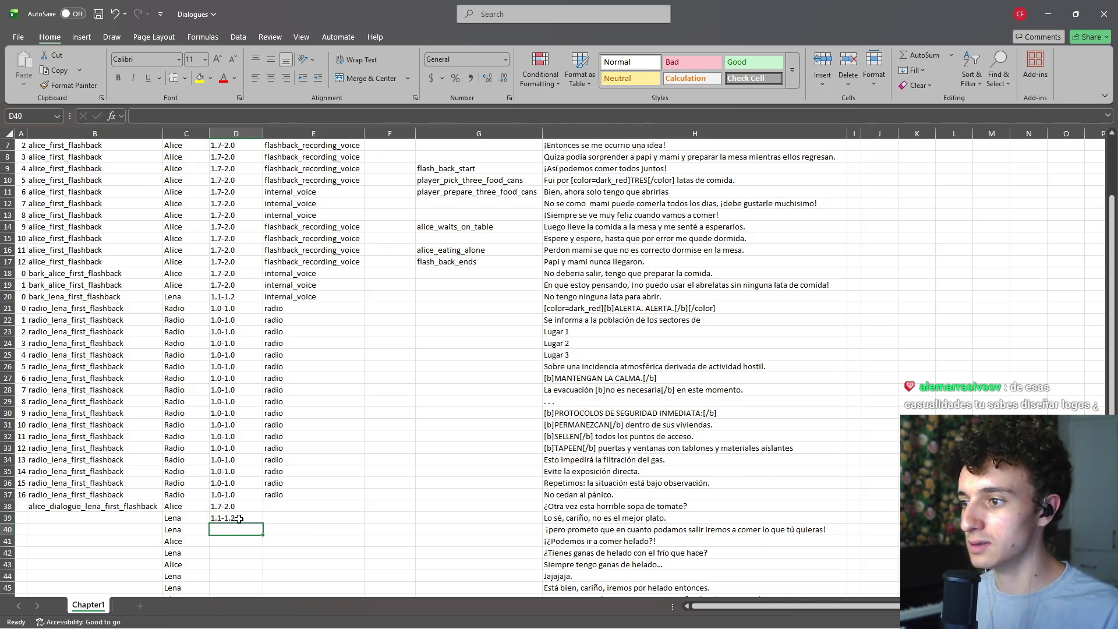
Step: Paste 1.1-1.2 into the following Lena pitch cells, including D45 and D47
key("ctrl+c")
key("Down")
key("ctrl+v")
key("Down")
key("Down")
key("ctrl+v")
key("Down")
key("Down")
key("ctrl+v")
key("Down")
key("ctrl+v")
scroll(239, 518, "down", 2)
key("Down")
key("Down")
key("ctrl+v")
key("Escape")
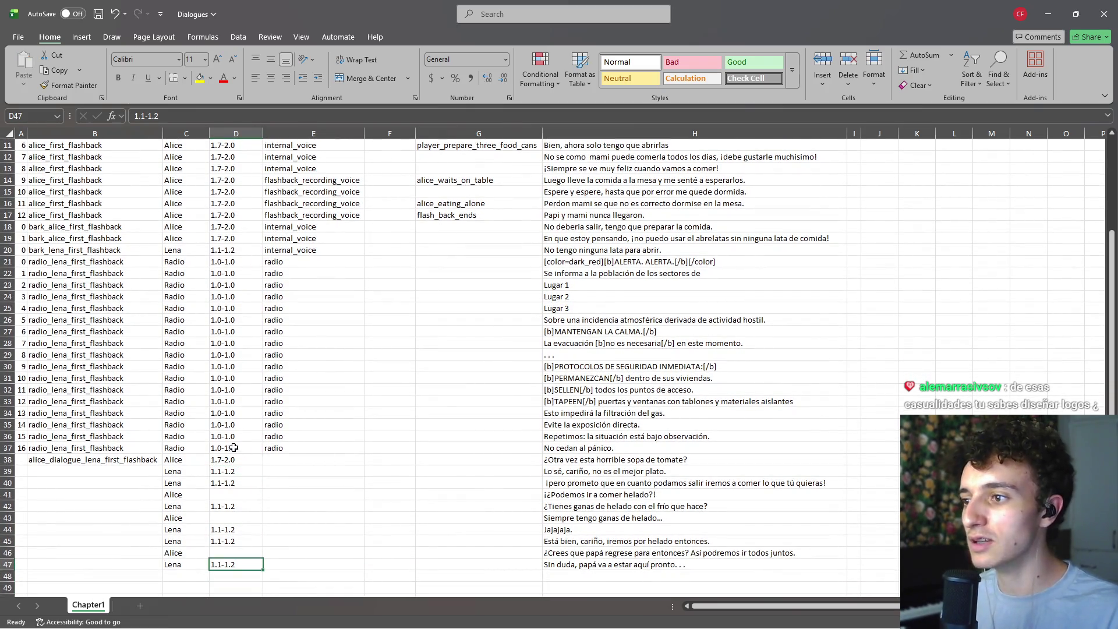
Step: Copy 1.7-2.0 from D38 into Alice's pitch cells D41, D43 and D46
left_click(232, 460)
key("ctrl+c")
left_click(239, 492)
key("ctrl+v")
key("Down")
key("Down")
key("ctrl+v")
key("Down")
key("Down")
key("Down")
key("ctrl+v")
key("Escape")
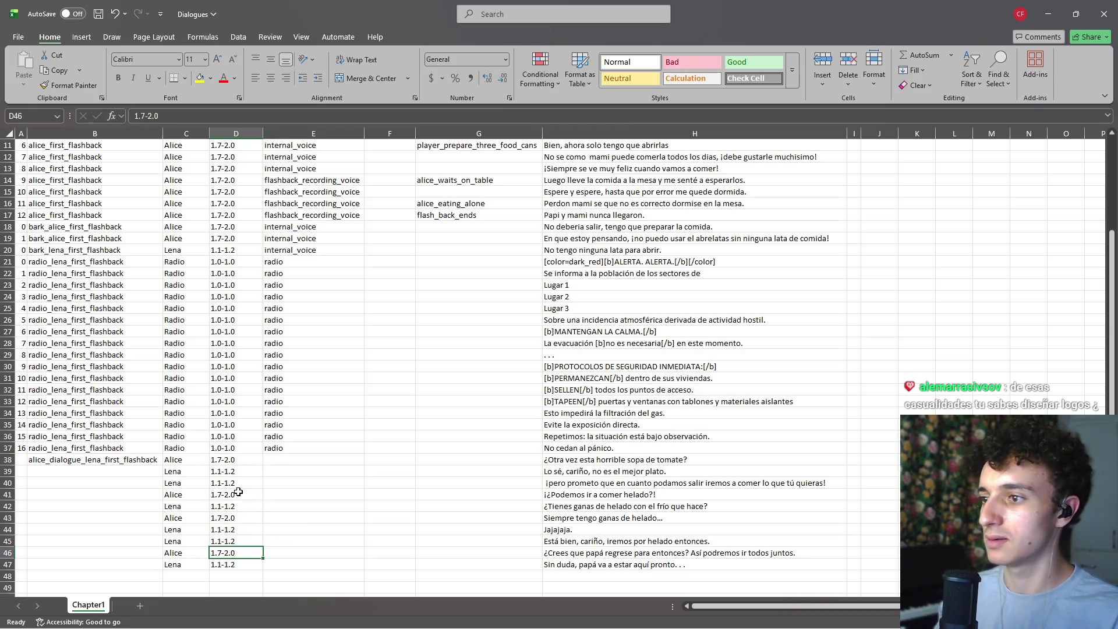
scroll(290, 519, "down", 3)
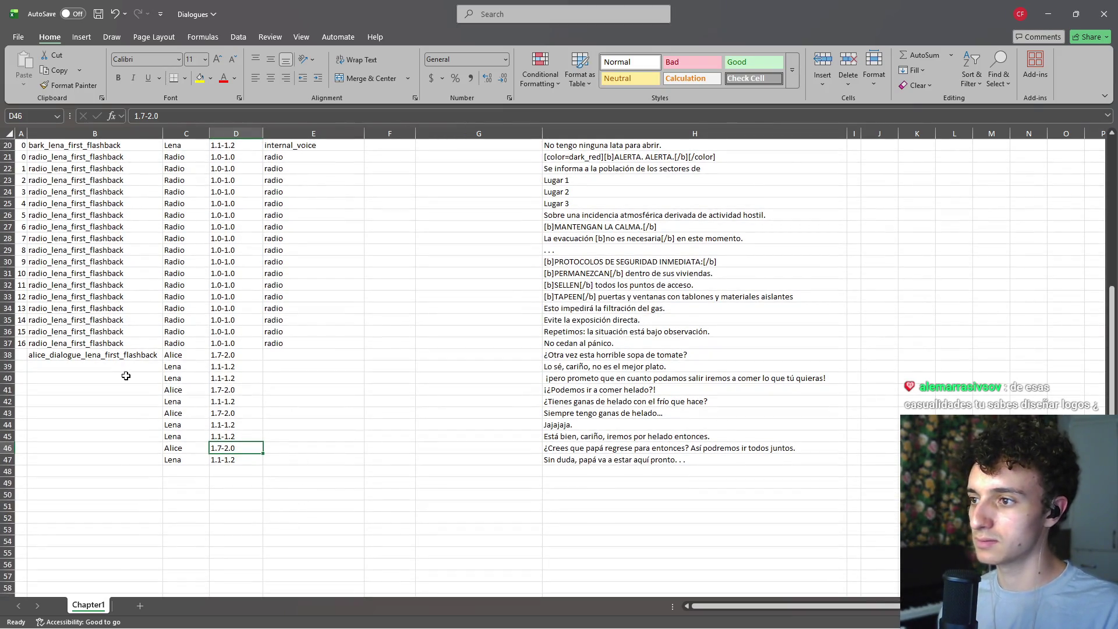
left_click(285, 354)
scroll(343, 410, "up", 6)
Step: Enter alice in E38 and internal_voice in E39
scroll(344, 405, "down", 6)
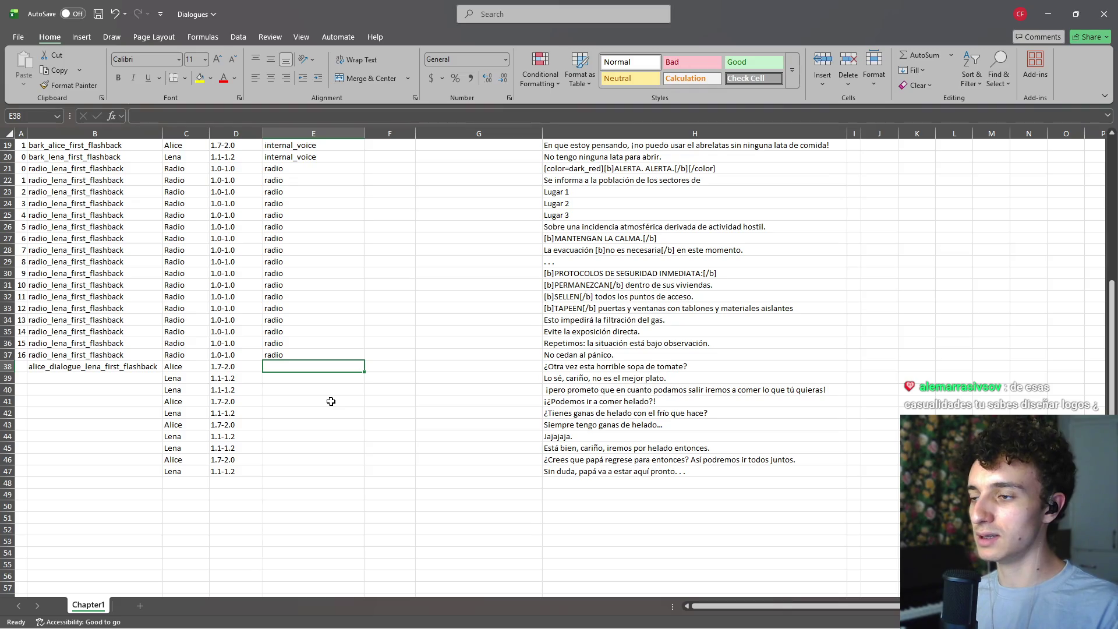
key("Return")
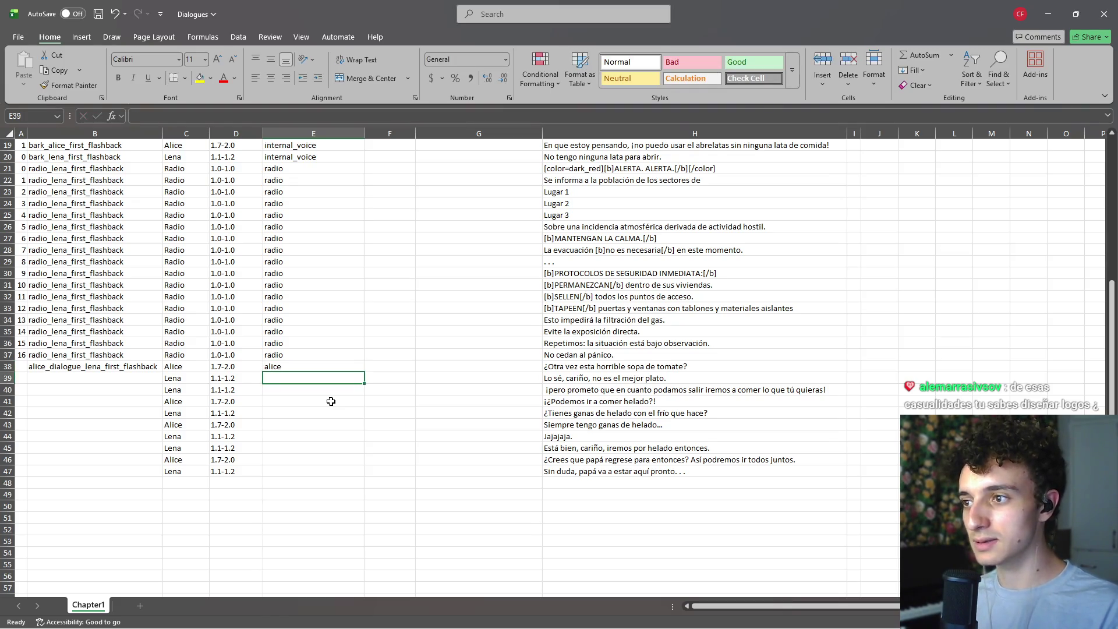
type("internal_voice")
key("Return")
Step: Copy internal_voice from E39 into Lena's voice cells E40, E42 and E44
key("Up")
key("ctrl+c")
key("Down")
key("ctrl+v")
key("Down")
key("Down")
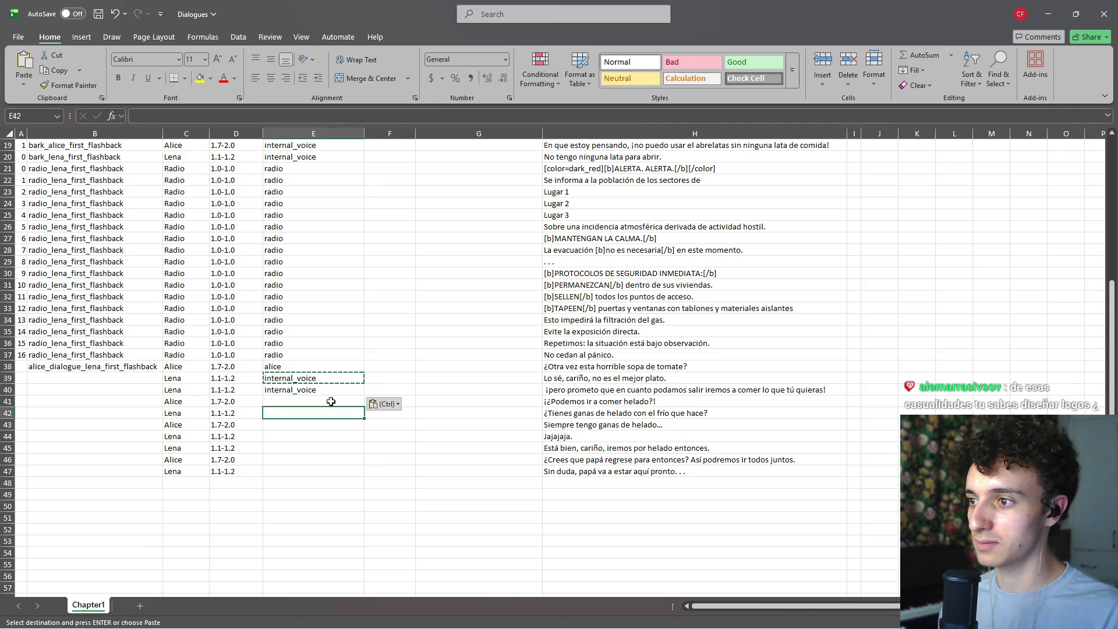
key("ctrl+v")
key("Down")
key("Down")
key("ctrl+v")
key("Down")
Step: Copy alice from E38 into Alice's voice cells E41, E43 and E46
key("ctrl+v")
key("Up")
key("Up")
key("Up")
key("Escape")
key("Up")
key("Up")
key("Up")
key("ctrl+c")
key("Down")
key("Down")
key("Down")
key("ctrl+v")
key("Down")
key("Down")
key("ctrl+v")
key("Down")
key("Down")
key("Down")
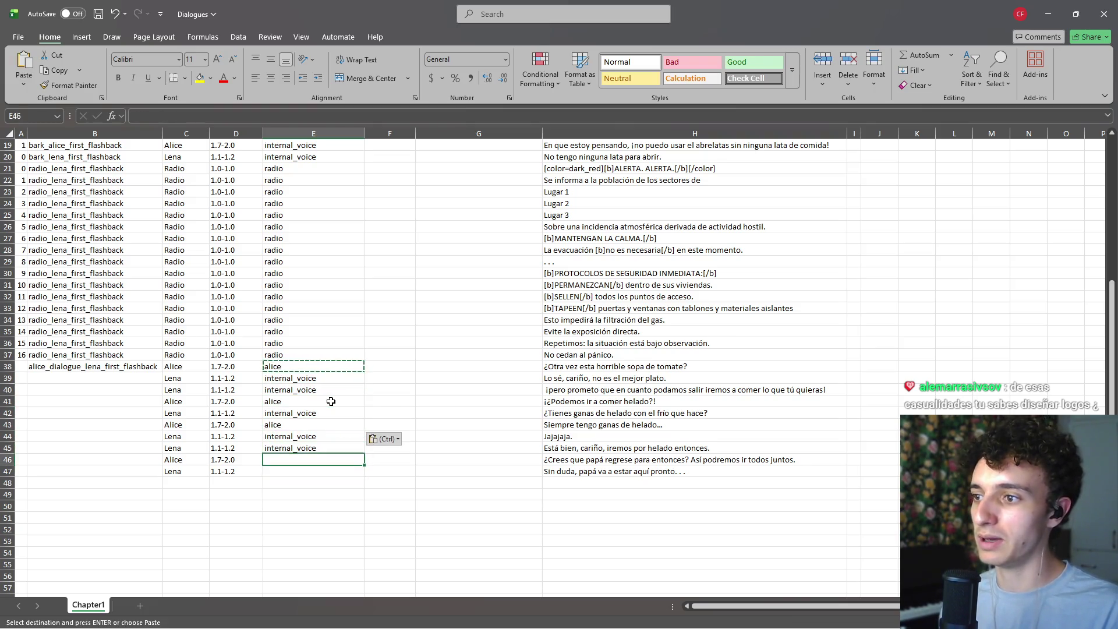
key("ctrl+v")
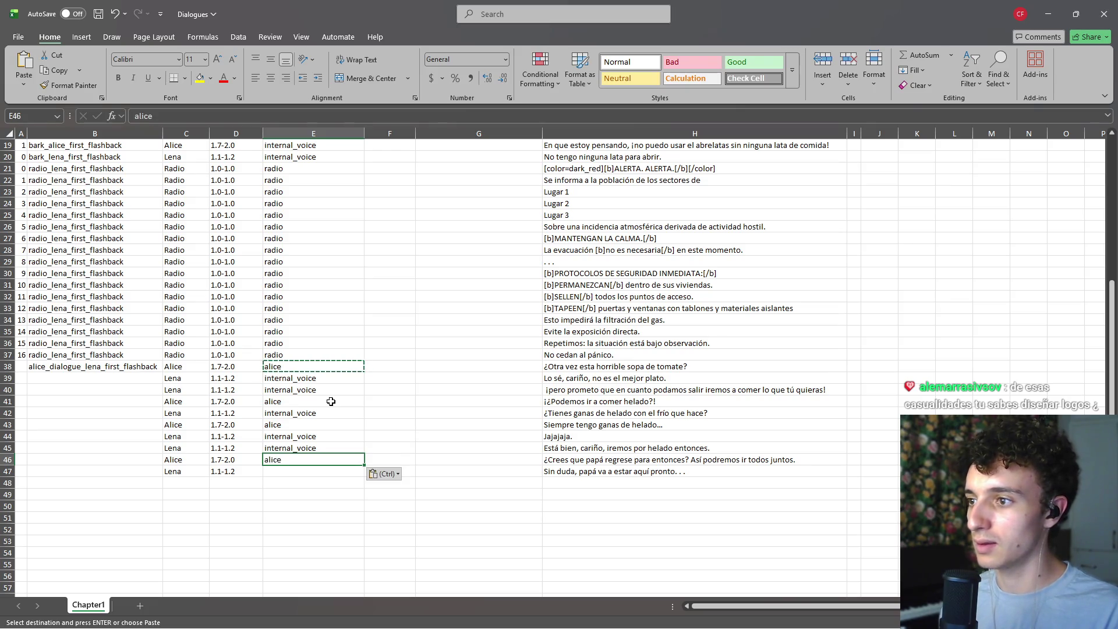
Step: Copy internal_voice from E44 into the last Lena voice cell, E47
key("Up")
key("Up")
key("Up")
key("Down")
key("ctrl+c")
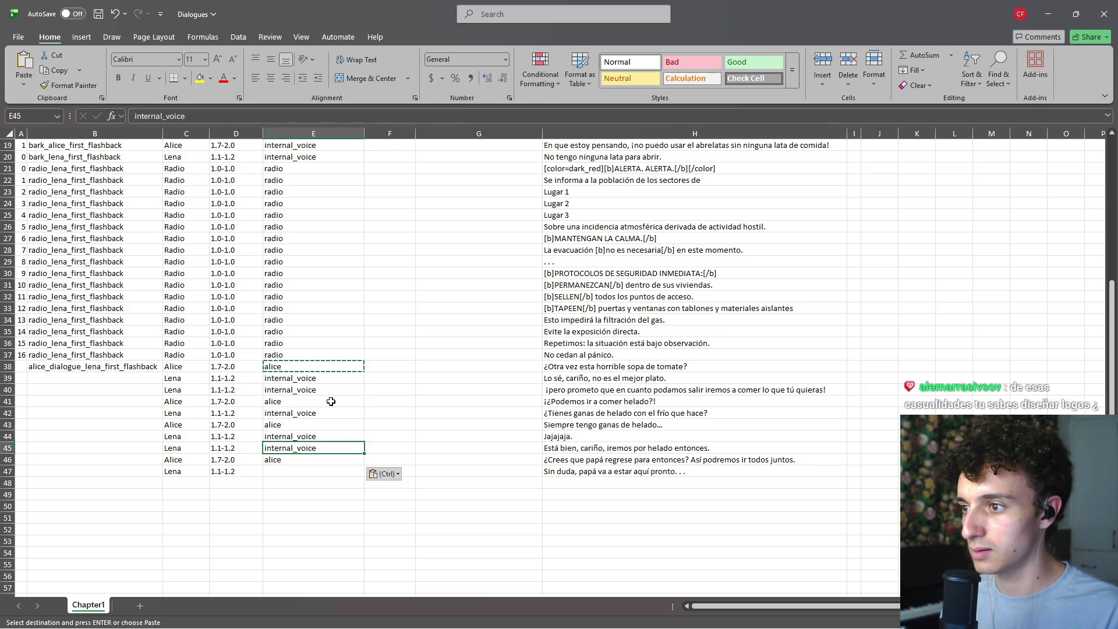
key("Down")
key("Down")
key("Down")
key("ctrl+v")
key("Escape")
key("Down")
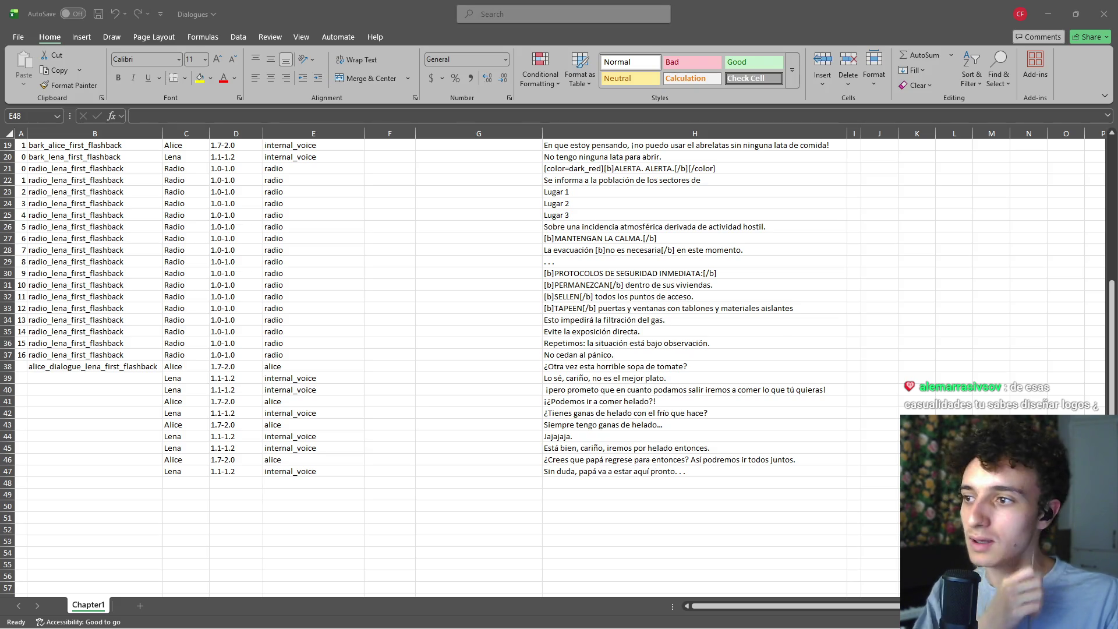
double_click(49, 367)
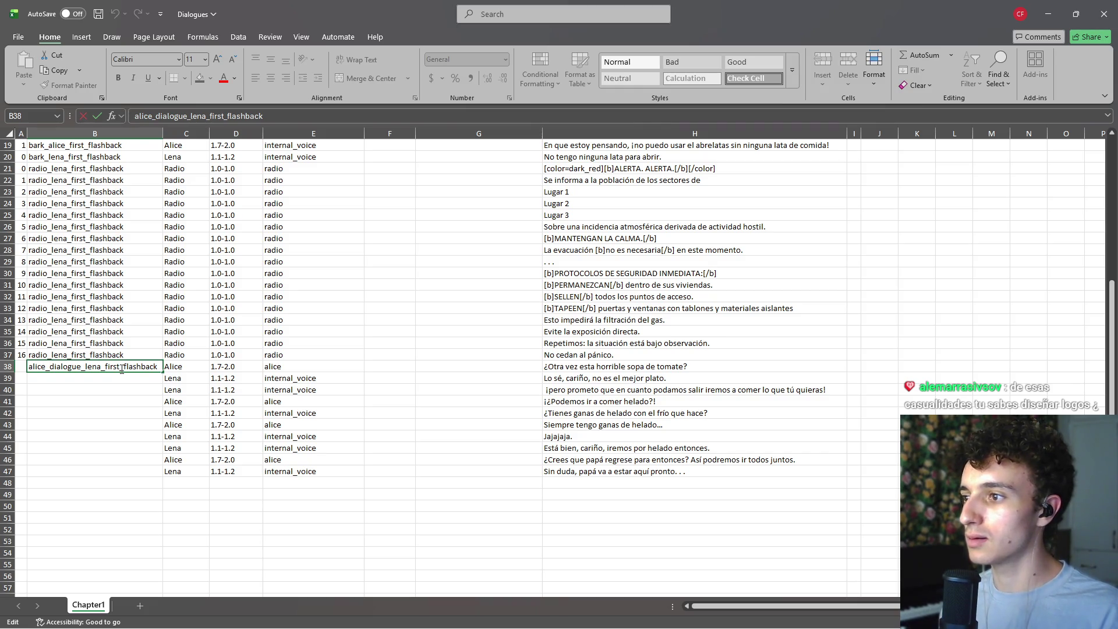
Step: Delete the alice_dialogue_ prefix so B38 reads lena_first_flashback
key("BackSpace")
key("BackSpace")
key("BackSpace")
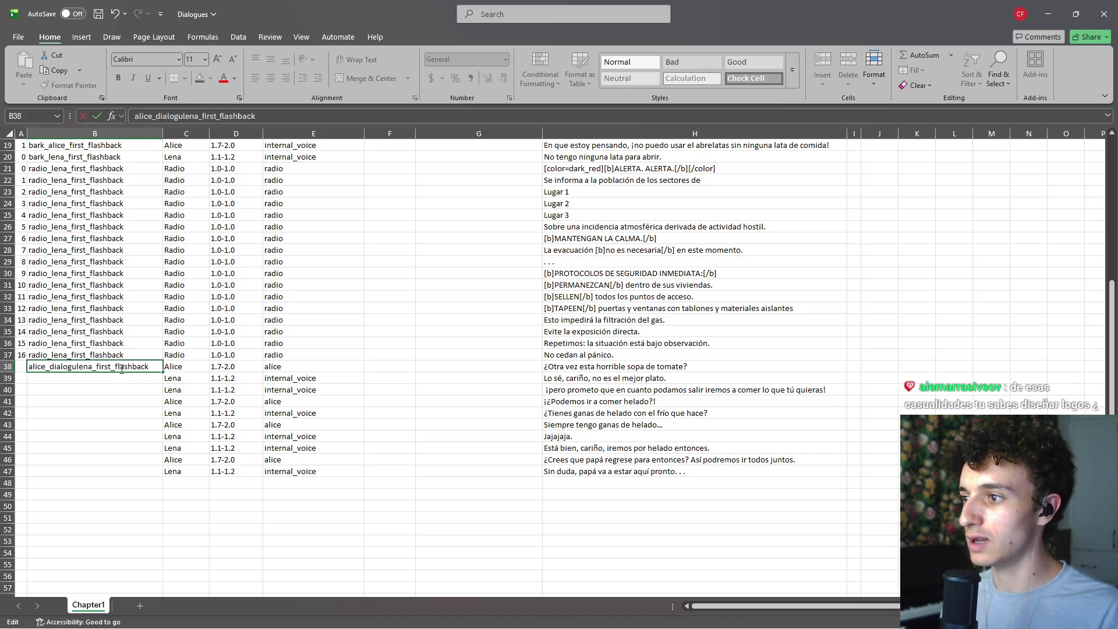
key("Return")
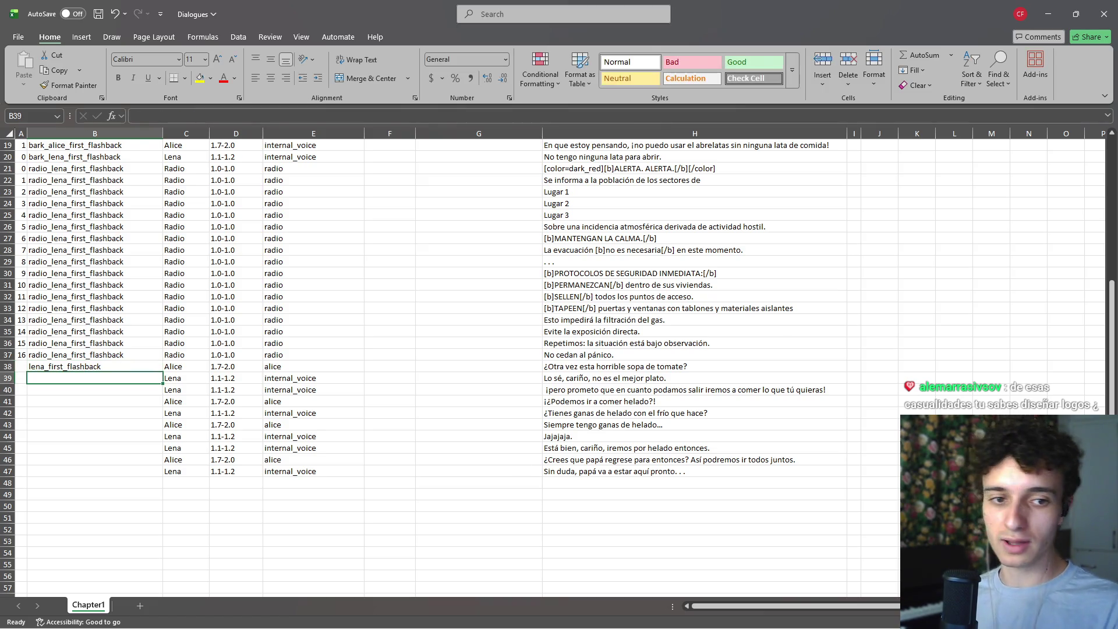
key("alt+Tab")
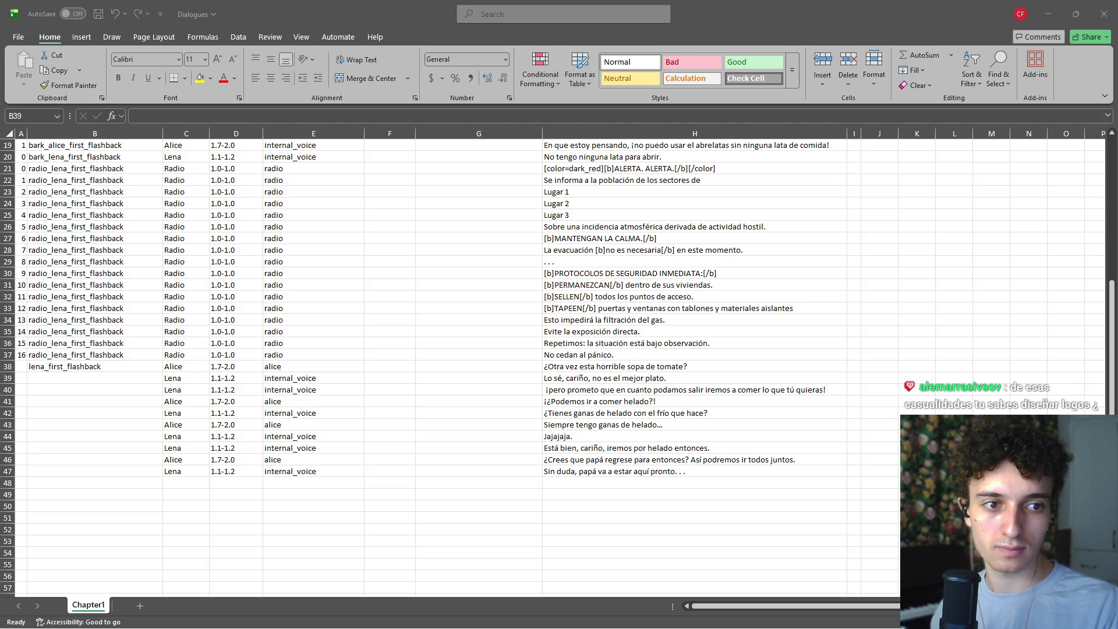
left_click(573, 484)
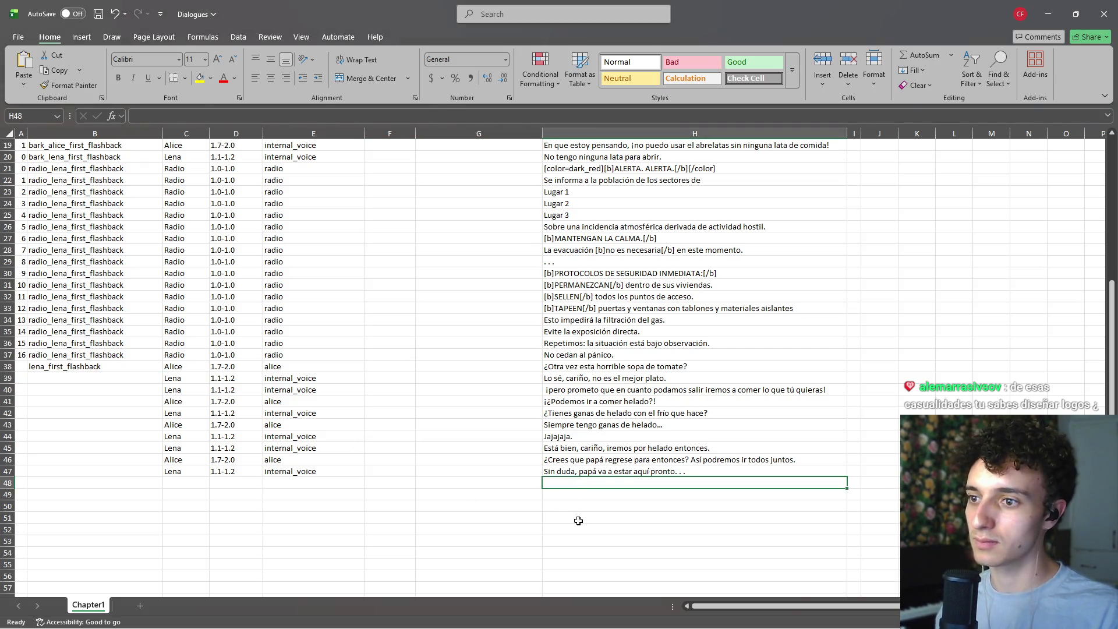
Step: Paste 'Las cosas estan en calma por ahora' into H48 and enter dialogue_end in G47
key("ctrl+v")
key("Up")
key("Left")
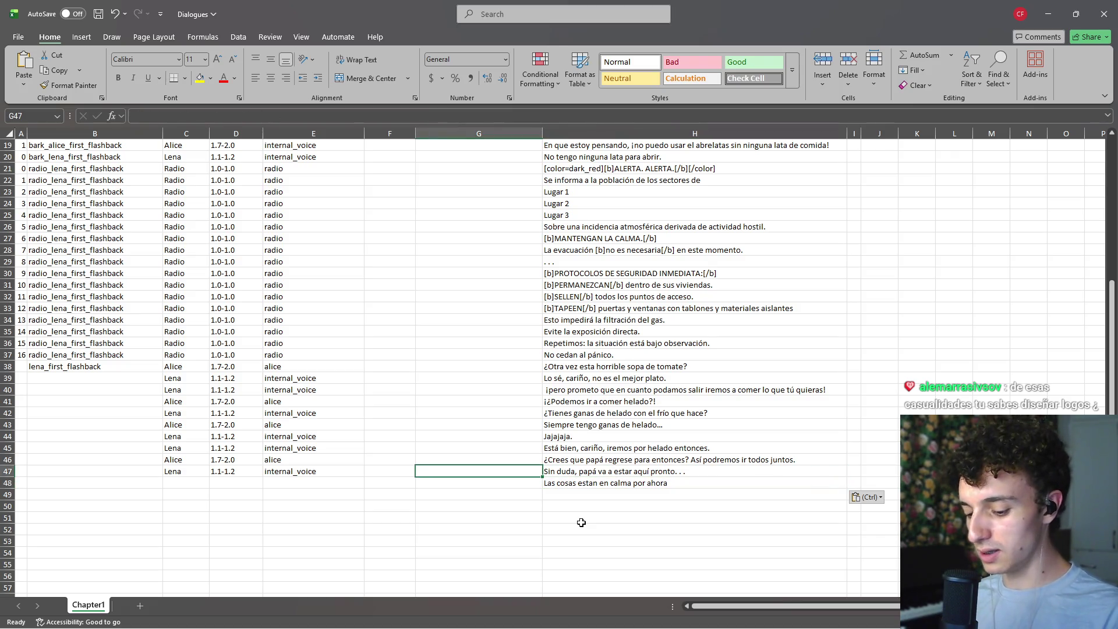
type("di")
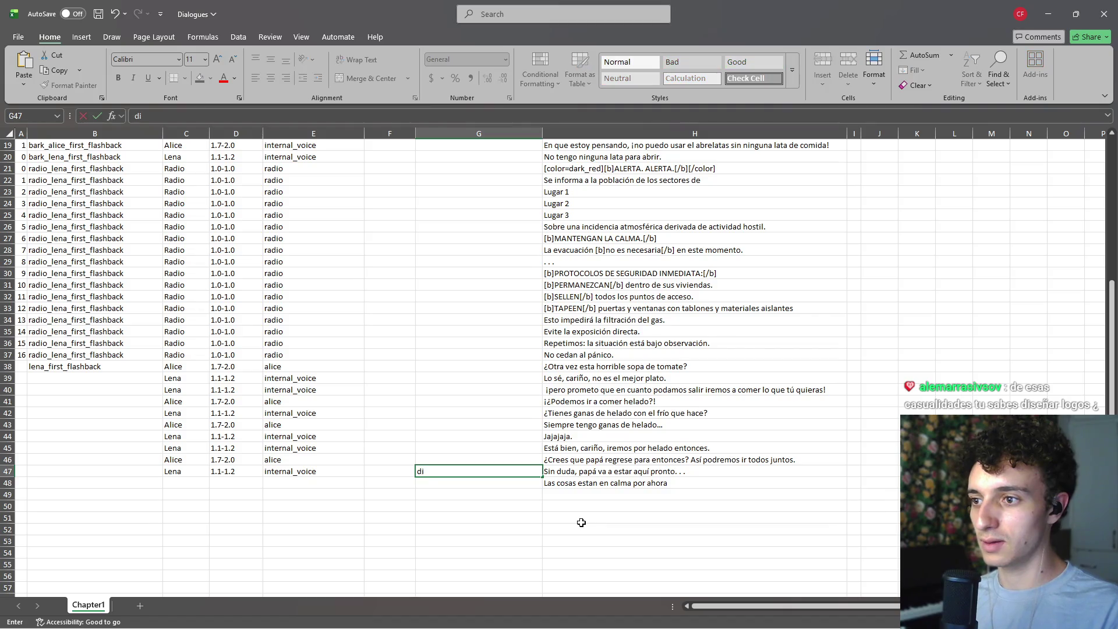
type("alogue_end")
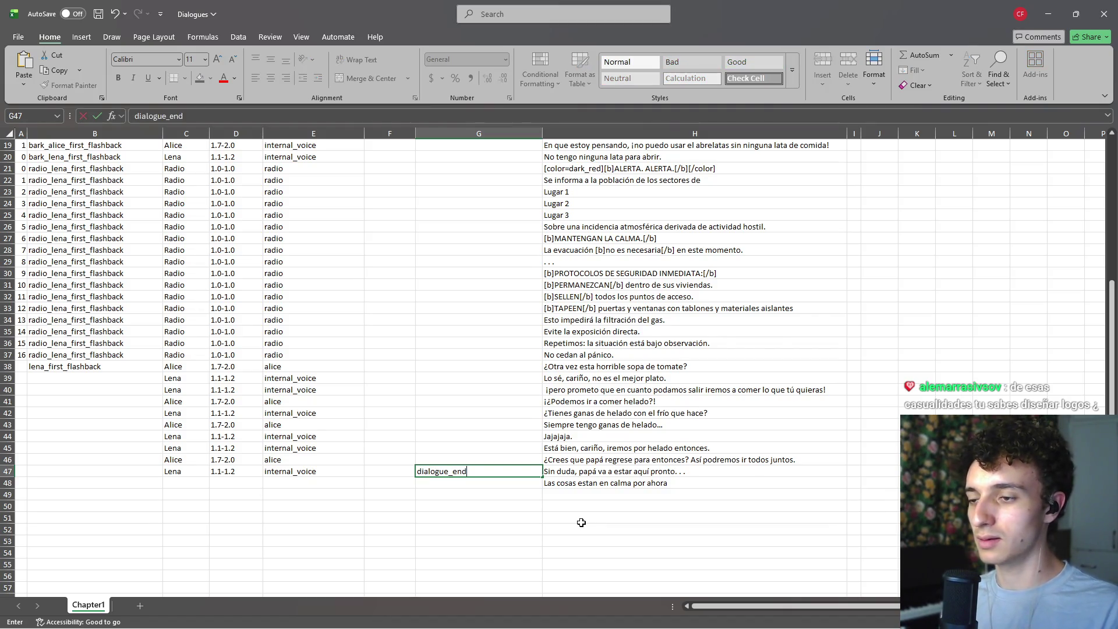
key("Return")
scroll(576, 495, "up", 6)
scroll(542, 443, "down", 3)
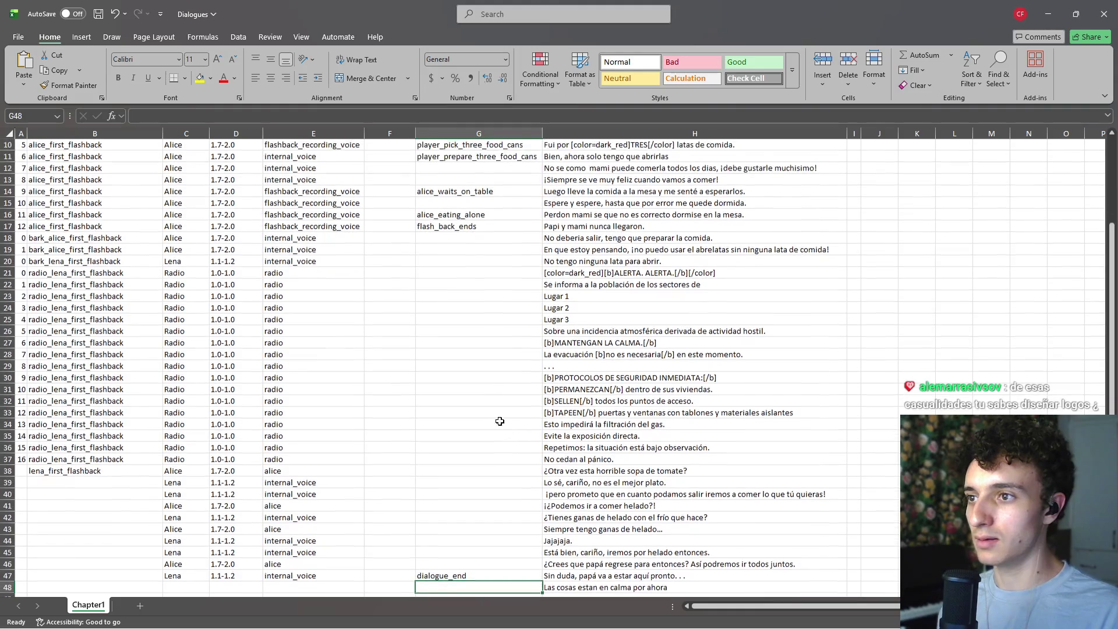
Step: Replace G47 with flashback_ends, adapted from G17's flash_back_ends, and save the workbook
left_click(472, 225)
key("ctrl+c")
scroll(483, 250, "down", 4)
left_click(459, 437)
key("ctrl+v")
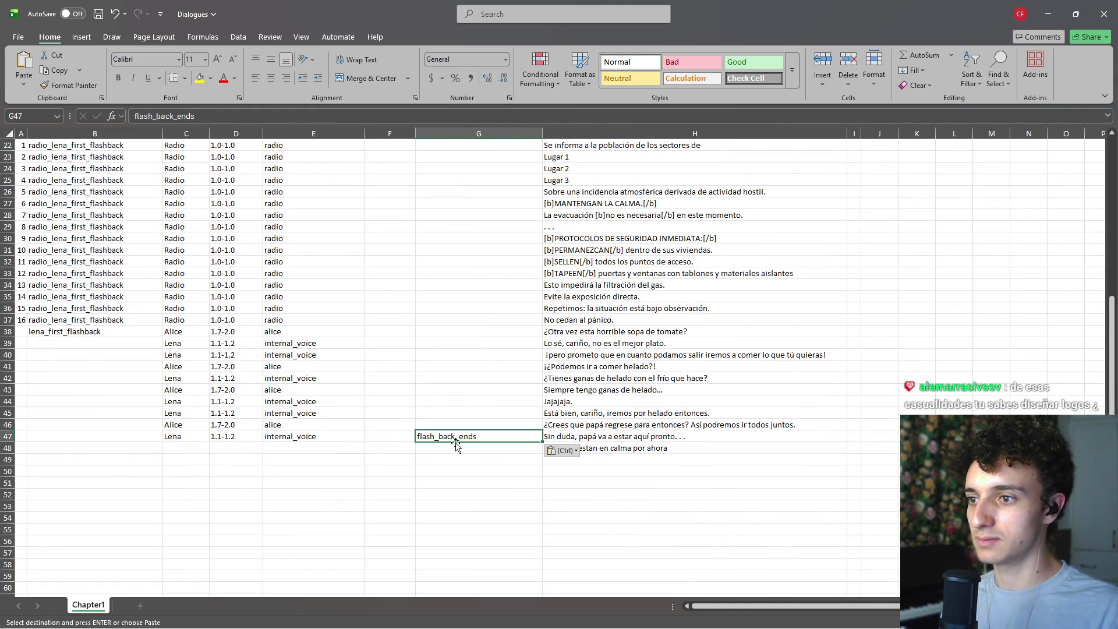
double_click(437, 436)
key("BackSpace")
key("Return")
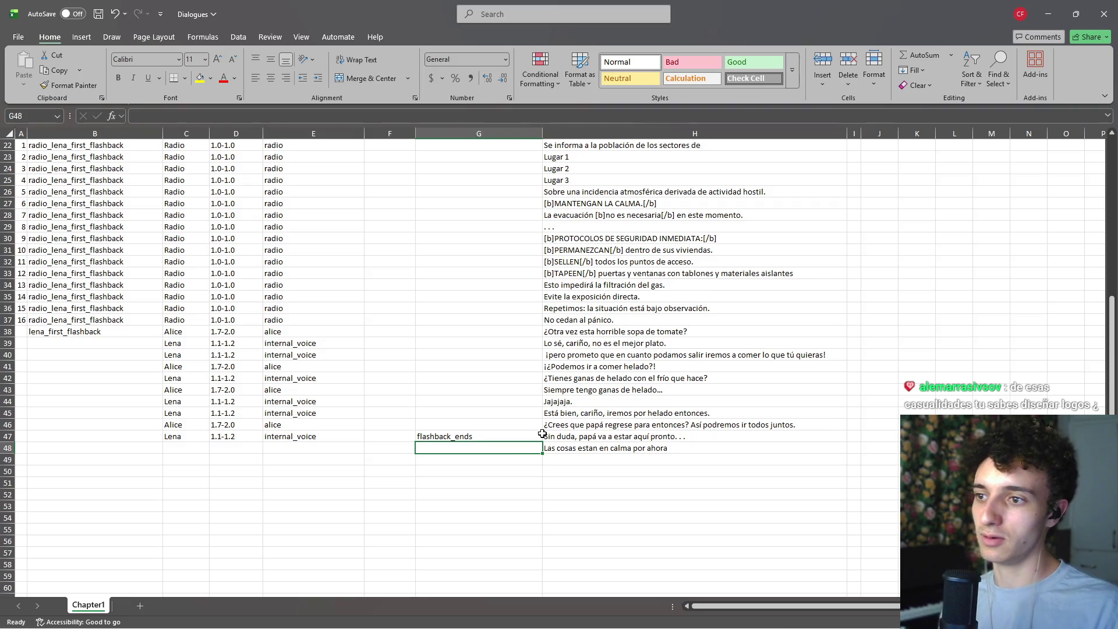
key("ctrl+s")
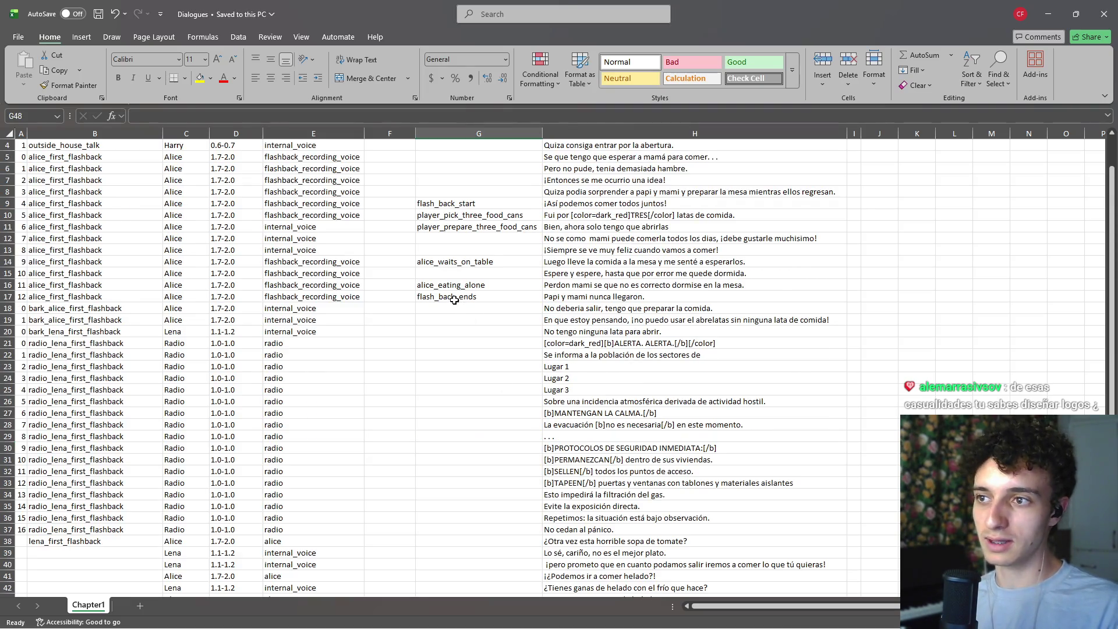
scroll(453, 300, "down", 6)
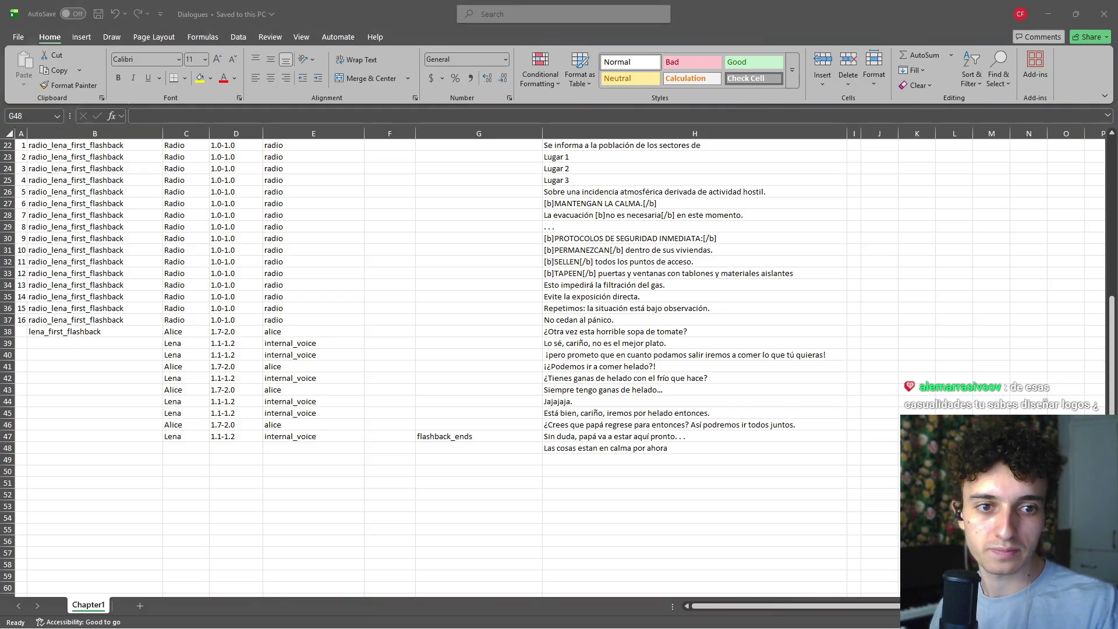
left_click(587, 452)
Step: Finish H48's line and enter 'Los avisos insisten en que la zona es segura.' in H49
left_click(682, 458)
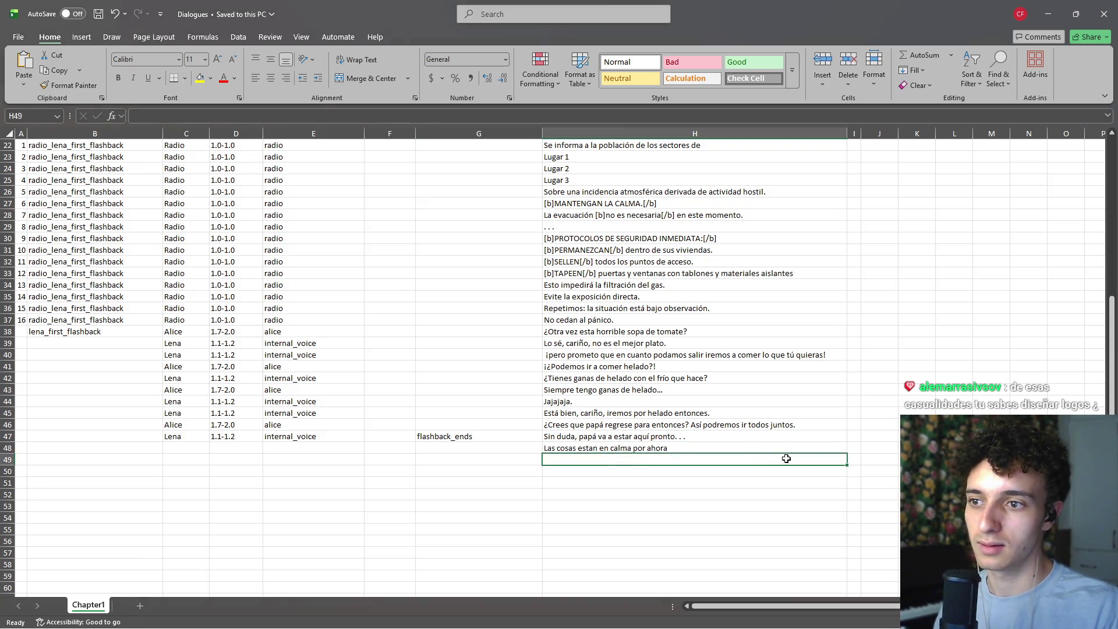
double_click(737, 448)
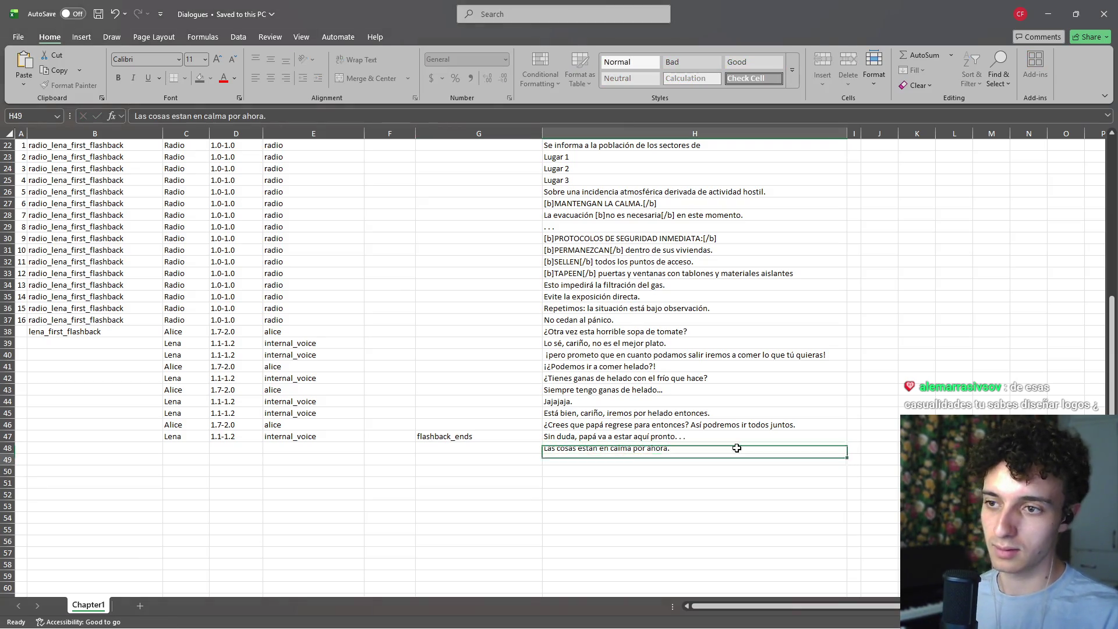
key("Return")
key("alt+Tab")
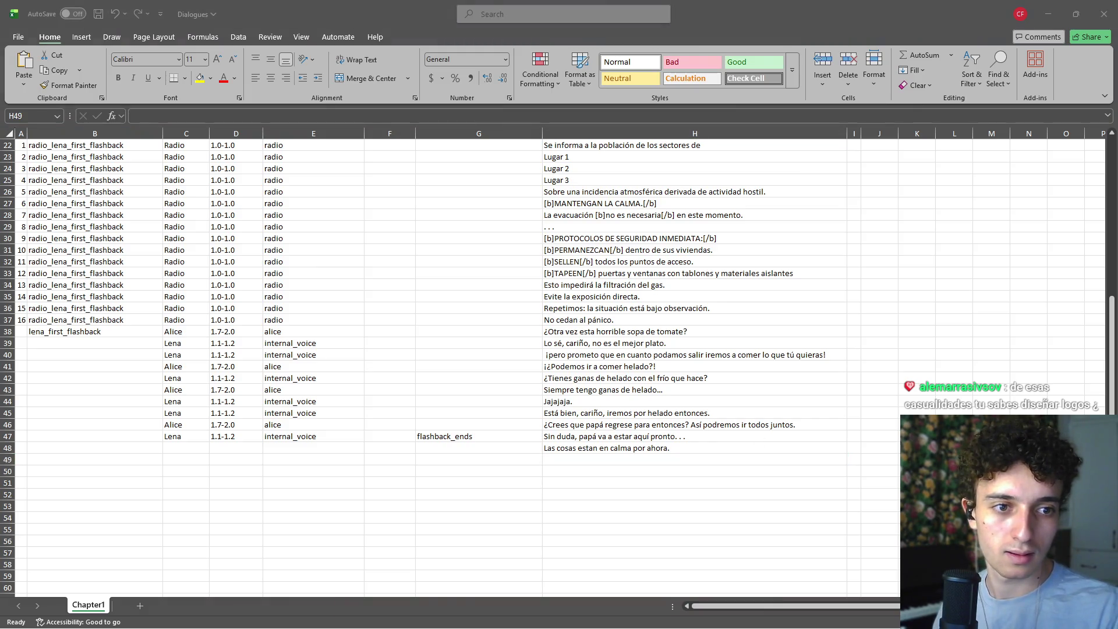
left_click(629, 461)
type("los avisos insisten en que la zona es segura")
key("BackSpace")
type("L")
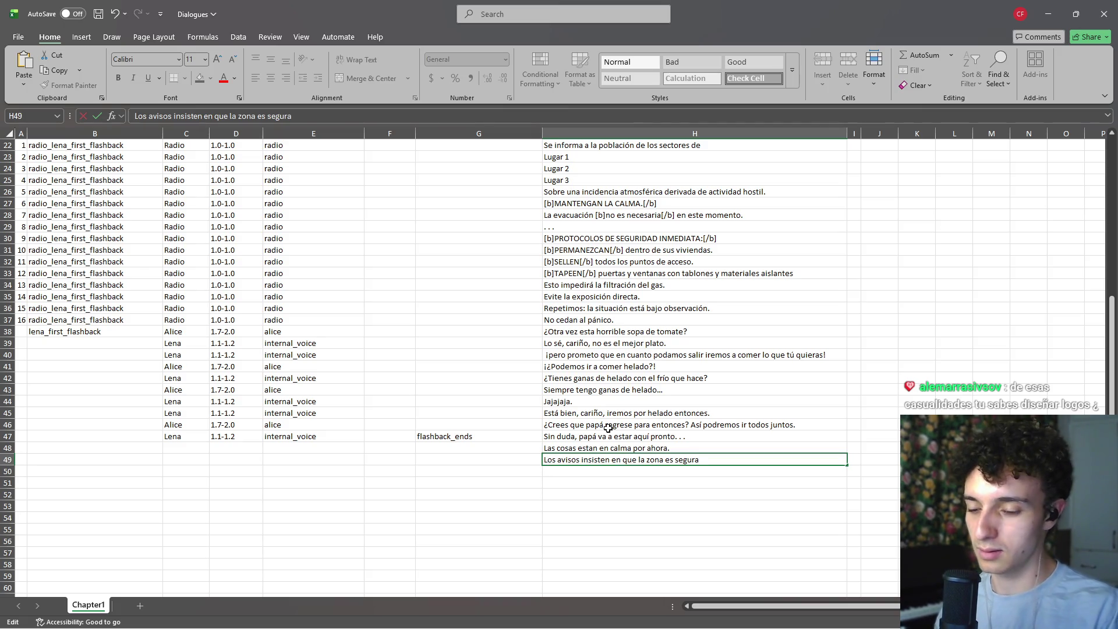
key("Return")
key("Up")
left_click(325, 116)
type(".")
key("Return")
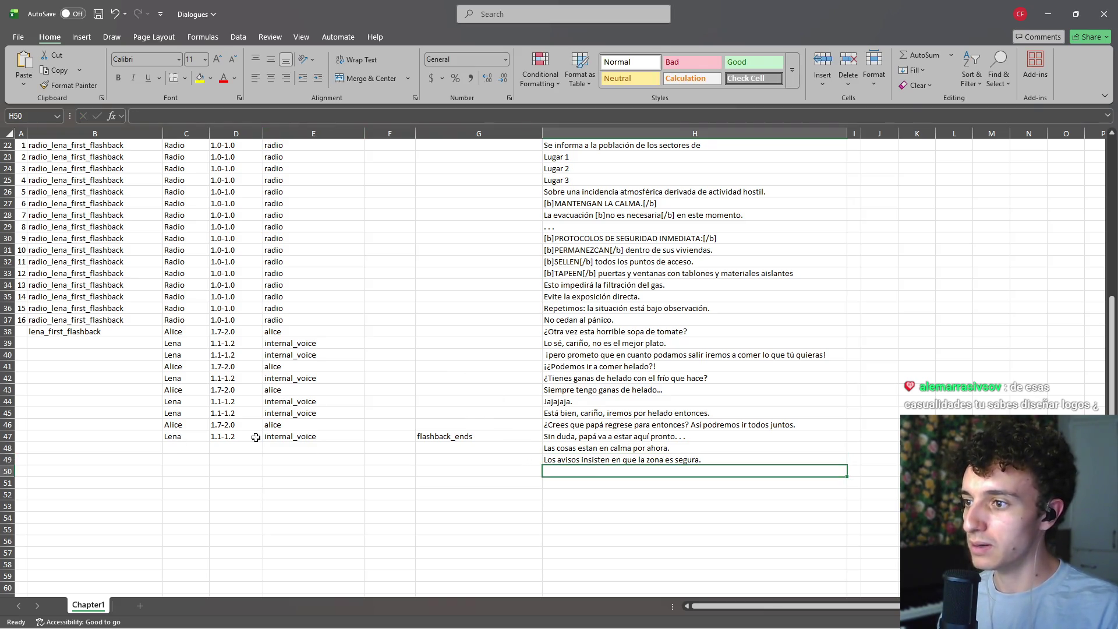
Step: Copy Lena's speaker, voice and type from row 47 into rows 48 and 49
left_click_drag(184, 437, 315, 436)
key("ctrl+c")
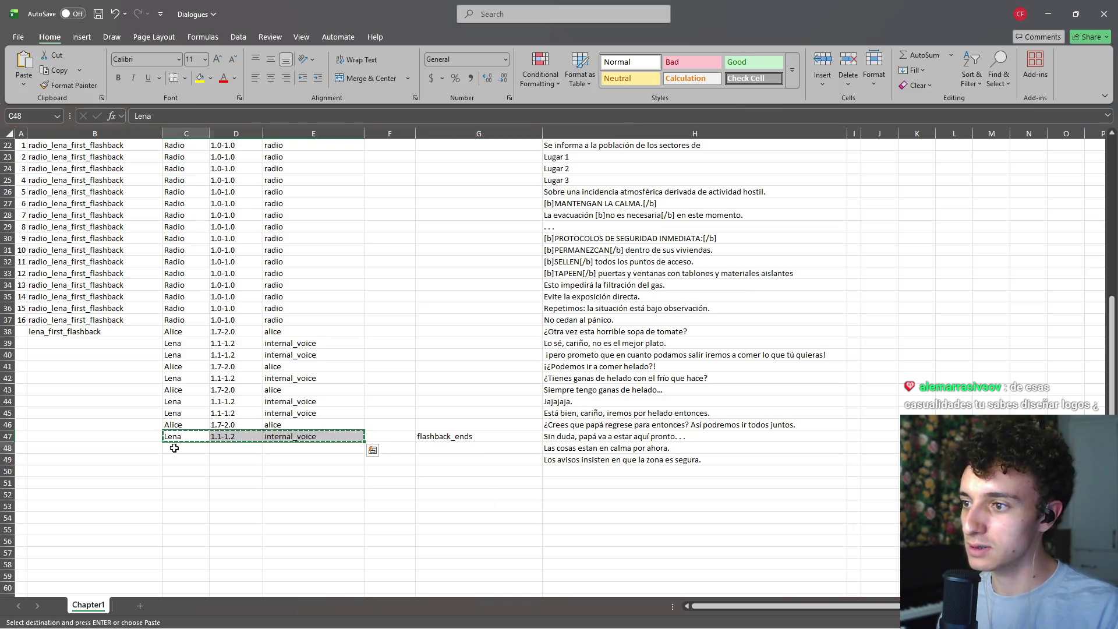
left_click(178, 448)
key("ctrl+v")
key("Down")
key("ctrl+v")
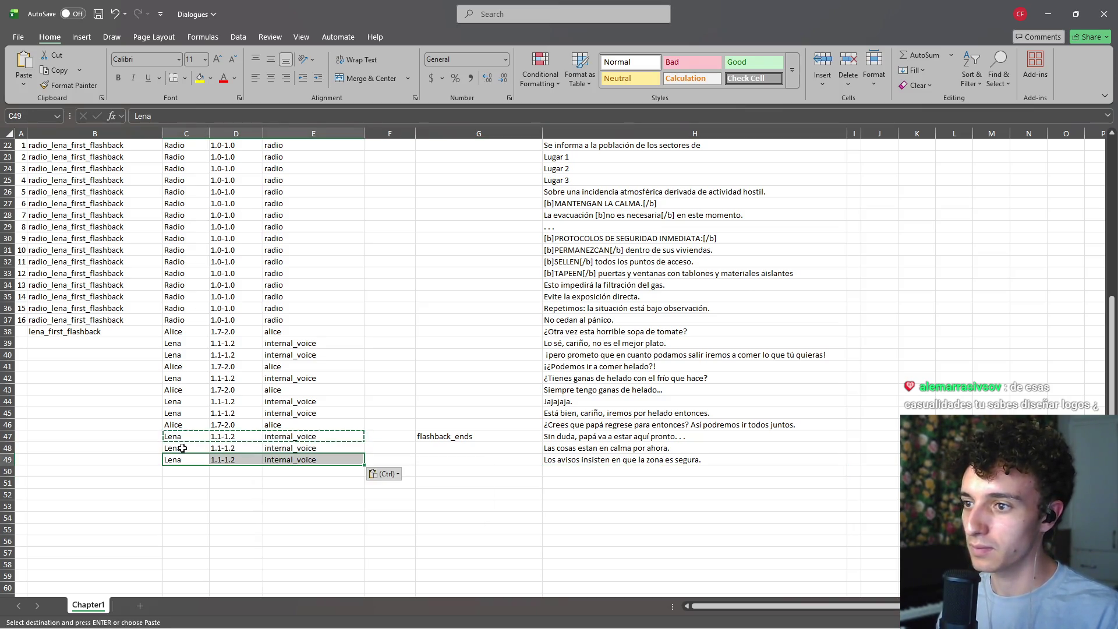
key("Escape")
Step: Fill lena_first_flashback from B38 down through B49, then save and close the workbook
left_click(93, 334)
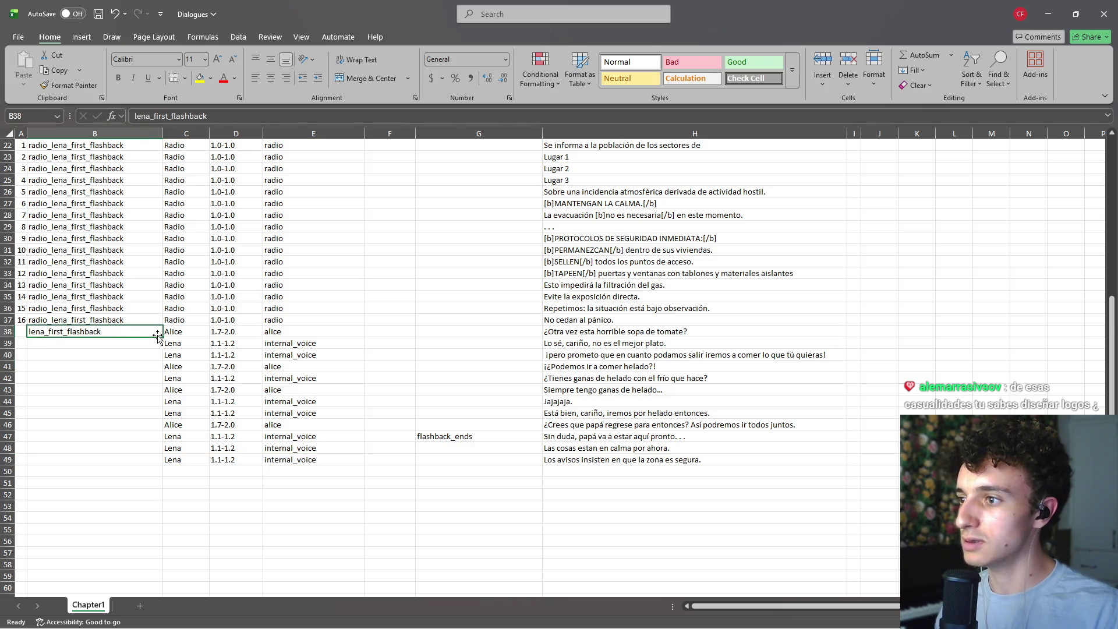
left_click_drag(163, 337, 163, 466)
left_click(235, 539)
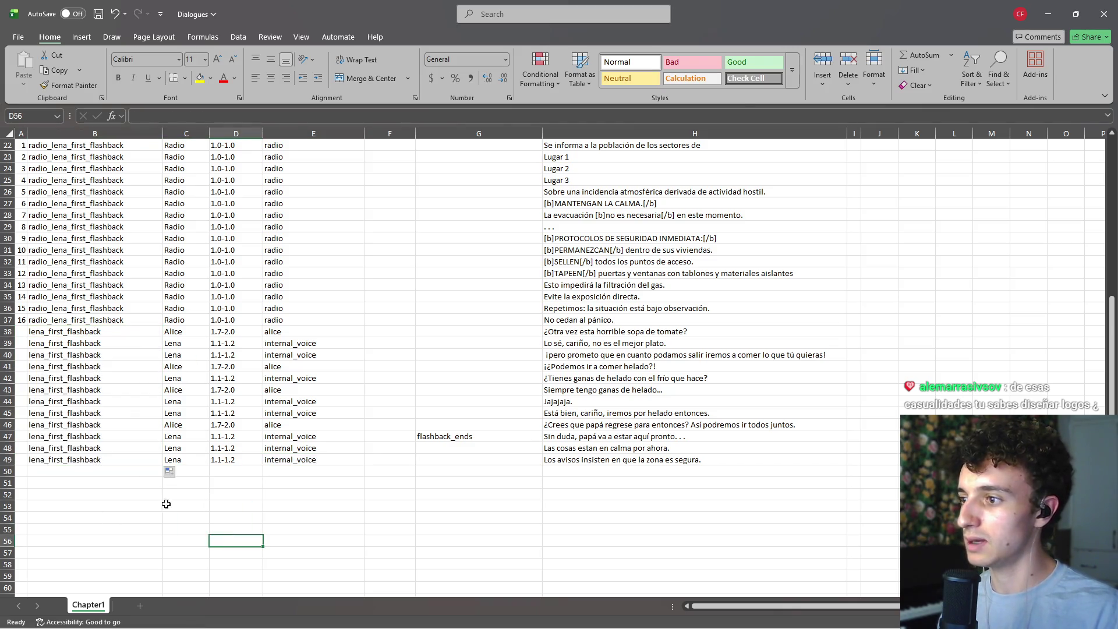
key("ctrl+s")
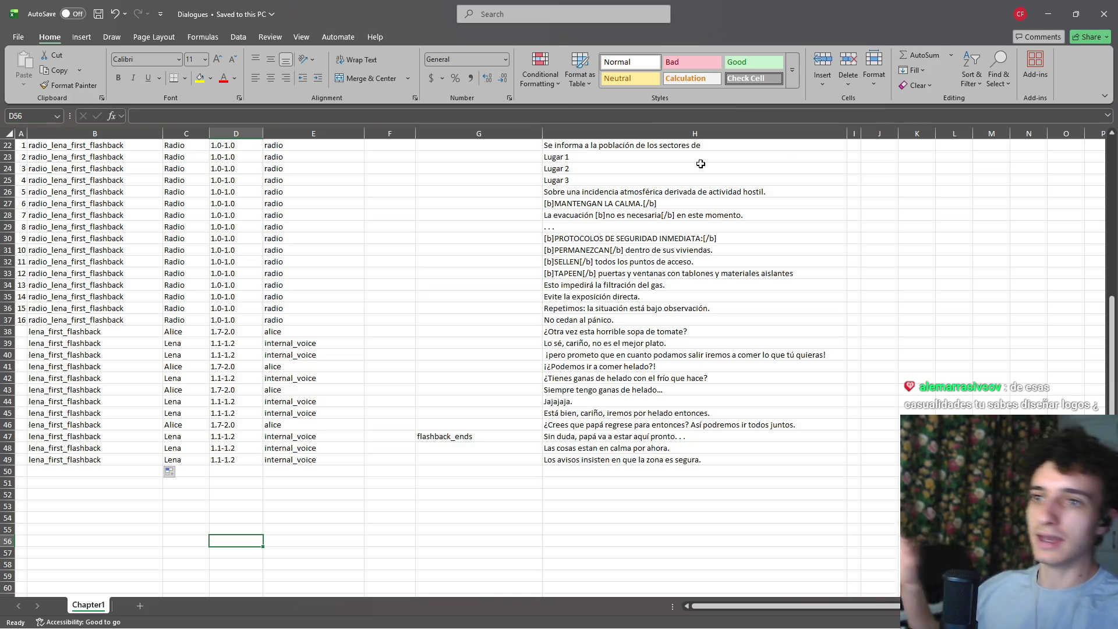
left_click(1102, 10)
Step: Rerun python dialoguejsonifier.py in a PowerShell terminal opened in TFC_DIALOGUES
left_click(331, 466)
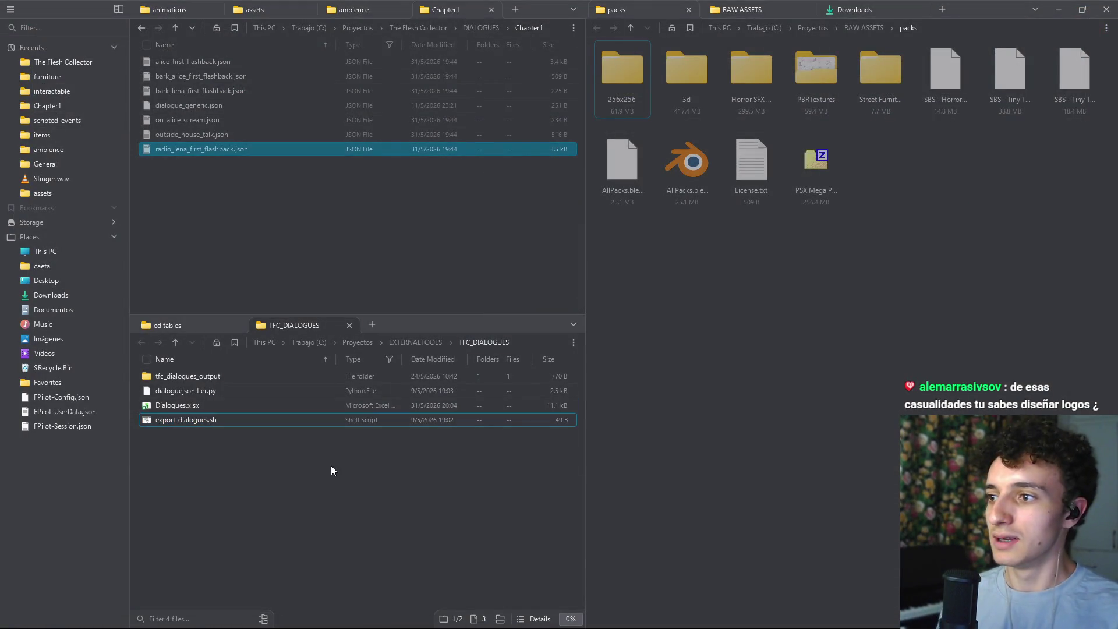
right_click(346, 471)
left_click(361, 513)
key("Up")
key("Return")
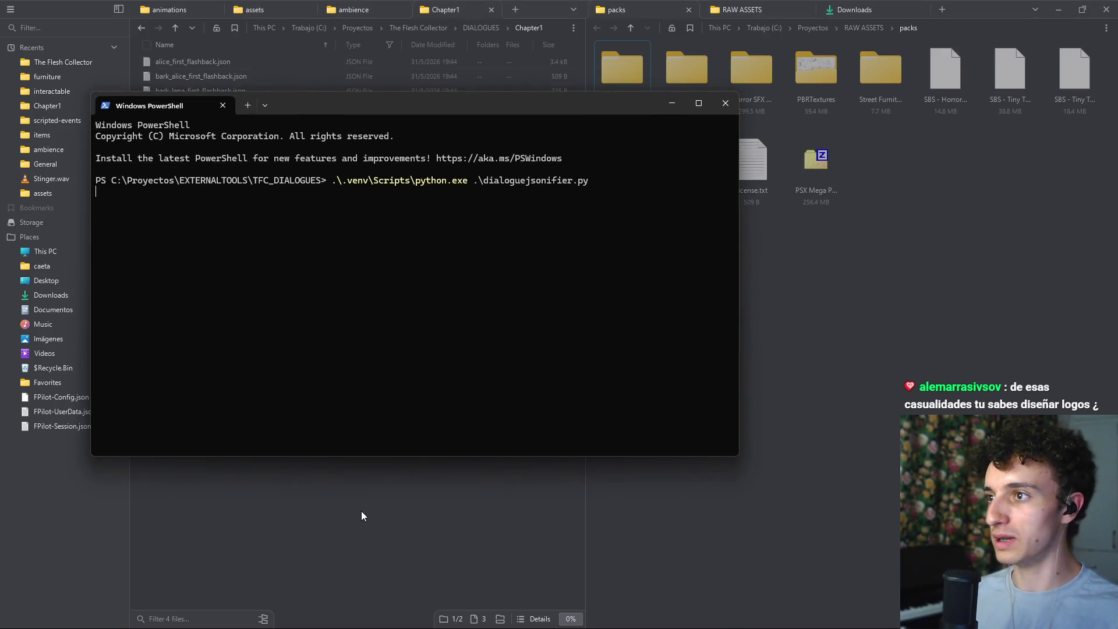
left_click(648, 365)
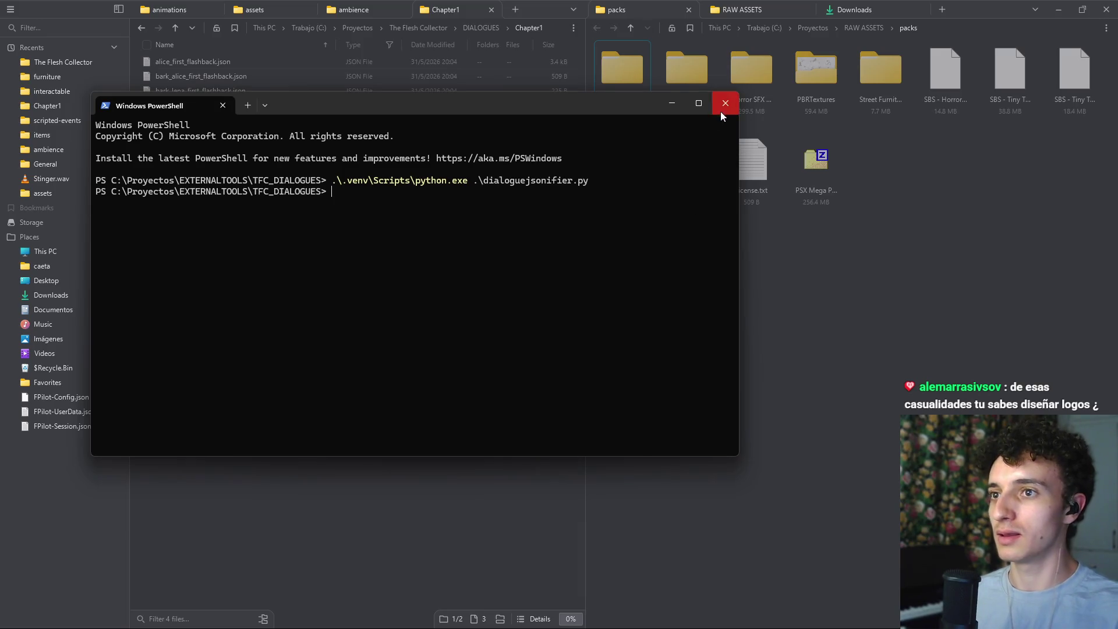
left_click(722, 111)
Step: Check the new lena_first_flashback.json file, then return to the Godot project
left_click(207, 122)
mouse_move(662, 623)
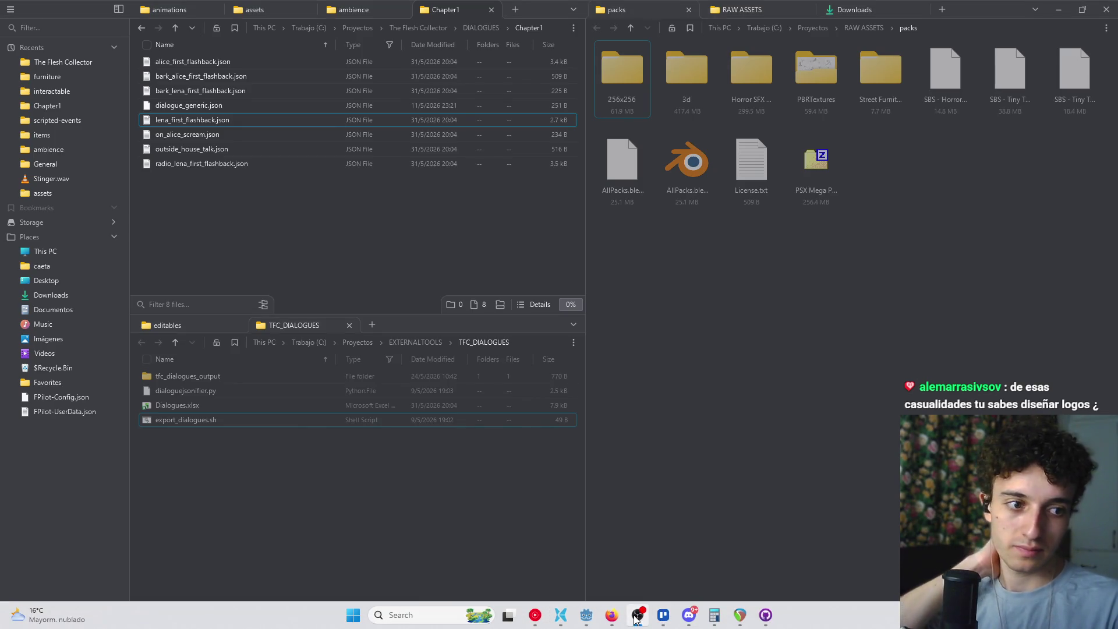
left_click(613, 616)
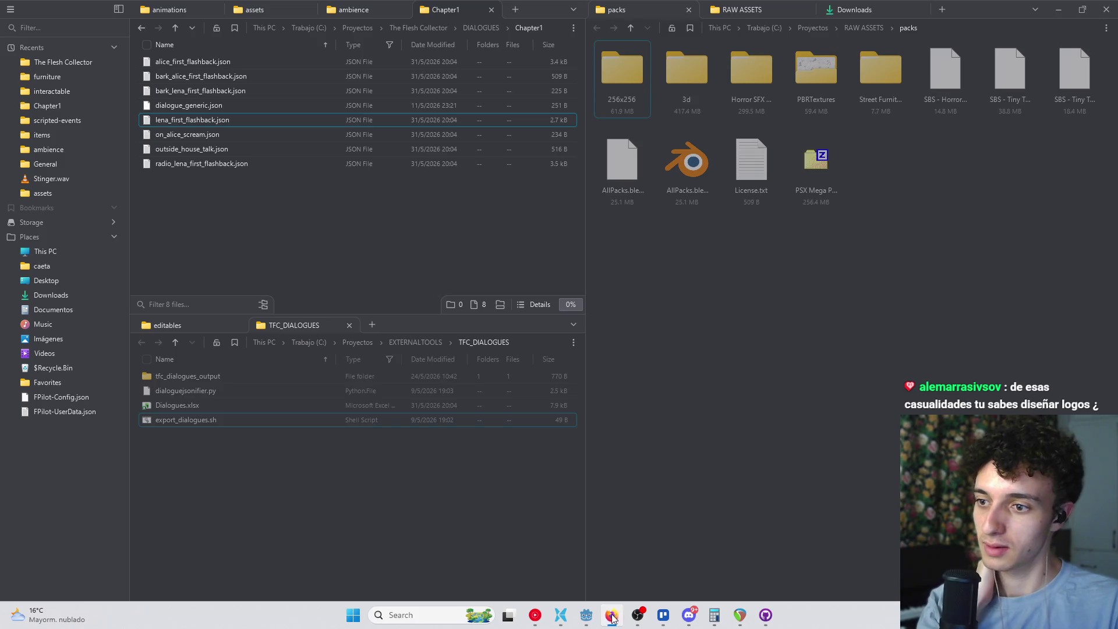
left_click(586, 616)
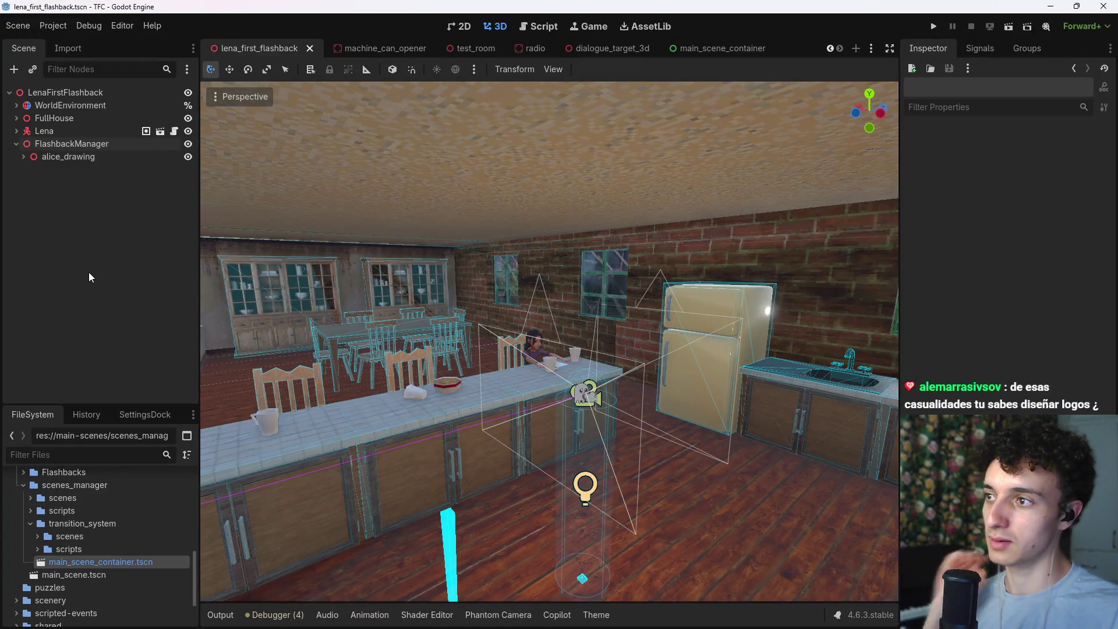
Step: Expand alice_drawing in the Scene dock and select it
key("w")
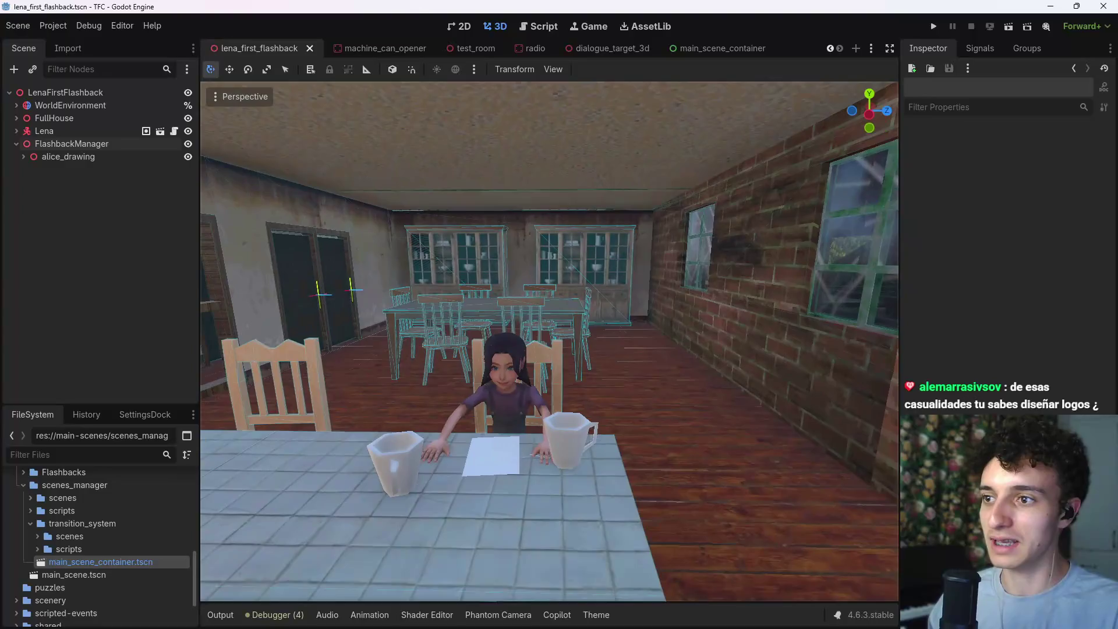
left_click(24, 156)
left_click(30, 183)
left_click(55, 156)
Step: Instance interaction_trigger.tscn as a child of alice_drawing
key("ctrl+a")
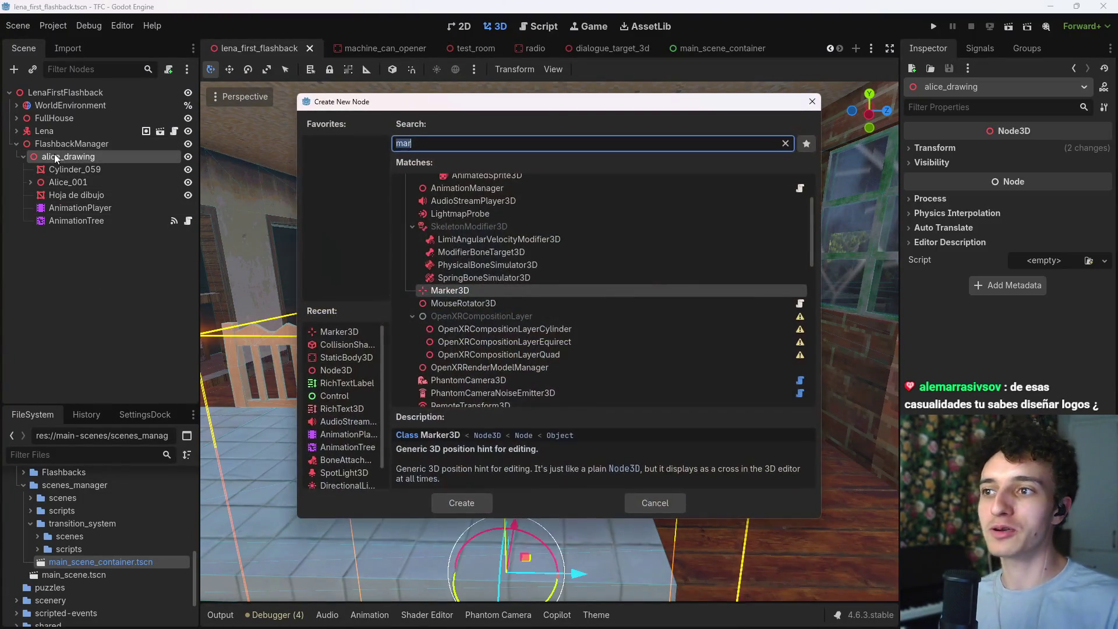
key("Escape")
key("ctrl+a")
type("alice")
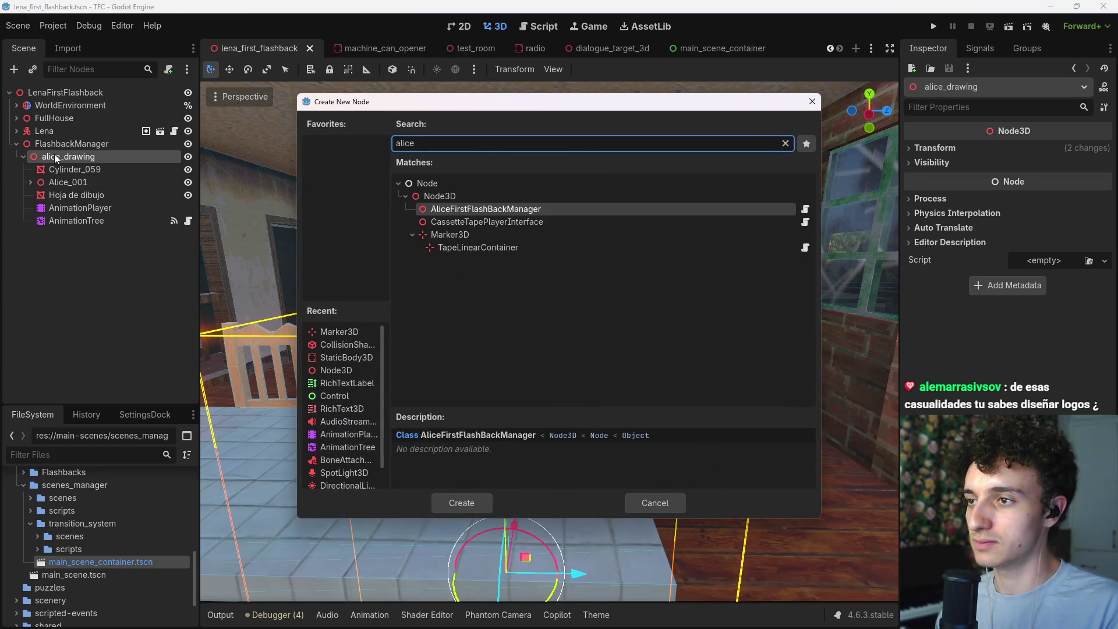
key("Escape")
key("ctrl+a")
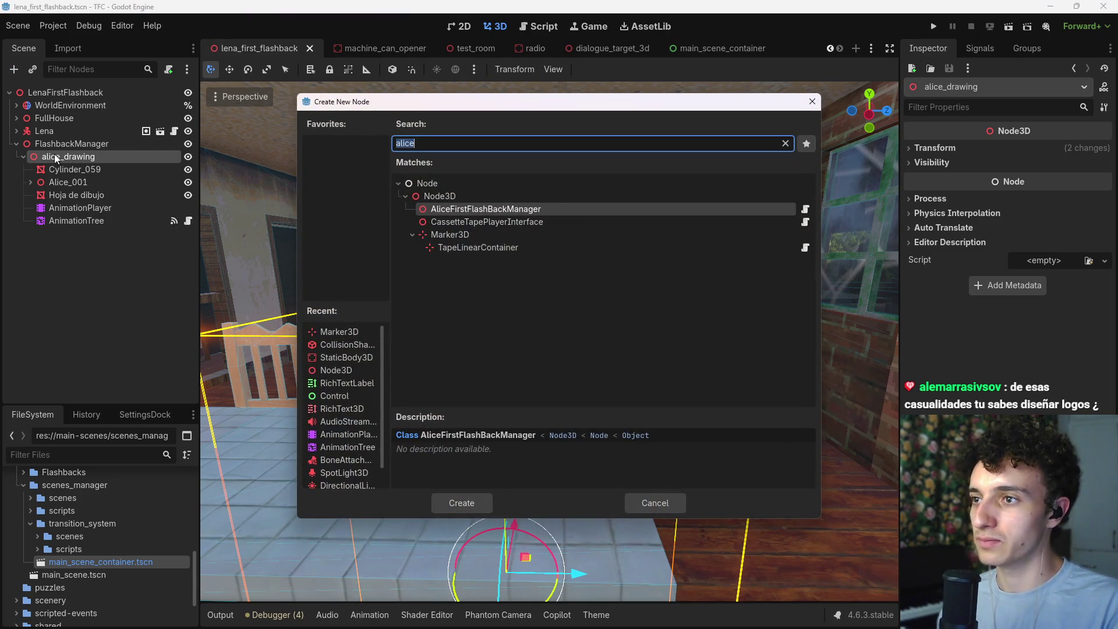
key("Escape")
key("ctrl+a")
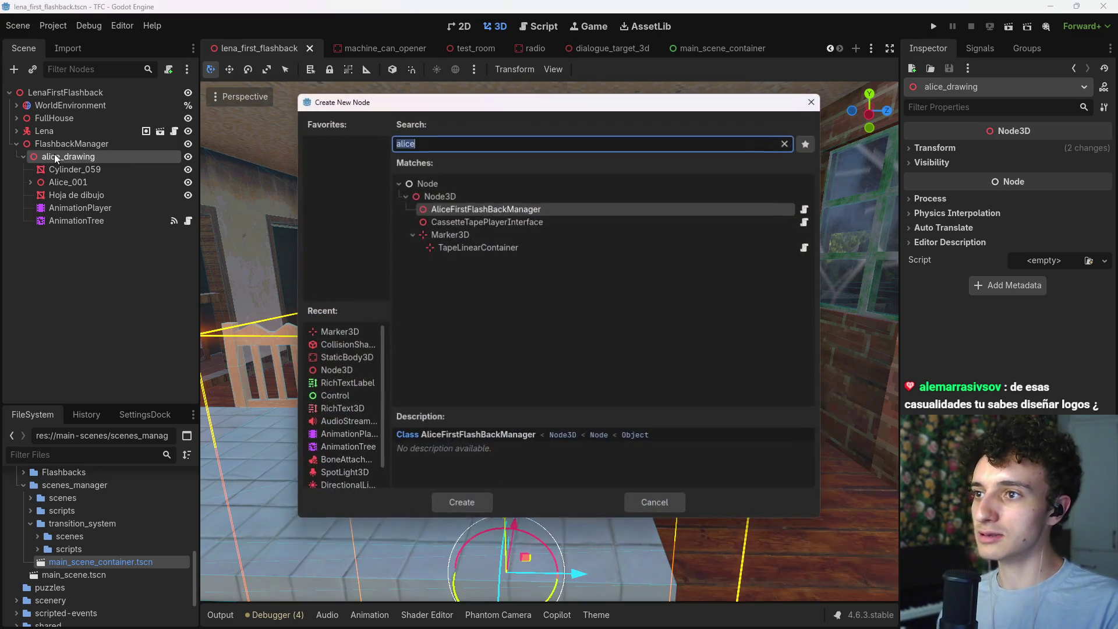
key("Escape")
key("ctrl+shift+a")
type("interact")
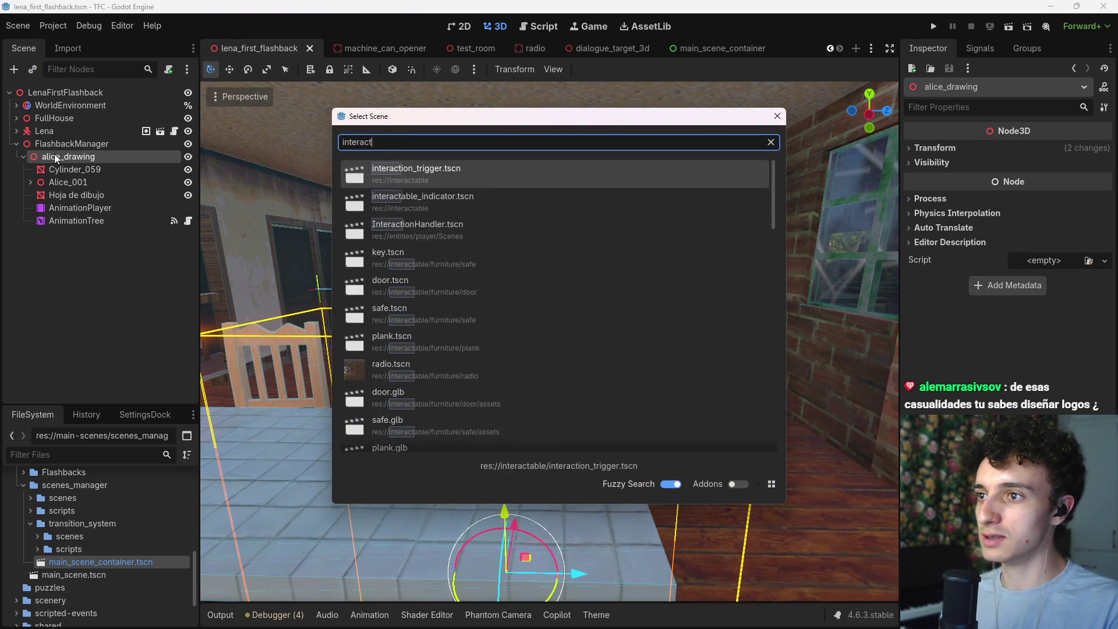
key("Return")
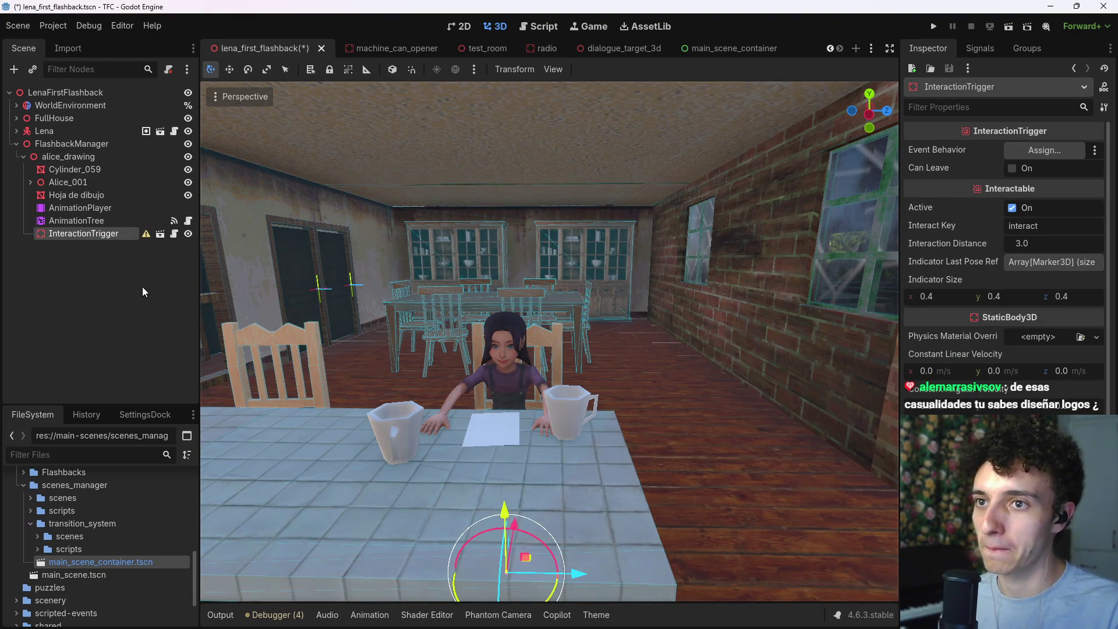
Step: Raise the InteractionTrigger and move it over Alice at the table
scroll(549, 341, "down", 3)
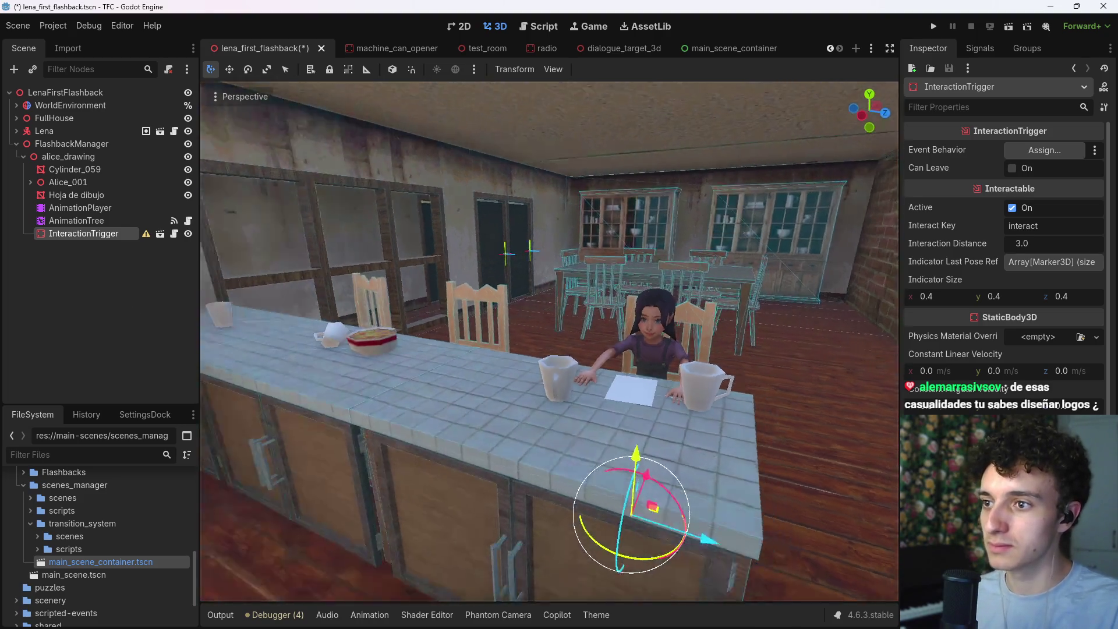
scroll(549, 341, "up", 2)
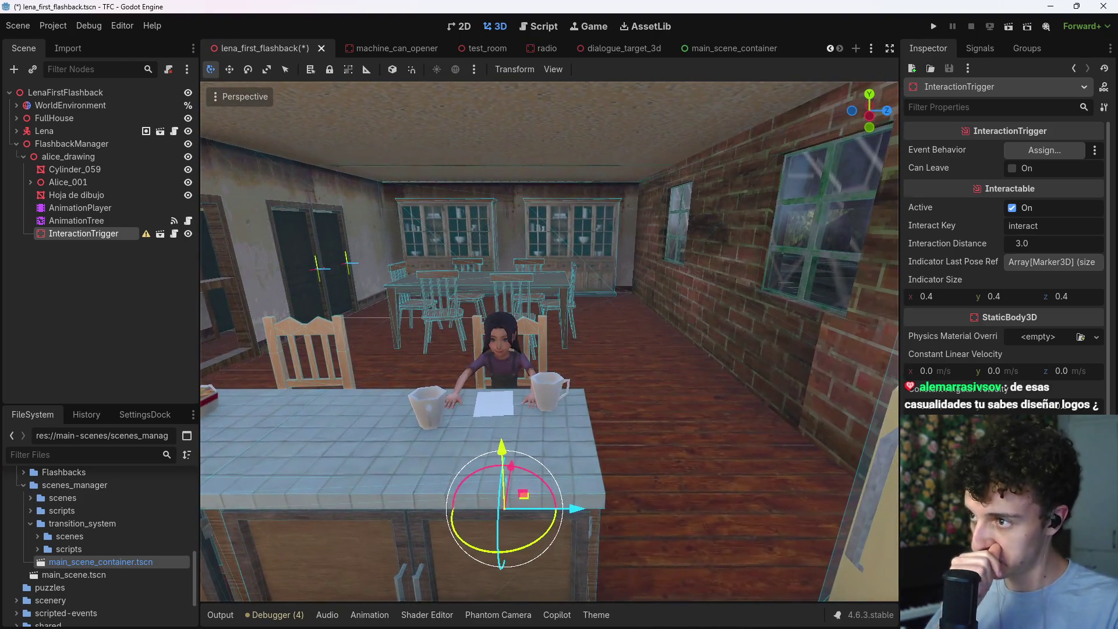
left_click_drag(502, 451, 492, 293)
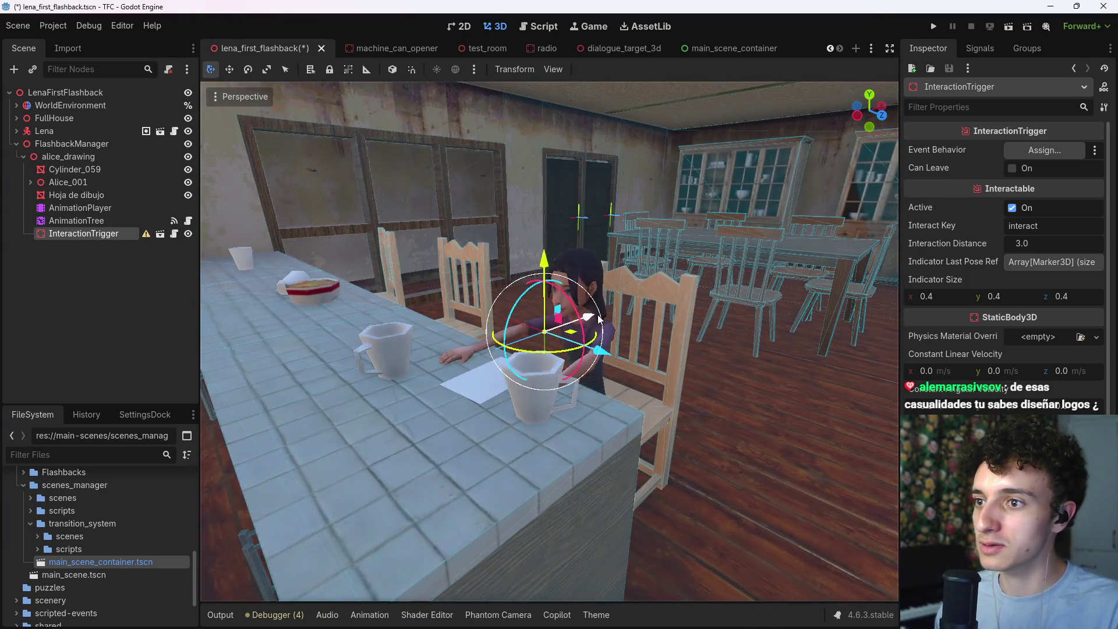
left_click_drag(599, 319, 564, 302)
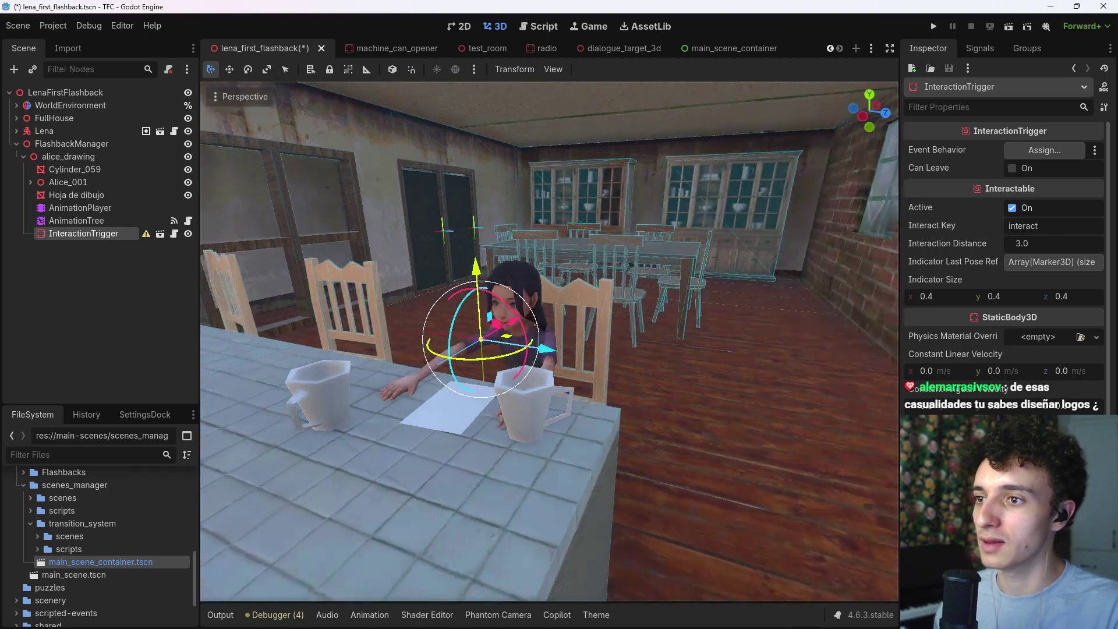
left_click(111, 263)
left_click(107, 236)
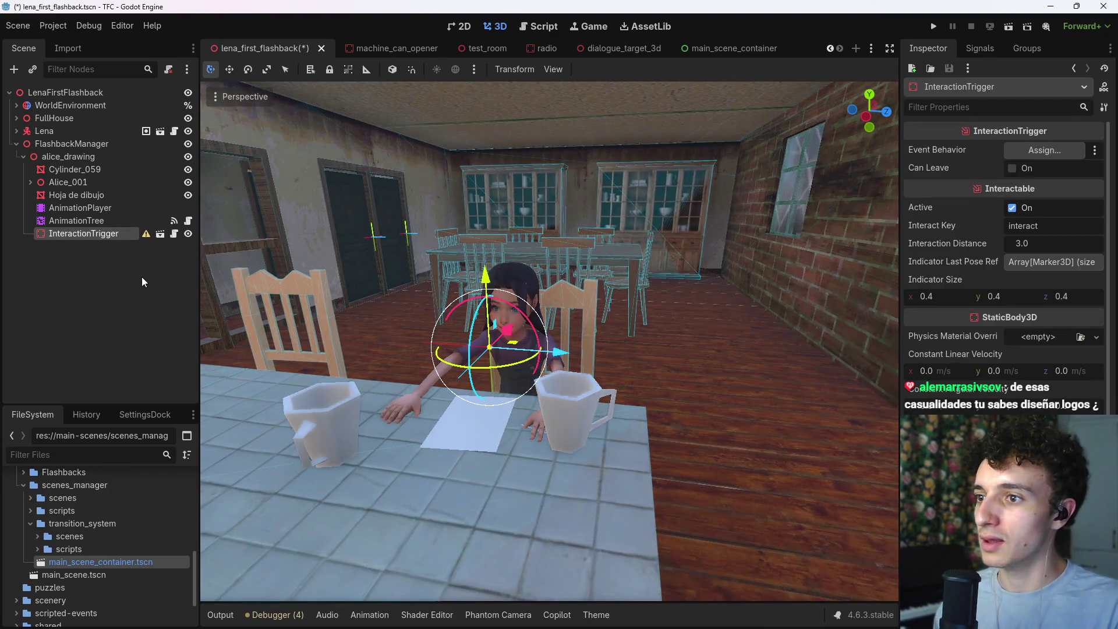
Step: Add a CollisionShape3D with a box shape under InteractionTrigger
key("ctrl+a")
type("coll")
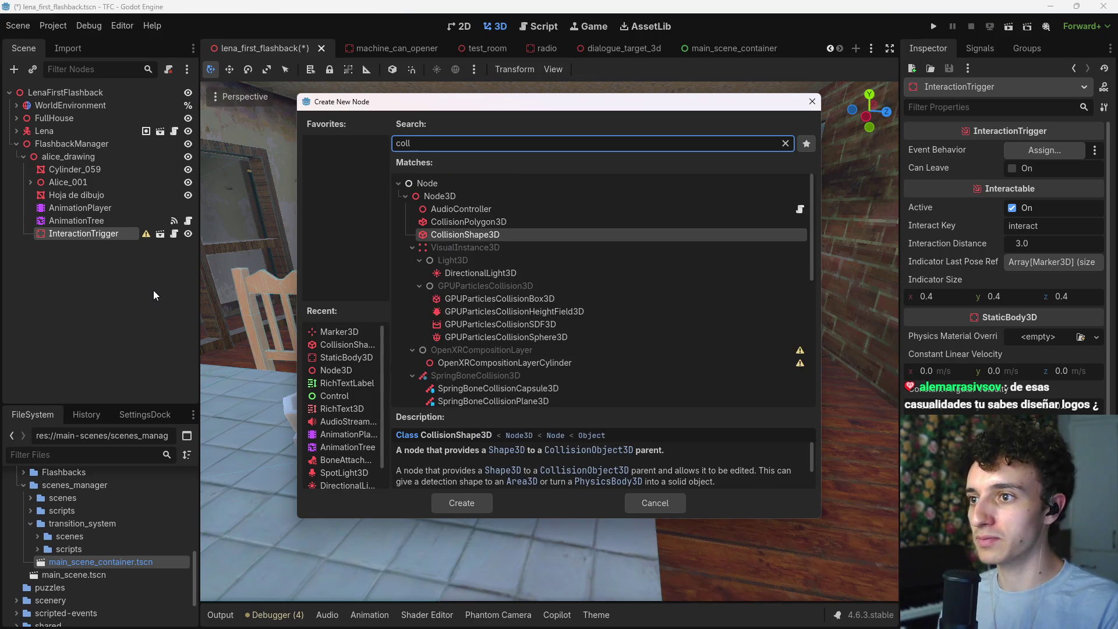
key("Return")
left_click(1105, 150)
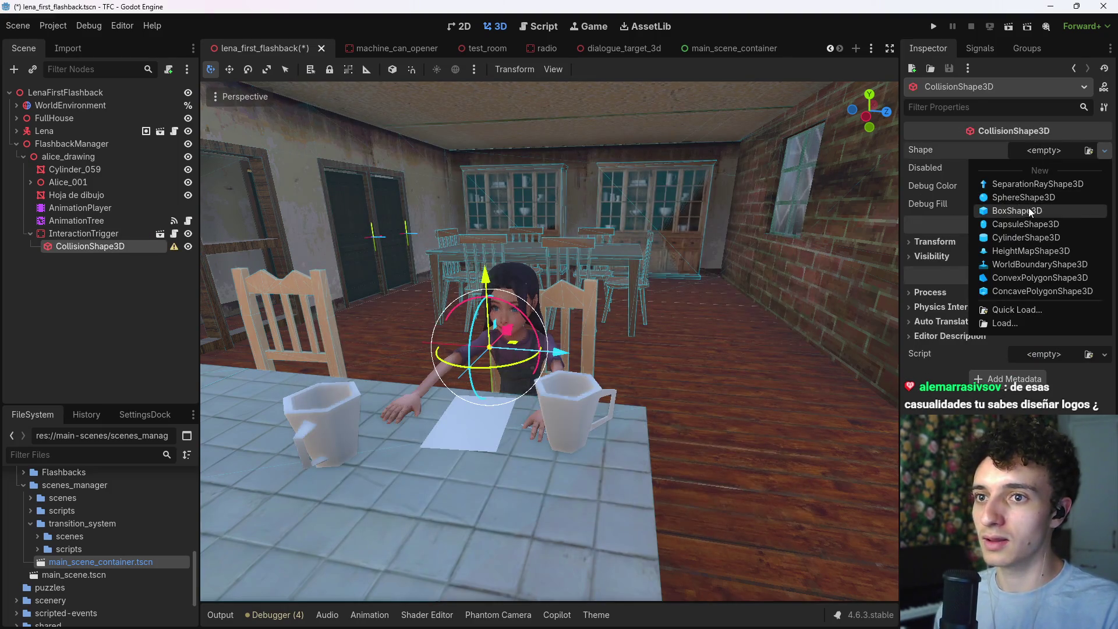
left_click(1033, 211)
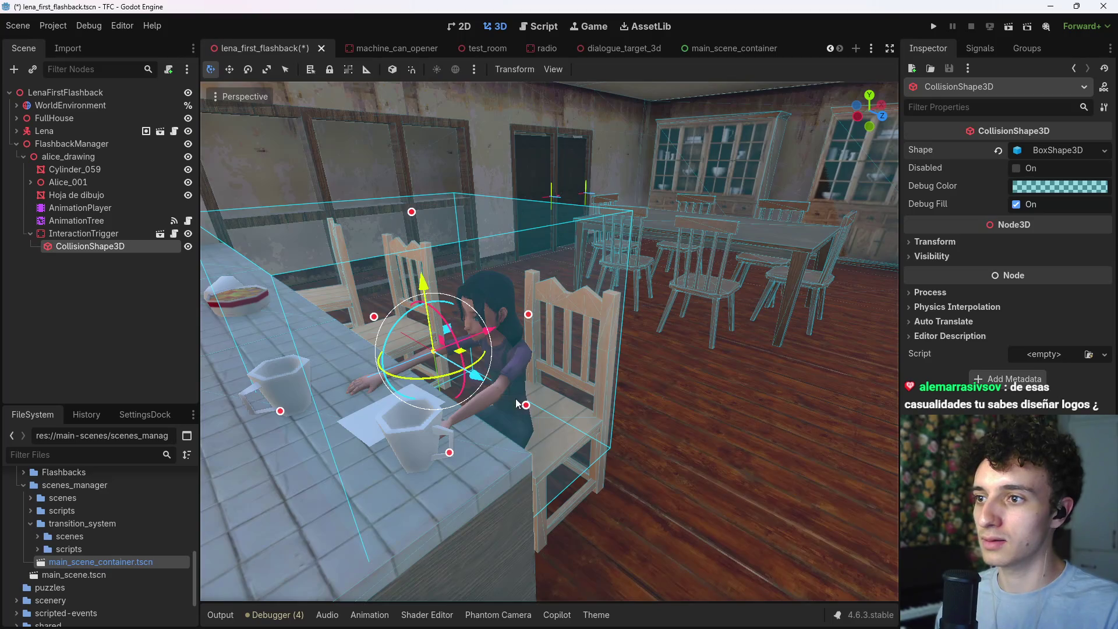
Step: Shrink the collision box to about 0.66 along X, shorter Z, and 0.45 depth
scroll(443, 339, "up", 3)
left_click_drag(447, 465, 518, 461)
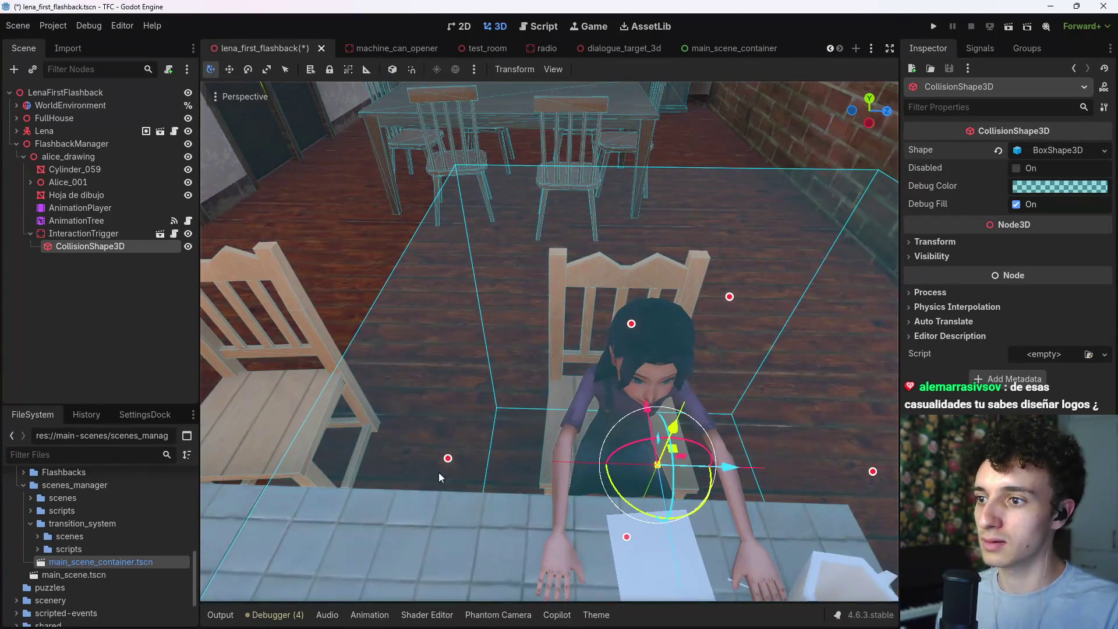
scroll(592, 446, "up", 2)
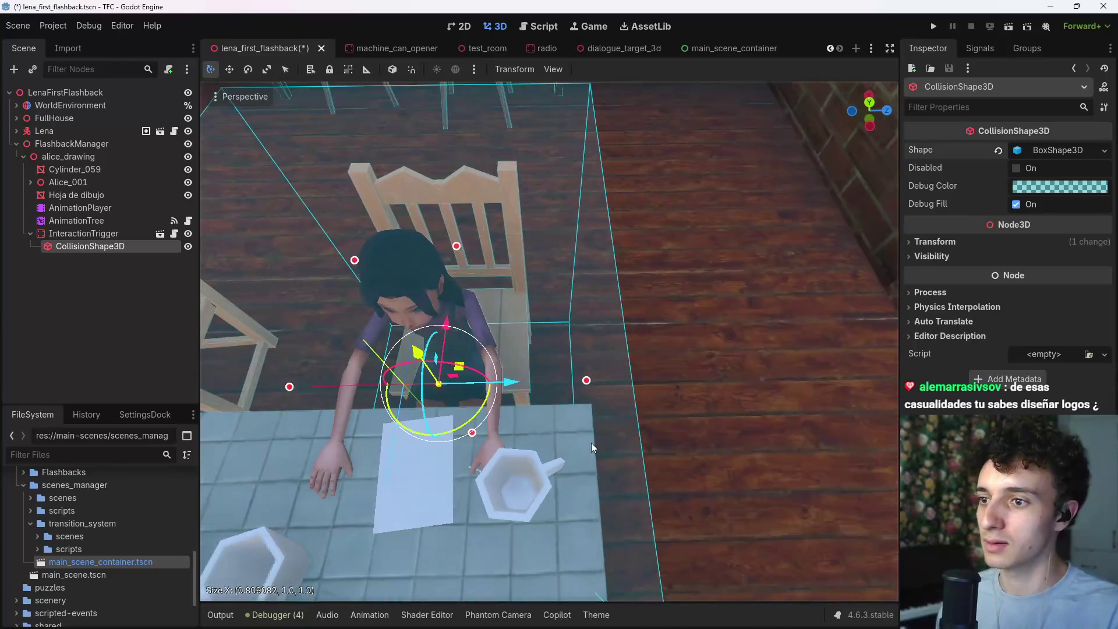
left_click_drag(586, 381, 465, 316)
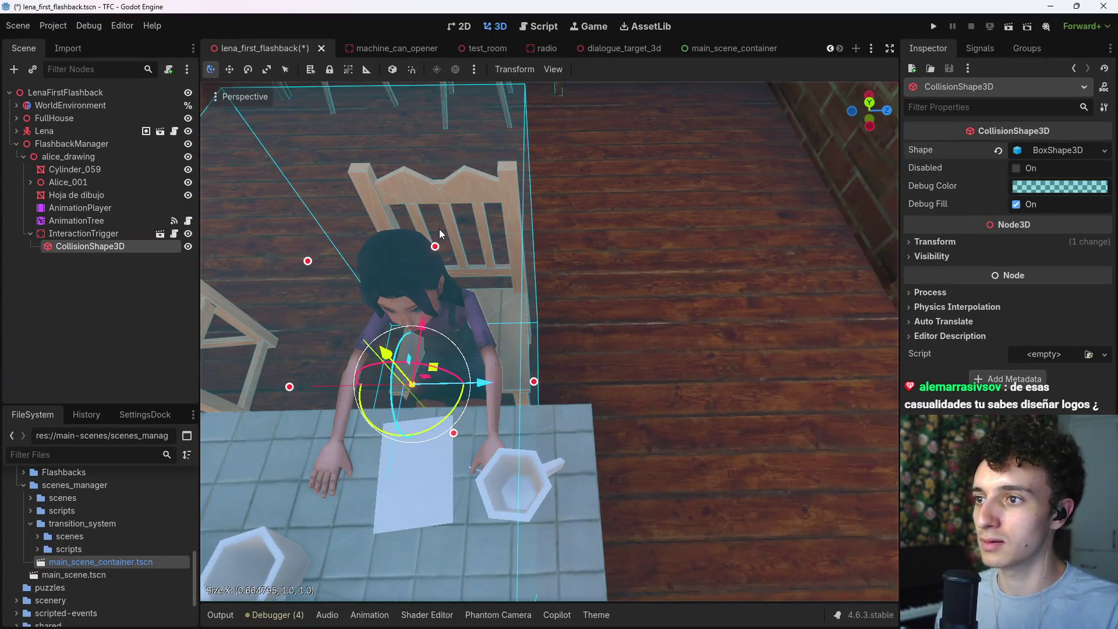
left_click_drag(437, 243, 434, 265)
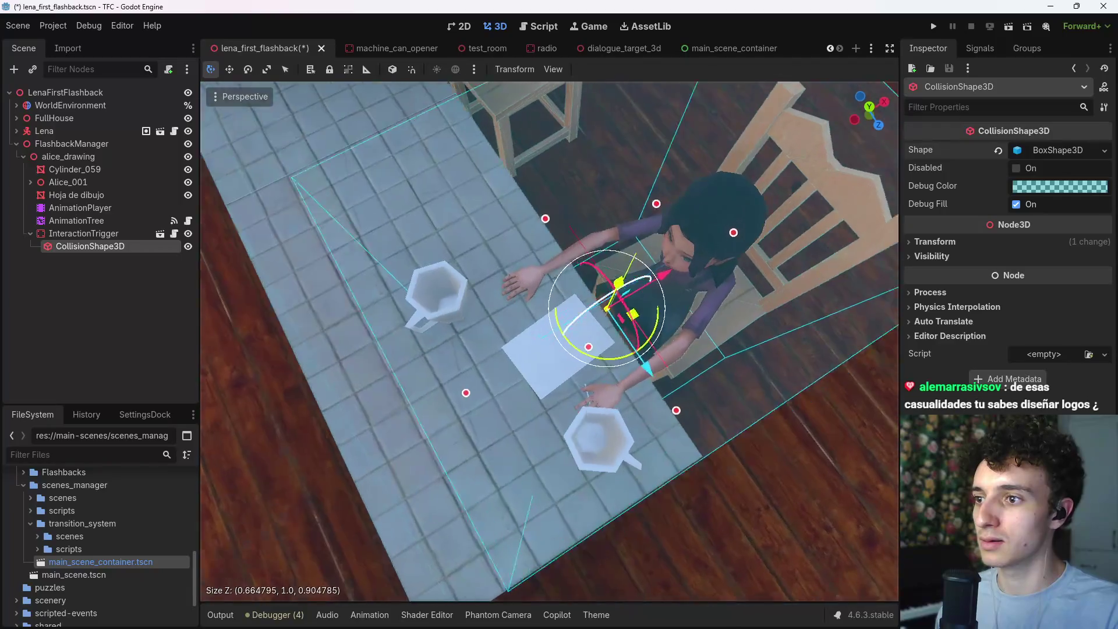
left_click(495, 393)
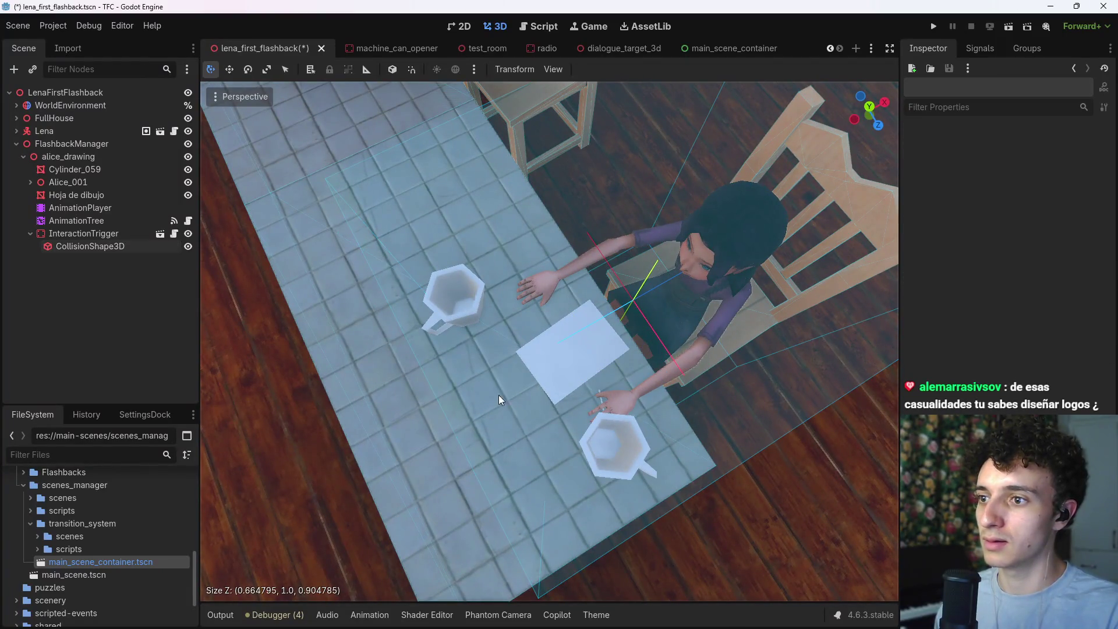
left_click(123, 252)
left_click_drag(481, 397, 512, 373)
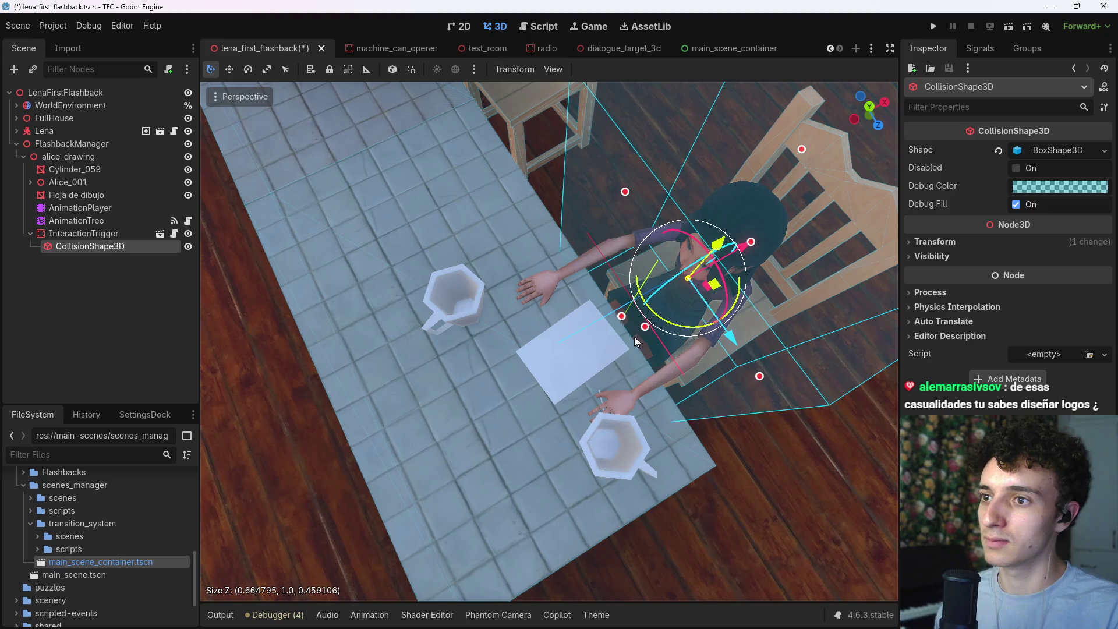
Step: Move the collision box down onto Alice and save the lena_first_flashback scene
key("w")
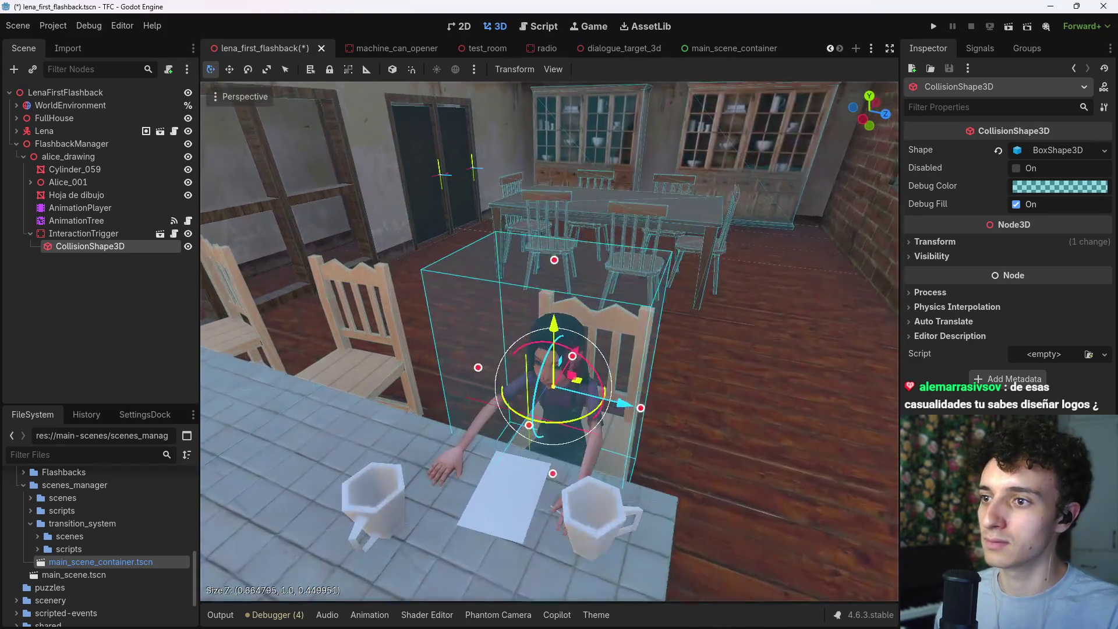
left_click_drag(523, 449, 514, 470)
key("ctrl+s")
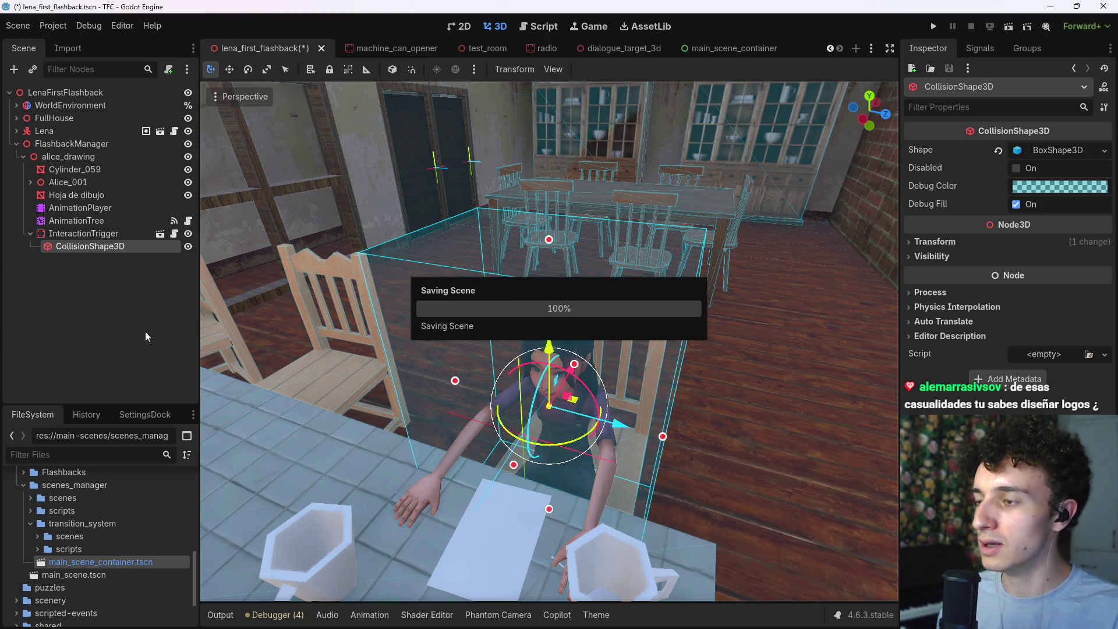
left_click(99, 236)
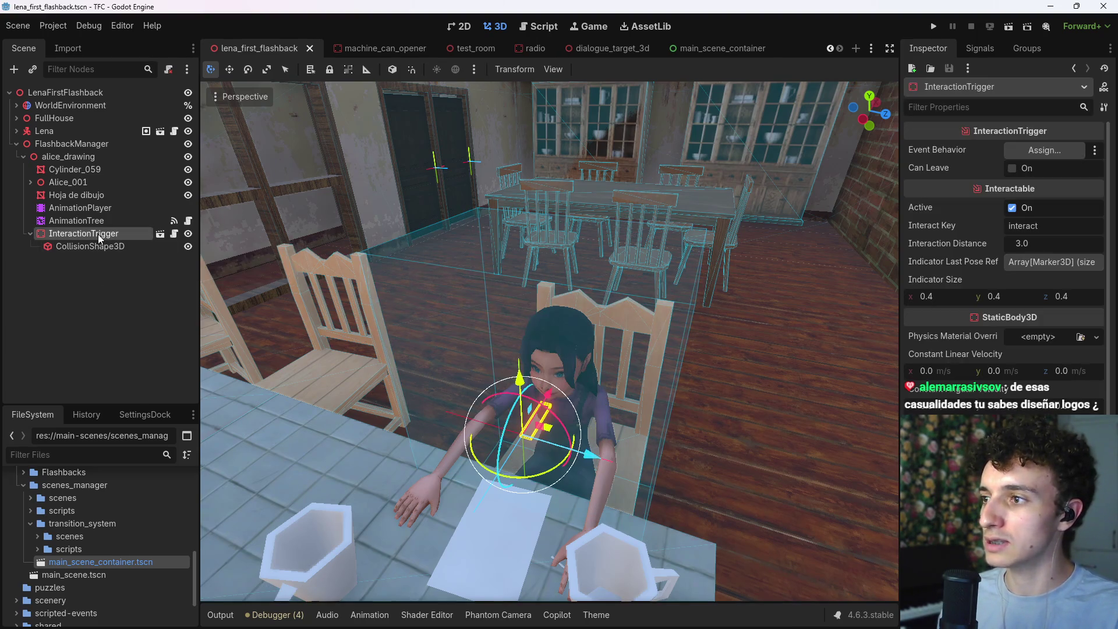
Step: Add a plain Node as a child of InteractionTrigger
key("ctrl+a")
key("Escape")
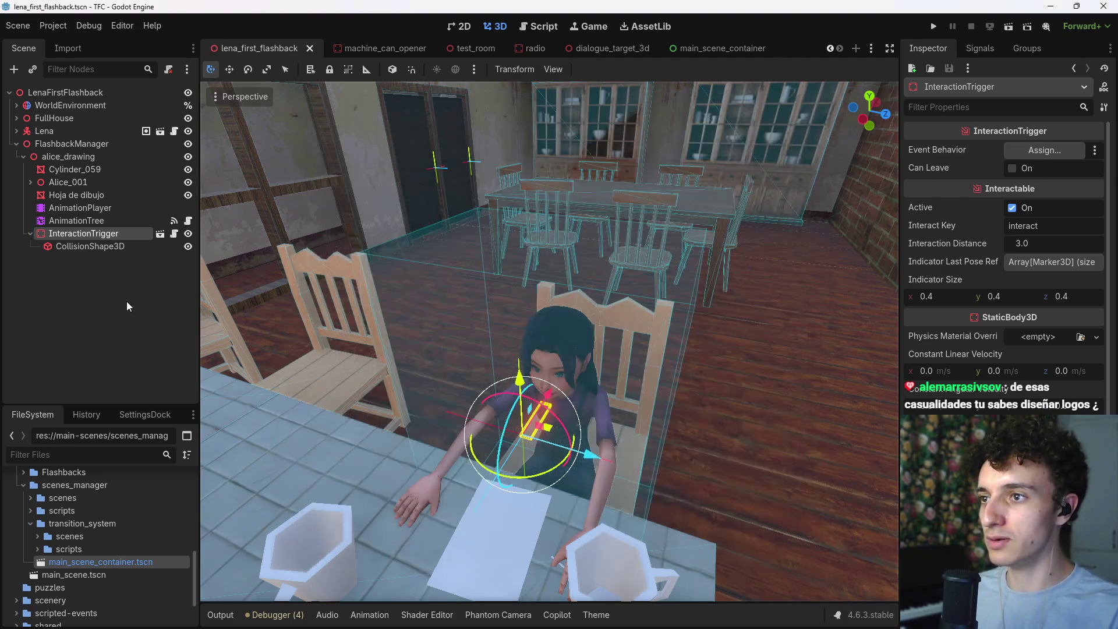
key("ctrl+shift+a")
type("event")
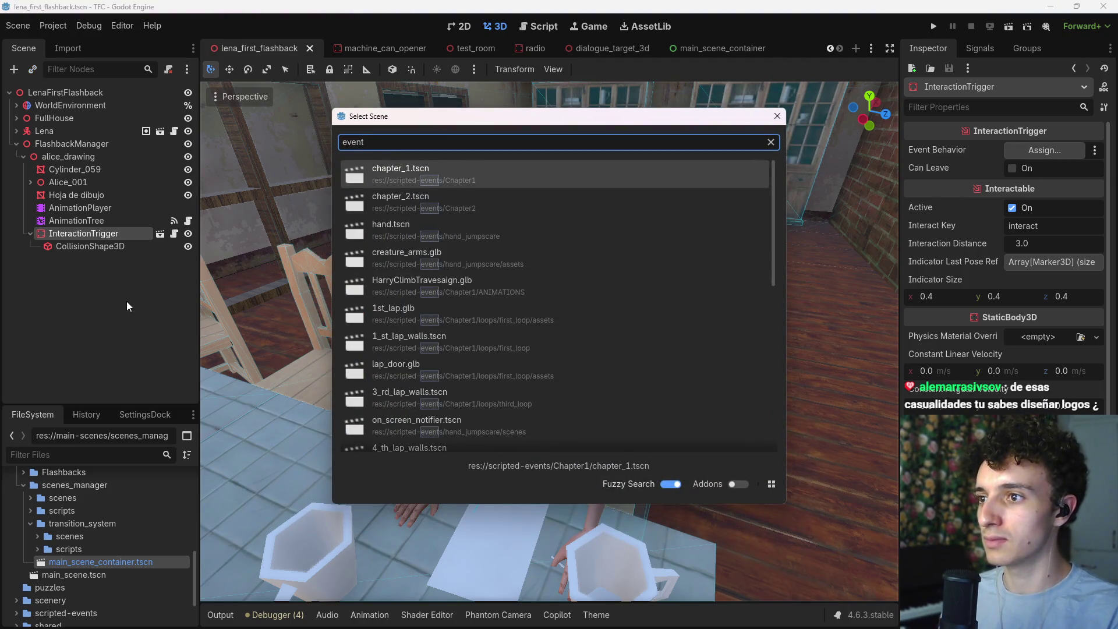
key("Escape")
key("ctrl+a")
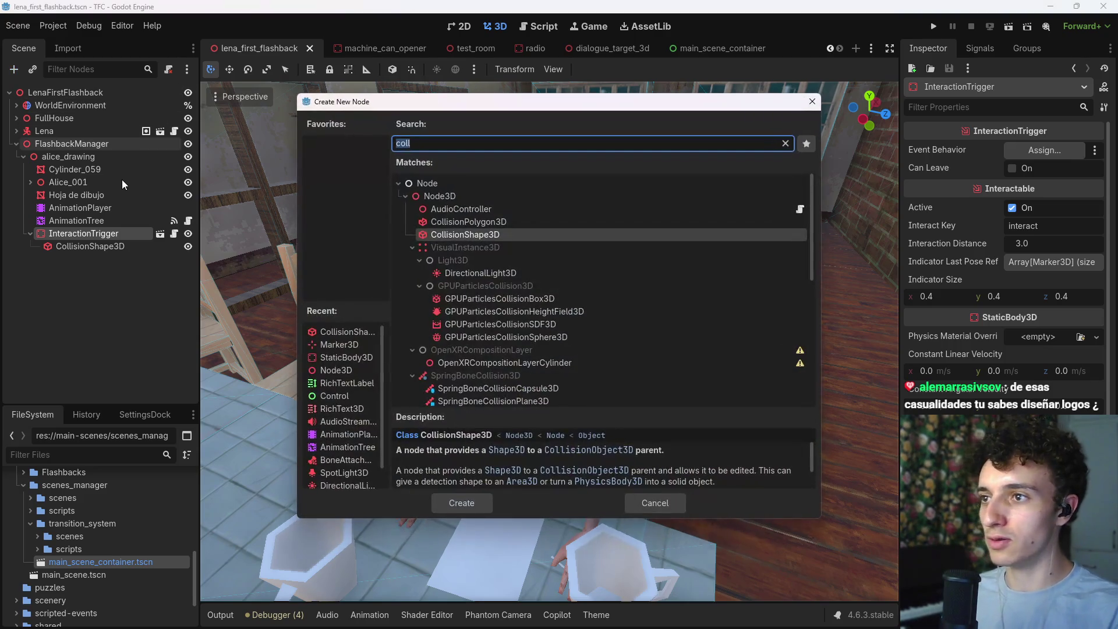
type("node")
key("Return")
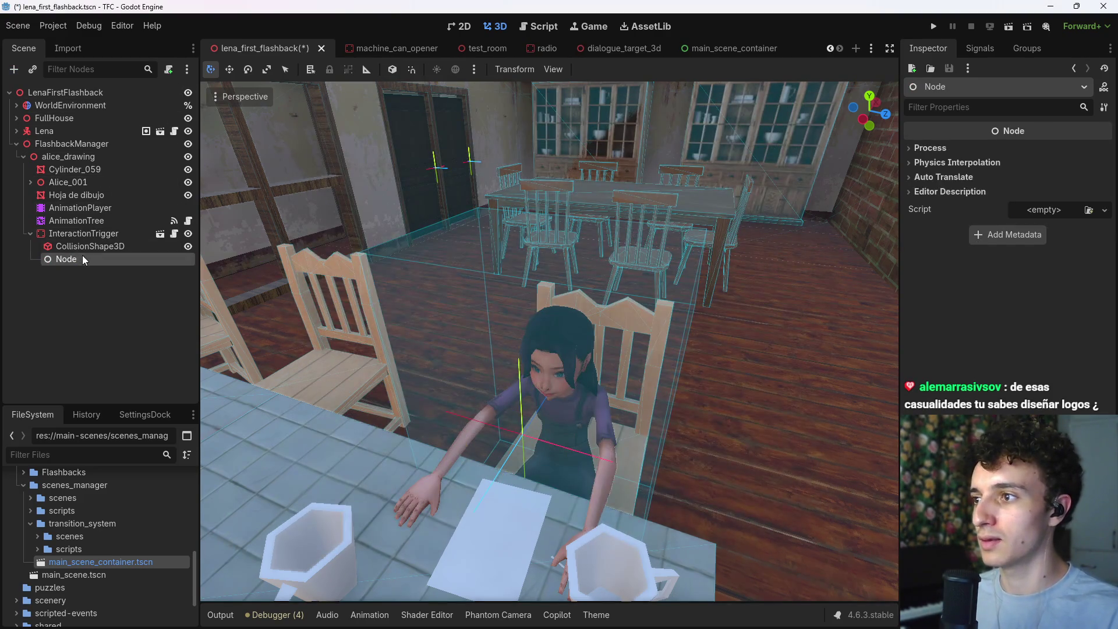
Step: Start attaching a script, creating and then deleting a stray scripts folder in lena_1
left_click(169, 69)
left_click(685, 282)
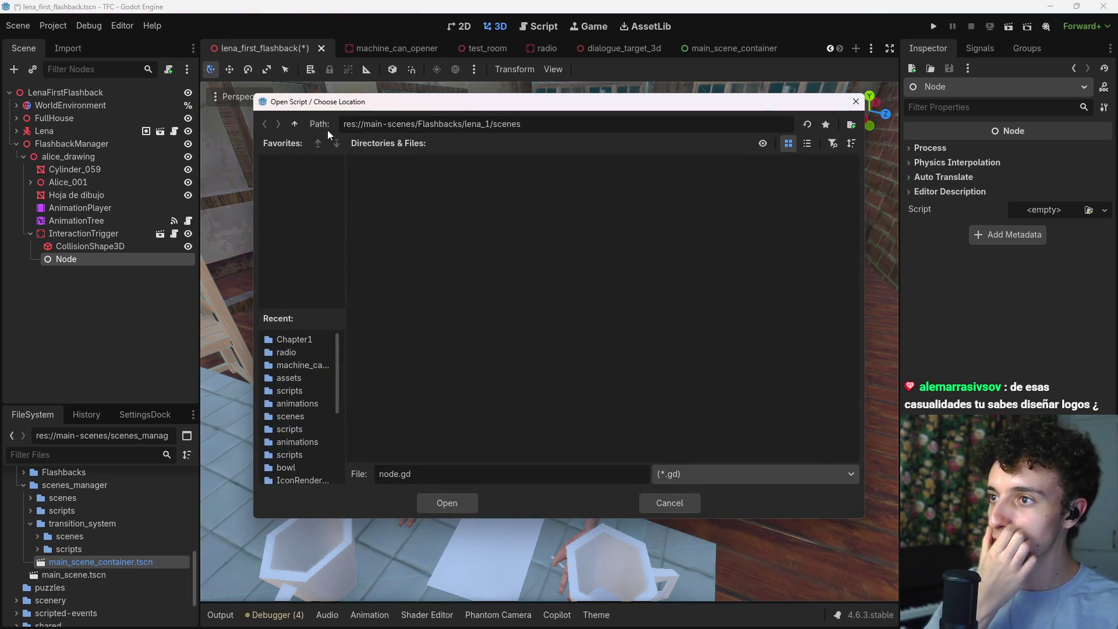
left_click(295, 123)
right_click(564, 269)
left_click(622, 273)
type("radioscr")
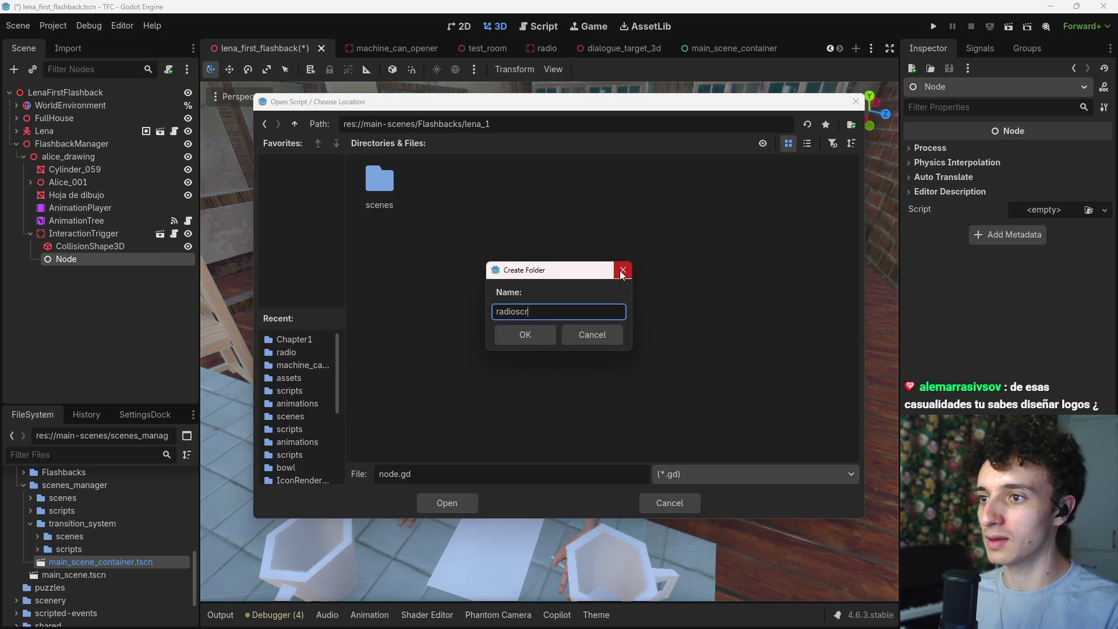
key("ctrl+a")
type("scri")
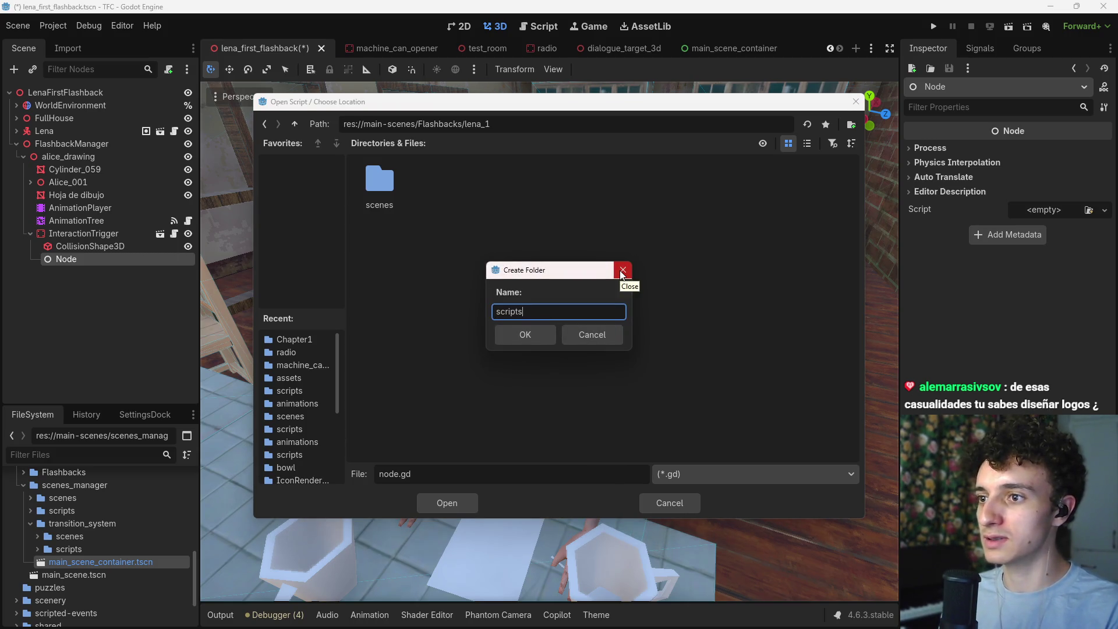
key("Return")
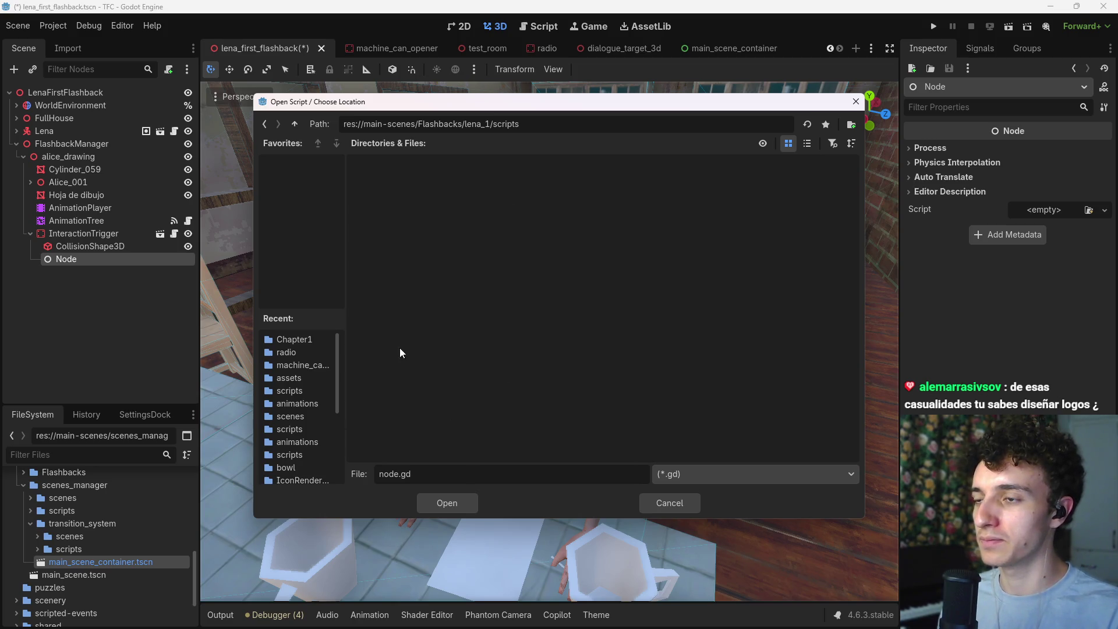
left_click(294, 123)
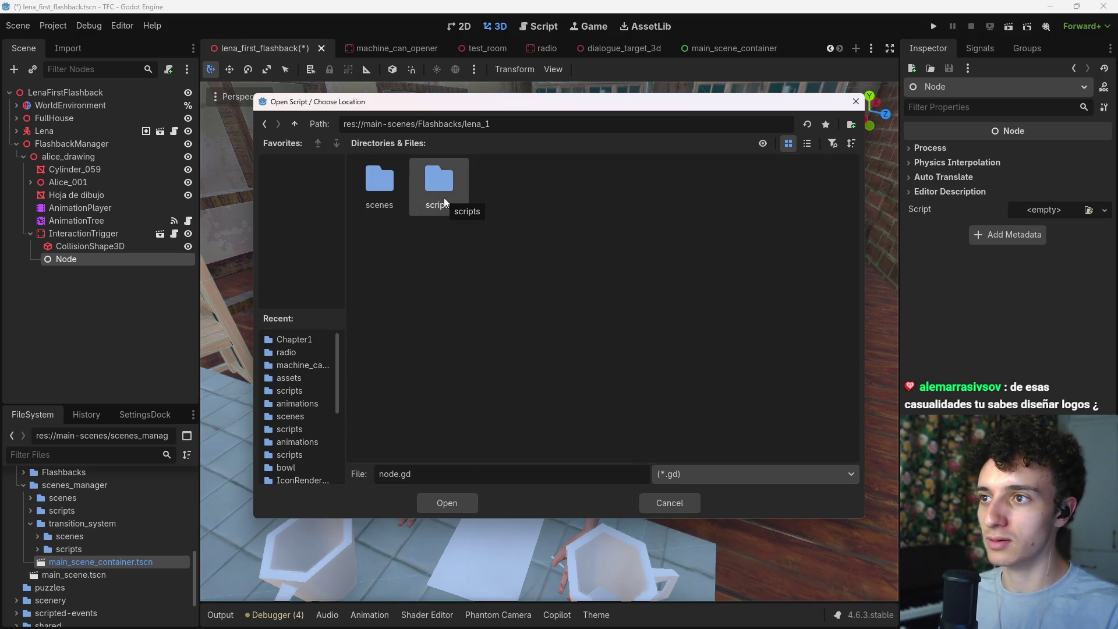
key("Delete")
left_click(469, 371)
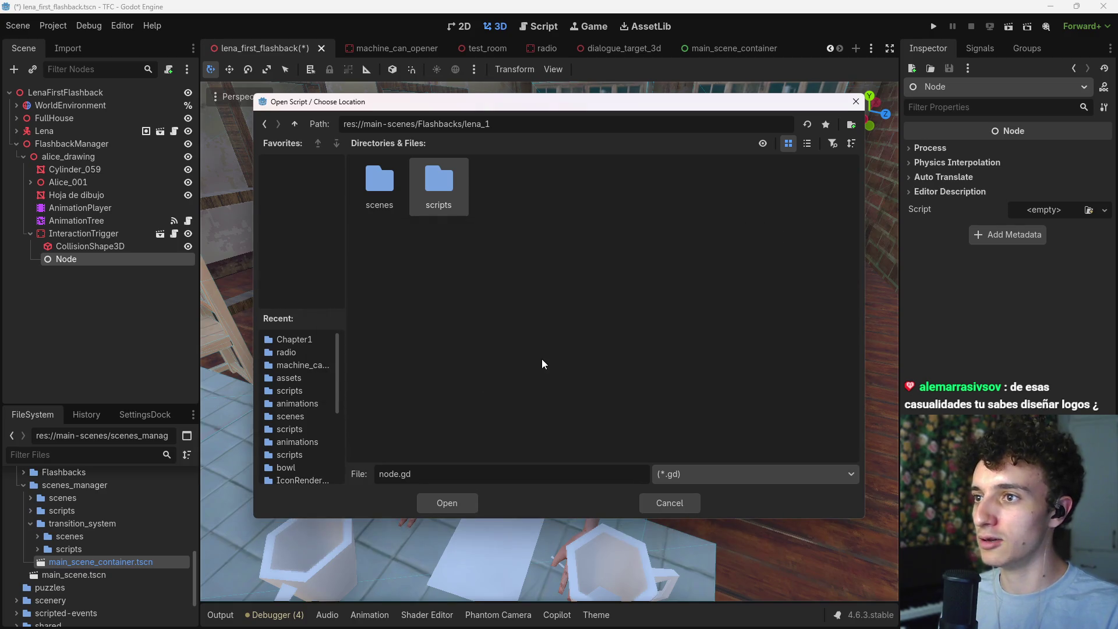
Step: Browse to scripted-events/Chapter1/LenaFlashback/scripts as the script location
left_click(296, 121)
left_click(296, 121)
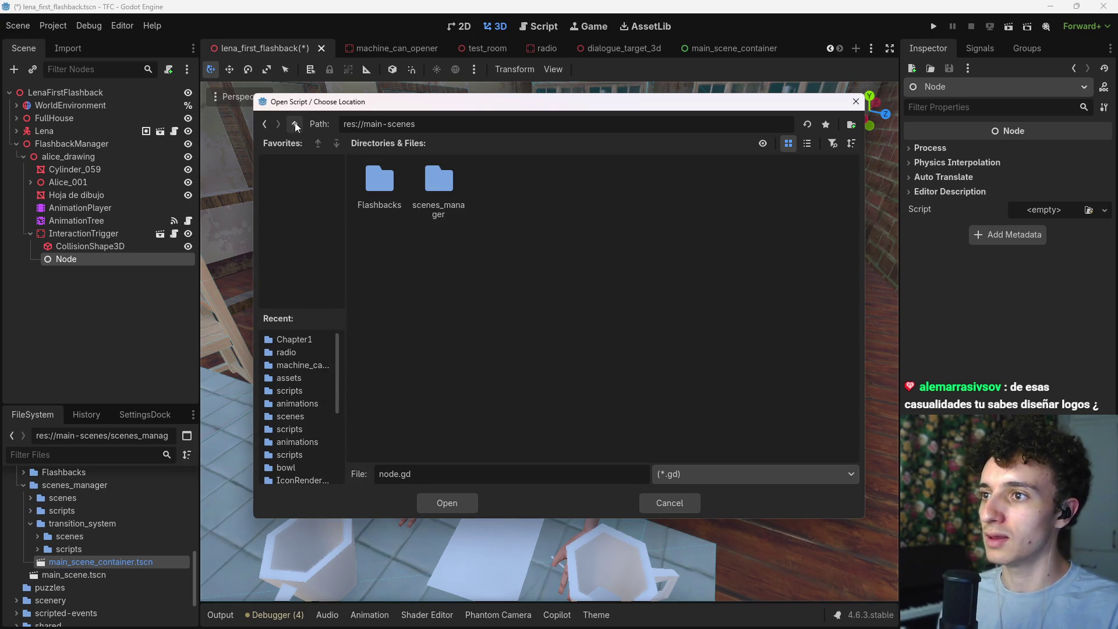
left_click(297, 121)
double_click(669, 244)
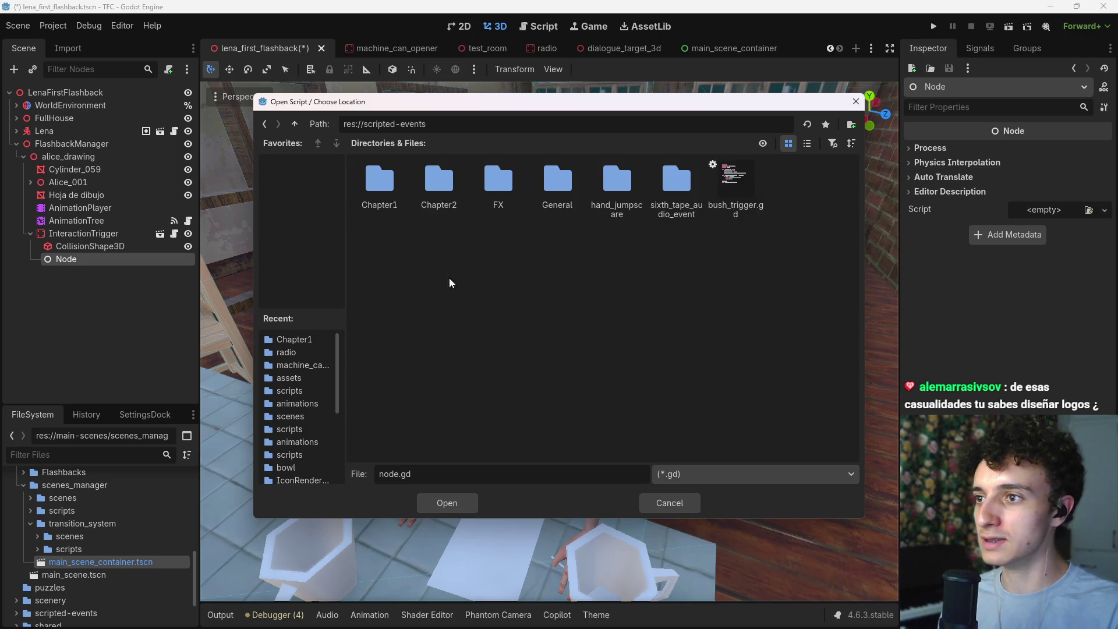
double_click(380, 183)
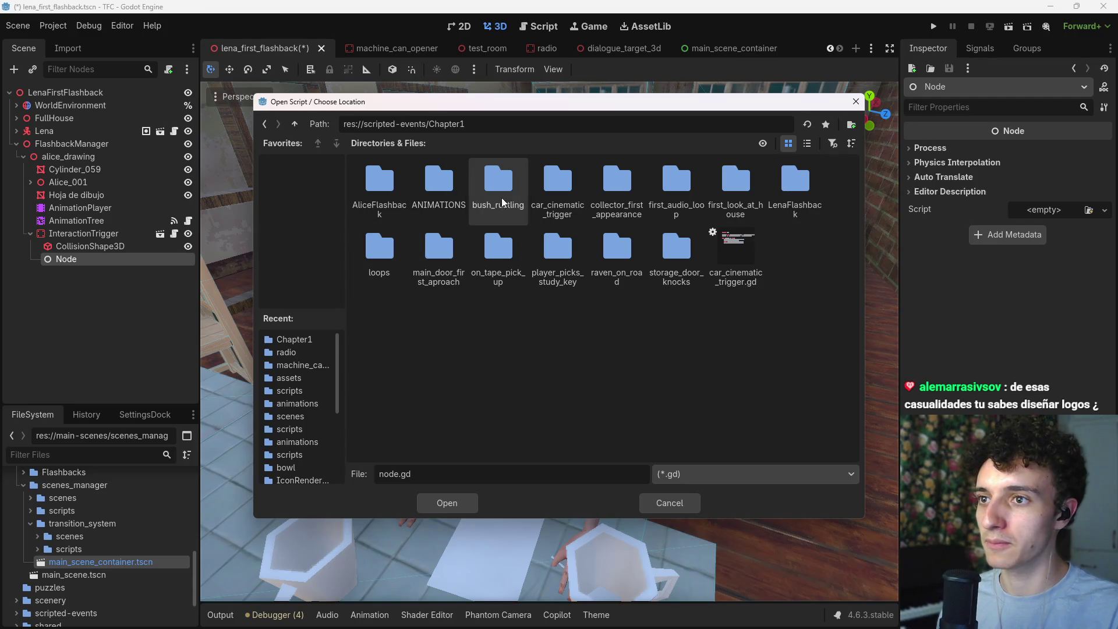
double_click(797, 186)
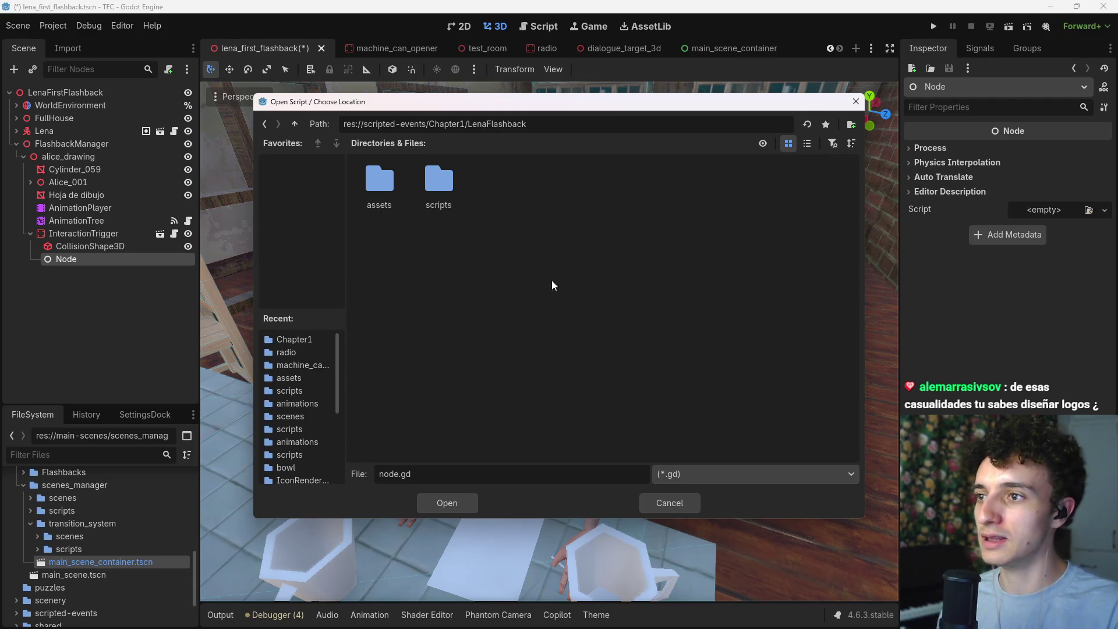
double_click(438, 185)
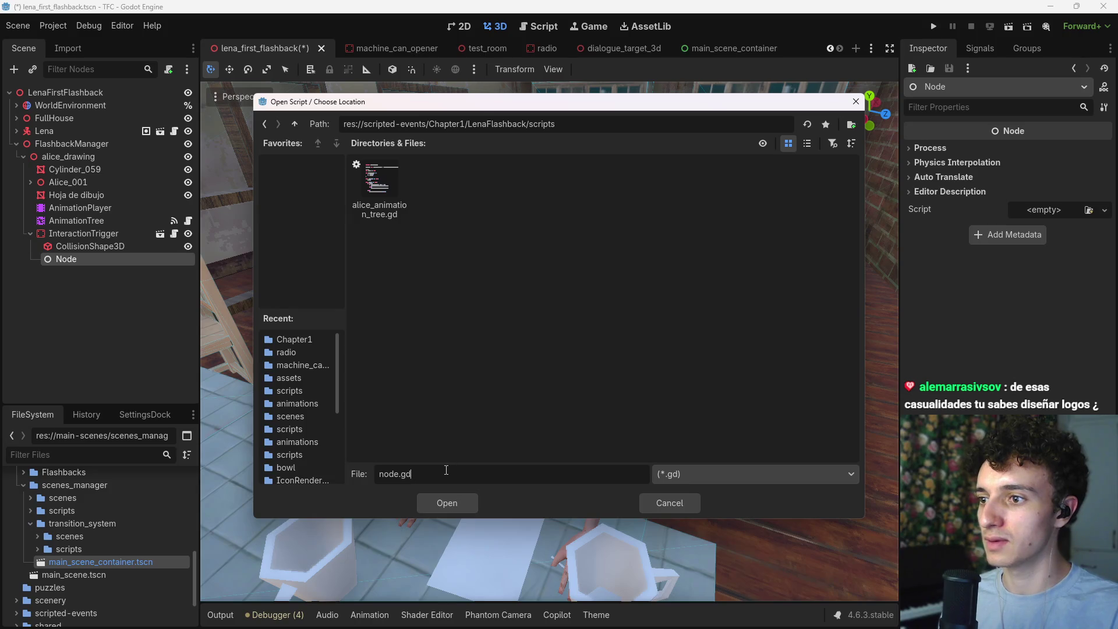
Step: Name the script talk_to_alice_ib.gd and create it
key("BackSpace")
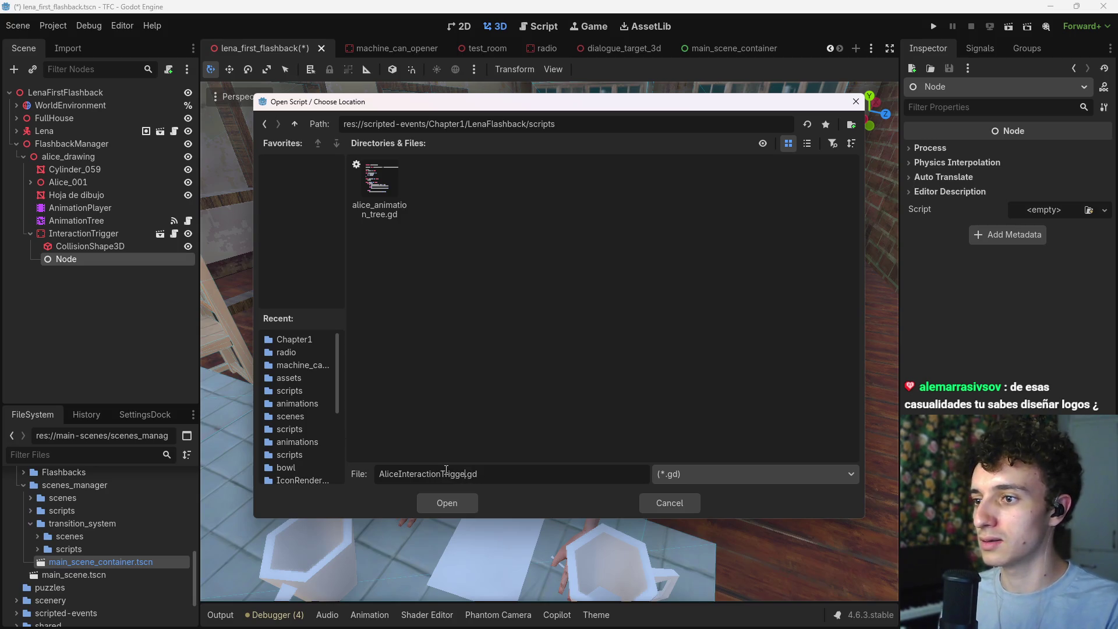
type("Ta")
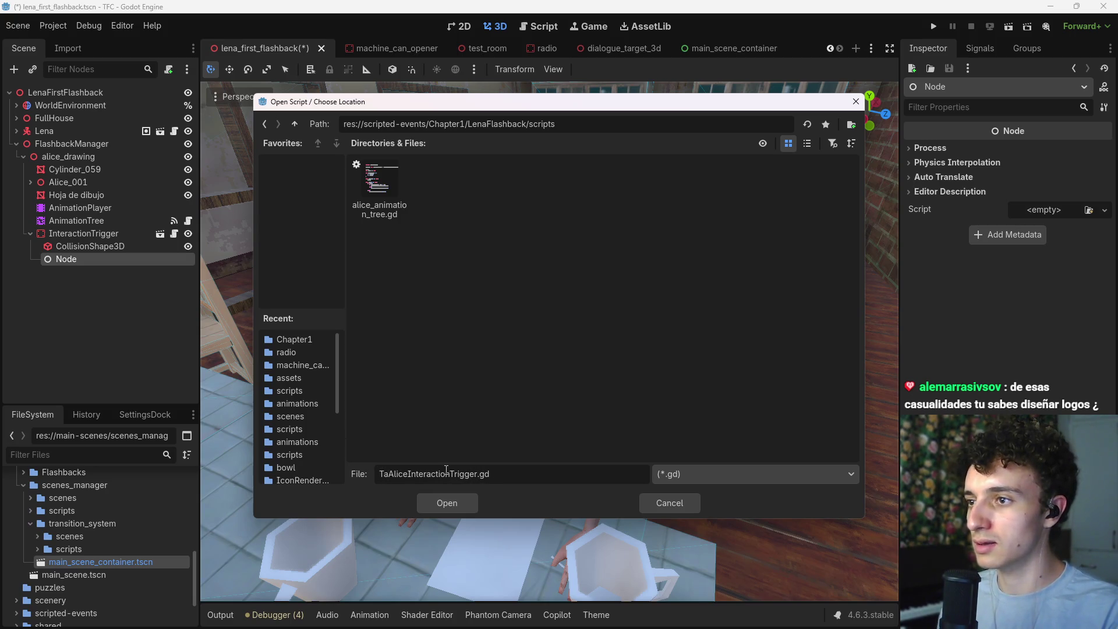
key("Delete")
key("Delete")
key("Delete")
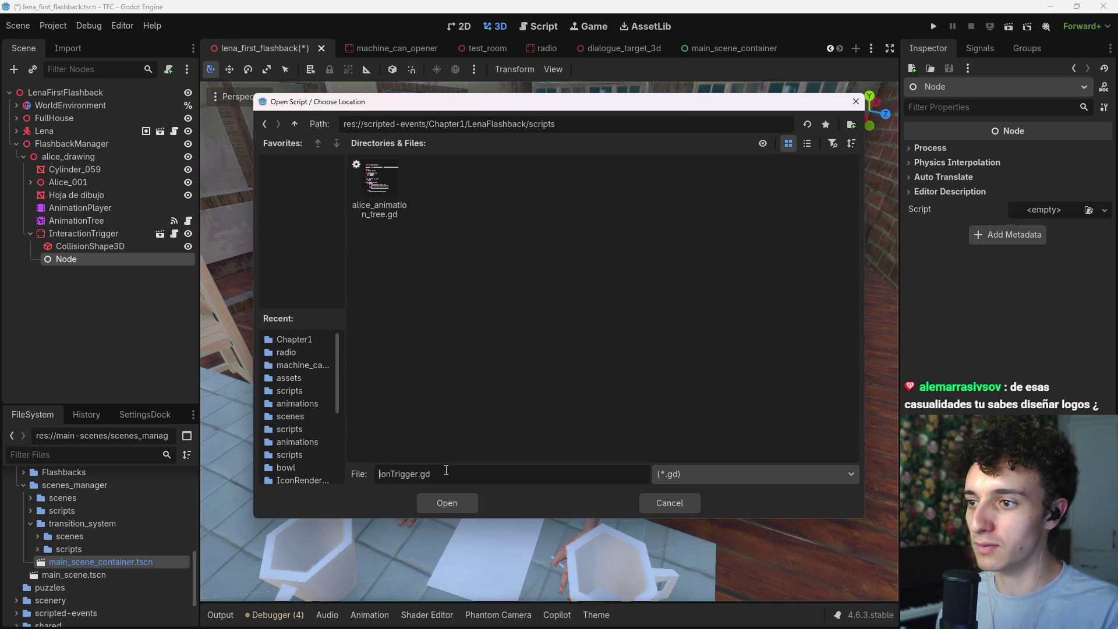
type("talk_to_alice_it")
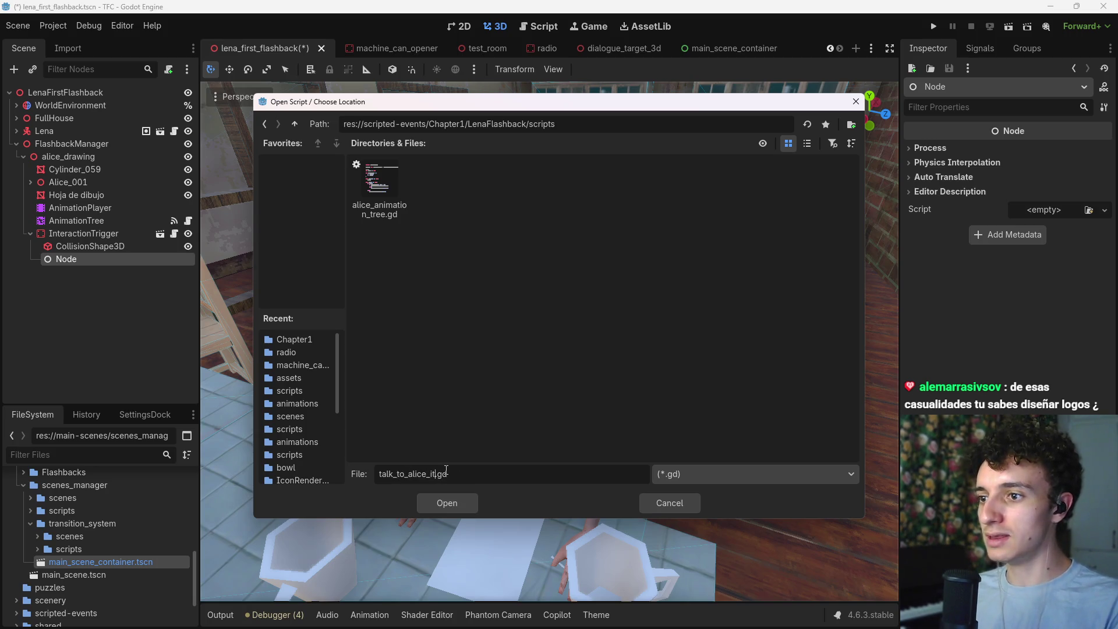
key("Return")
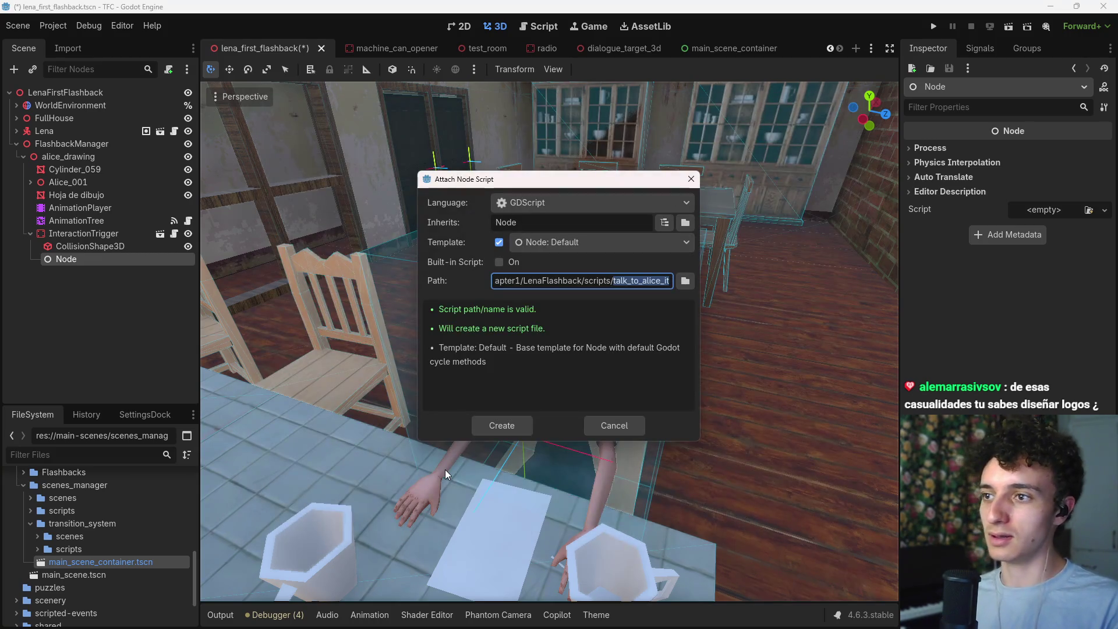
left_click(686, 281)
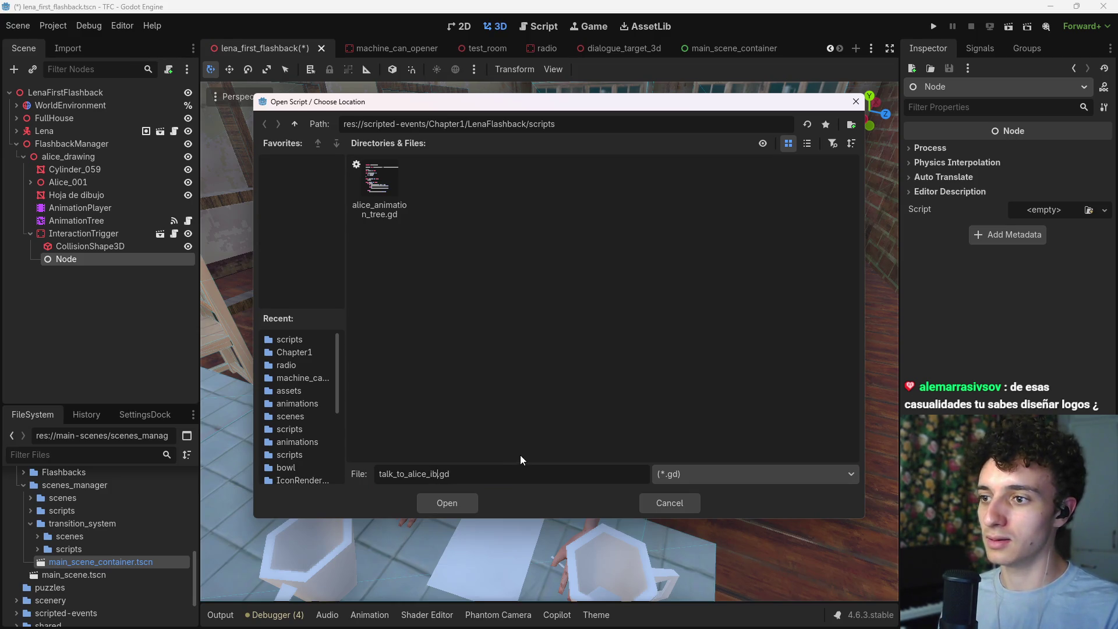
key("Return")
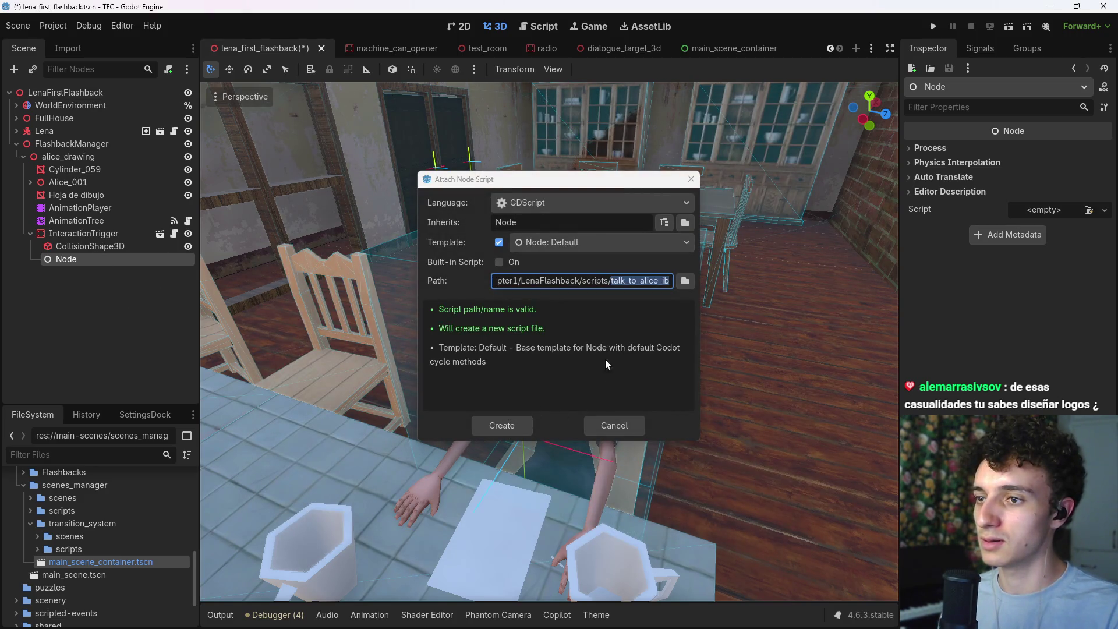
left_click(506, 425)
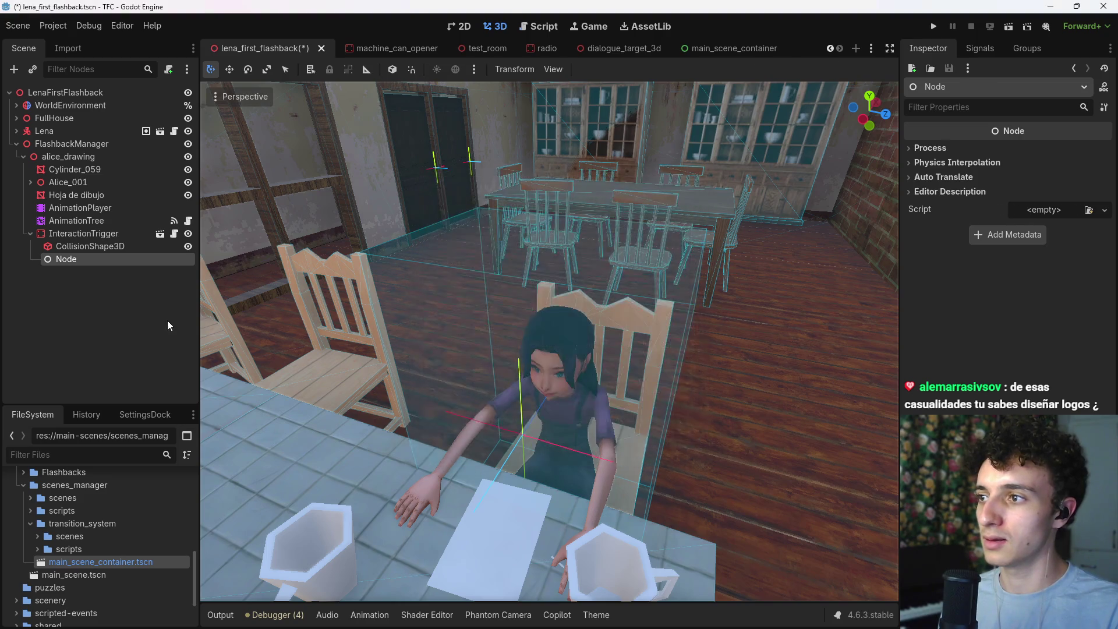
Step: Change the script's base class from Node to EventBehavior
left_click(106, 235)
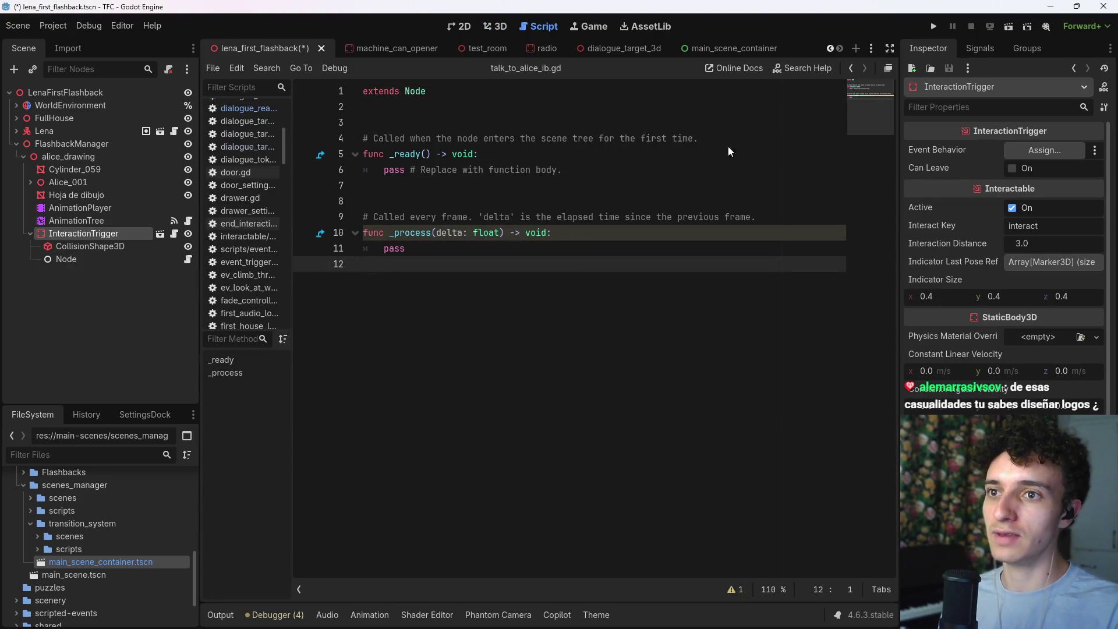
left_click(64, 260)
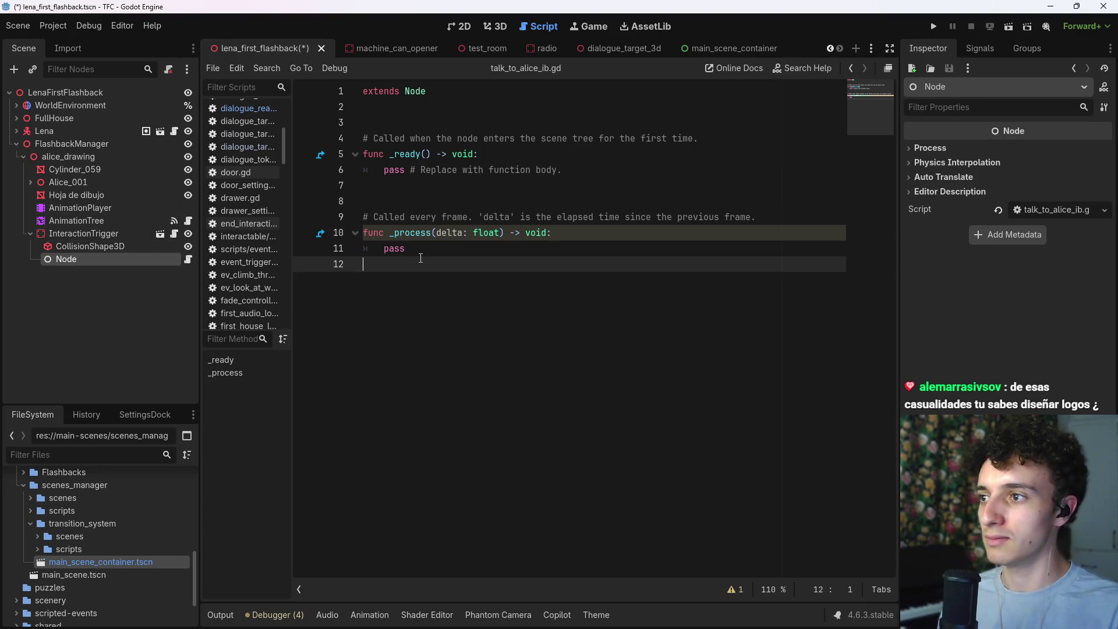
left_click(444, 254)
left_click_drag(447, 256, 366, 133)
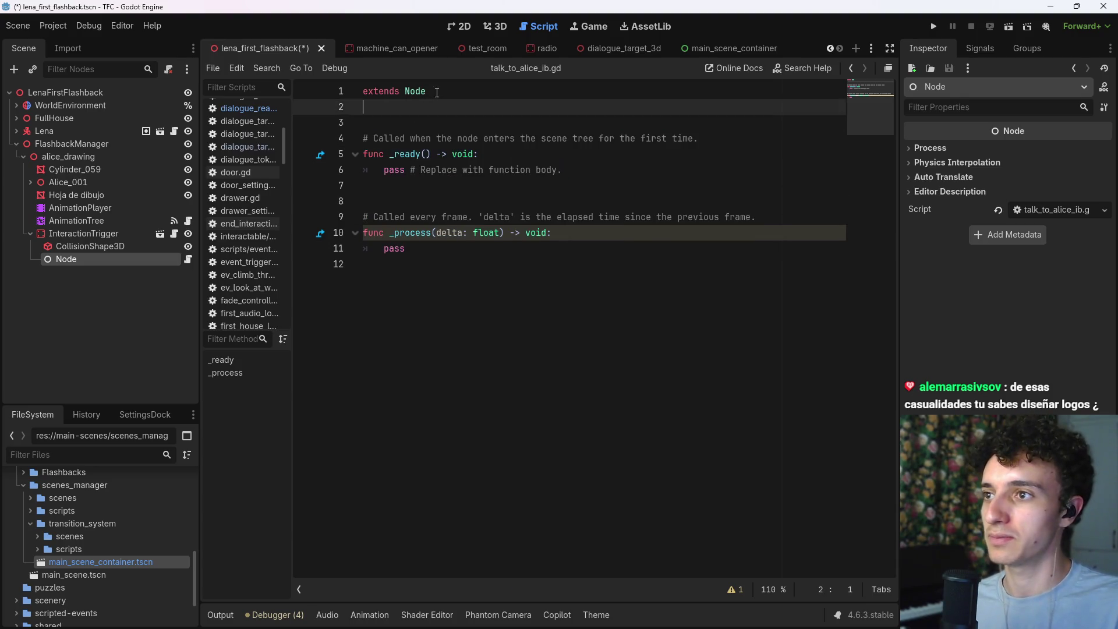
double_click(414, 91)
key("BackSpace")
type("Even")
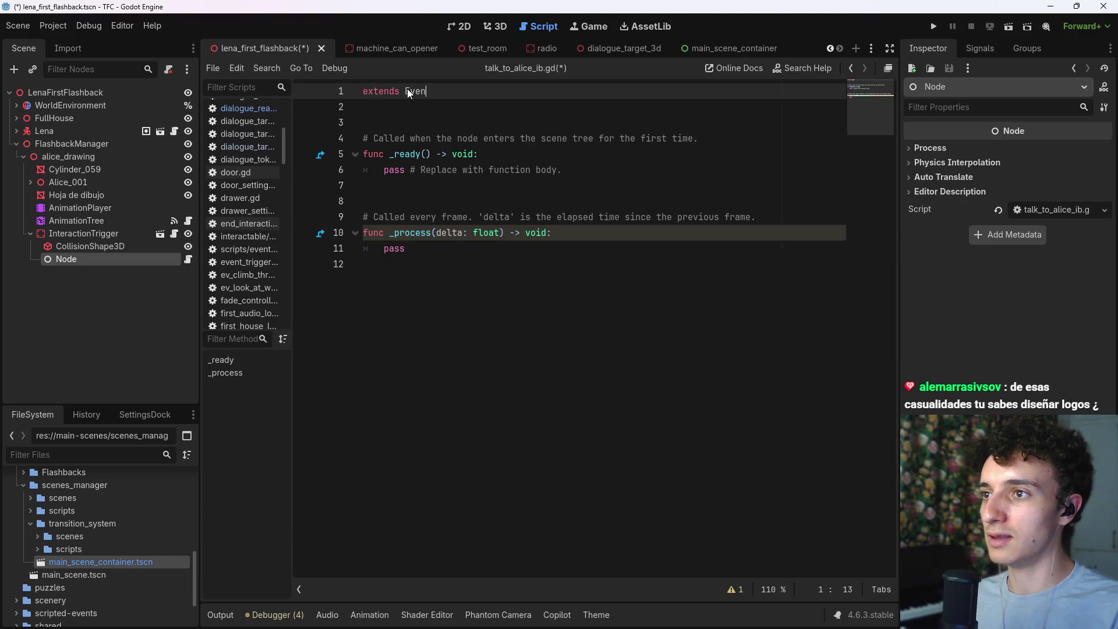
key("Return")
Step: Replace the template with a func execute() -> void stub containing pass, preceded by a blank line
left_click_drag(423, 260, 367, 139)
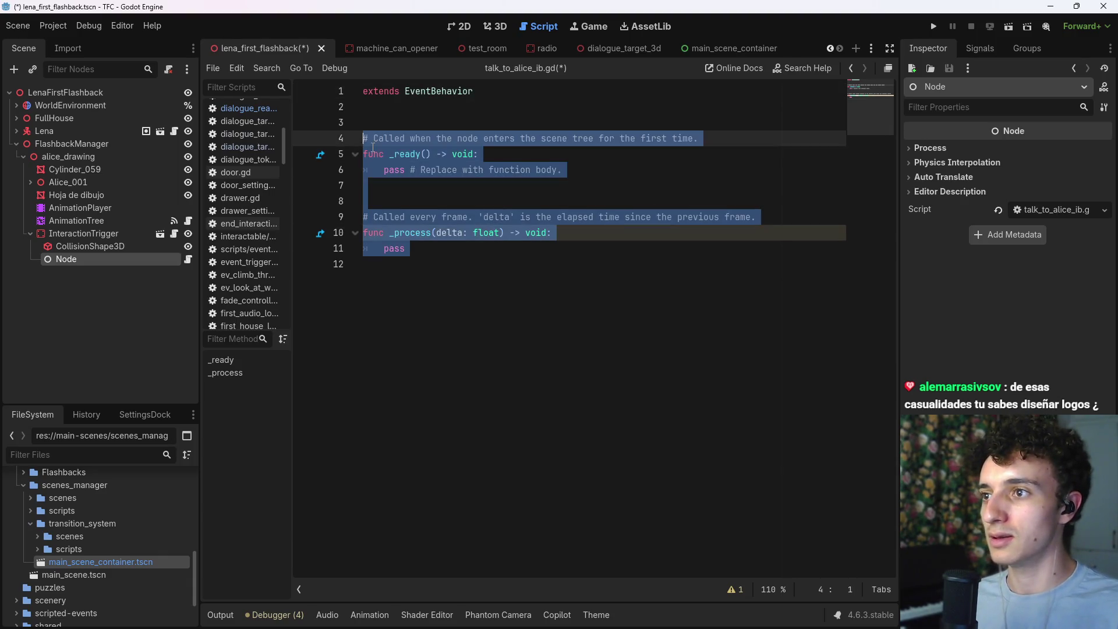
type("fu")
type("nc")
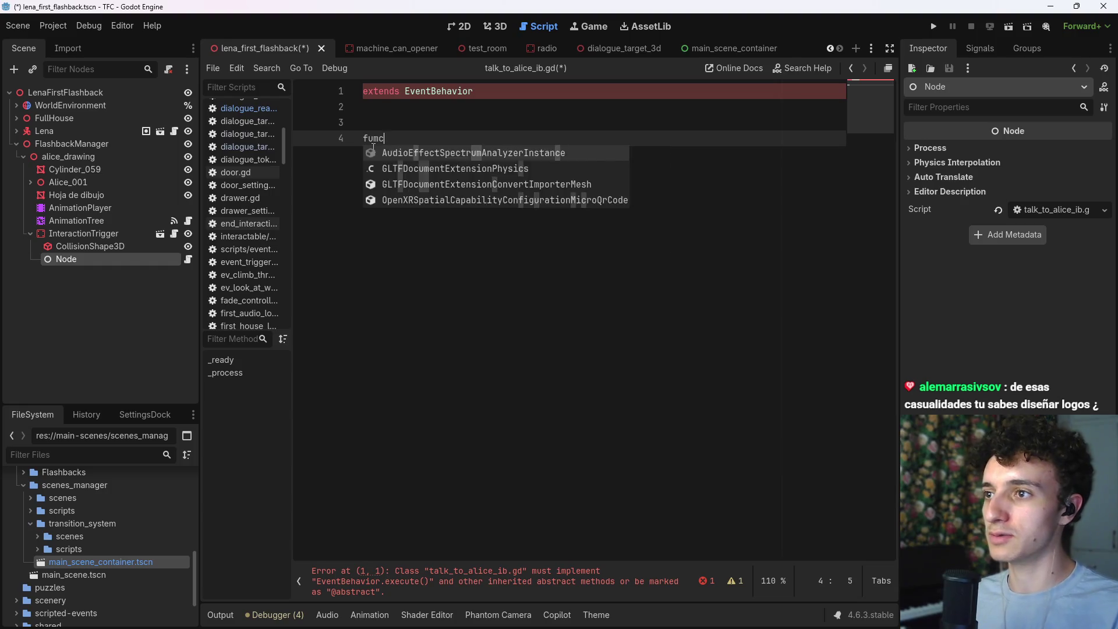
key("Return")
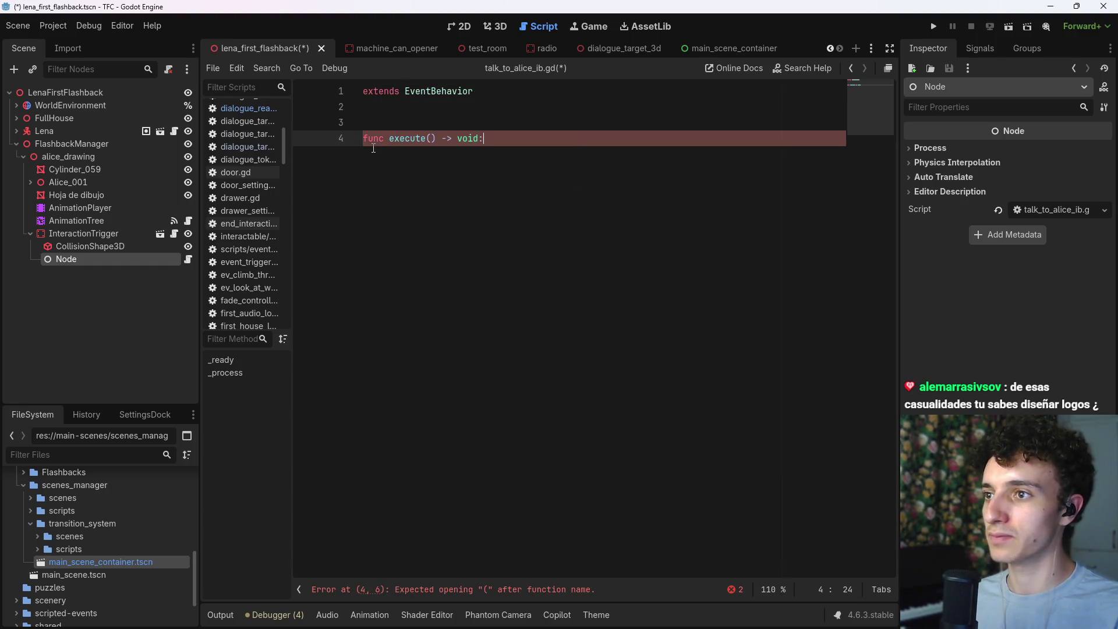
key("Return")
type("pass")
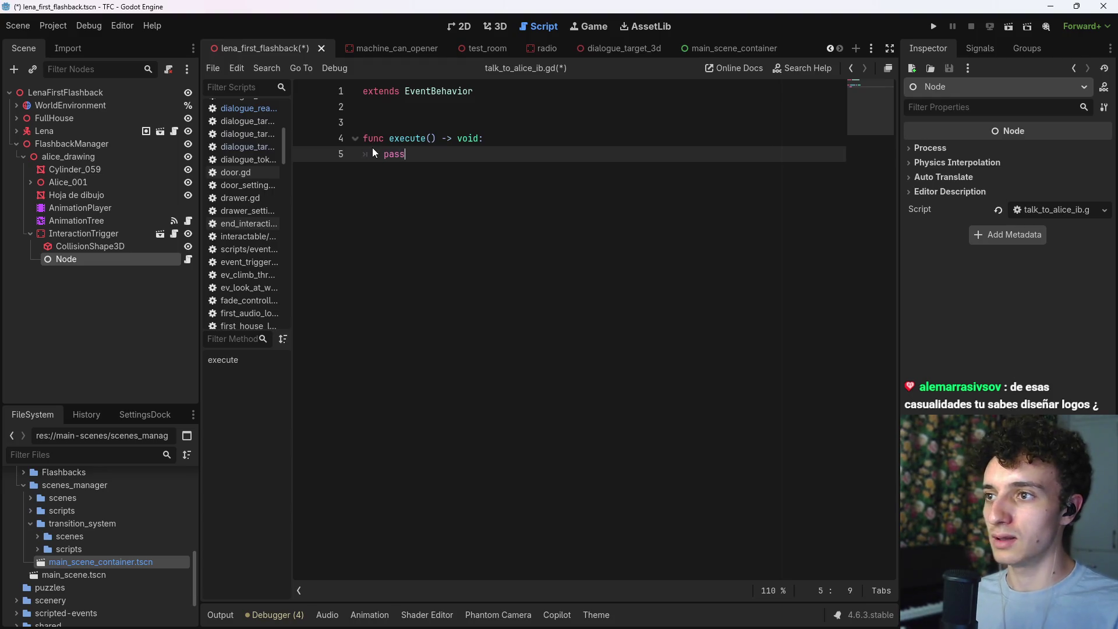
key("shift+Home")
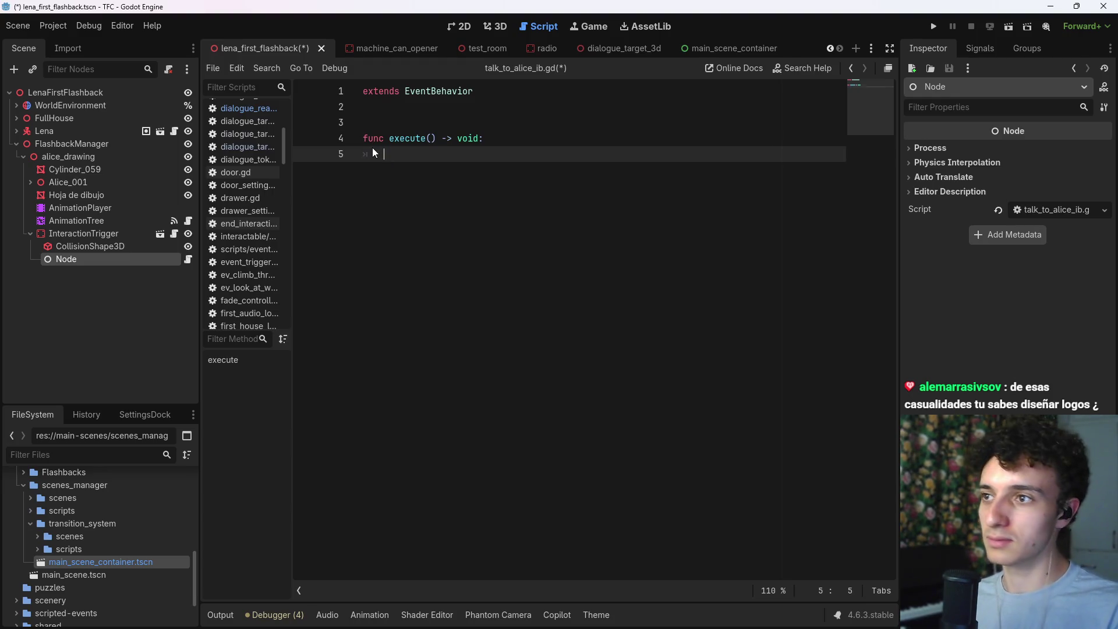
key("Up")
key("Up")
key("Up")
key("Return")
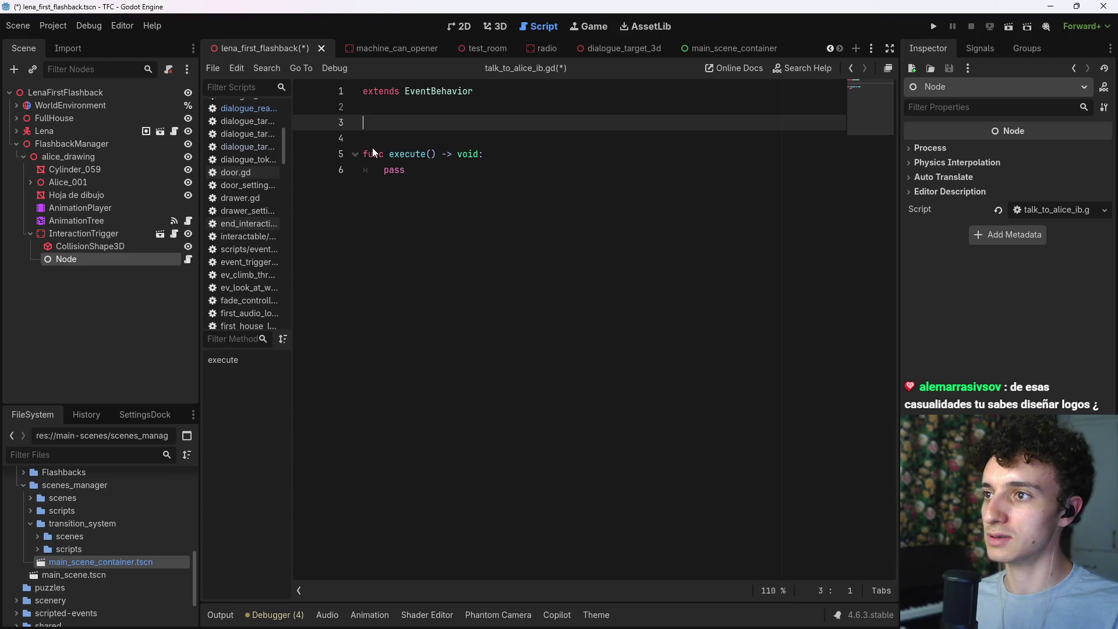
left_click(104, 236)
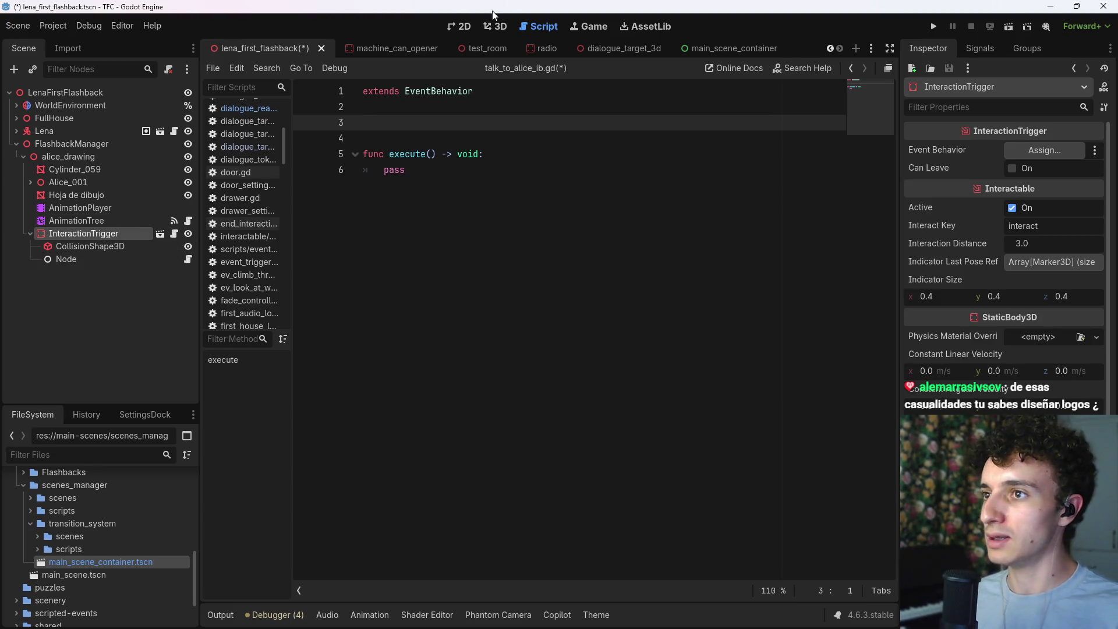
Step: Instance the DialogueReader scene under InteractionTrigger
left_click(495, 26)
key("ctrl+a")
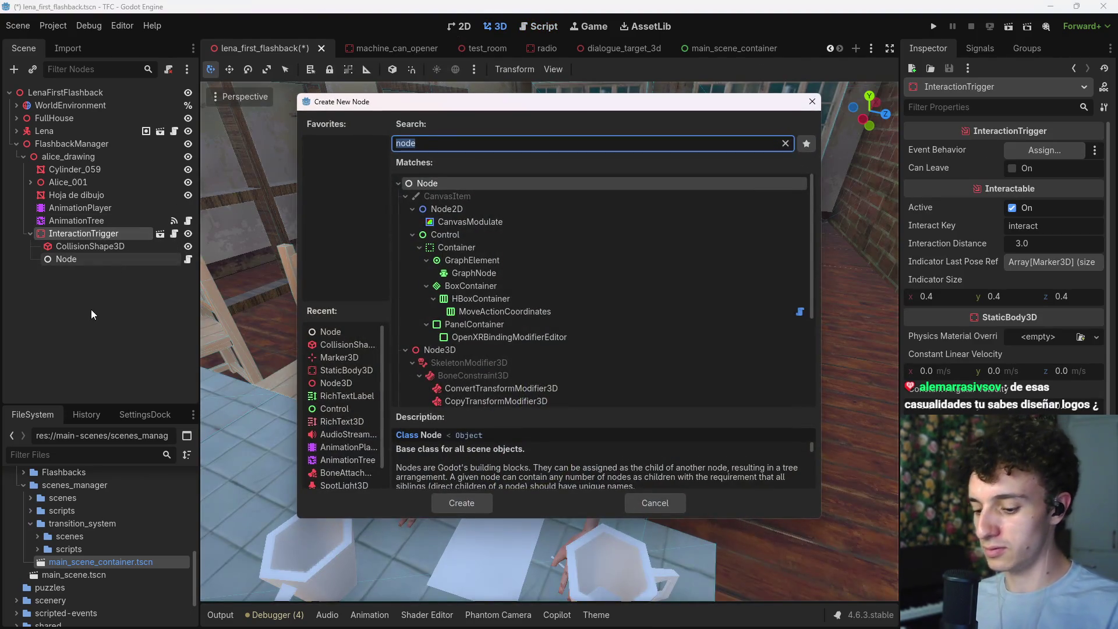
key("Escape")
key("ctrl+shift+a")
type("dialogue")
key("Return")
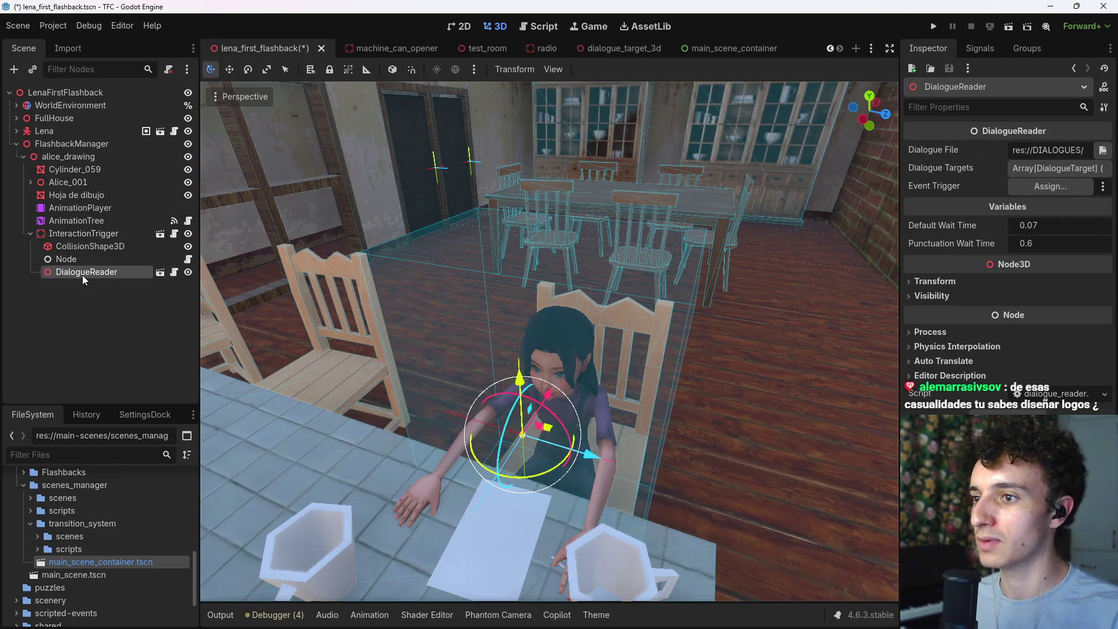
Step: Add a DialogueTarget3D under DialogueReader, enable Editable Children, and preview its PhantomCamera3D
key("ctrl+shift+a")
key("Return")
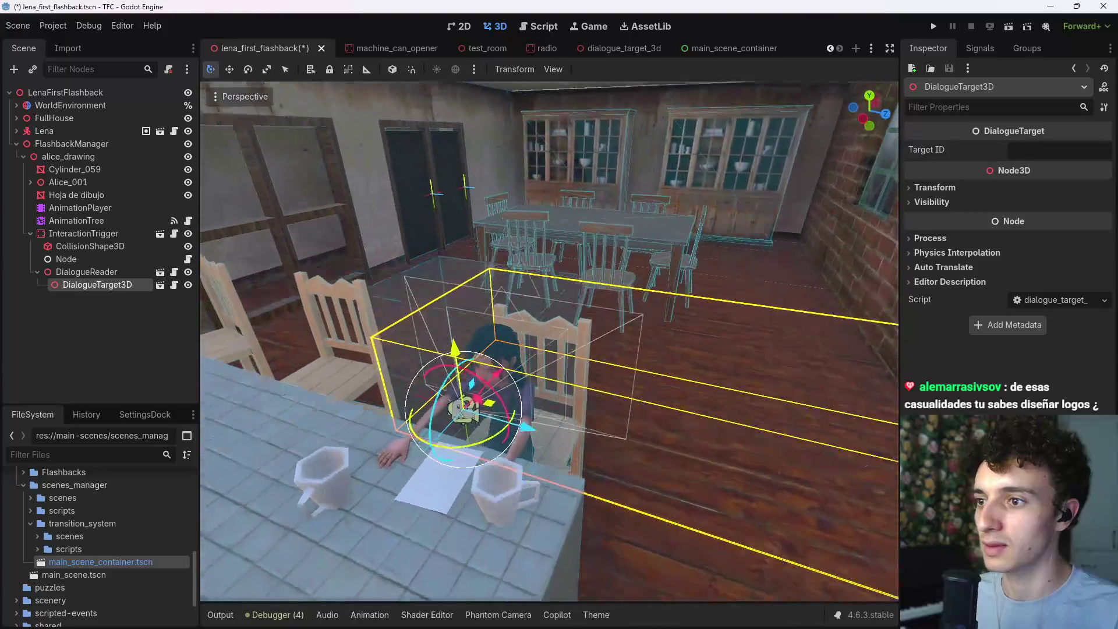
left_click_drag(458, 438, 467, 437)
right_click(85, 304)
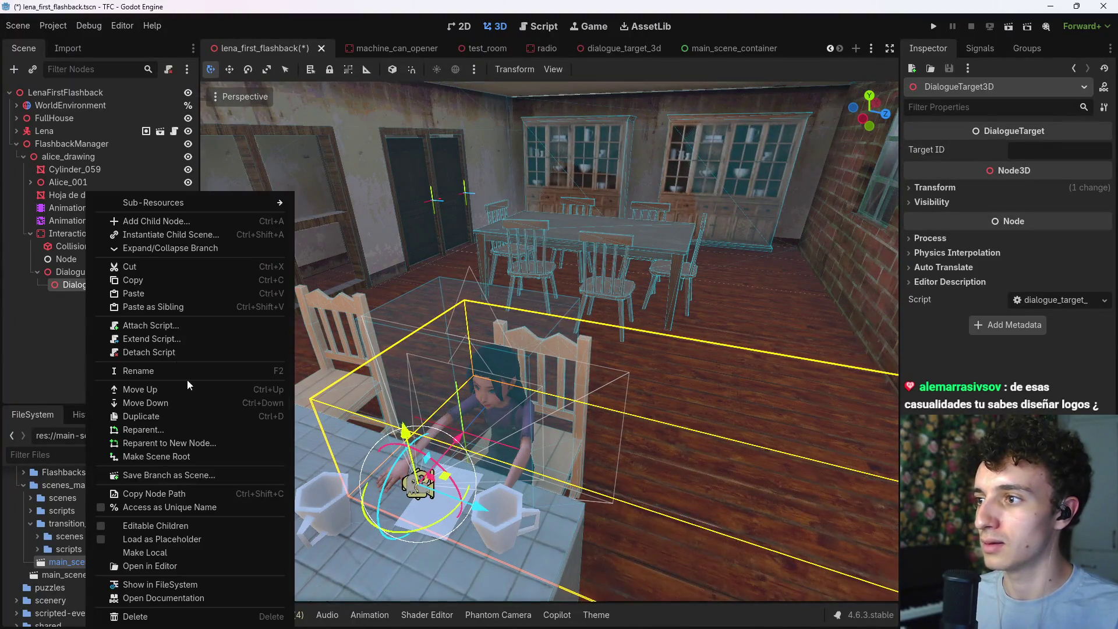
left_click(170, 525)
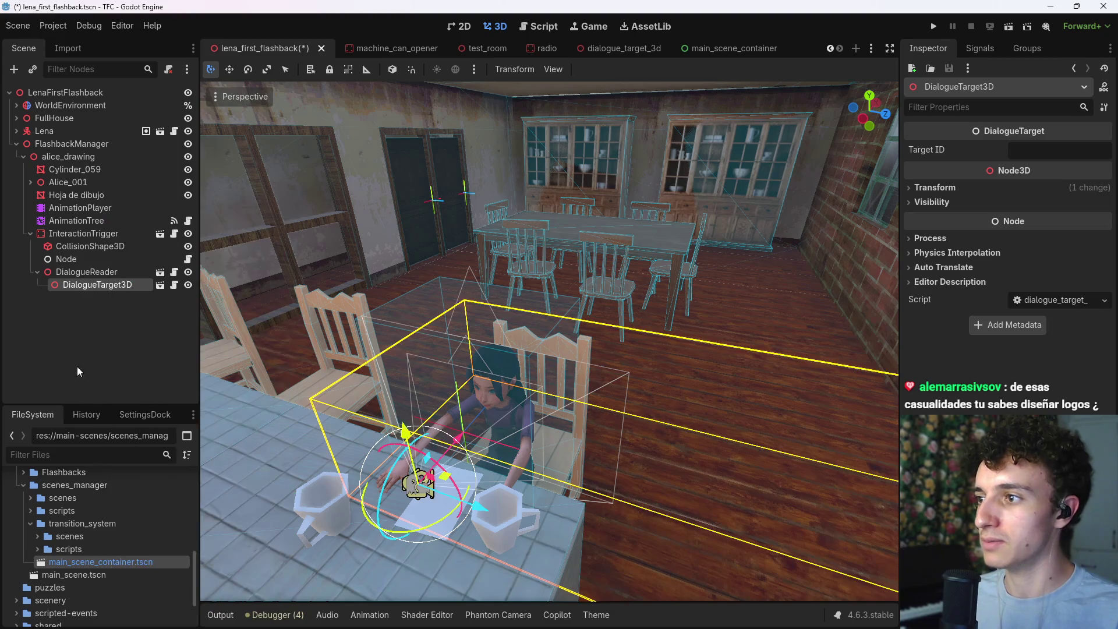
left_click(107, 297)
left_click(99, 310)
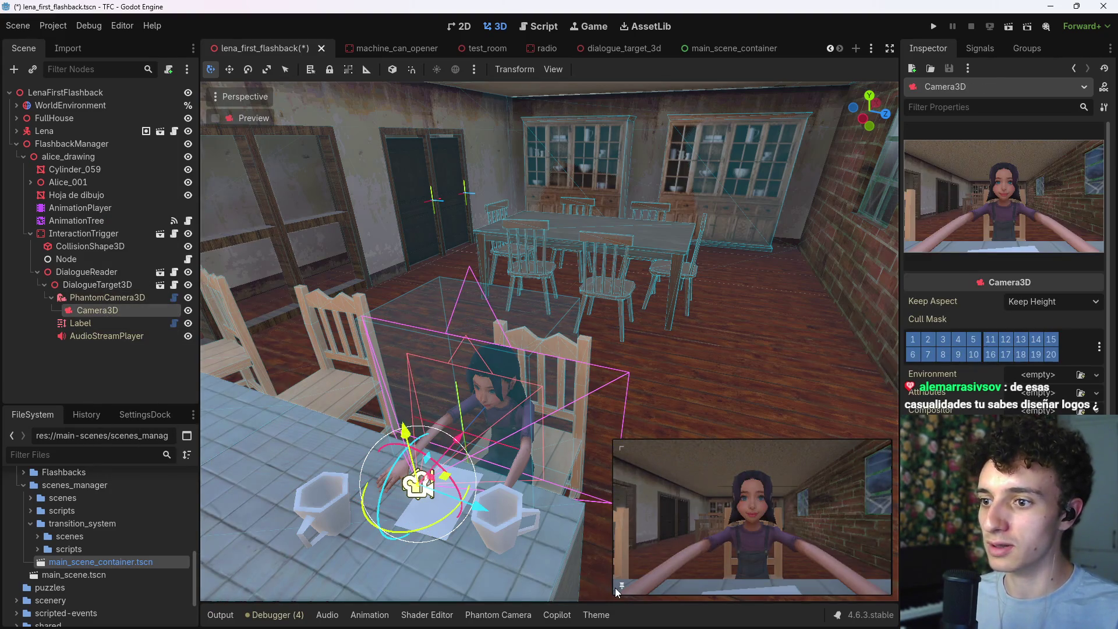
left_click(90, 286)
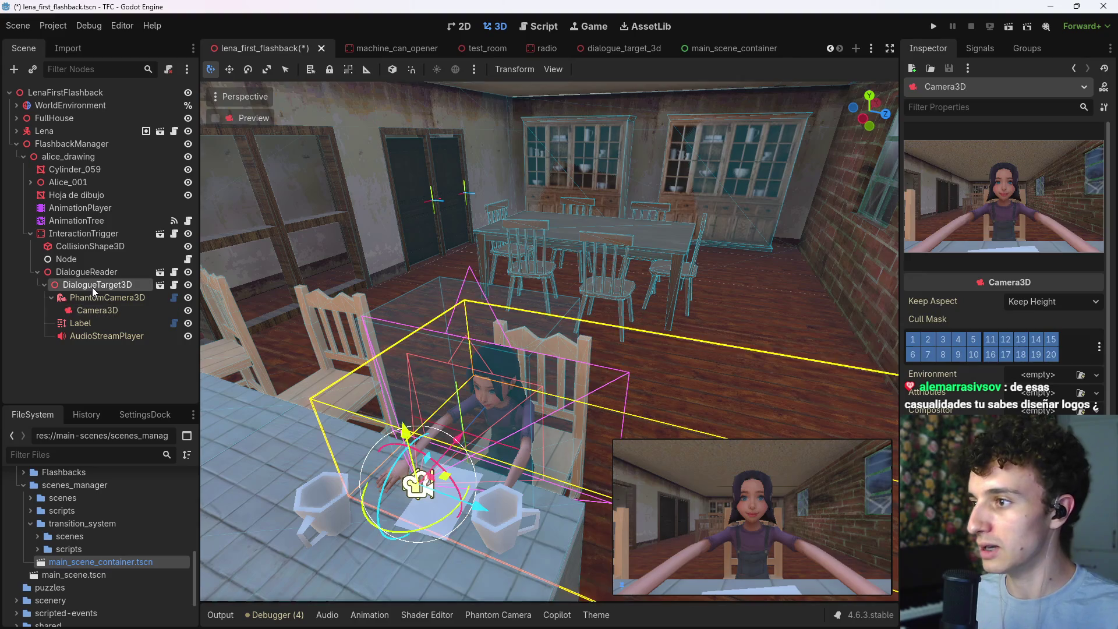
Step: Move and rotate DialogueTarget3D in local space so its camera frames the girl at the table
mouse_move(411, 437)
left_mouse_down()
mouse_move(464, 401)
mouse_move(442, 408)
mouse_move(415, 501)
left_mouse_up()
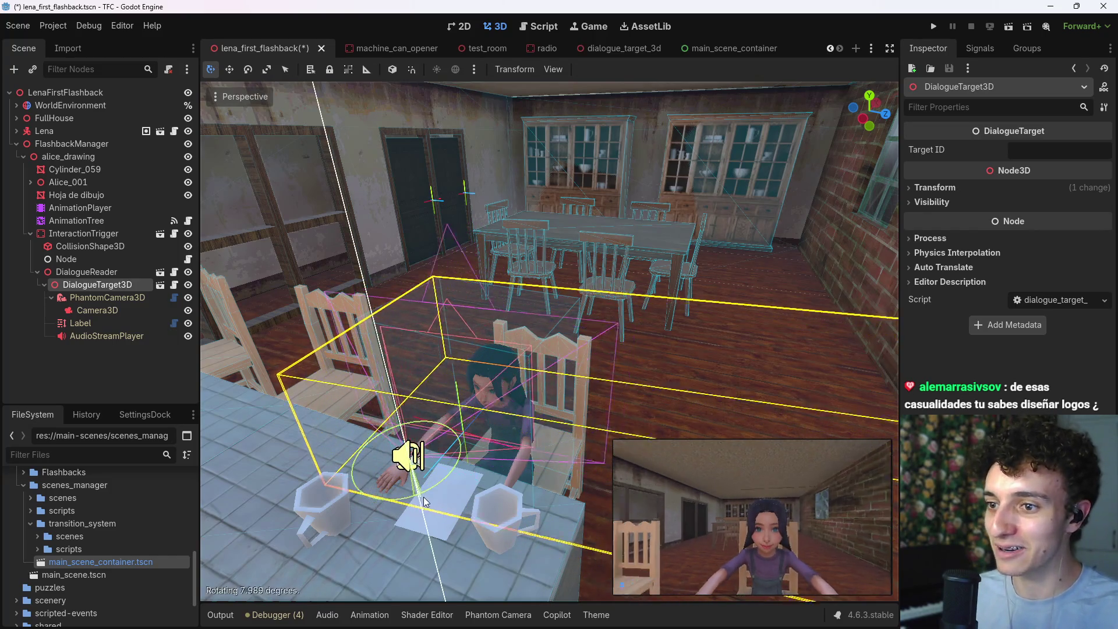
mouse_move(464, 474)
left_mouse_down()
mouse_move(555, 491)
mouse_move(490, 431)
mouse_move(553, 490)
mouse_move(514, 510)
mouse_move(447, 485)
left_mouse_up()
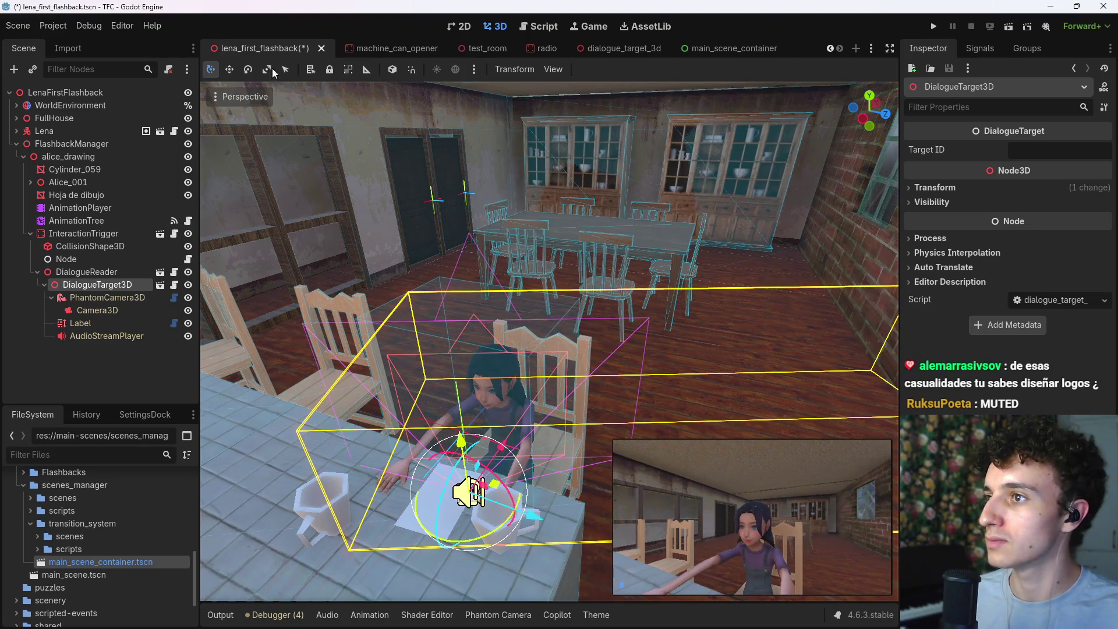
left_click(396, 70)
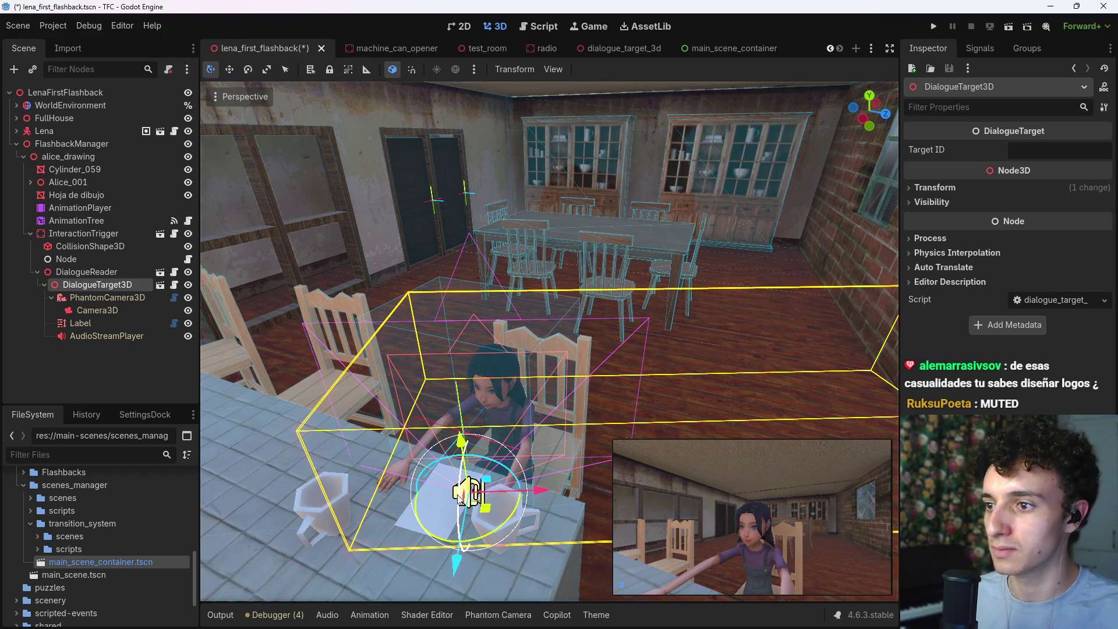
left_click_drag(459, 495, 463, 388)
mouse_move(477, 475)
left_mouse_down()
mouse_move(536, 460)
mouse_move(497, 453)
mouse_move(565, 456)
mouse_move(488, 473)
mouse_move(507, 457)
mouse_move(496, 456)
mouse_move(493, 470)
mouse_move(529, 469)
left_mouse_up()
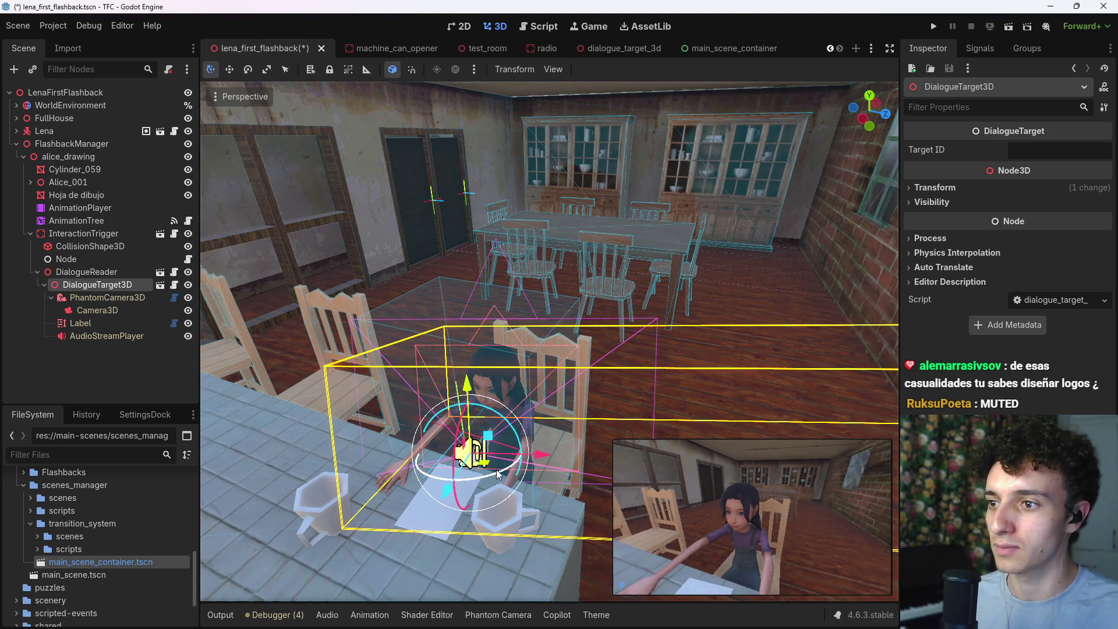
key("ctrl+z")
key("ctrl+z")
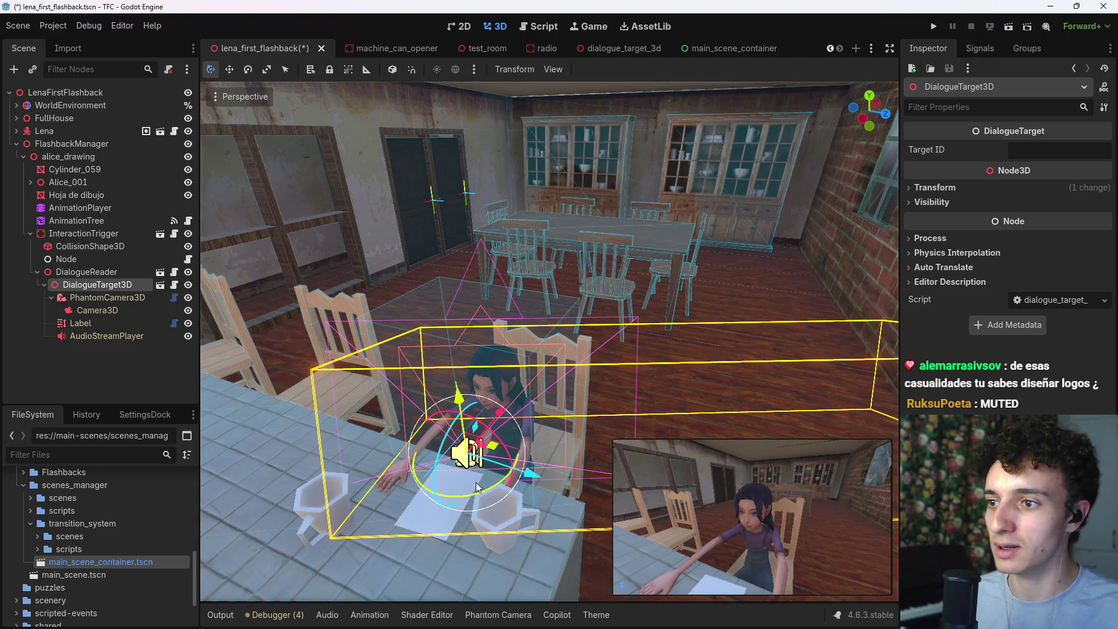
mouse_move(485, 488)
left_mouse_down()
mouse_move(510, 470)
mouse_move(499, 487)
mouse_move(560, 488)
left_mouse_up()
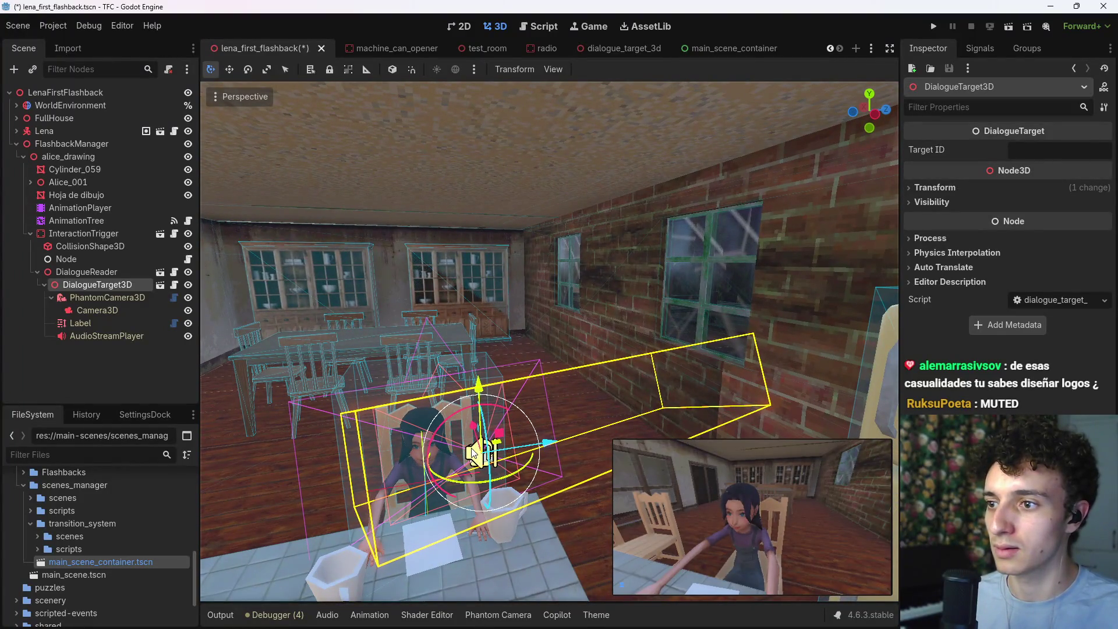
Step: Slide DialogueTarget3D along the X axis with G X to fine-tune the shot
left_click_drag(472, 451, 471, 452)
key("g")
key("x")
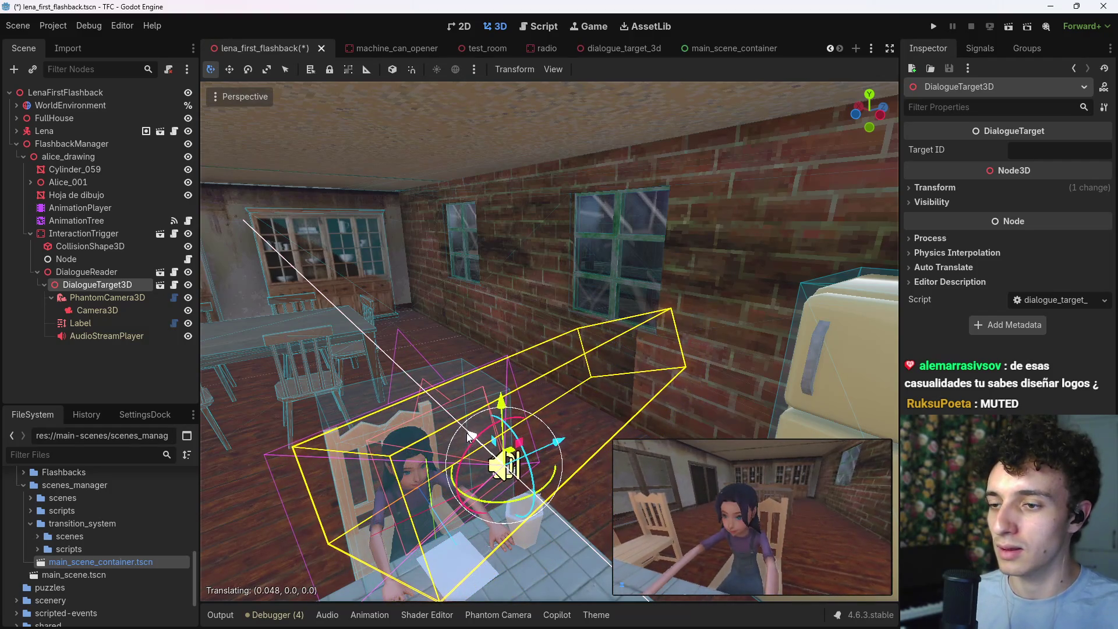
left_click(569, 440)
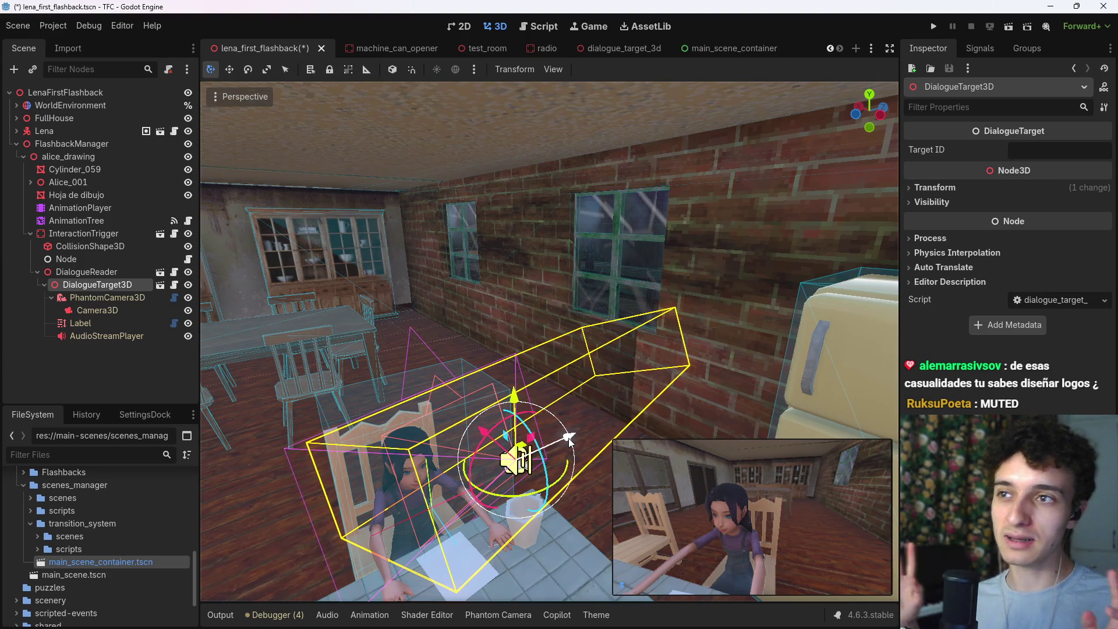
Step: Save lena_first_flashback and reselect DialogueTarget3D
key("ctrl+s")
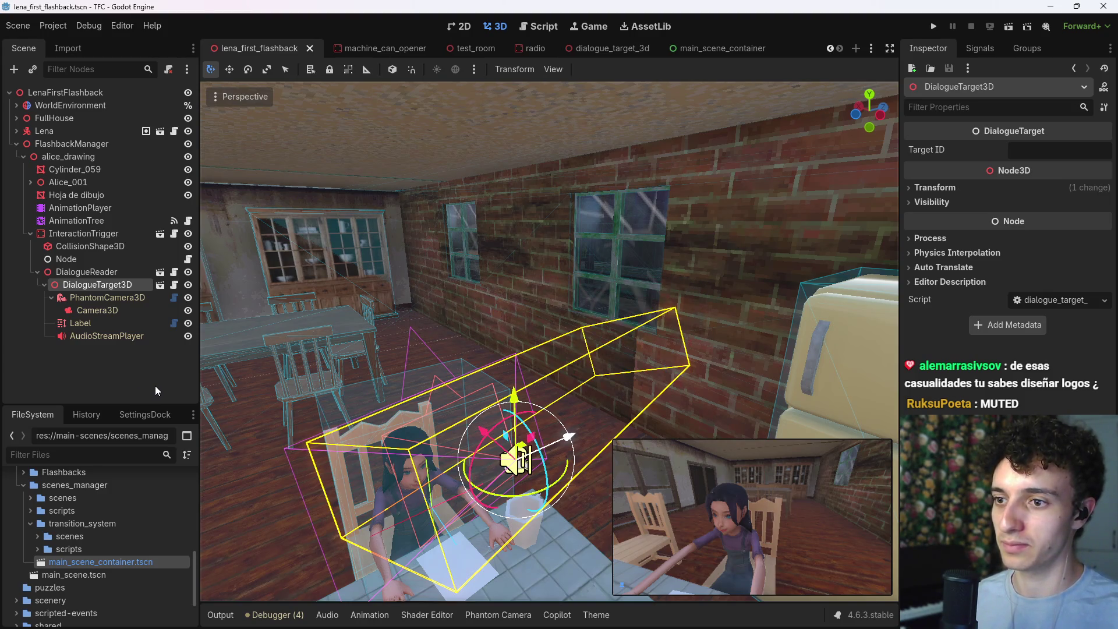
left_click(103, 361)
left_click(106, 288)
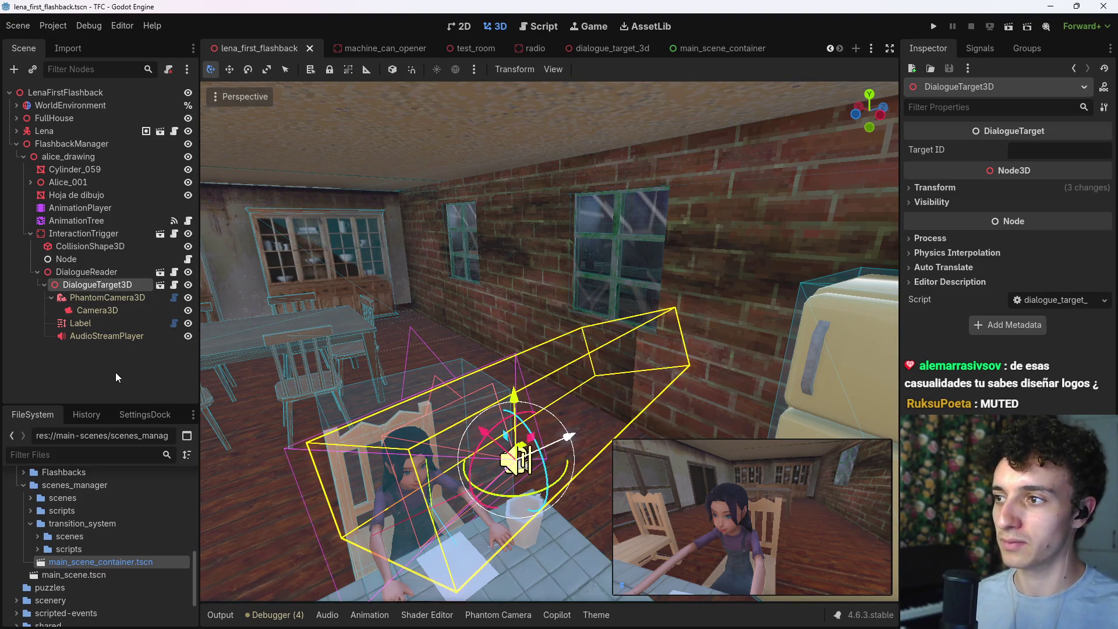
Step: Give the Label the placeholder text 'asdasdasdas'
left_click(97, 328)
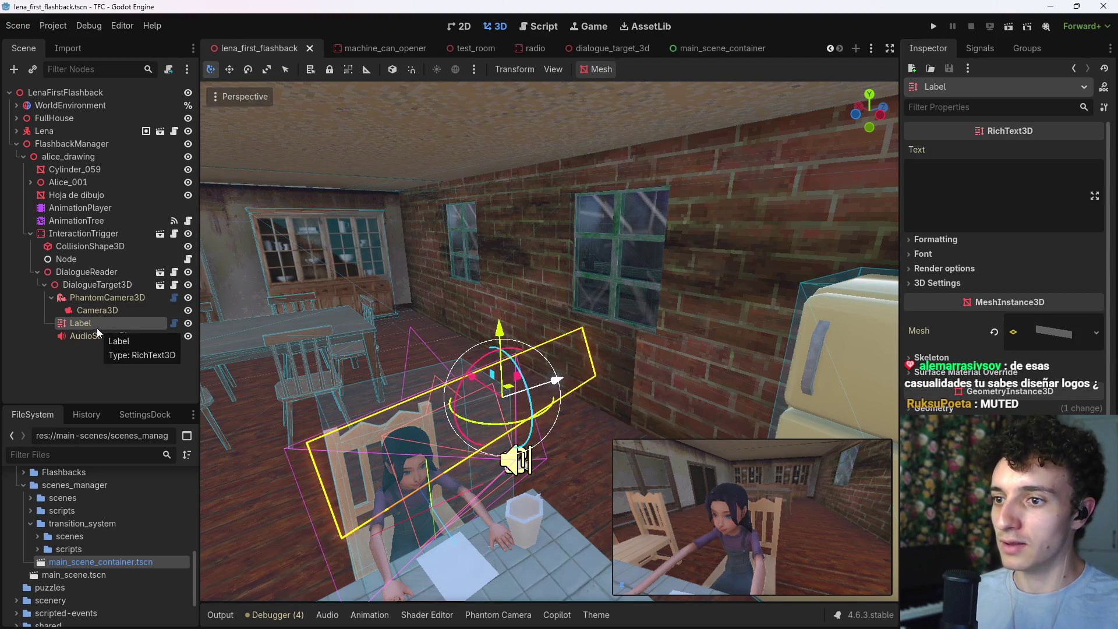
type("asdasdasdas")
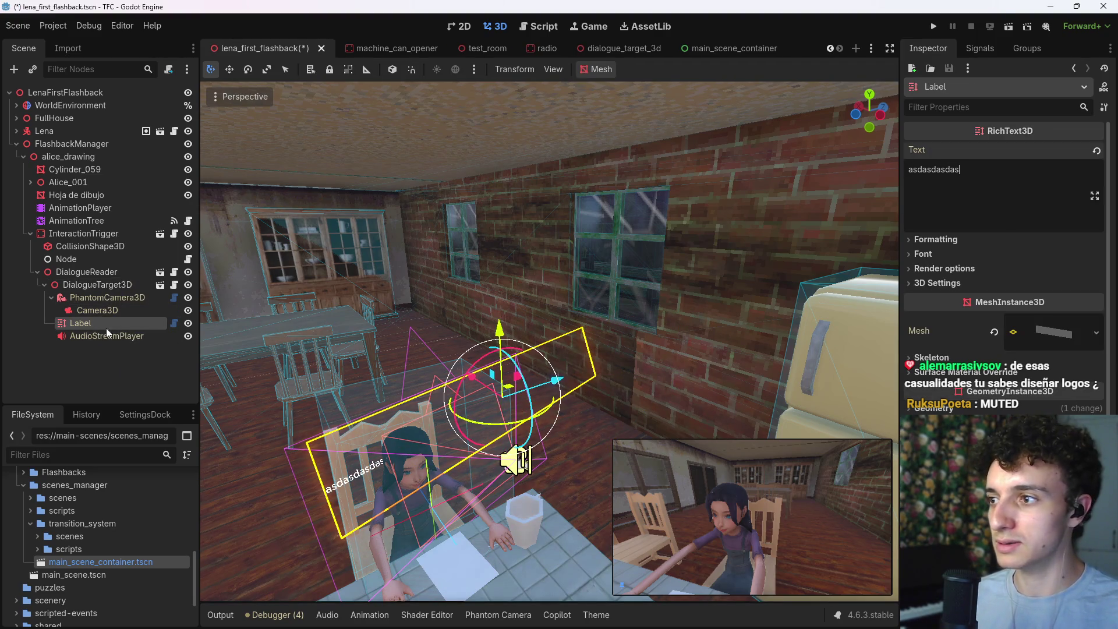
left_click(89, 319)
Step: Position the Label beside Alice's head in the camera shot and save the scene
left_click_drag(547, 385, 609, 371)
left_click_drag(563, 319, 562, 301)
left_click_drag(539, 360, 528, 365)
left_click_drag(570, 314, 568, 308)
left_click_drag(618, 358, 623, 361)
key("ctrl+s")
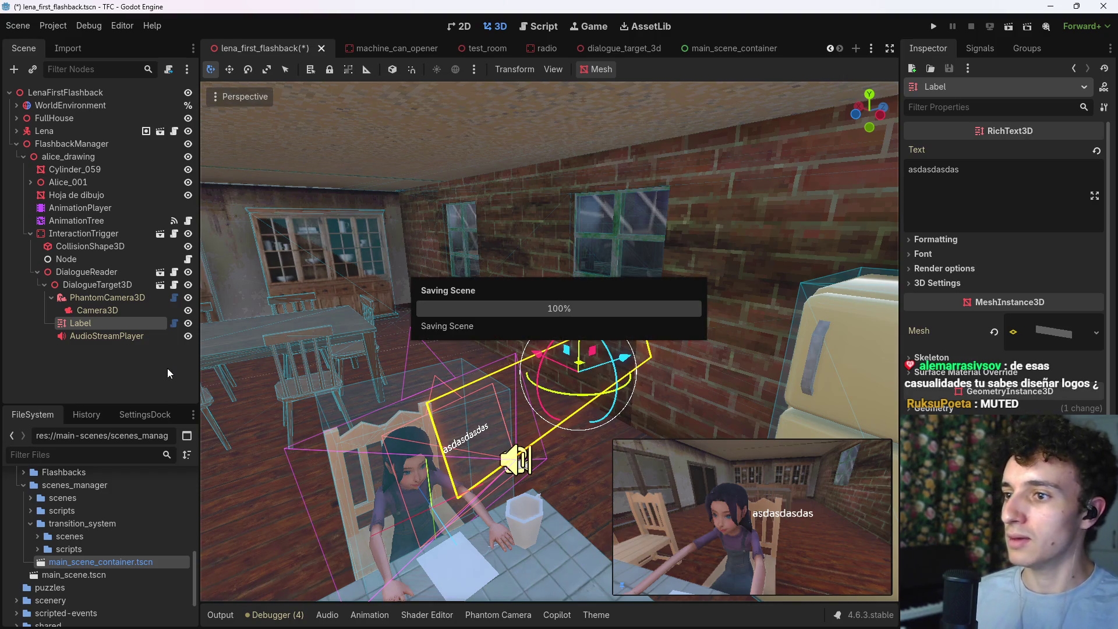
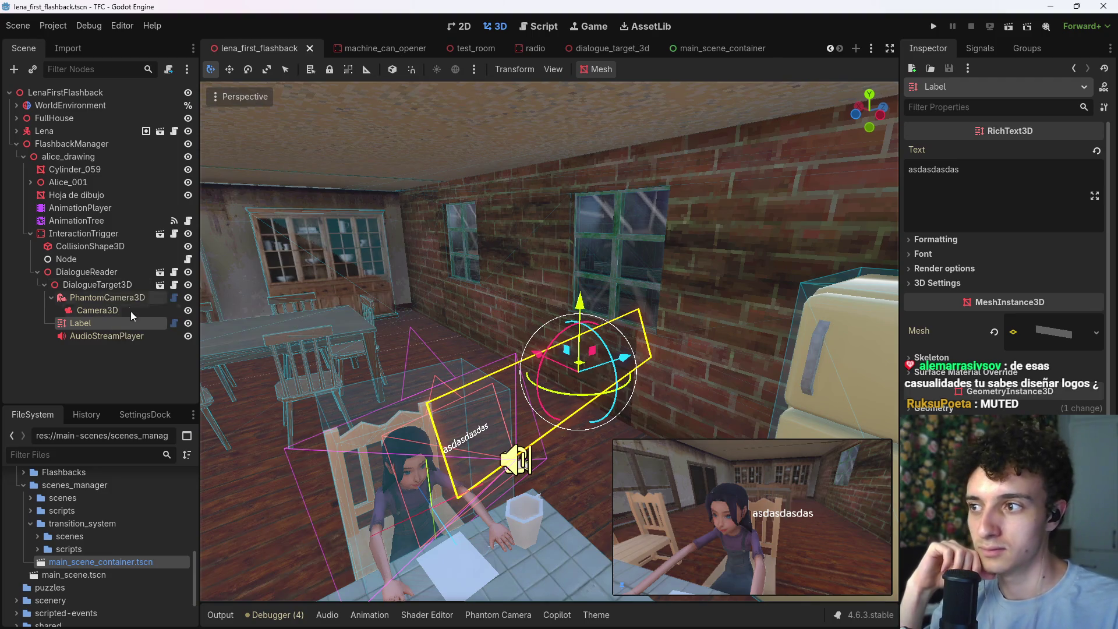
Step: Delete the Label's placeholder text and save the scene
left_click(1003, 179)
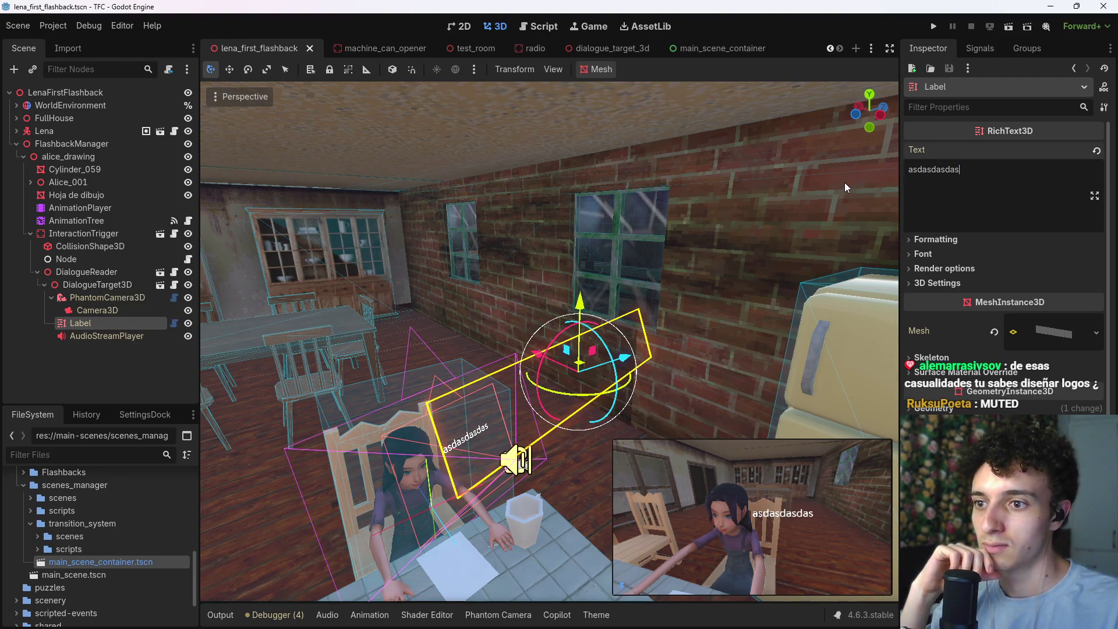
key("BackSpace")
left_click_drag(968, 173, 874, 170)
key("BackSpace")
key("ctrl+s")
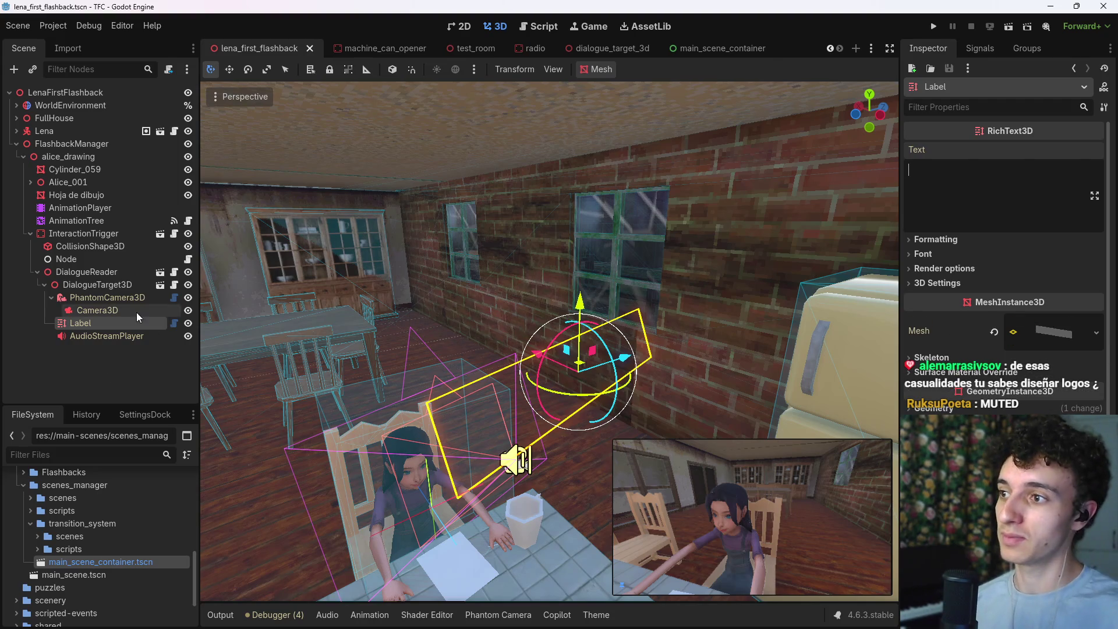
Step: Set the PhantomCamera3D's Tween Resource Duration to 0.4 and save the scene
left_click(137, 297)
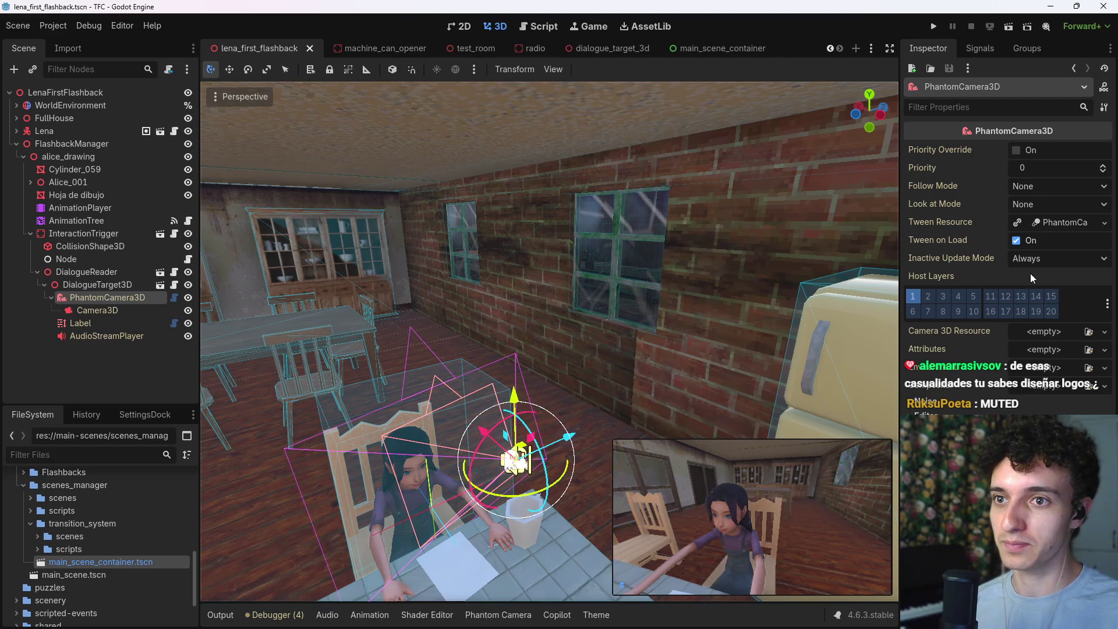
left_click(1056, 222)
left_click(1028, 240)
type("0.4")
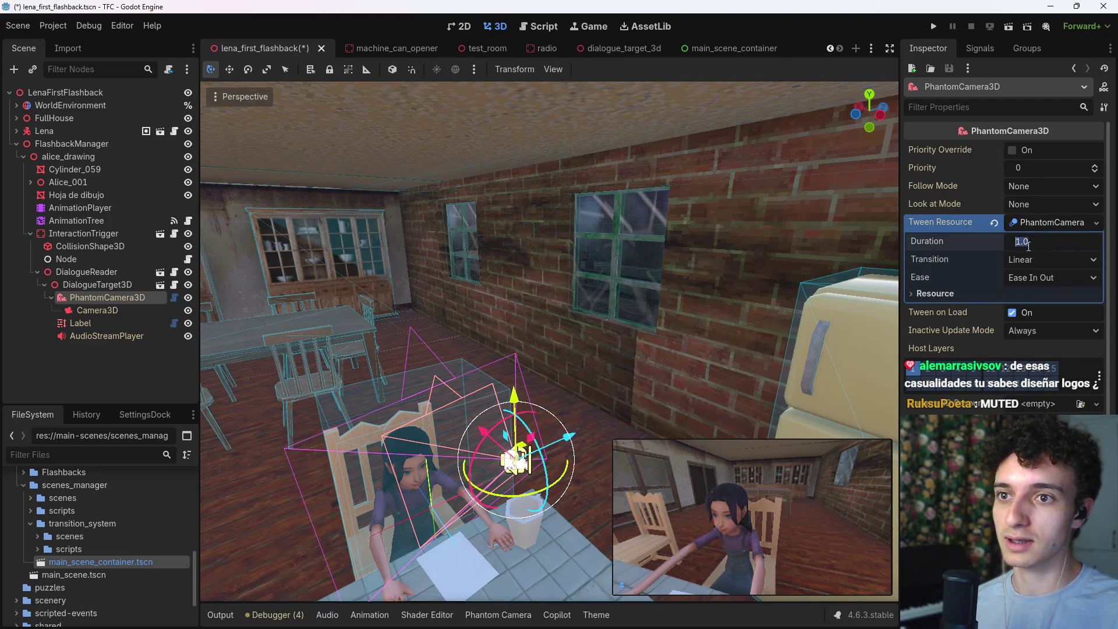
key("ctrl+s")
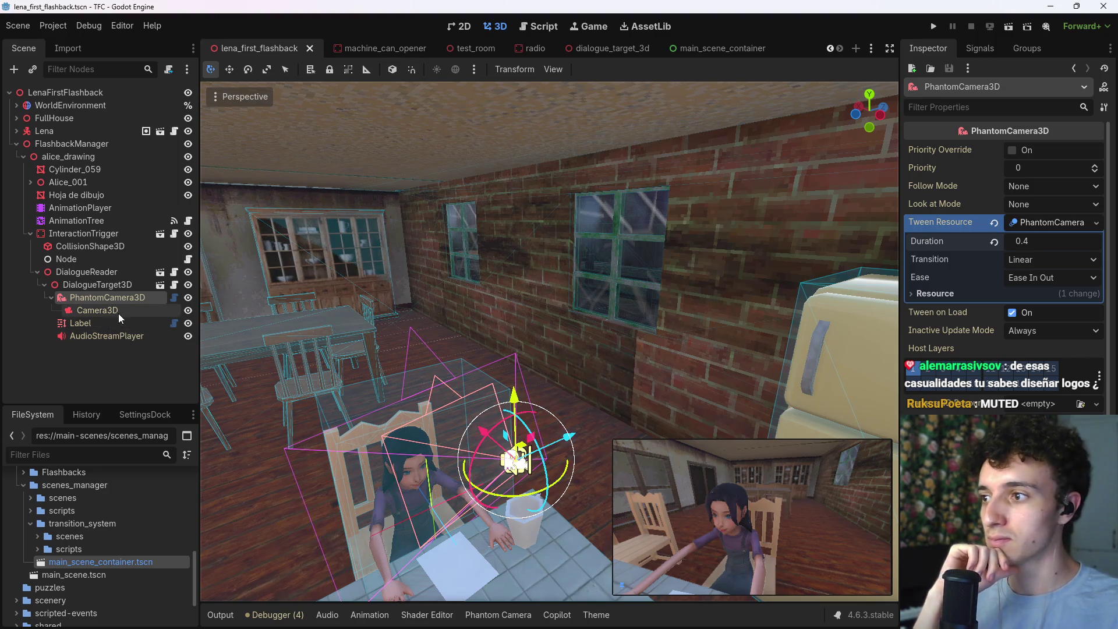
left_click(110, 334)
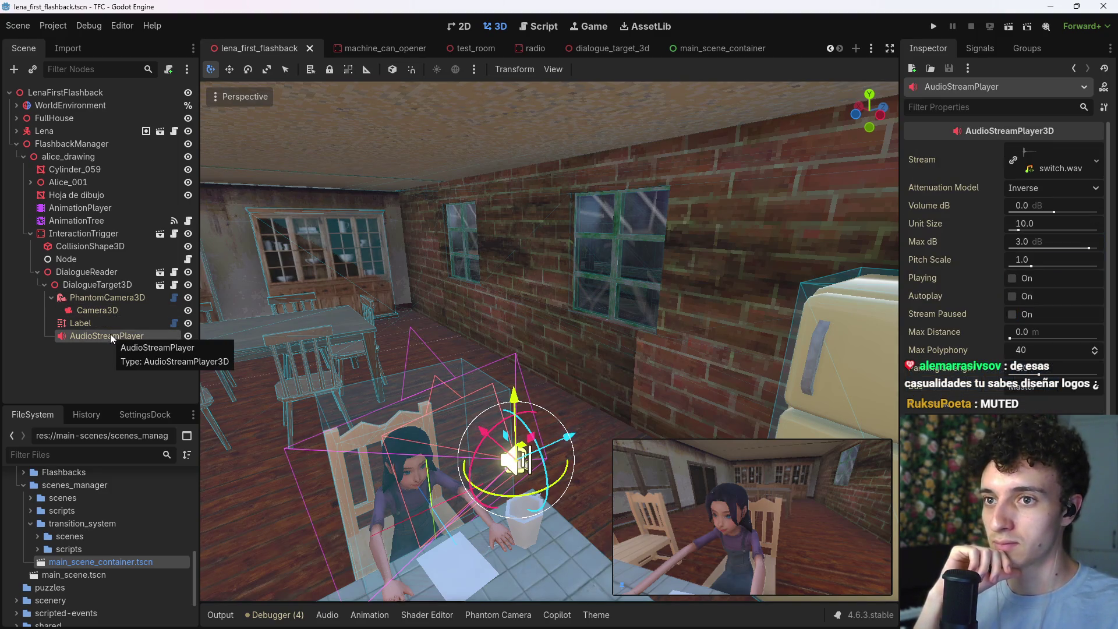
left_click(106, 322)
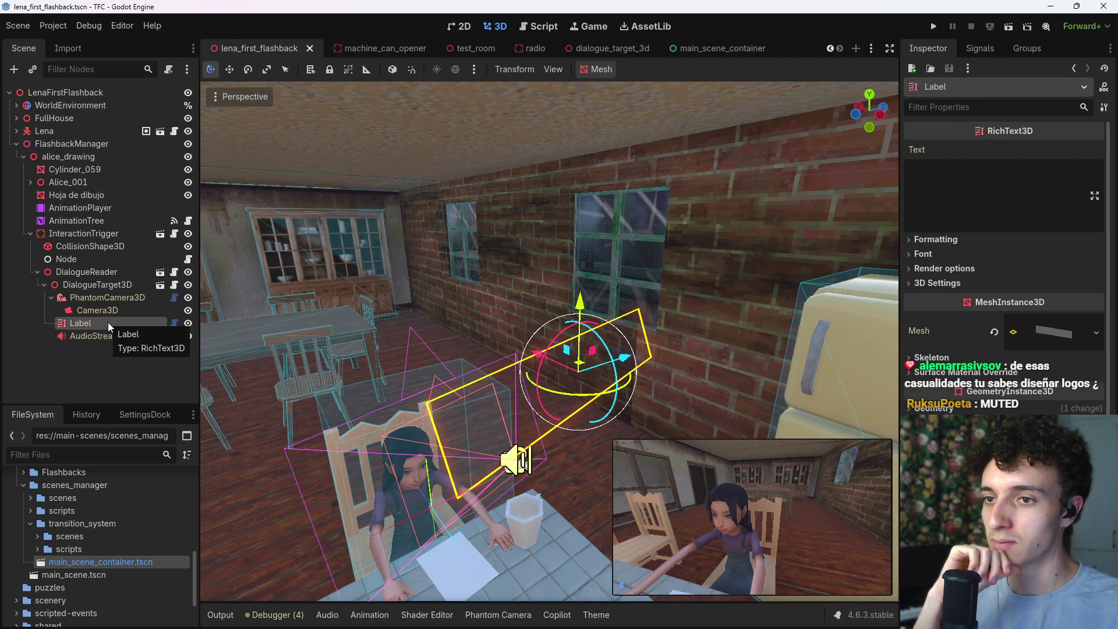
Step: Add DialogueTarget3D to the DialogueReader's Dialogue Targets array and collapse DialogueTarget3D in the tree
left_click(101, 272)
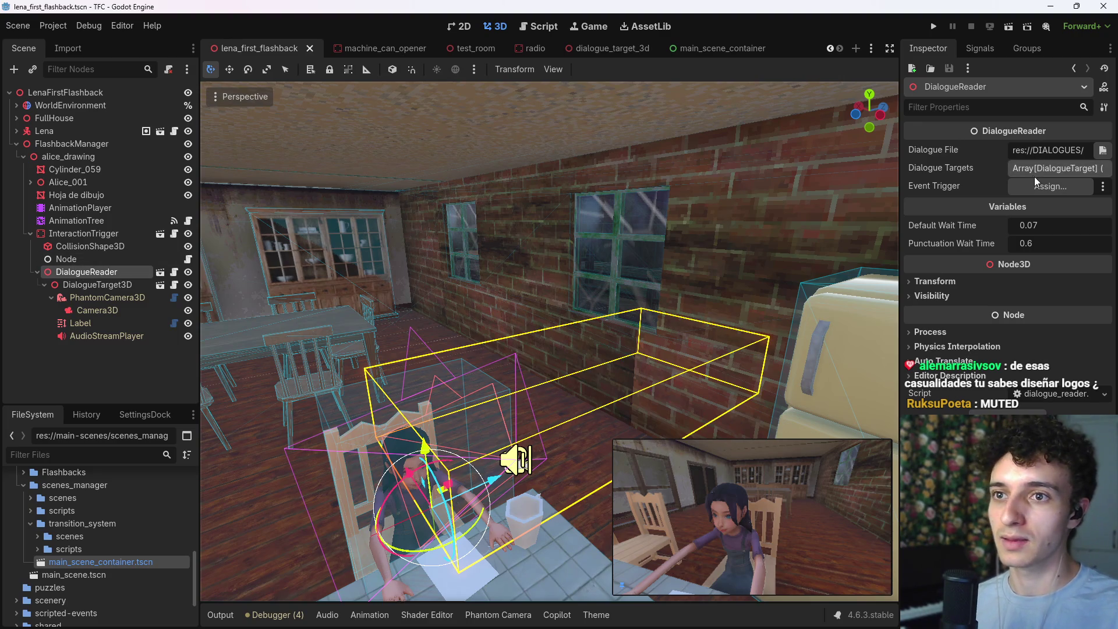
mouse_move(102, 273)
left_mouse_down()
mouse_move(807, 230)
mouse_move(1004, 198)
left_mouse_up()
mouse_move(97, 285)
left_mouse_down()
mouse_move(361, 291)
mouse_move(1061, 188)
mouse_move(1061, 166)
left_mouse_up()
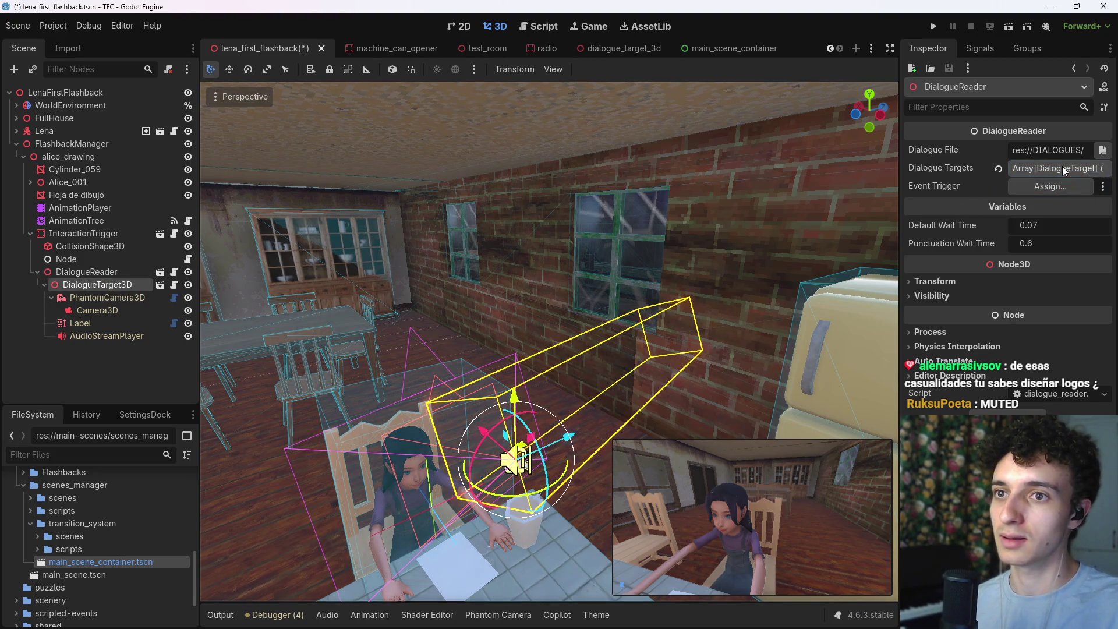
left_click(1061, 167)
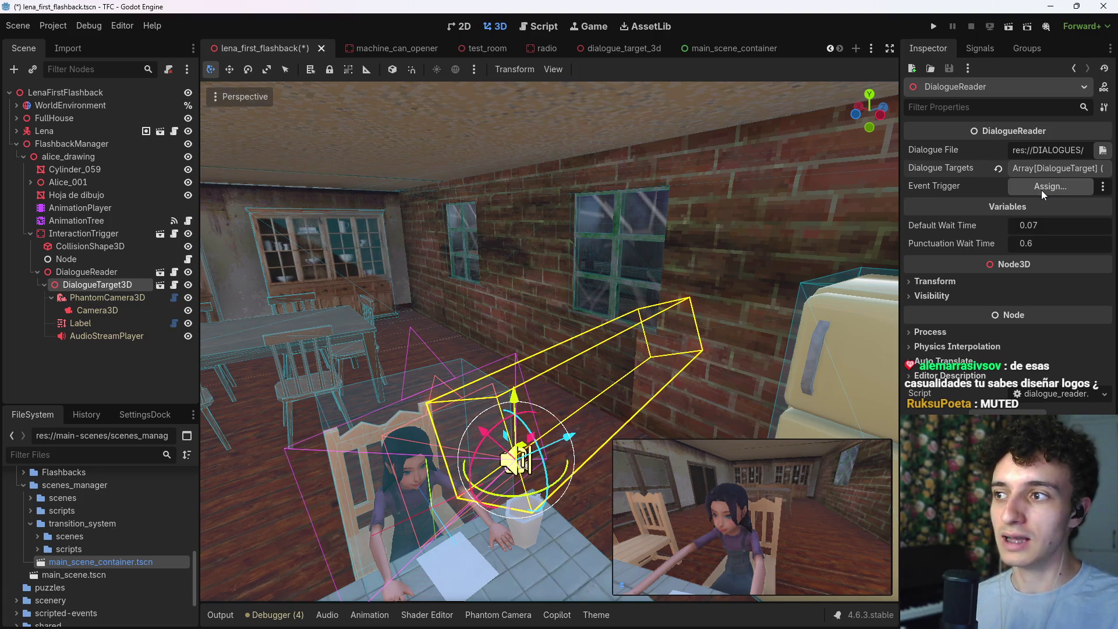
left_click(42, 284)
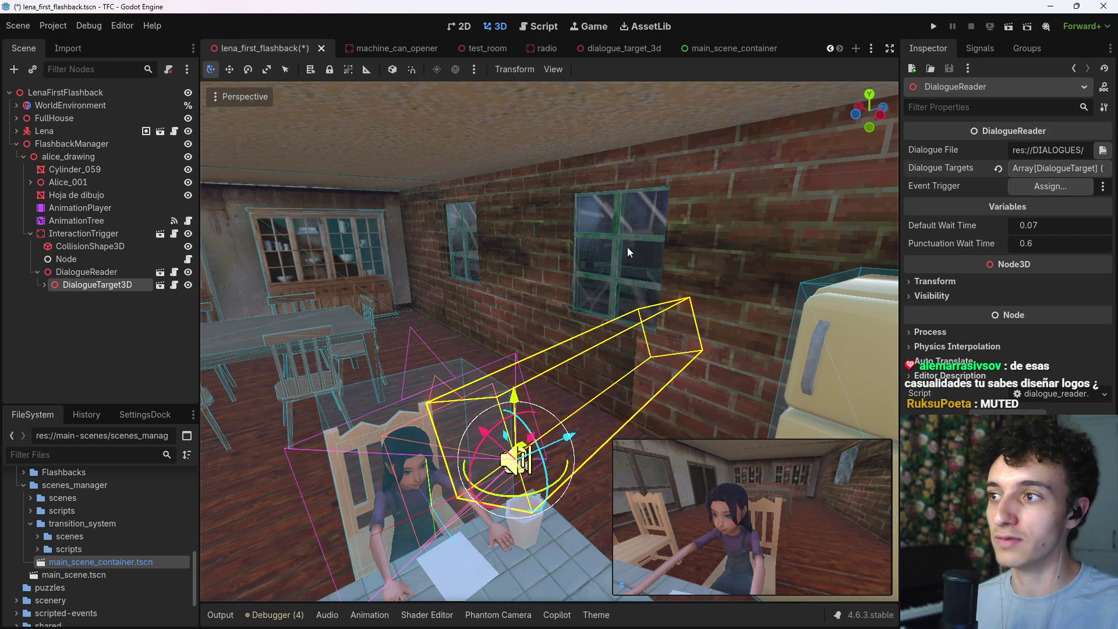
left_click(103, 273)
Step: Create a plain Node child under DialogueReader and name it EventTrigger
key("ctrl+a")
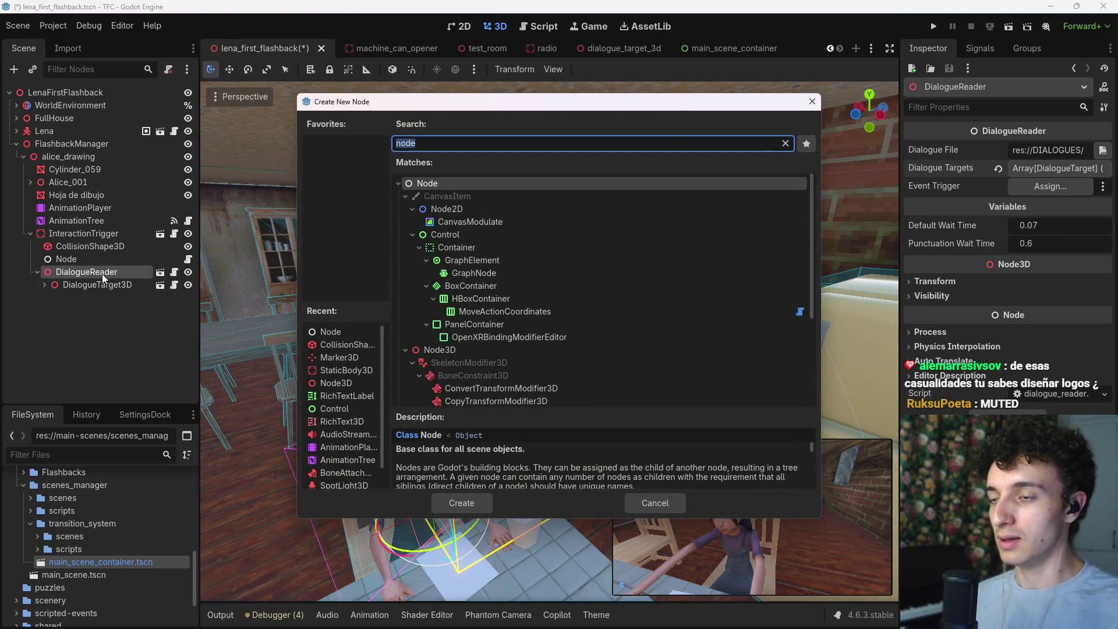
key("Return")
double_click(79, 299)
type("EventTr")
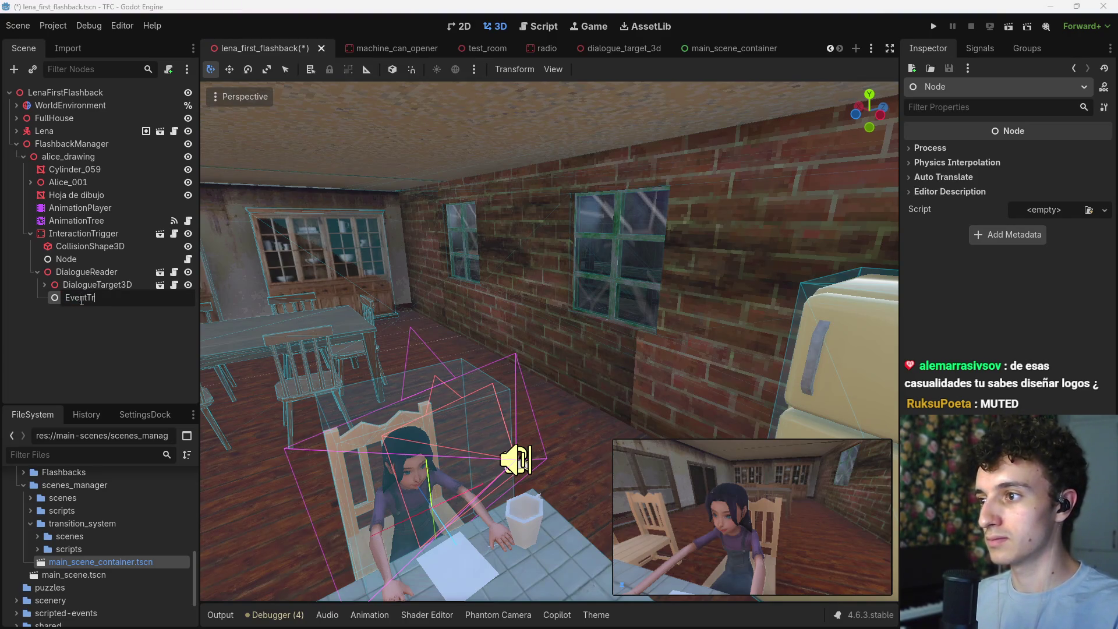
type("igger")
key("Return")
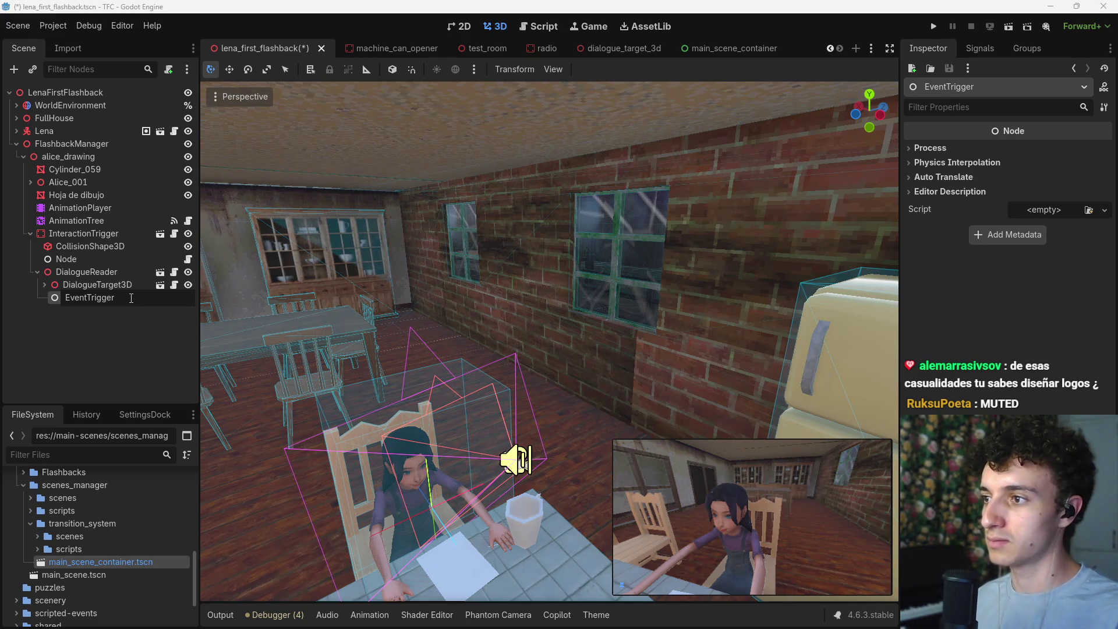
key("Return")
Step: Point EventTrigger's new script path to the LenaFlashback scripts folder under scripted-events/Chapter1
left_click(168, 69)
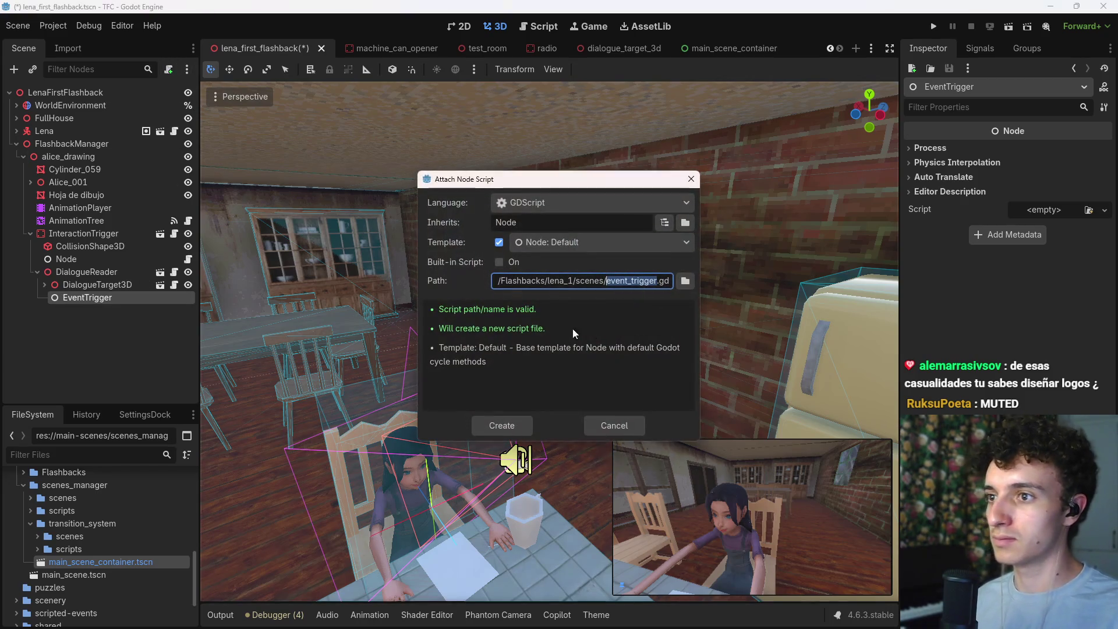
left_click(684, 281)
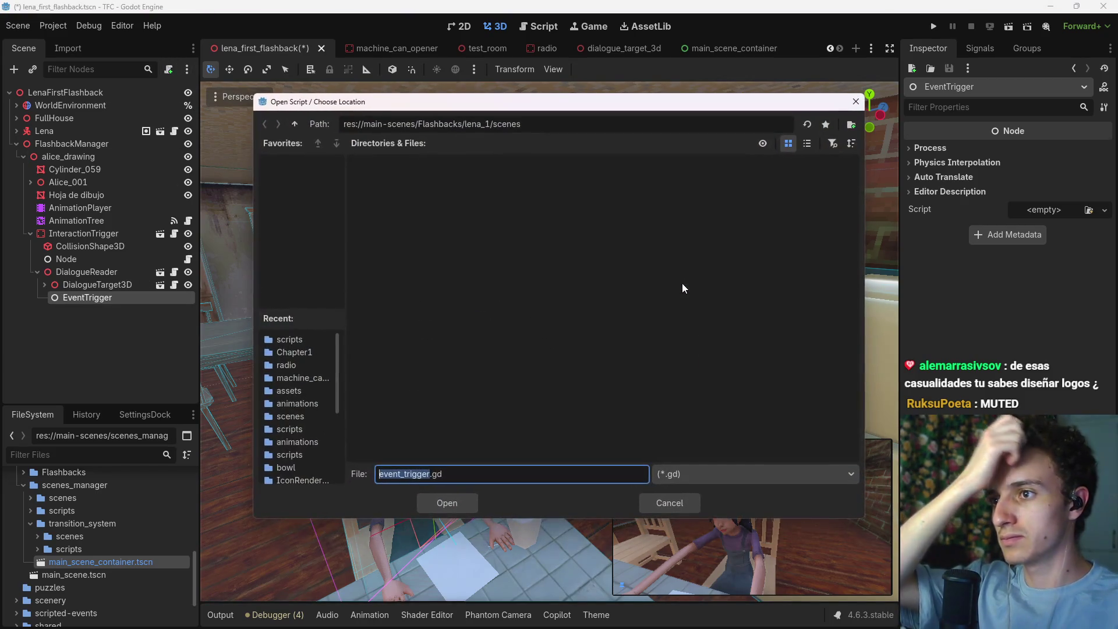
triple_click(296, 124)
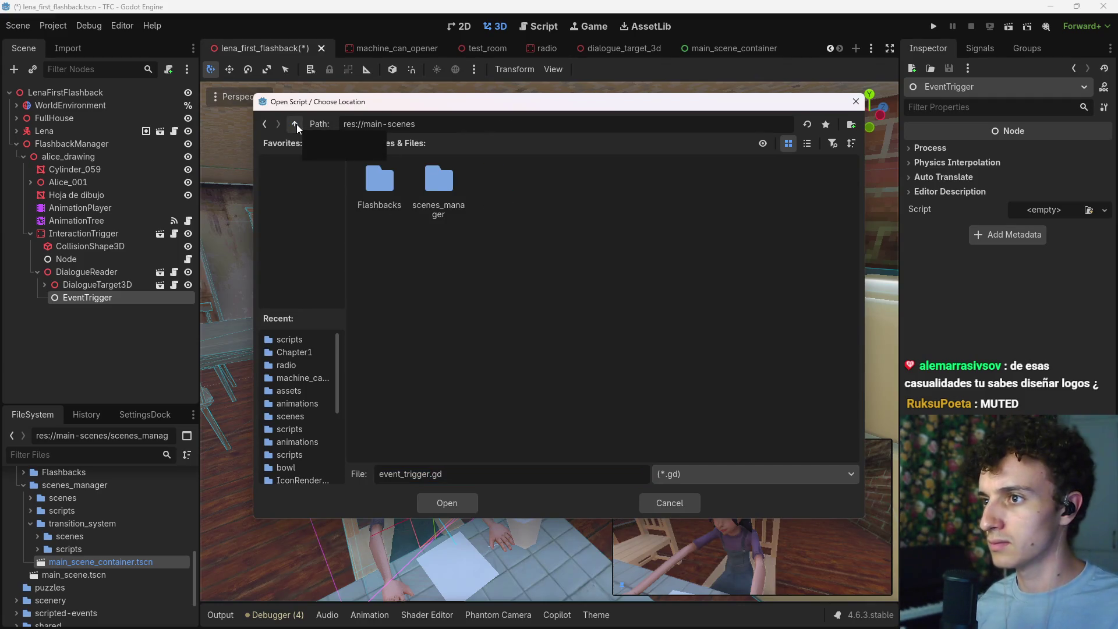
left_click(296, 124)
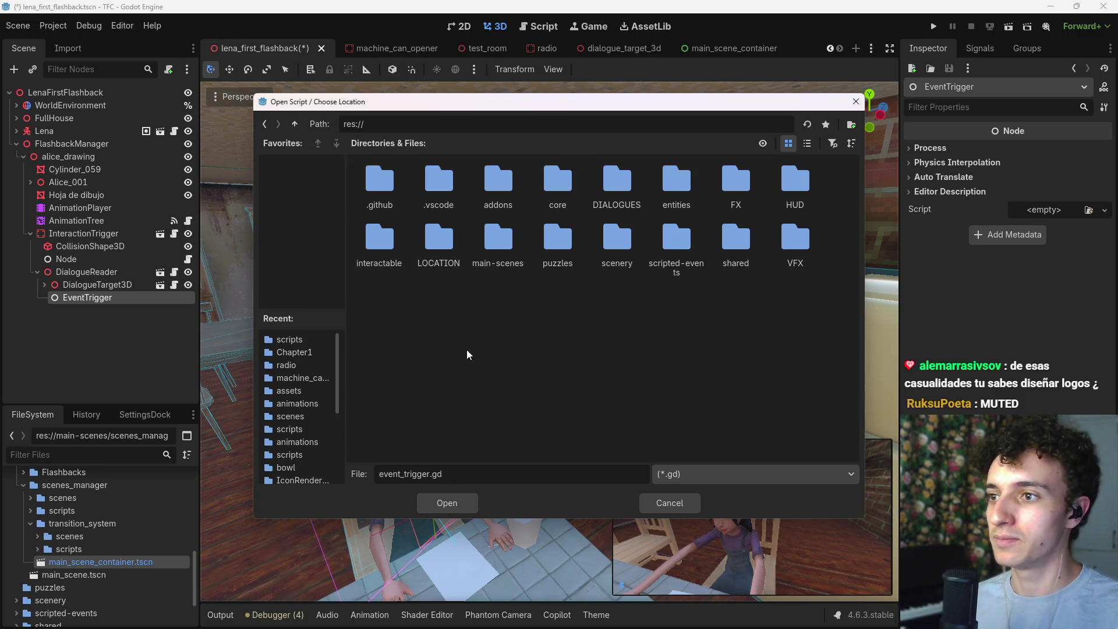
double_click(669, 249)
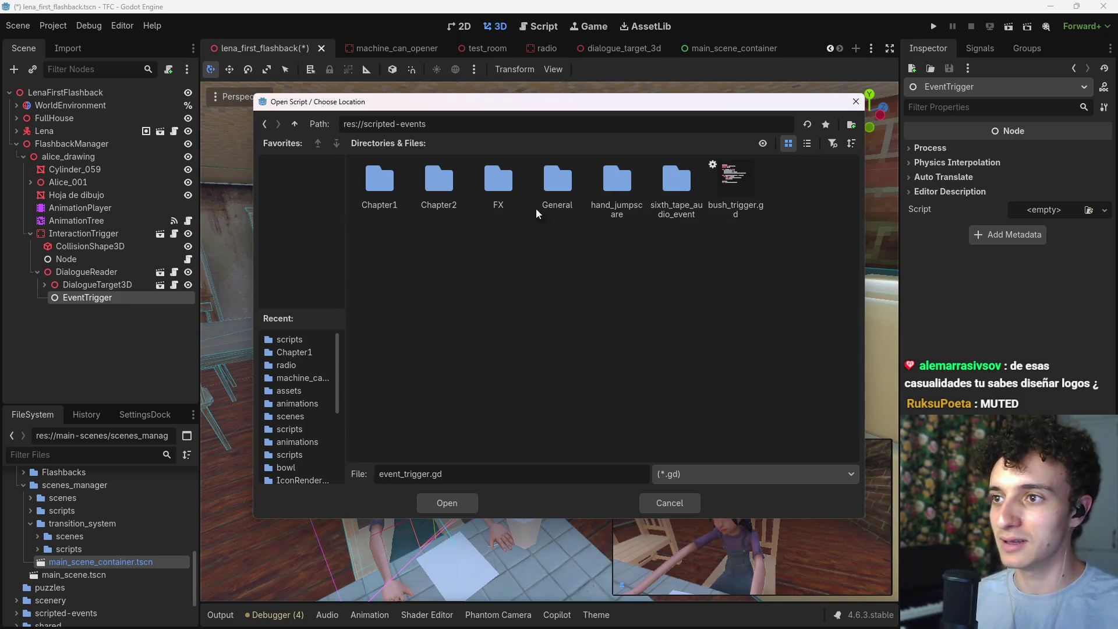
double_click(379, 186)
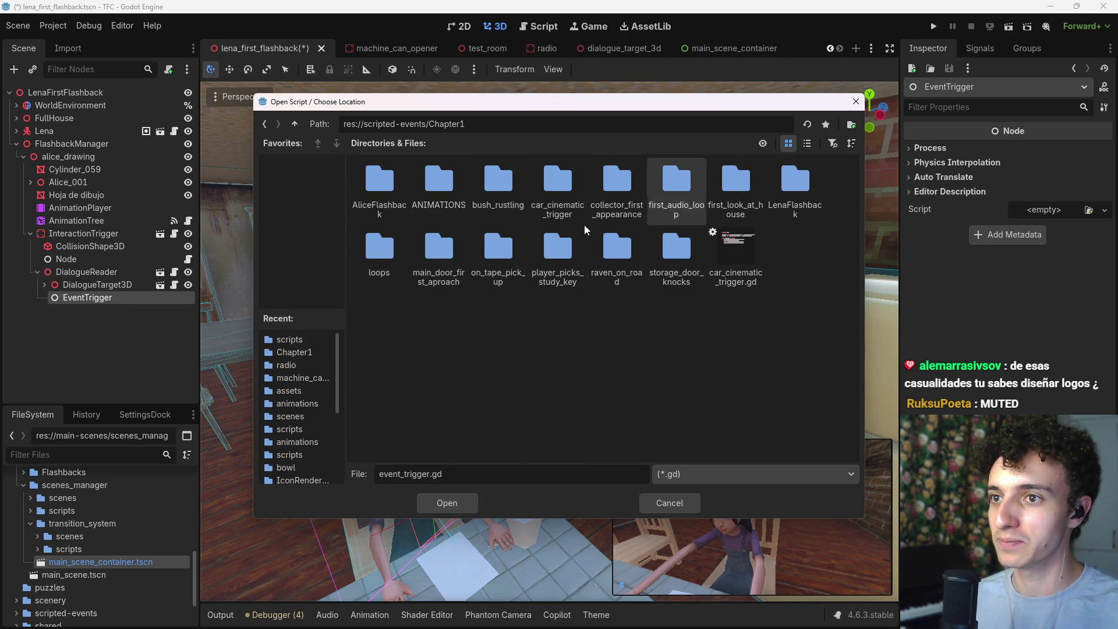
double_click(803, 186)
double_click(425, 177)
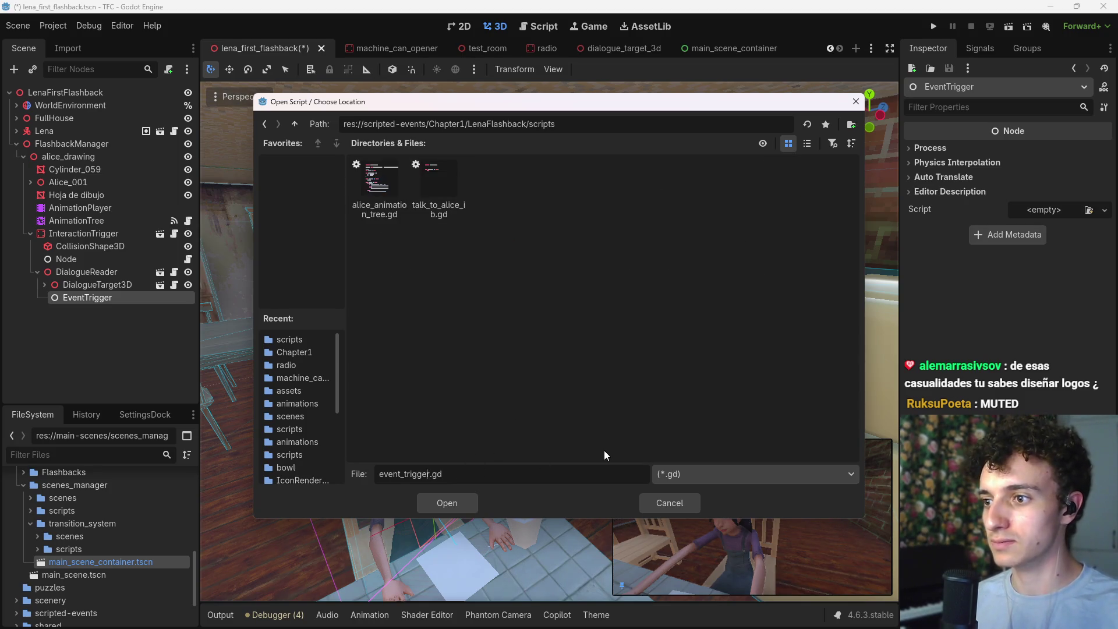
Step: Create the script as lena_first_flashback_det.gd and delete its template functions
key("BackSpace")
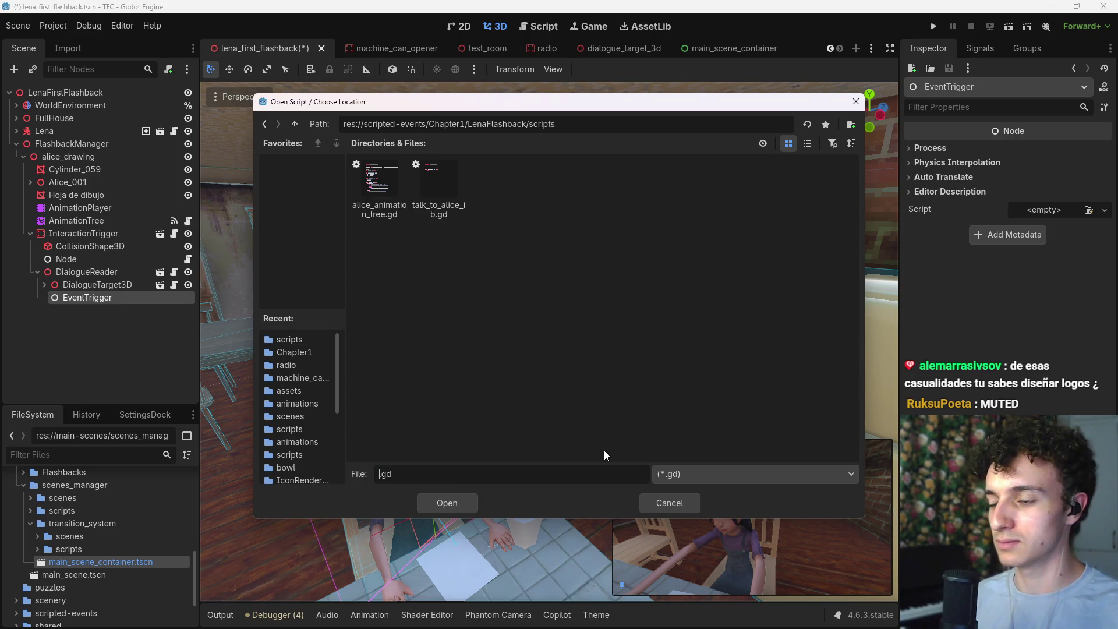
type("talk?")
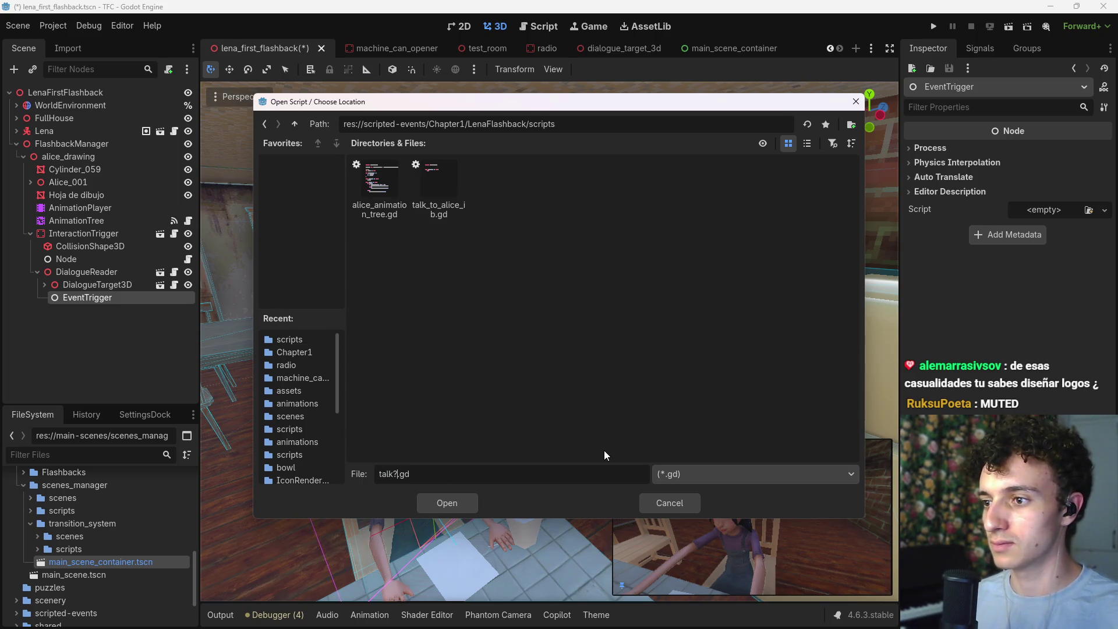
type("lena")
type("t_flashb")
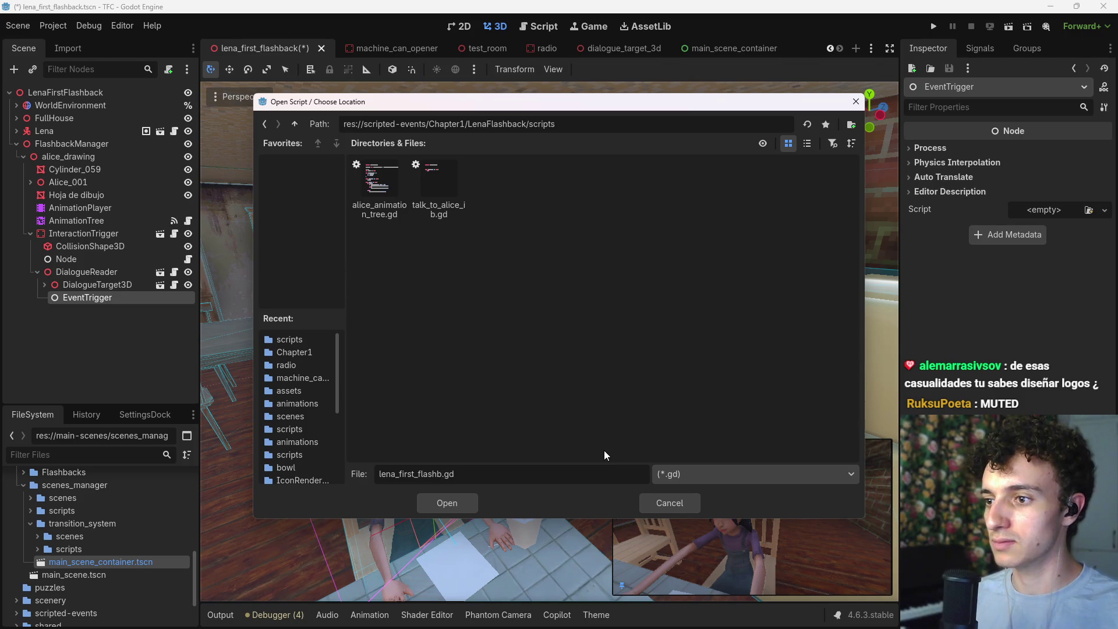
type("ack_dial")
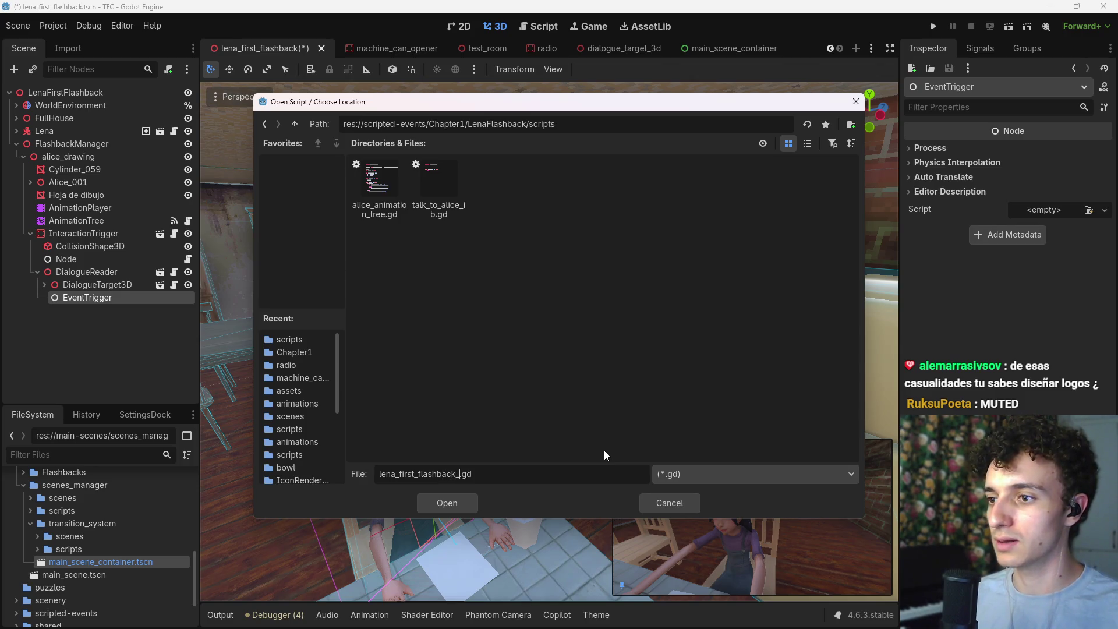
type("ogue")
key("BackSpace")
key("BackSpace")
key("BackSpace")
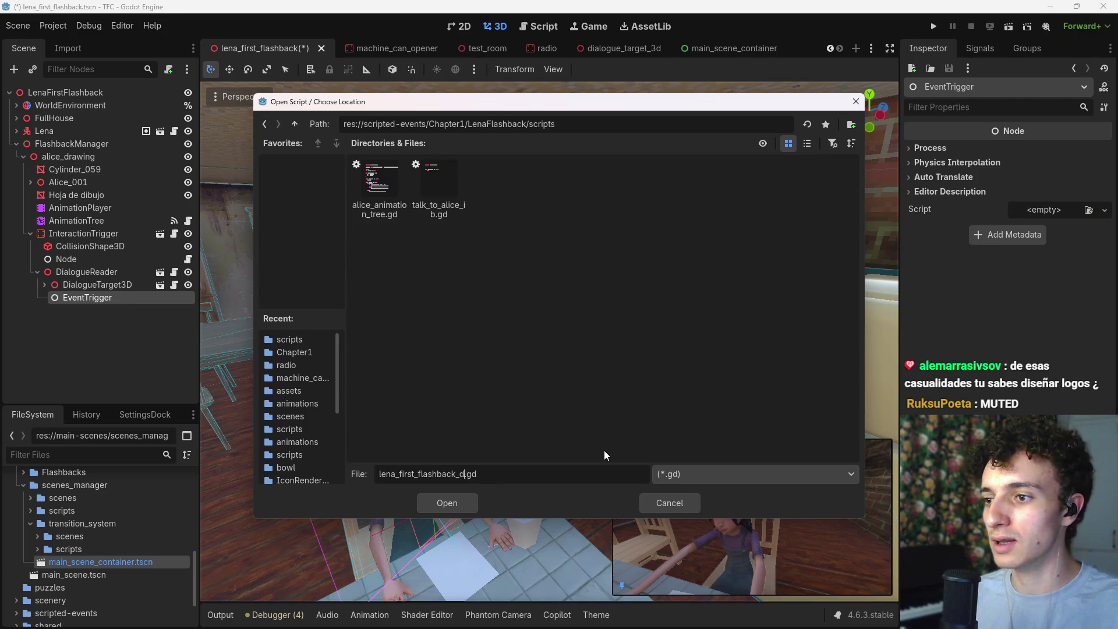
type("dt")
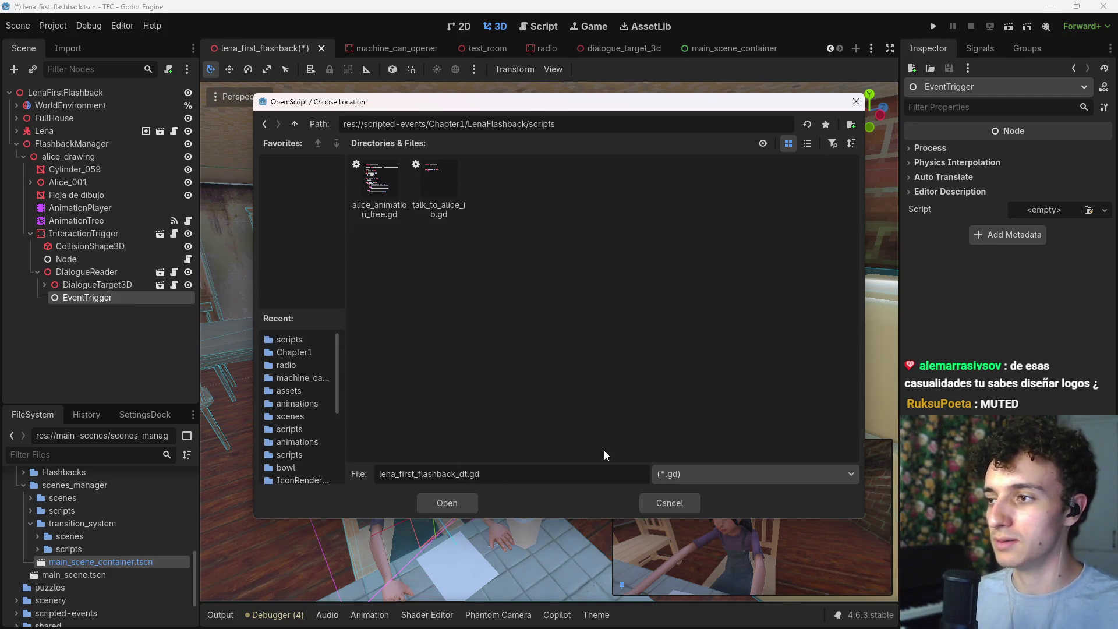
key("BackSpace")
type("et")
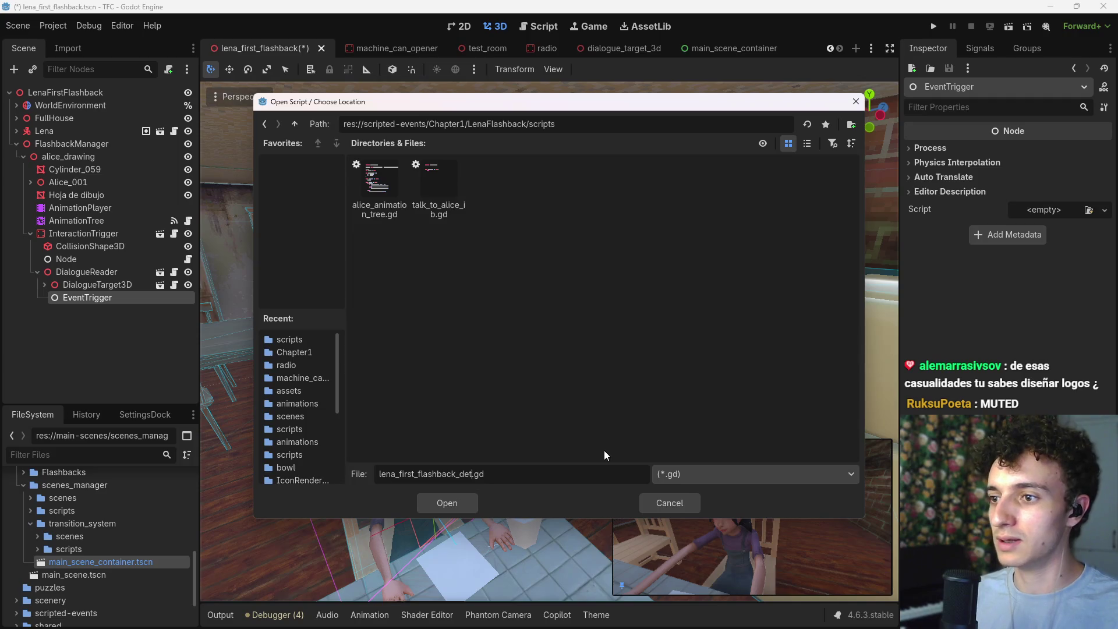
key("Return")
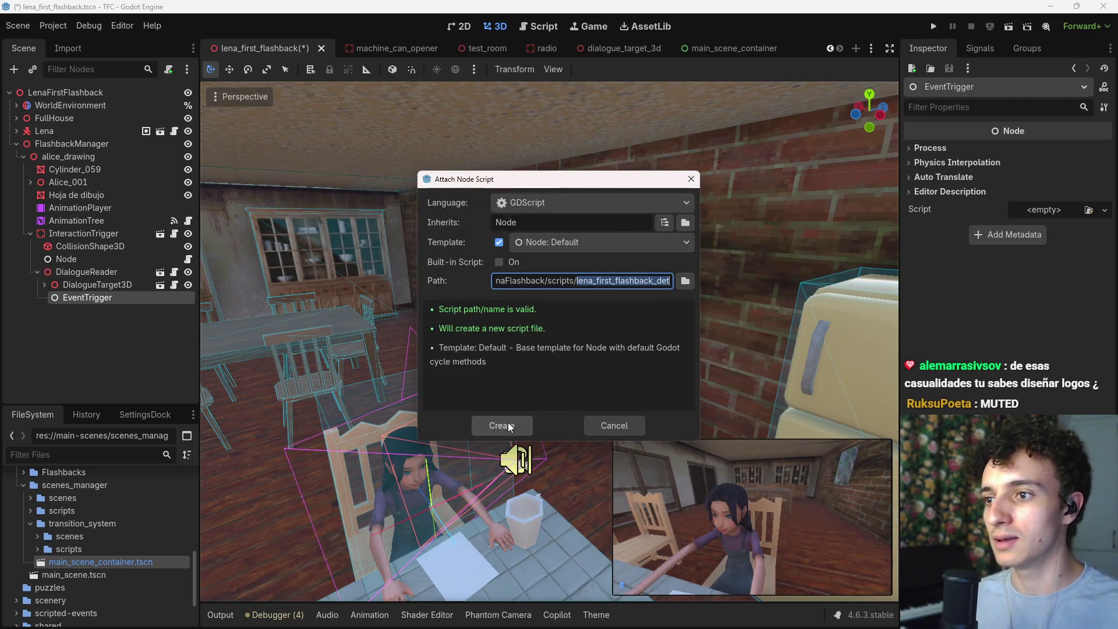
left_click(509, 425)
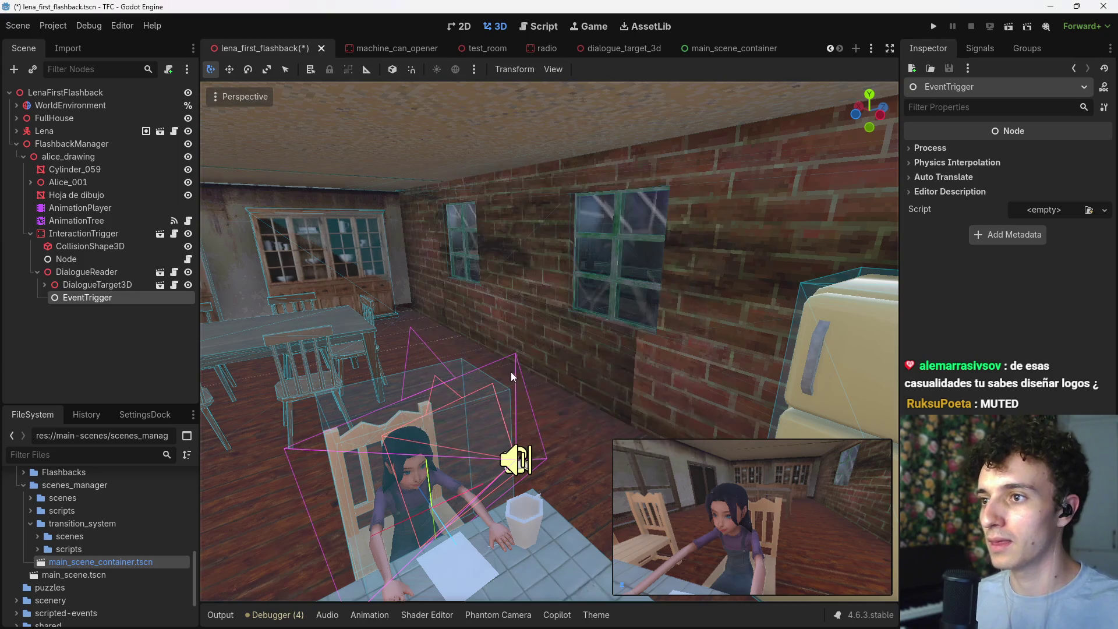
key("shift+Up")
key("shift+Up")
key("shift+Up")
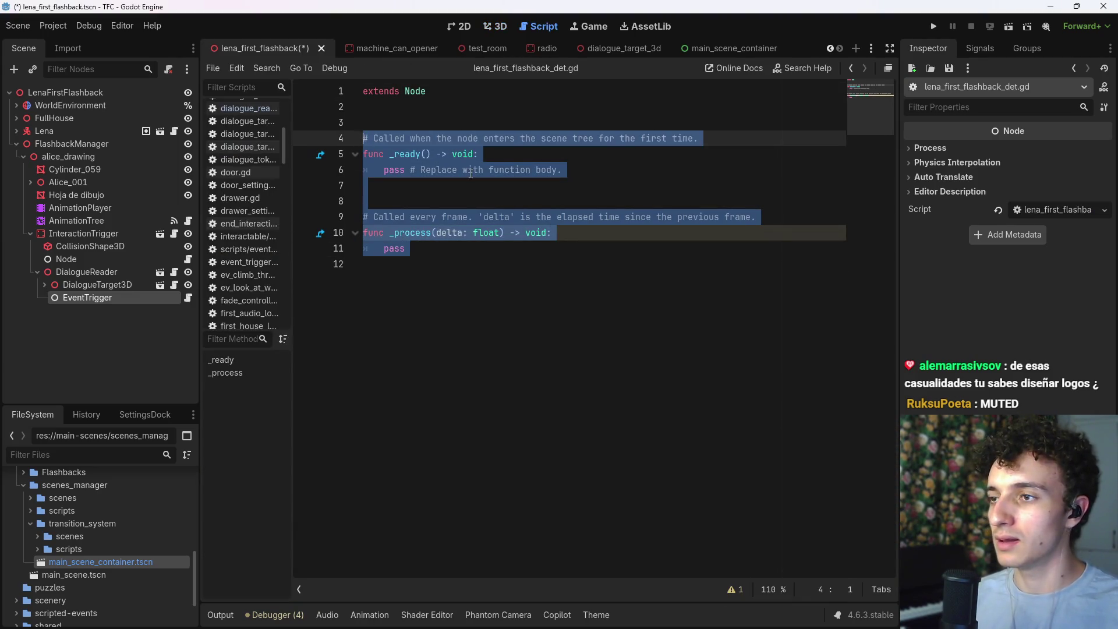
key("Delete")
type("func")
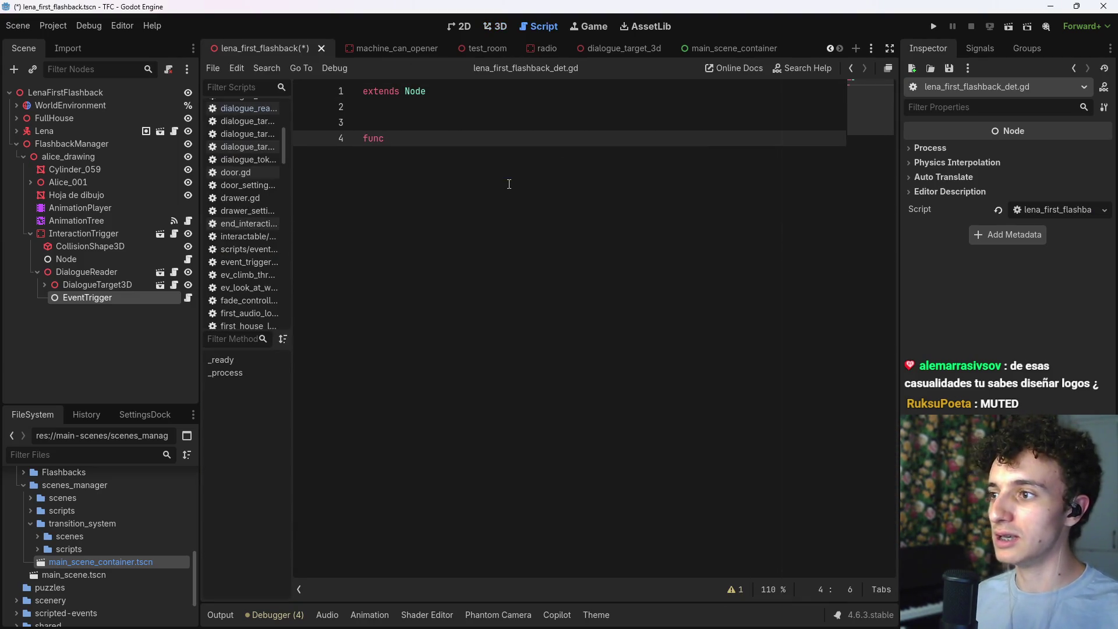
Step: Open Dialogues.xlsx and copy the flashback_ends event name from cell G47
key("alt+Tab")
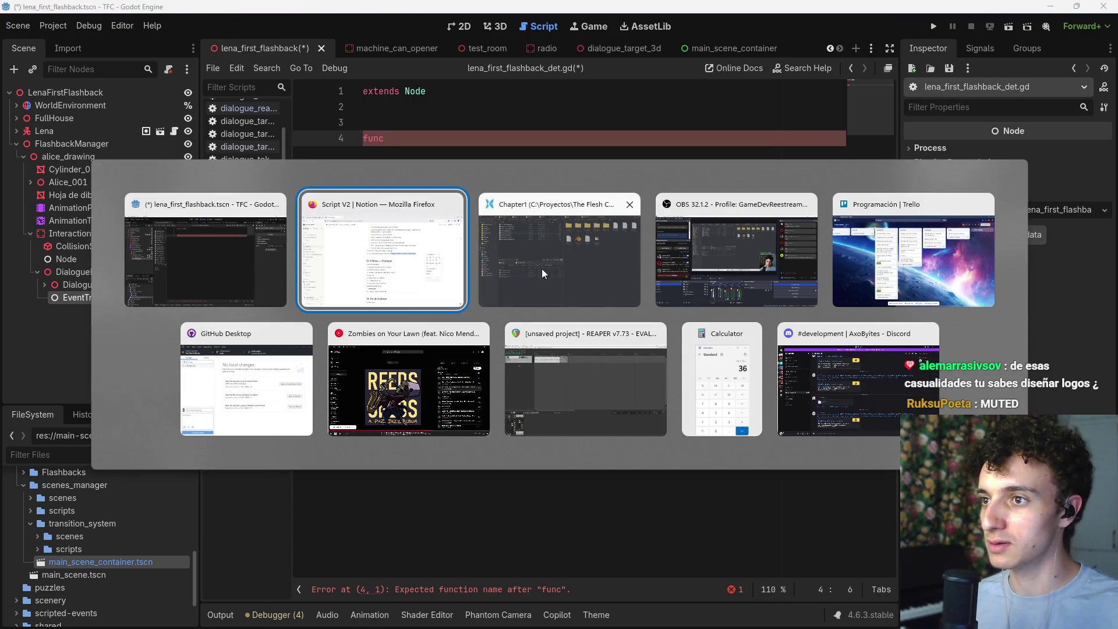
left_click(527, 297)
double_click(201, 404)
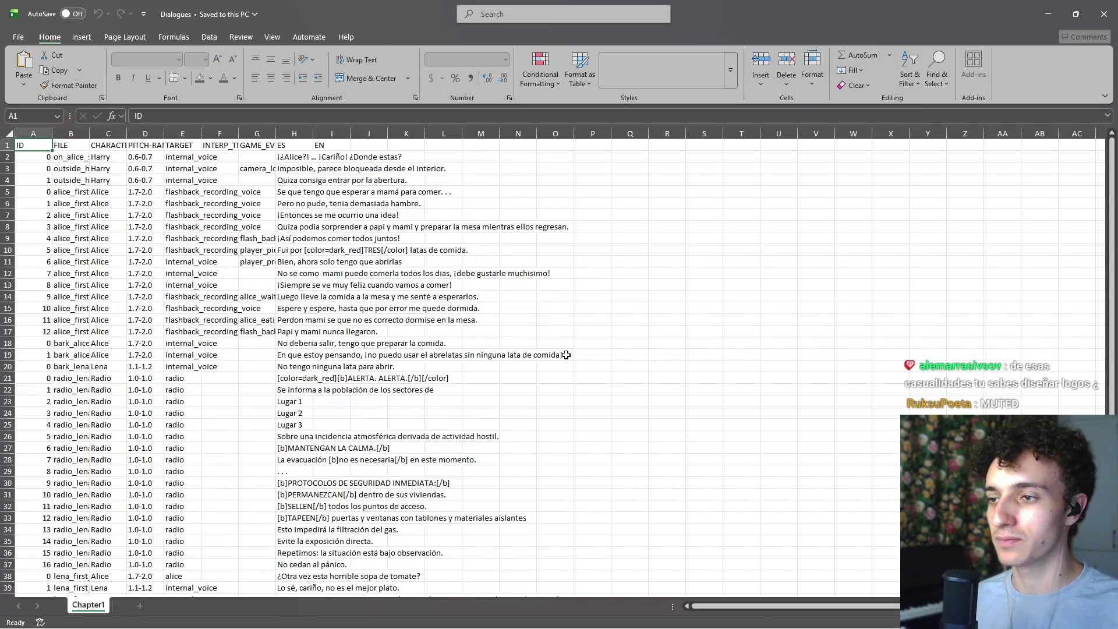
scroll(387, 474, "down", 10)
left_click(256, 296)
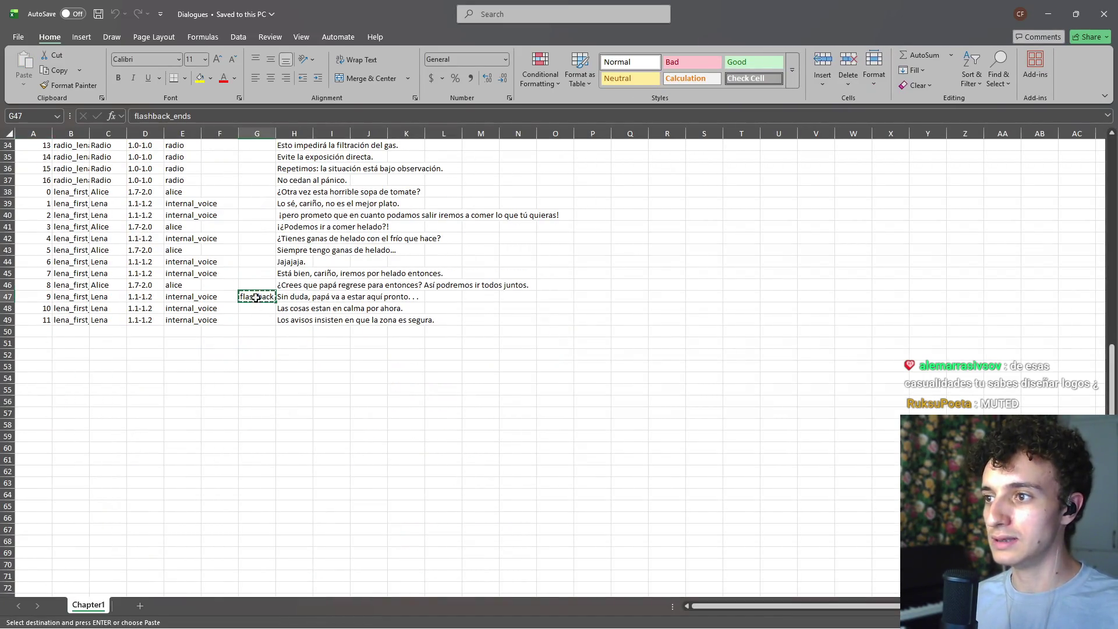
key("alt+Tab")
key("alt+Tab")
key("alt+Tab")
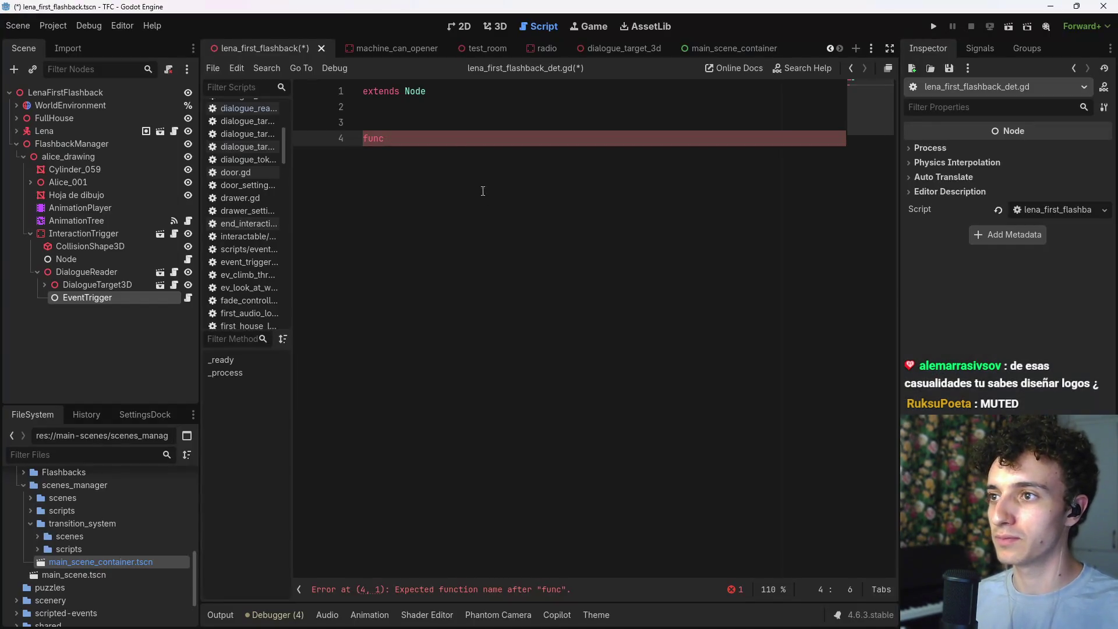
type("flashback_ends(")
Step: Complete the func flashback_ends(): line with a pass body and save
left_click(477, 138)
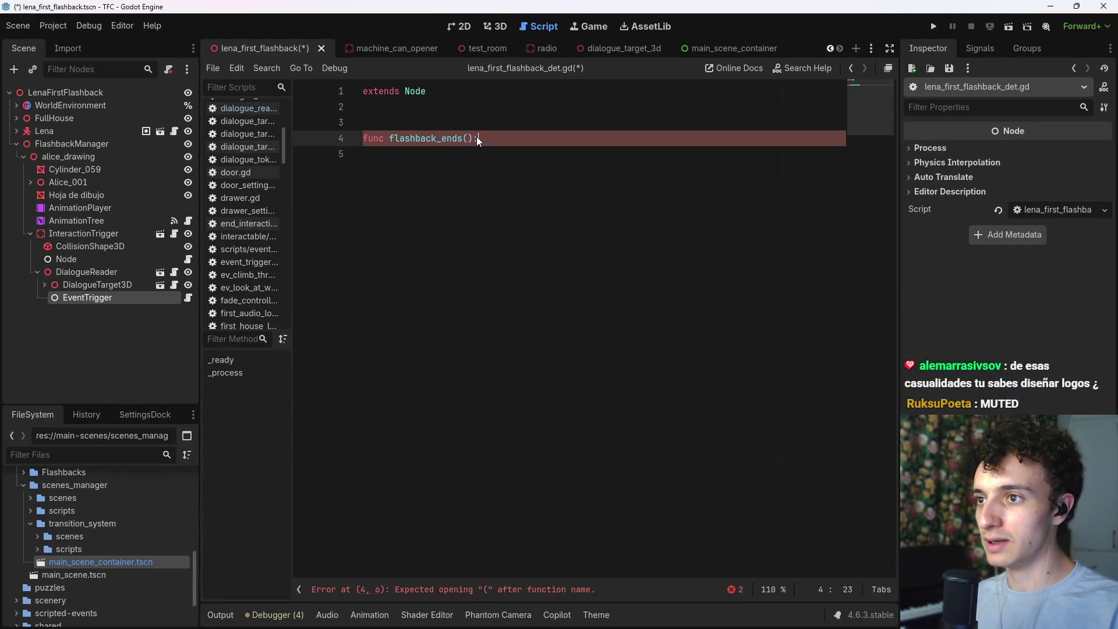
type(":")
key("Return")
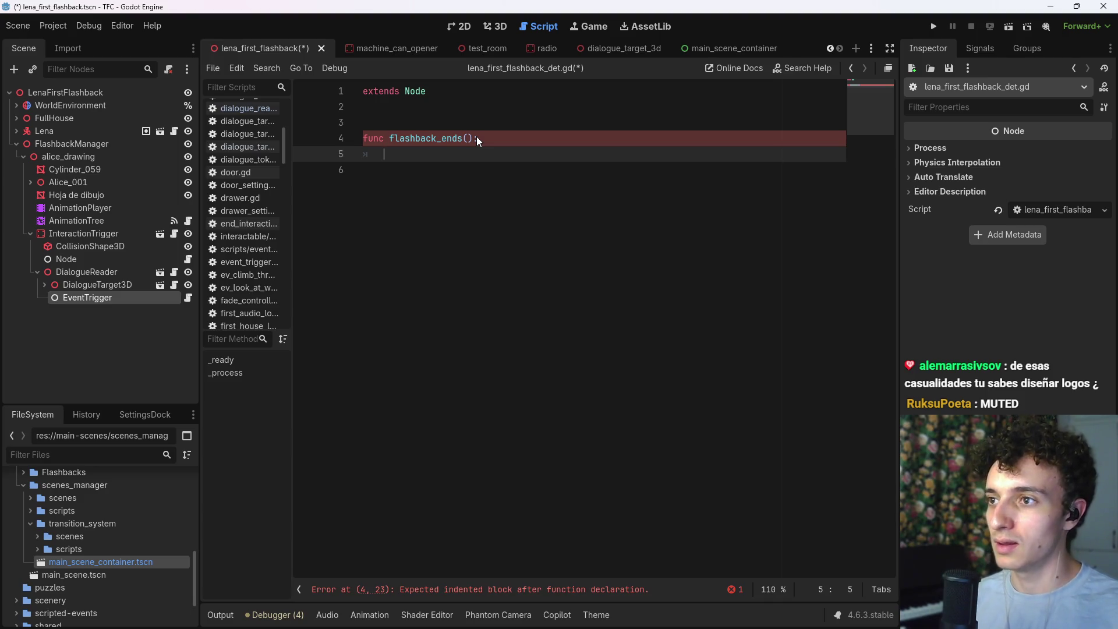
type("pass")
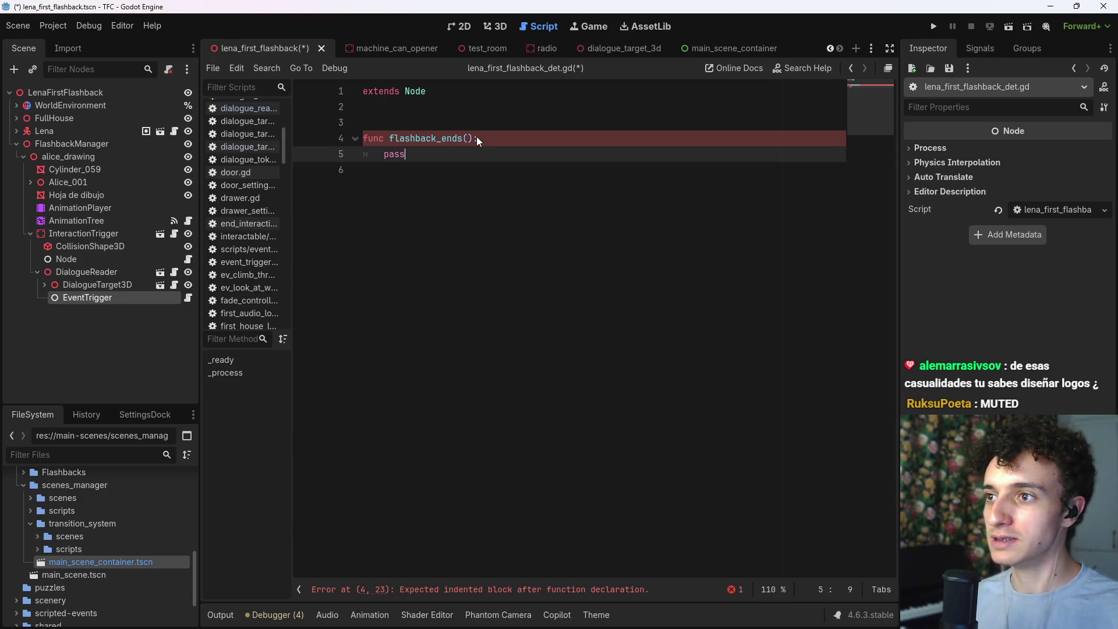
key("ctrl+s")
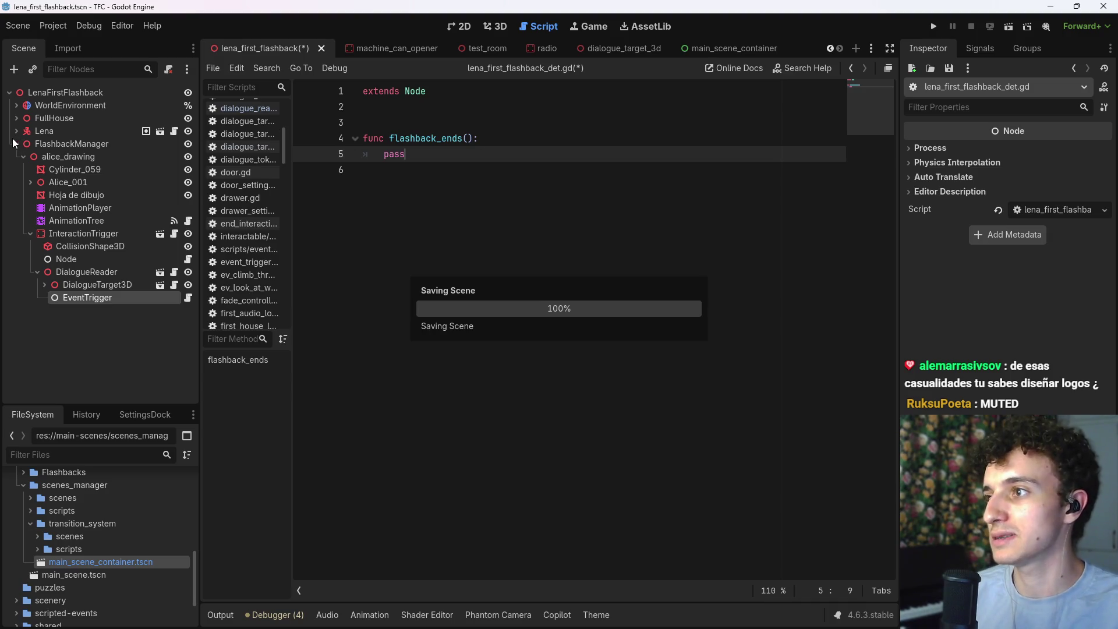
left_click(471, 290)
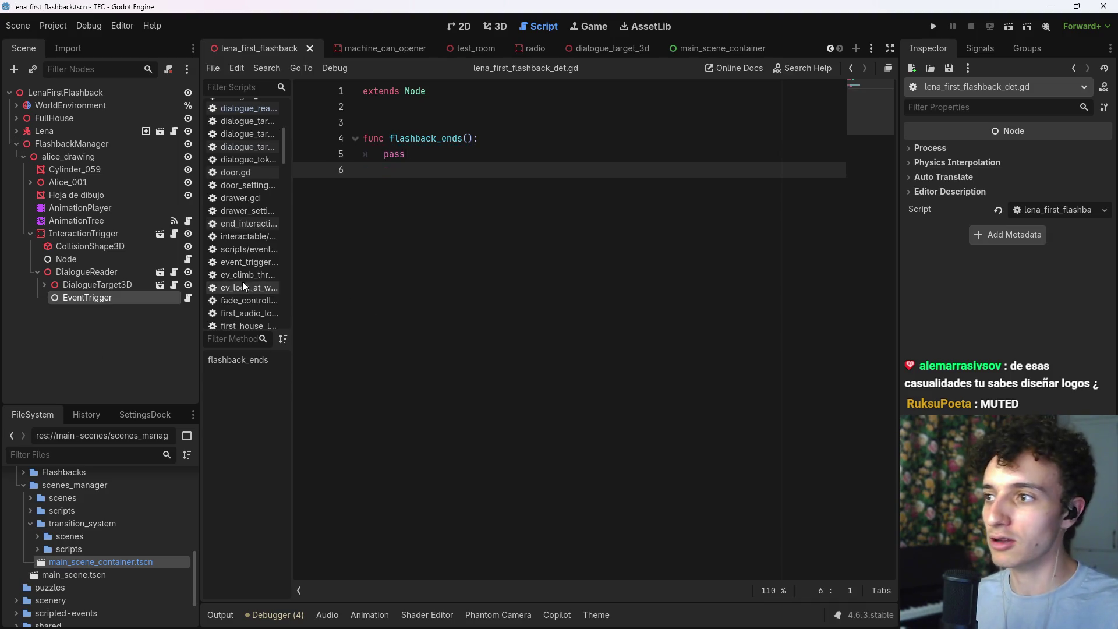
key("ctrl+s")
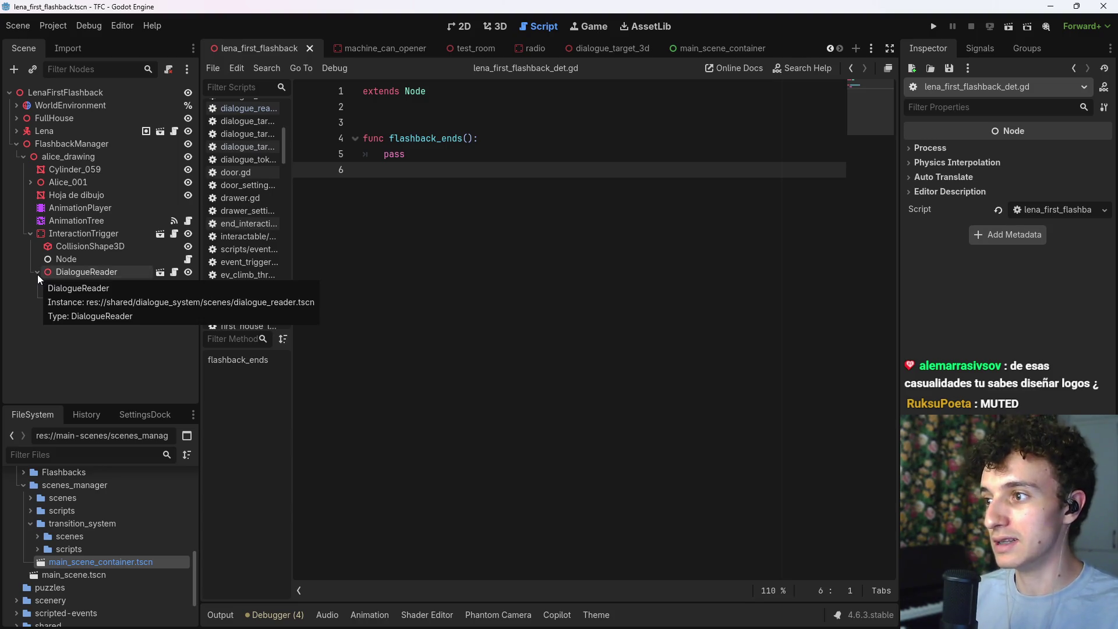
Step: Collapse DialogueReader and select the Node child under InteractionTrigger
left_click(38, 275)
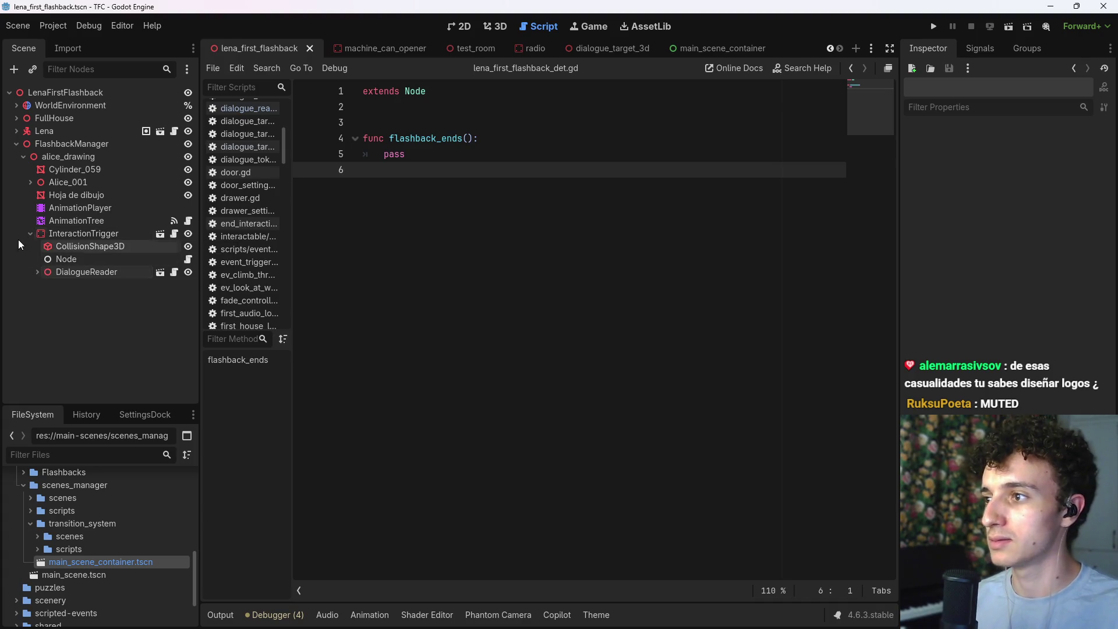
left_click(79, 234)
double_click(82, 259)
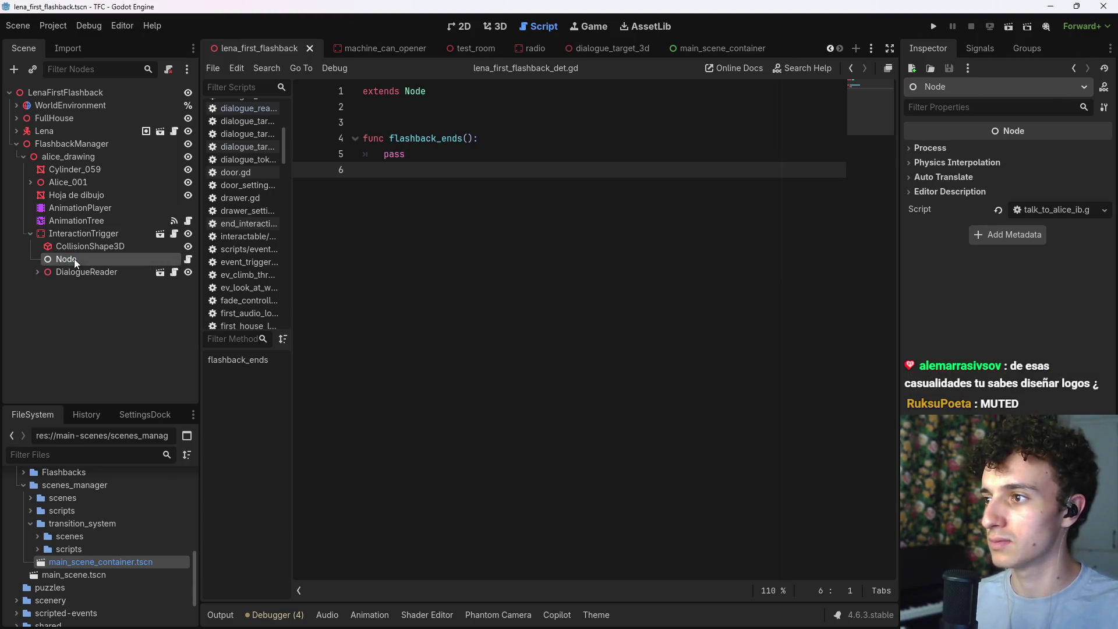
Step: Review the Node and EventTrigger scripts, adjusting a blank line in talk_to_alice_ib.gd
left_click(185, 260)
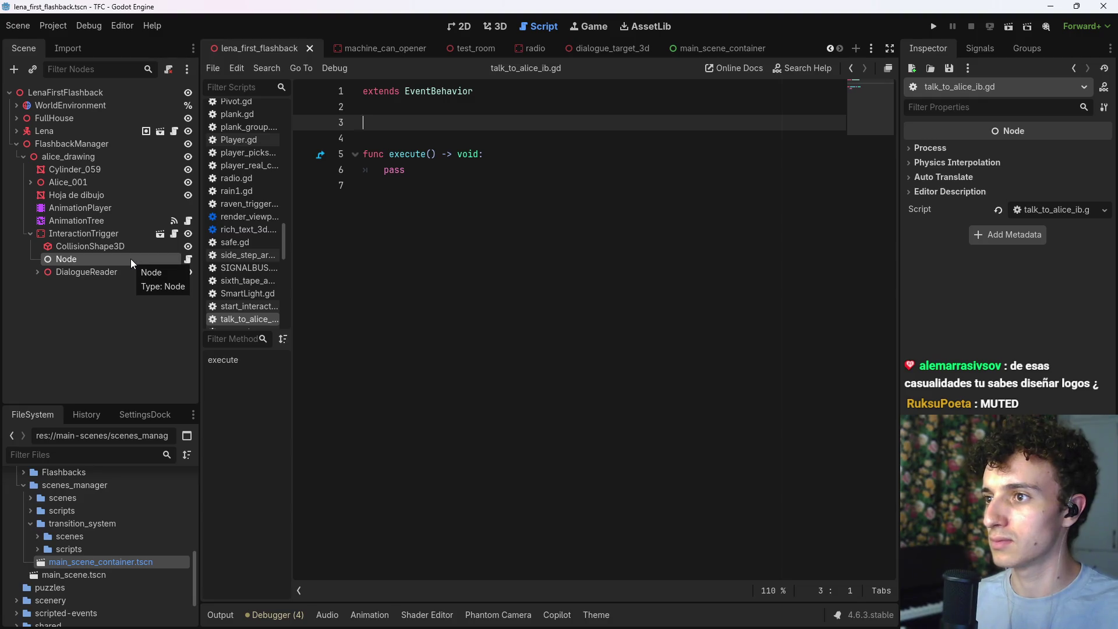
left_click(36, 272)
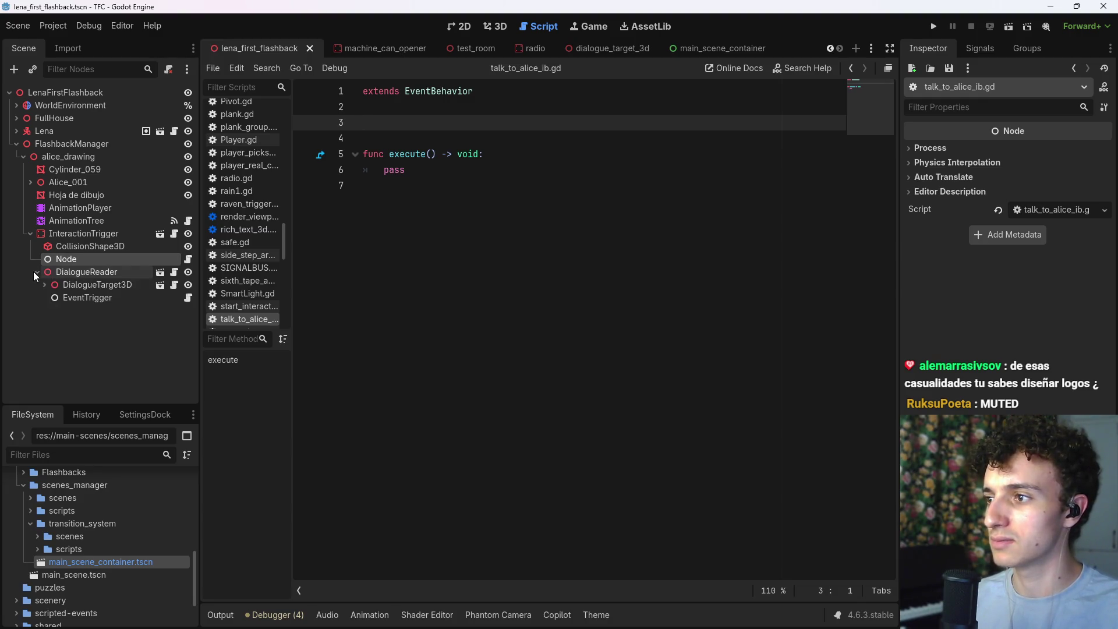
left_click(82, 295)
left_click(185, 298)
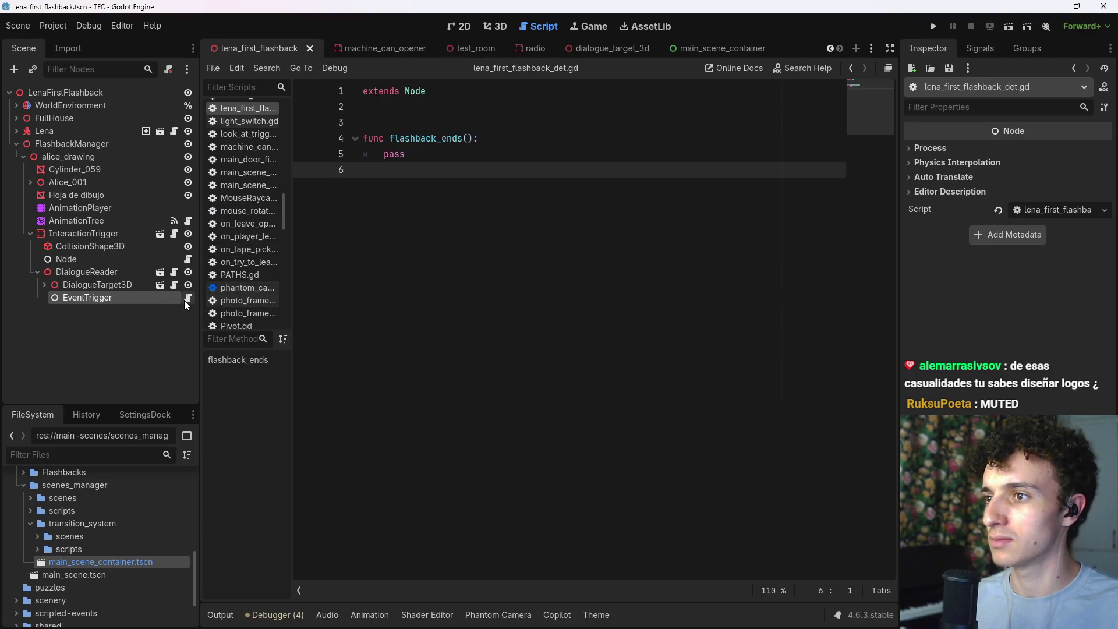
left_click(64, 259)
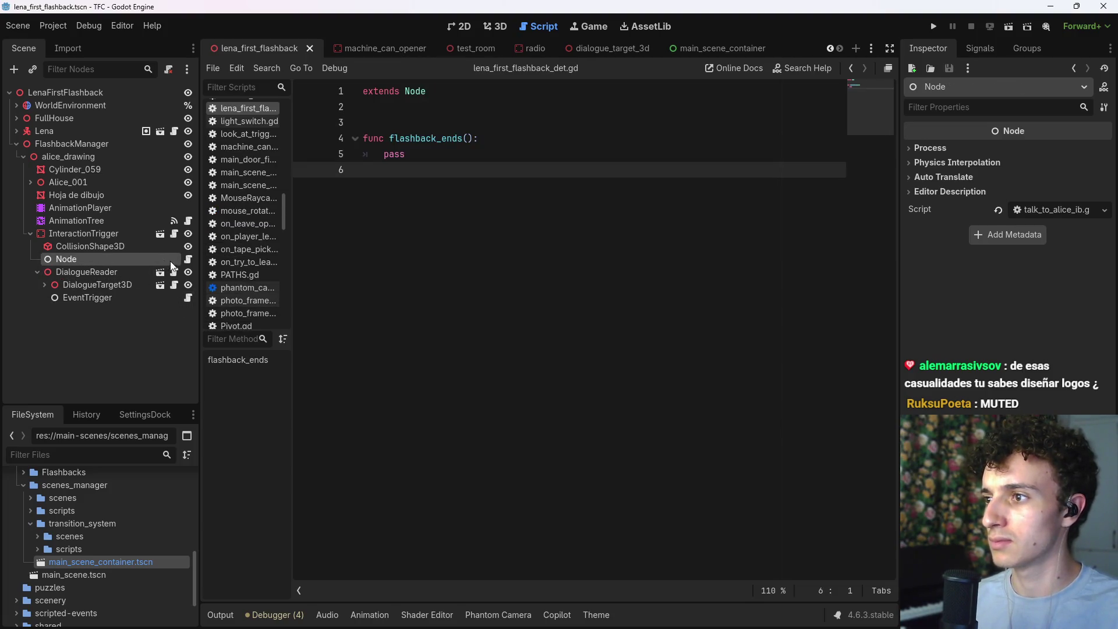
left_click(186, 259)
key("BackSpace")
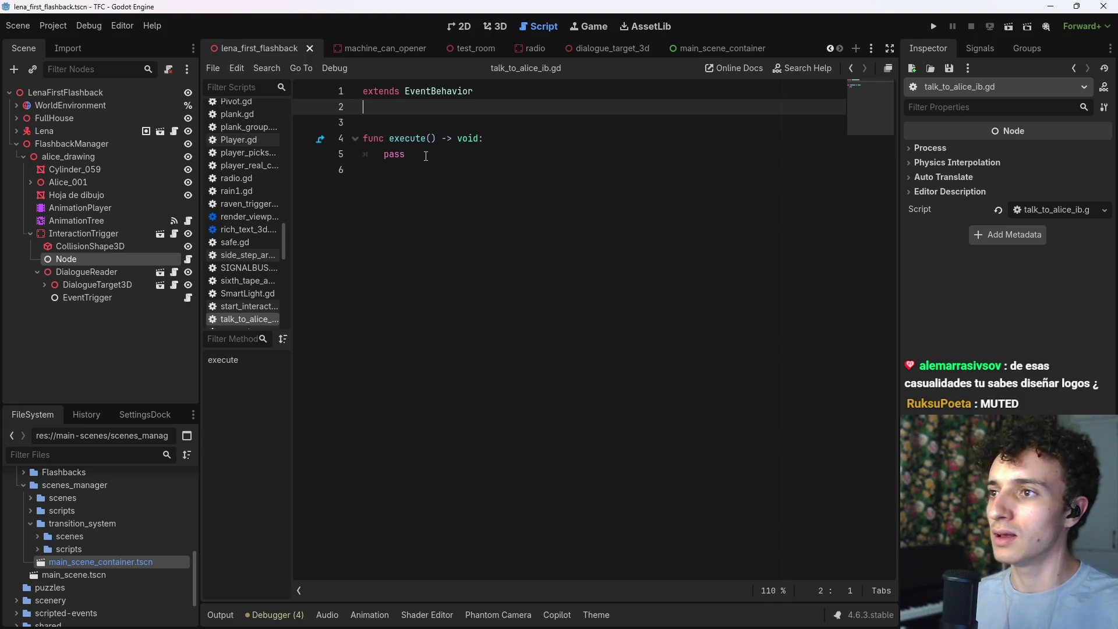
key("Up")
key("Down")
key("Return")
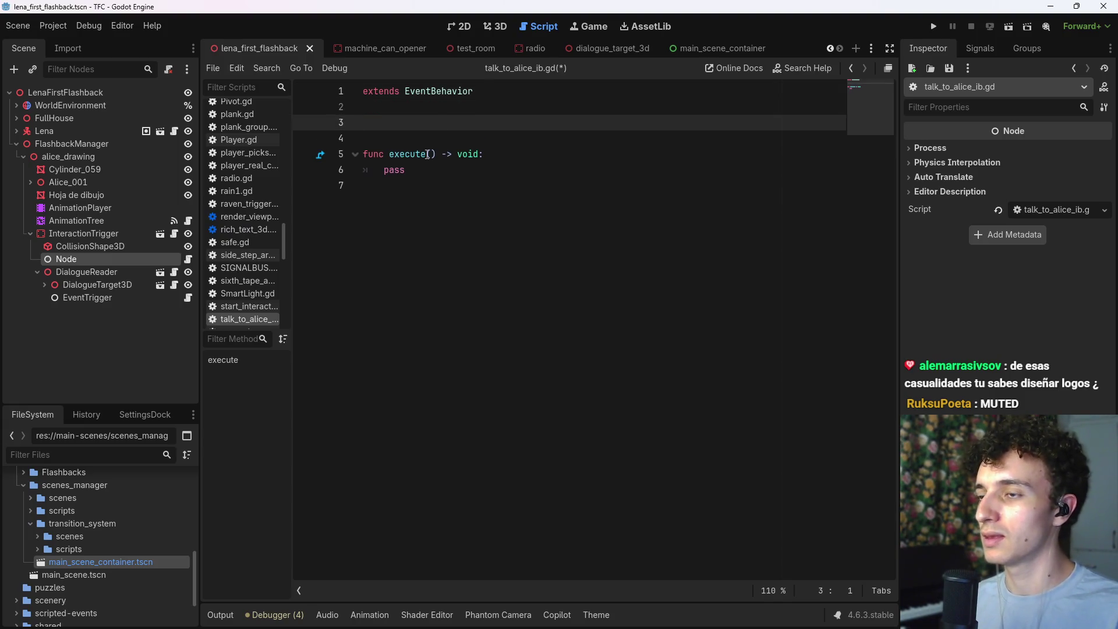
left_click(486, 28)
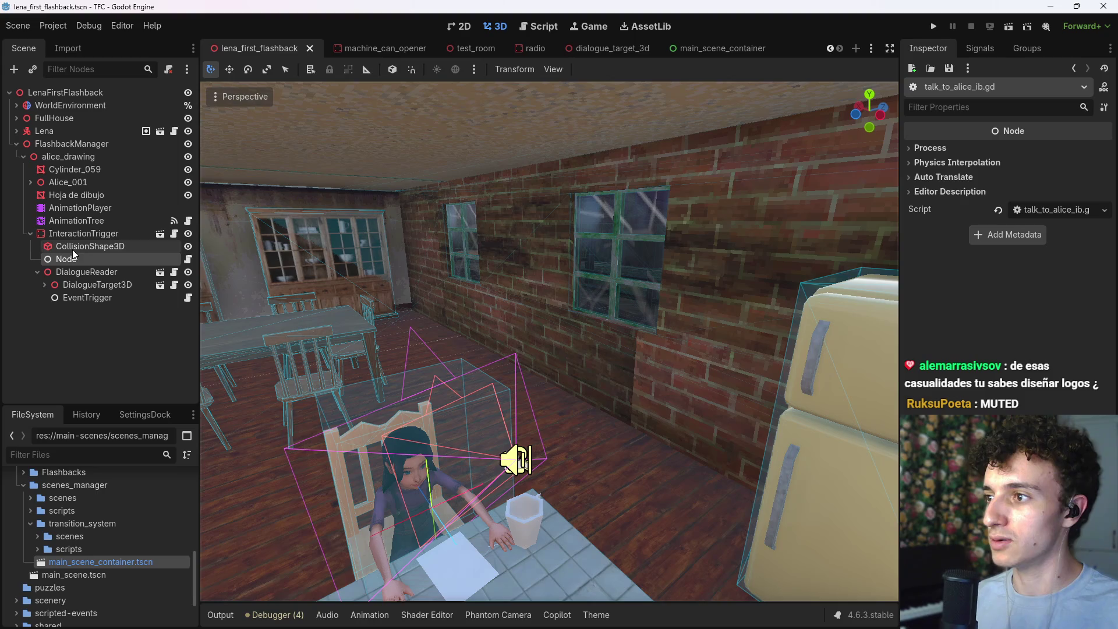
Step: Rename the Node child under InteractionTrigger to EventBehavior
double_click(86, 254)
type("Eve")
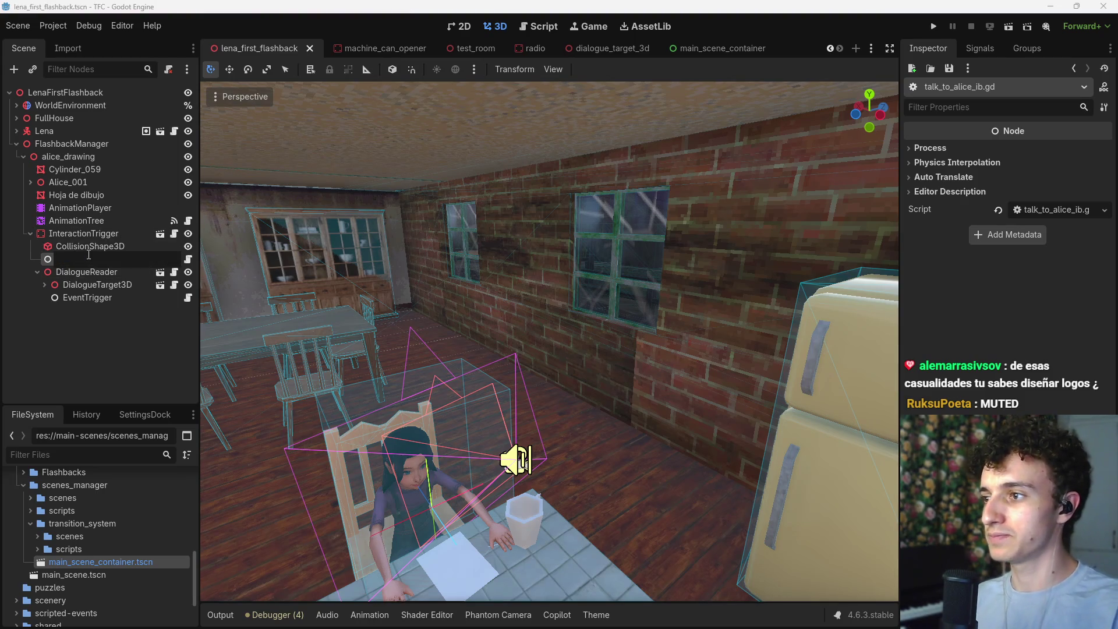
type("ntBe")
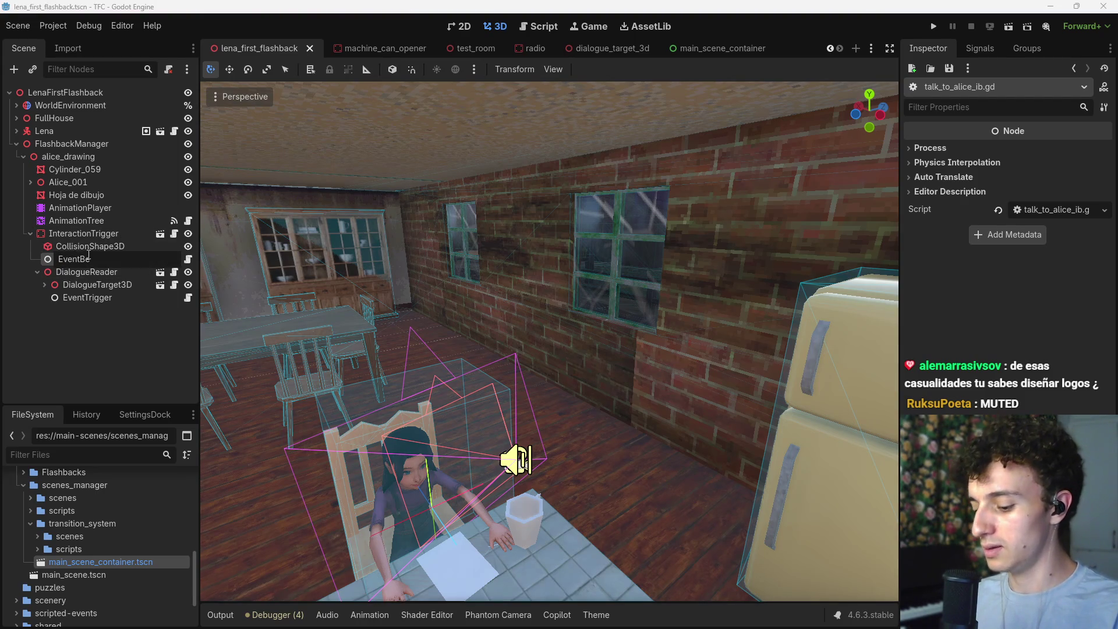
type("haviour")
key("Return")
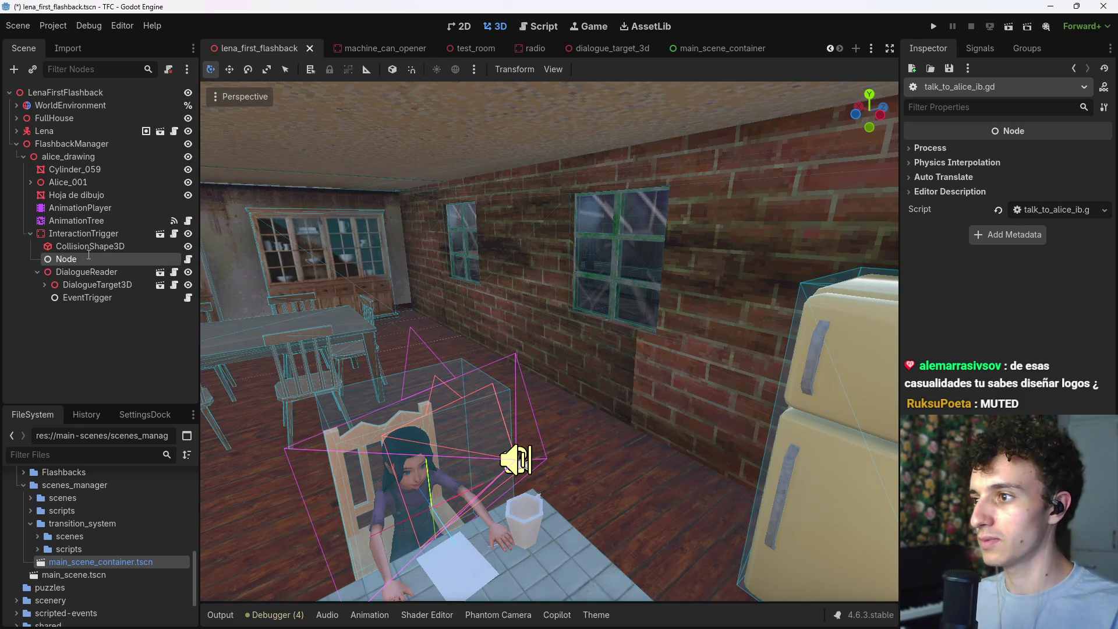
left_click(193, 260)
type("EventBehaviour")
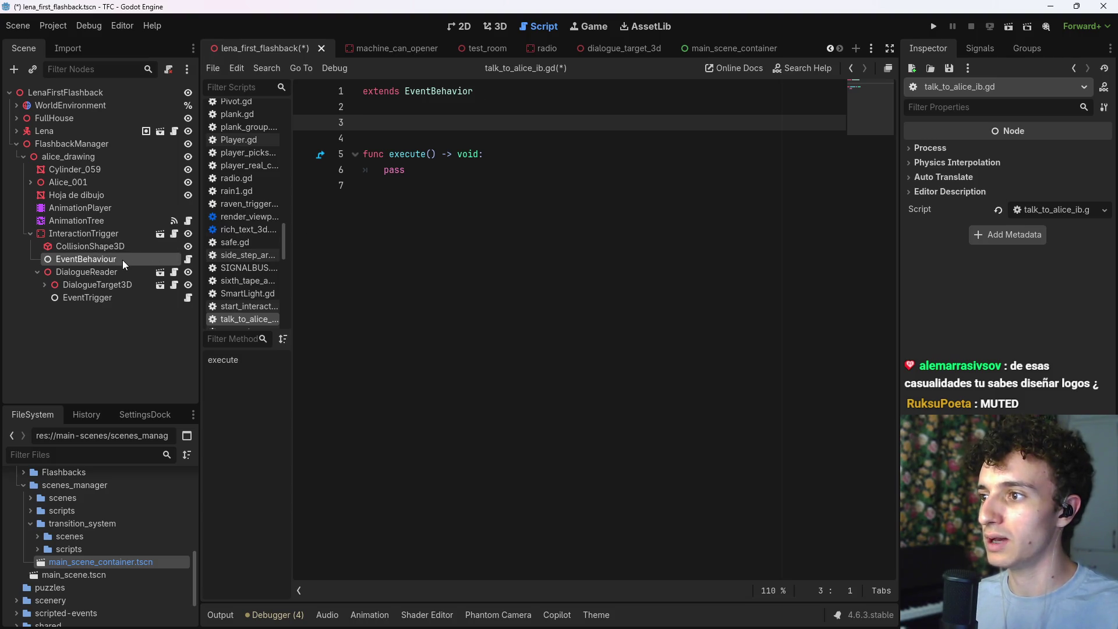
key("ctrl+z")
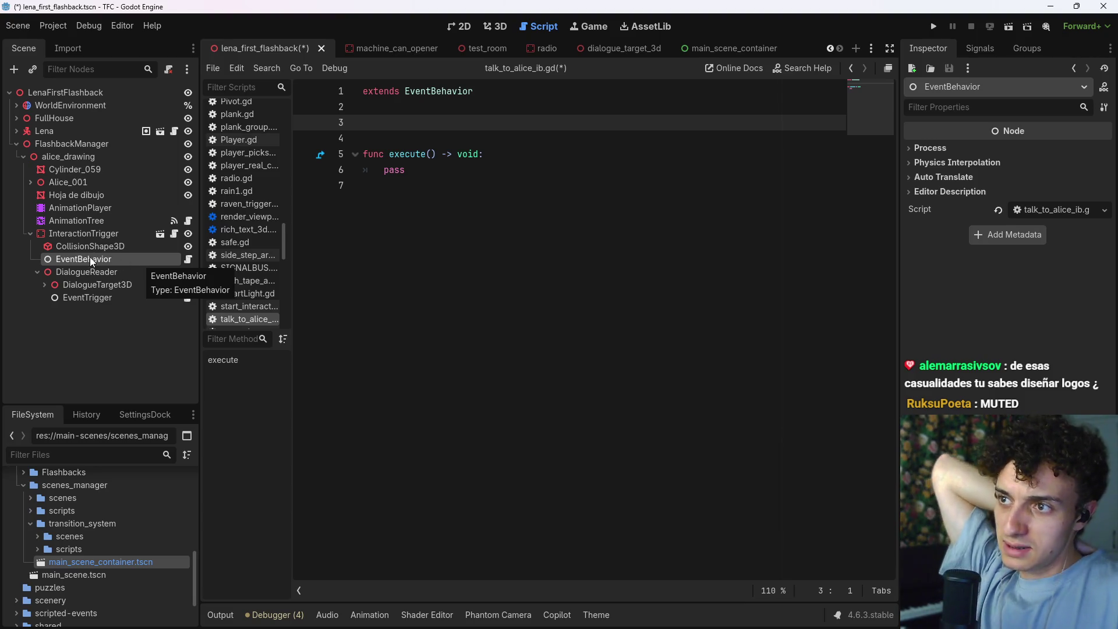
Step: Add an exported dialogue_reader variable, call dialogue_reader.start() in execute, and save
mouse_move(117, 272)
left_mouse_down()
mouse_move(102, 274)
mouse_move(407, 152)
mouse_move(415, 128)
left_mouse_up()
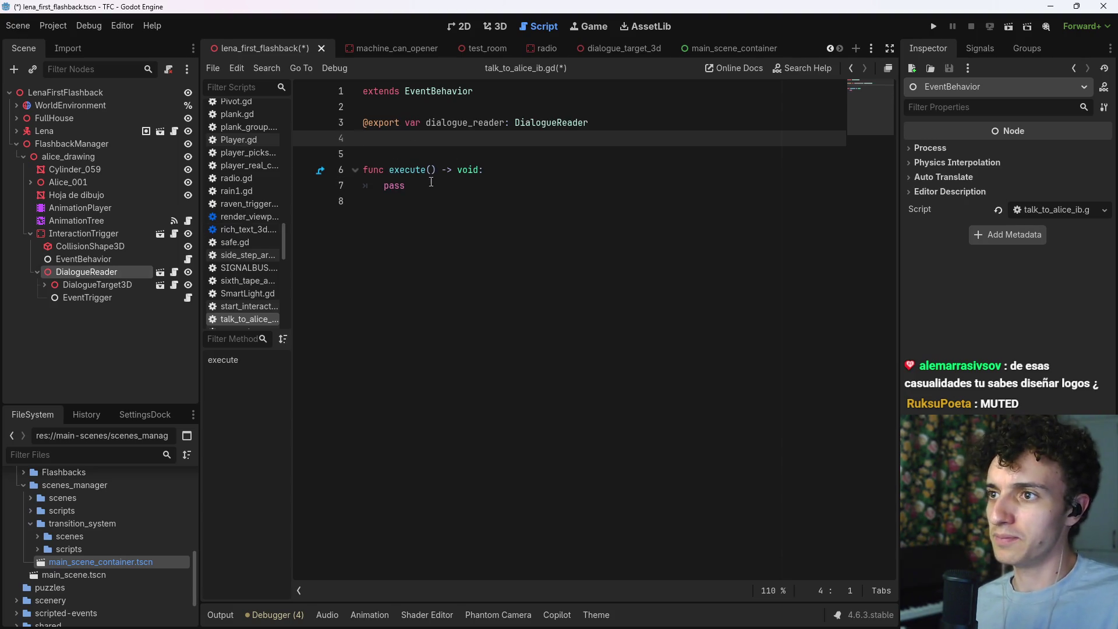
left_click_drag(406, 170, 383, 175)
type("dia")
key("Return")
key("Return")
key("ctrl+s")
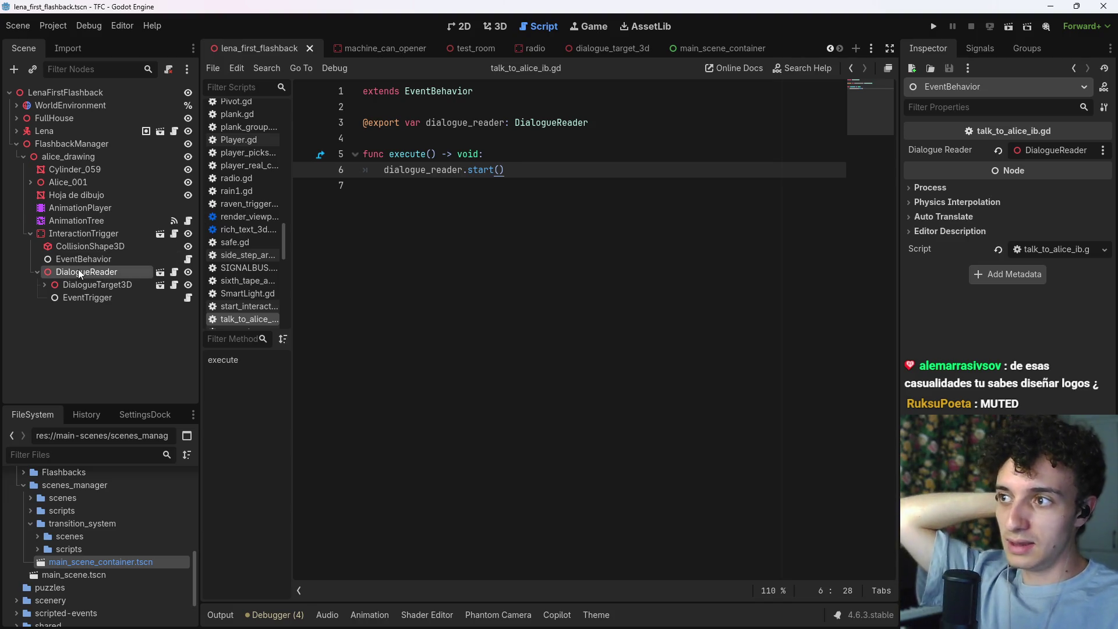
left_click(35, 272)
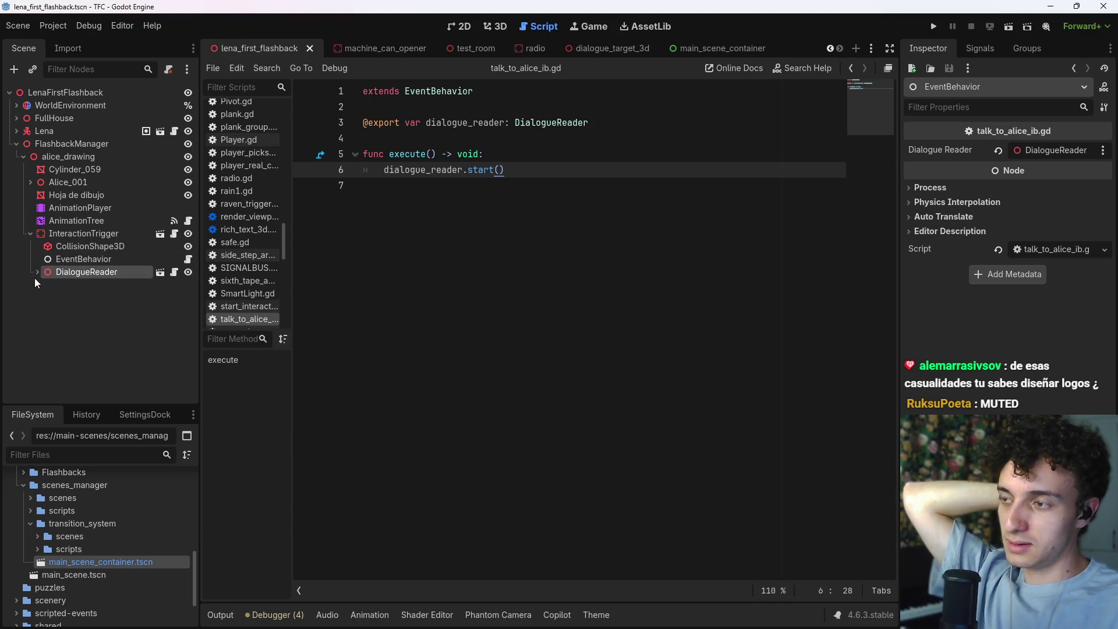
Step: Add a Marker3D child node under InteractionTrigger
left_click(76, 232)
key("ctrl+a")
type("marker3d")
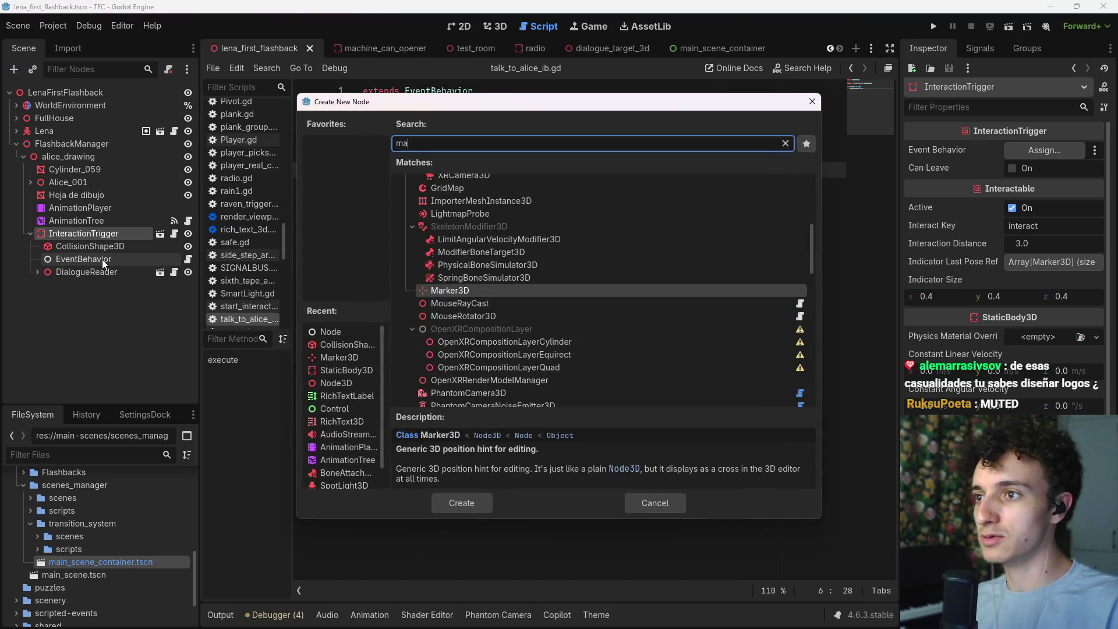
key("Return")
Step: Position the Marker3D just above the seated character's head in the 3D view
left_click(499, 27)
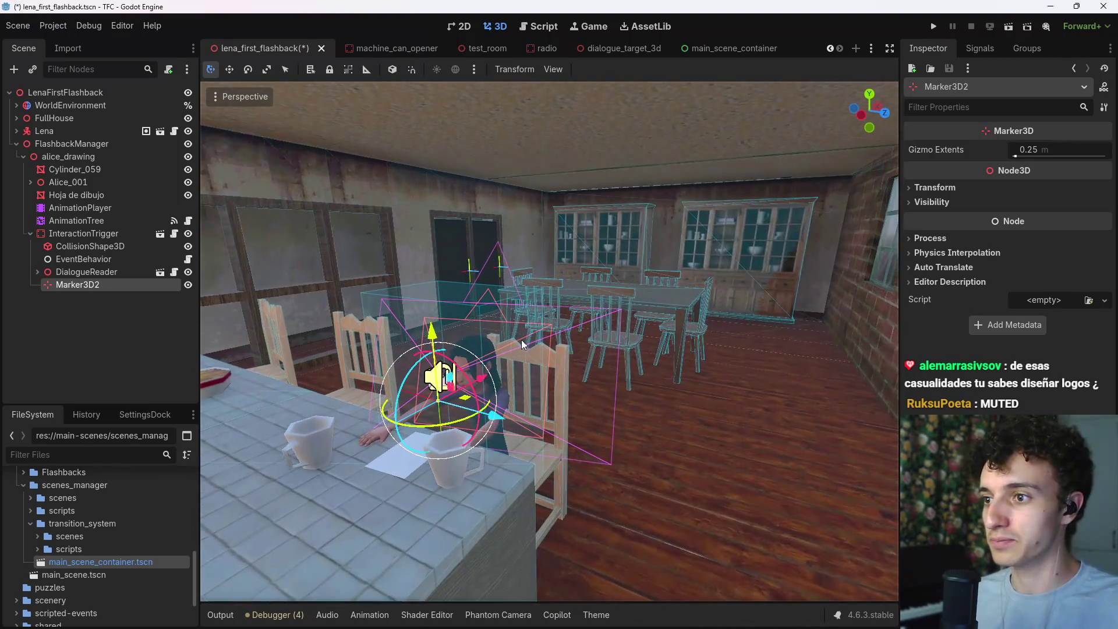
left_click_drag(489, 373, 539, 401)
left_click_drag(476, 315, 476, 296)
scroll(476, 297, "up", 2)
scroll(615, 364, "up", 3)
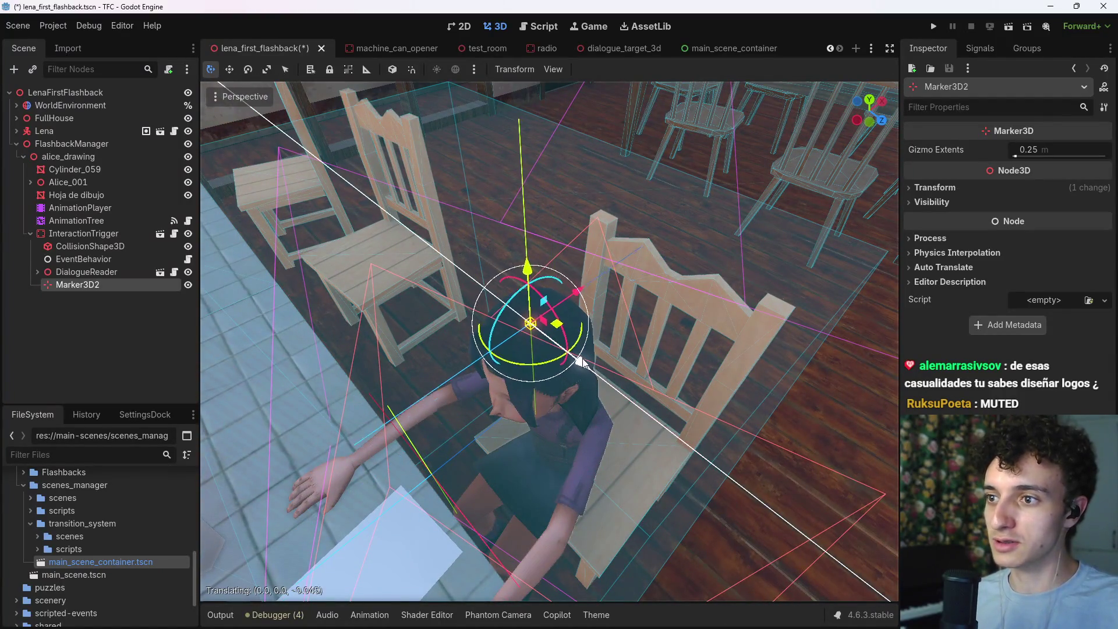
scroll(615, 364, "down", 3)
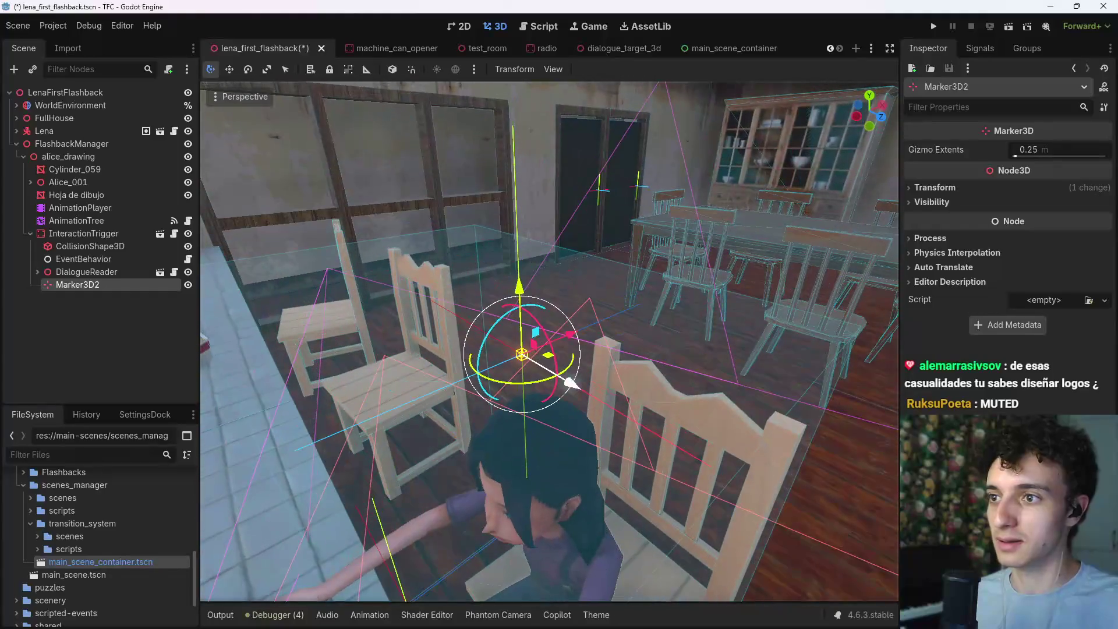
left_click_drag(519, 276, 517, 437)
mouse_move(568, 530)
left_mouse_down()
mouse_move(546, 466)
mouse_move(570, 446)
mouse_move(512, 302)
left_mouse_up()
Step: Empty InteractionTrigger's Indicator Last Pose list and delete the extra Marker3D2 node
double_click(97, 285)
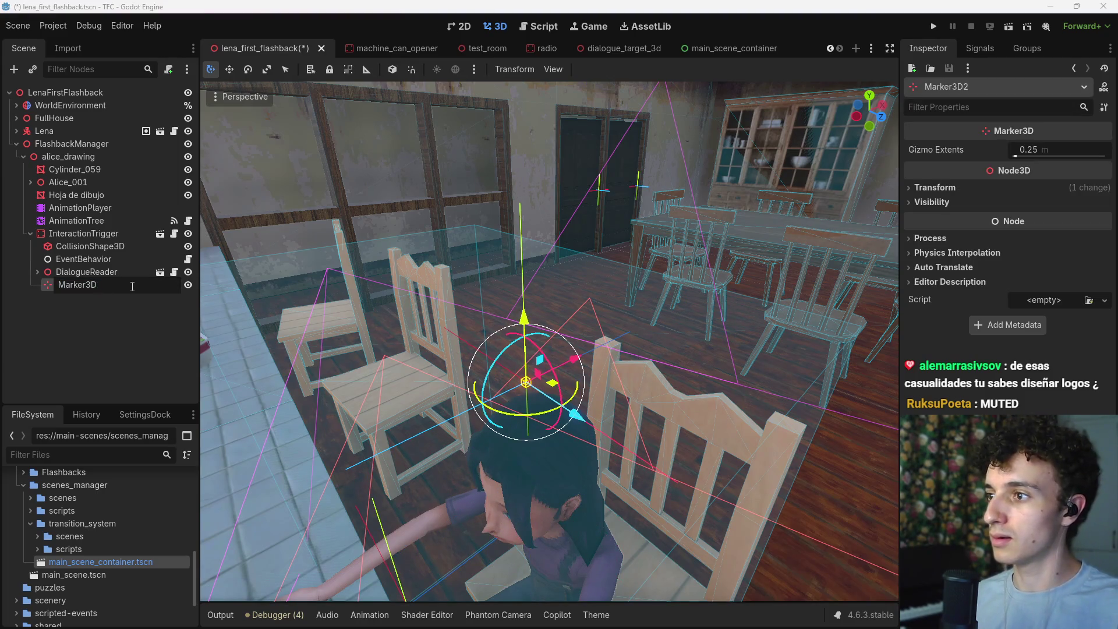
key("Return")
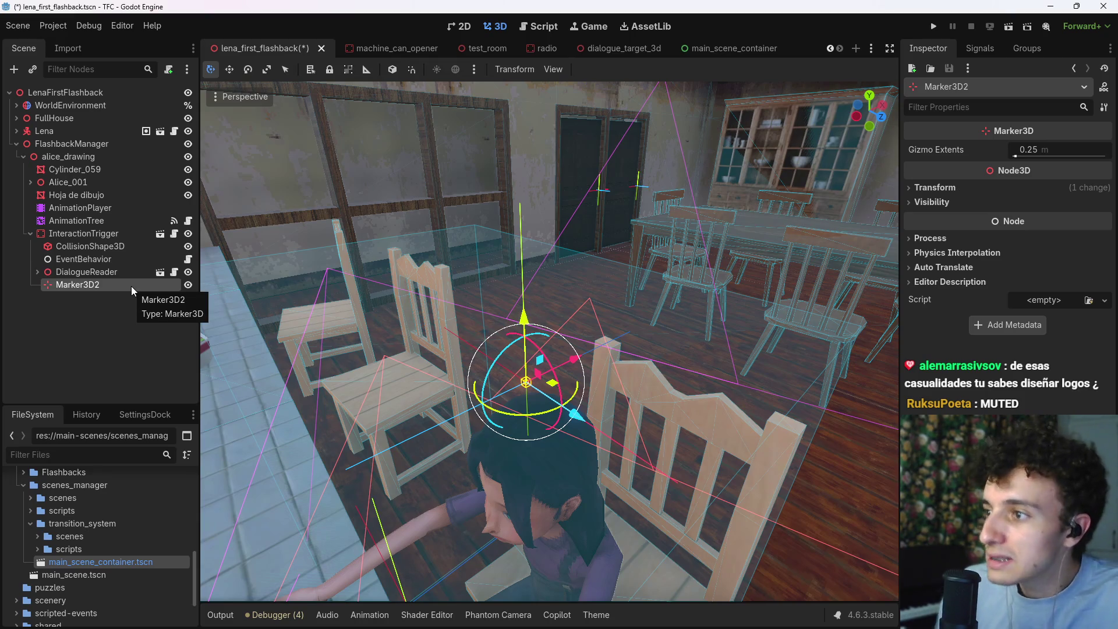
left_click(109, 234)
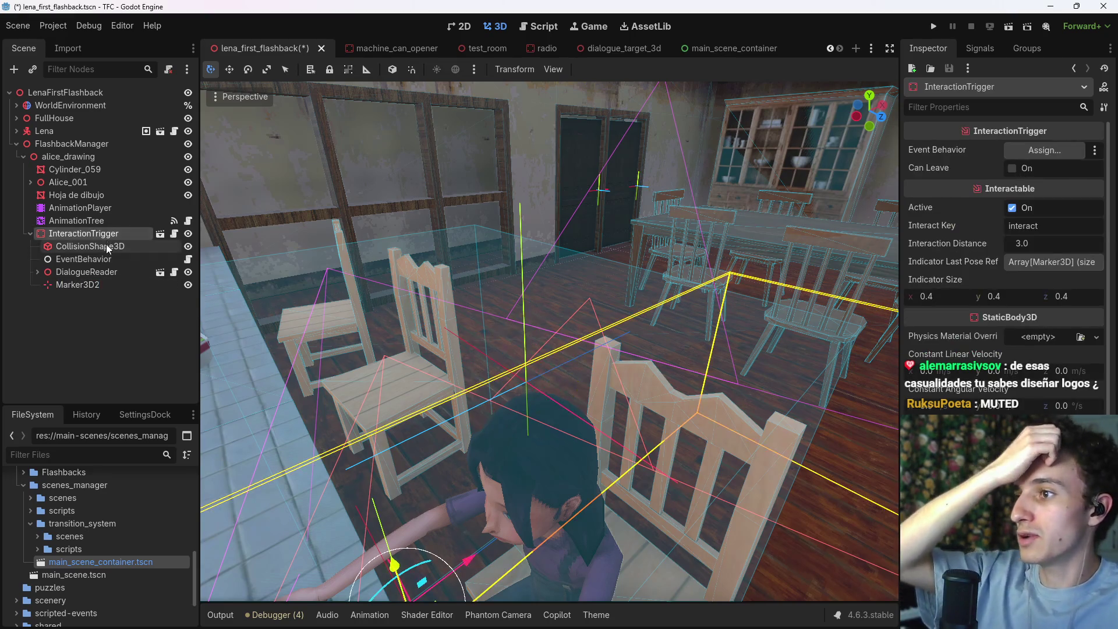
mouse_move(82, 281)
left_mouse_down()
mouse_move(881, 213)
mouse_move(979, 258)
mouse_move(1042, 266)
left_mouse_up()
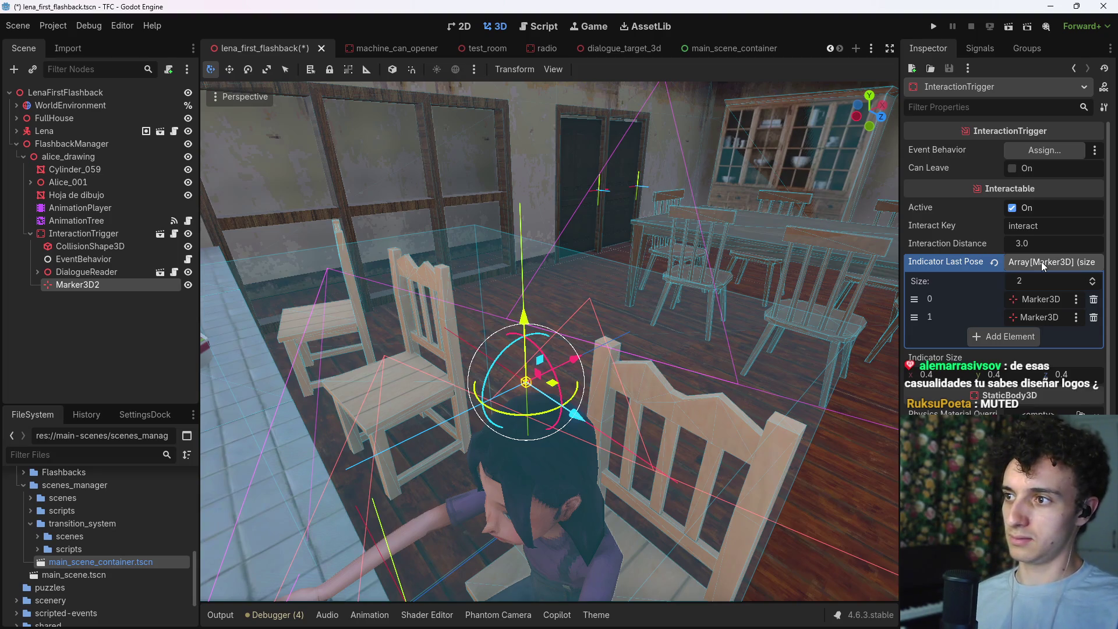
left_click(1093, 317)
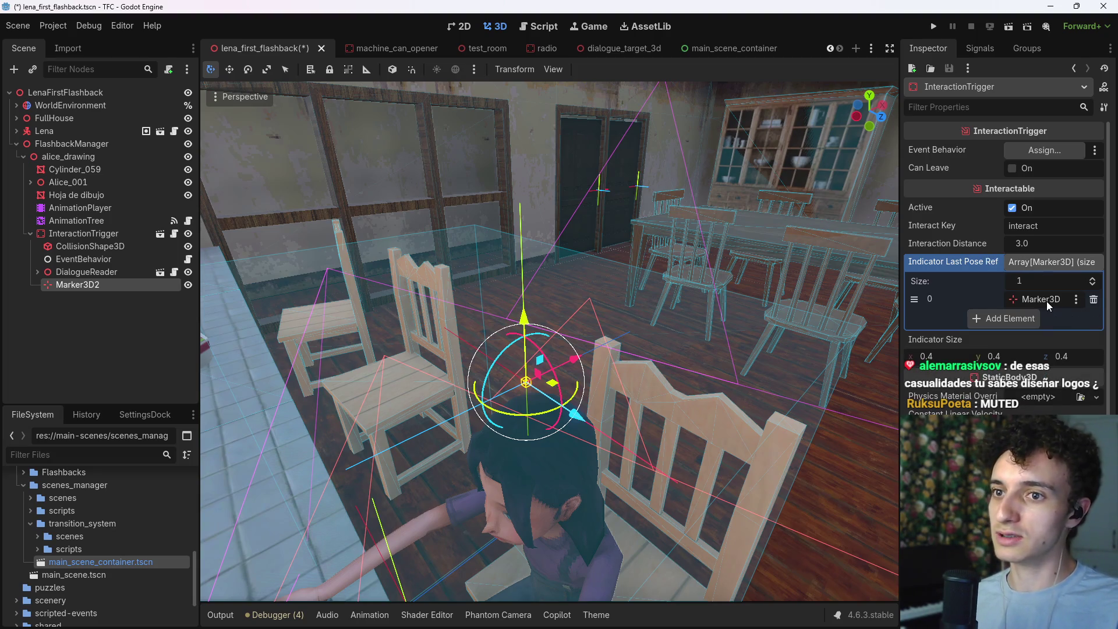
left_click(1093, 299)
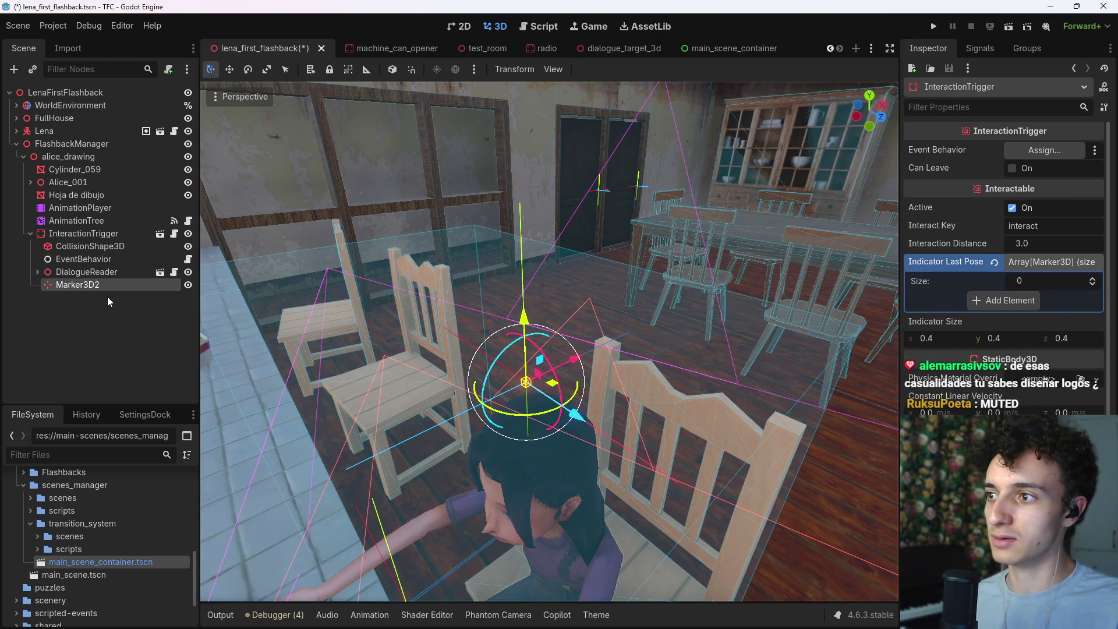
key("Delete")
left_click(525, 320)
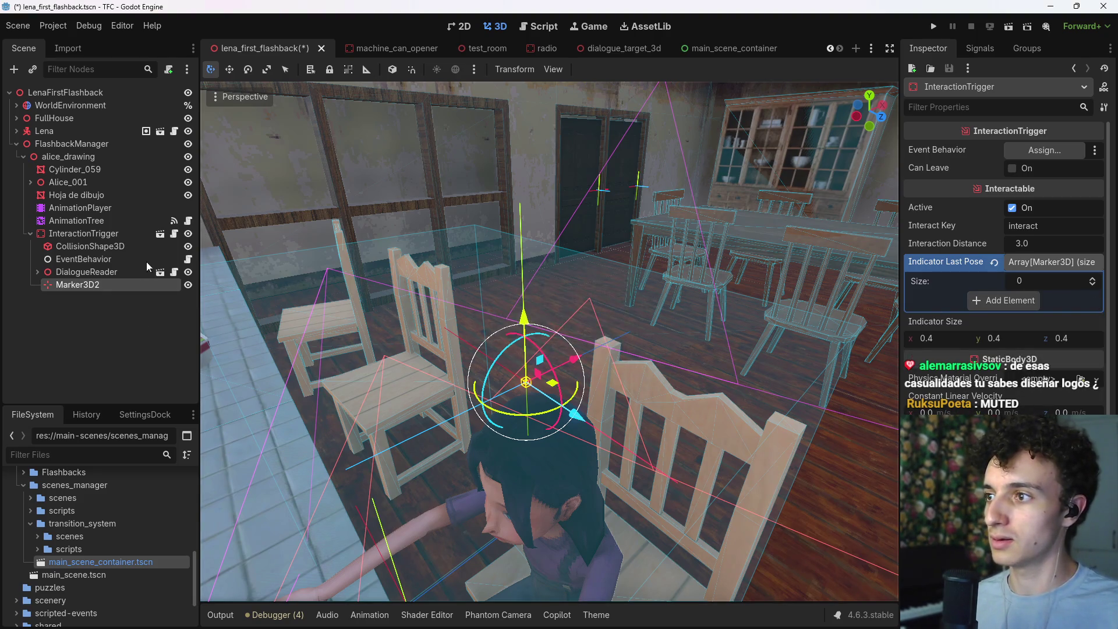
Step: Enable Editable Children on InteractionTrigger, shift its built-in Marker3D sideways, and save
left_click(90, 235)
right_click(89, 234)
left_click(155, 525)
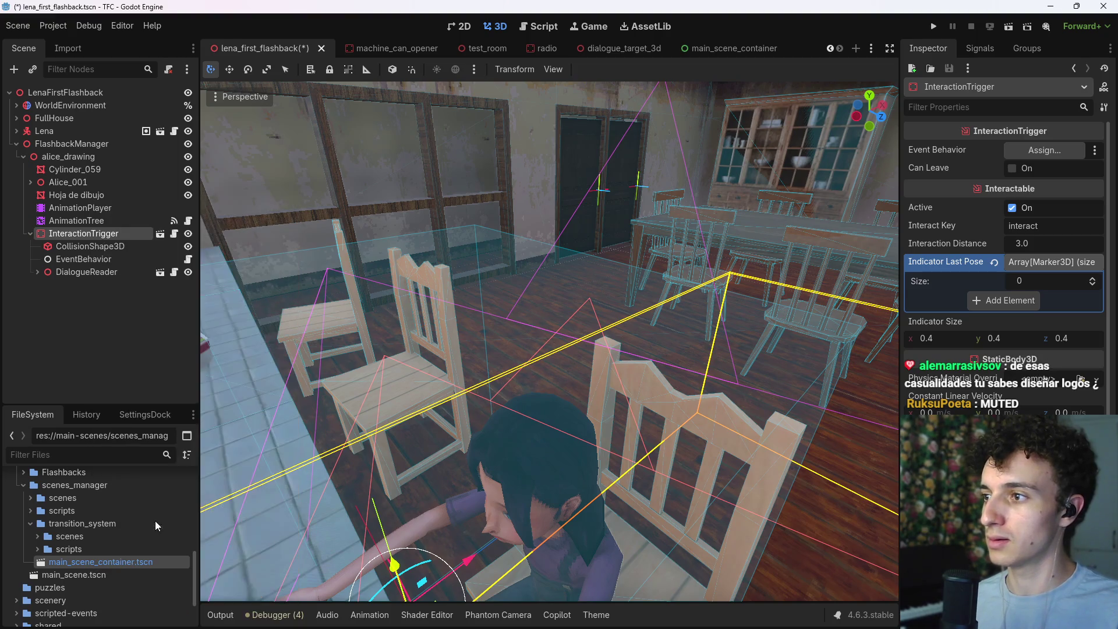
left_click(87, 249)
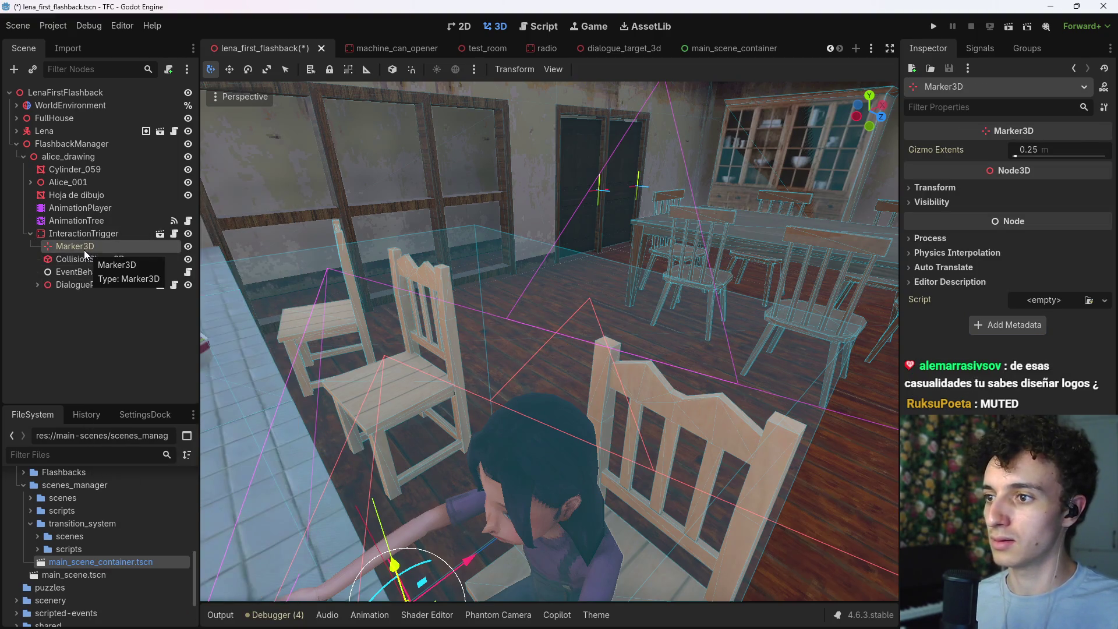
key("f")
mouse_move(513, 410)
left_mouse_down()
mouse_move(669, 368)
mouse_move(602, 326)
mouse_move(635, 156)
mouse_move(643, 196)
left_mouse_up()
key("ctrl+s")
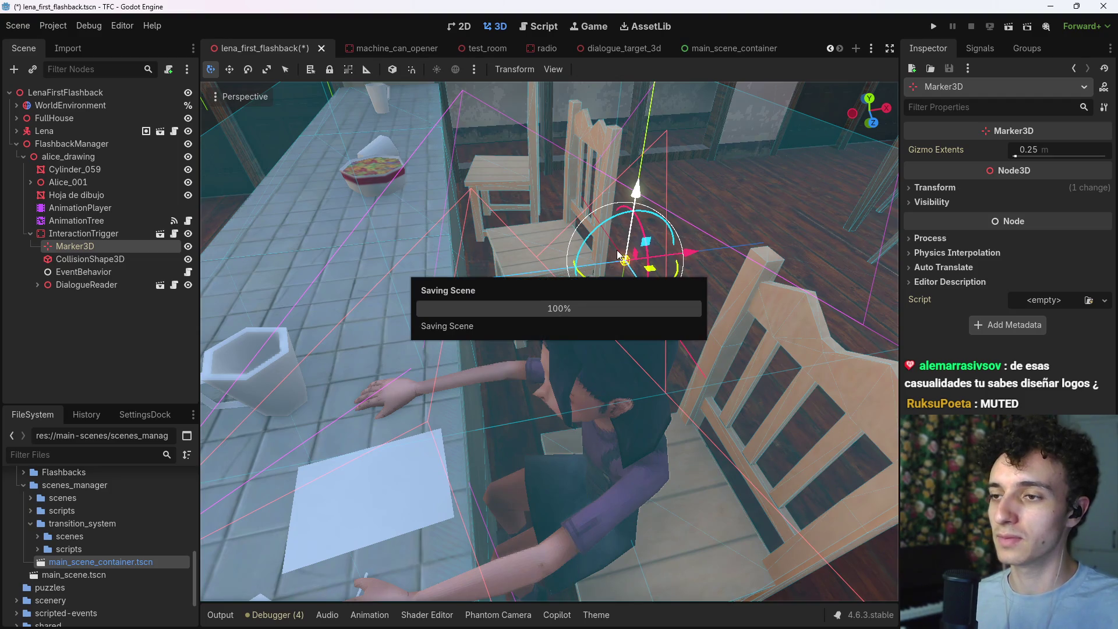
left_click_drag(586, 364, 547, 231)
Step: Set InteractionTrigger's Indicator Size to 0.8 on each axis and save
left_click(83, 234)
left_click(936, 340)
type("0.8")
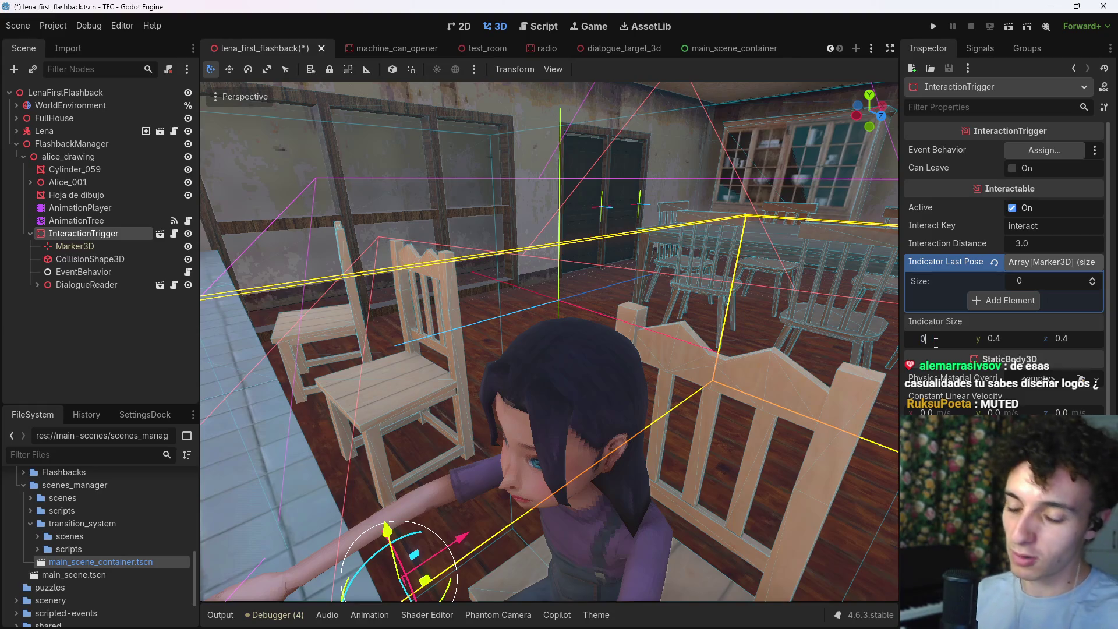
key("Return")
left_click(992, 338)
type("0.8")
key("Return")
key("Return")
key("ctrl+s")
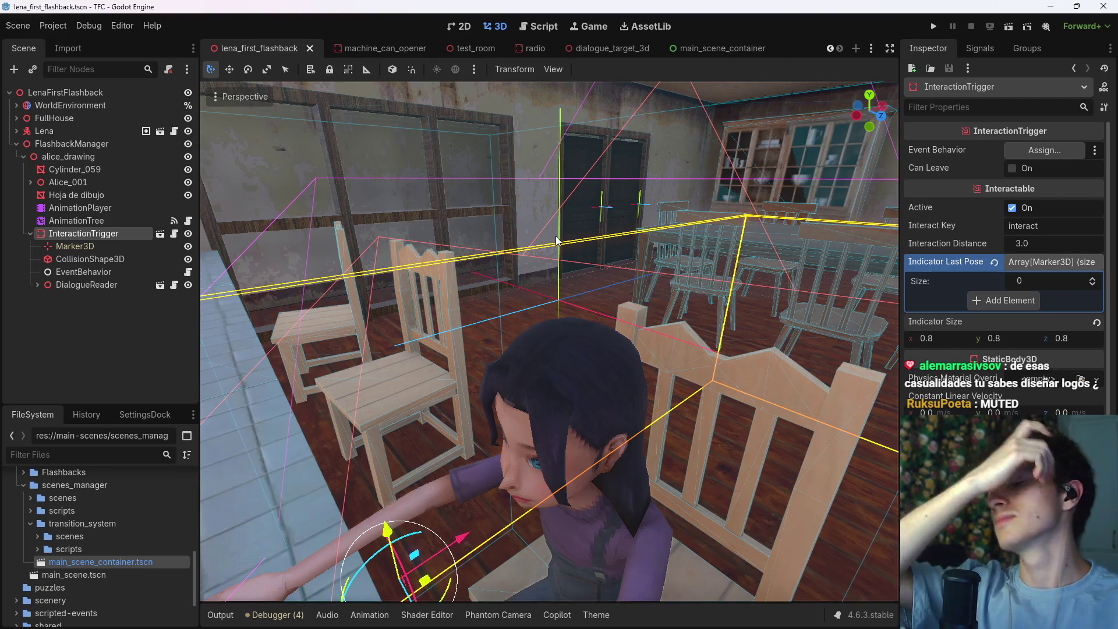
mouse_move(576, 625)
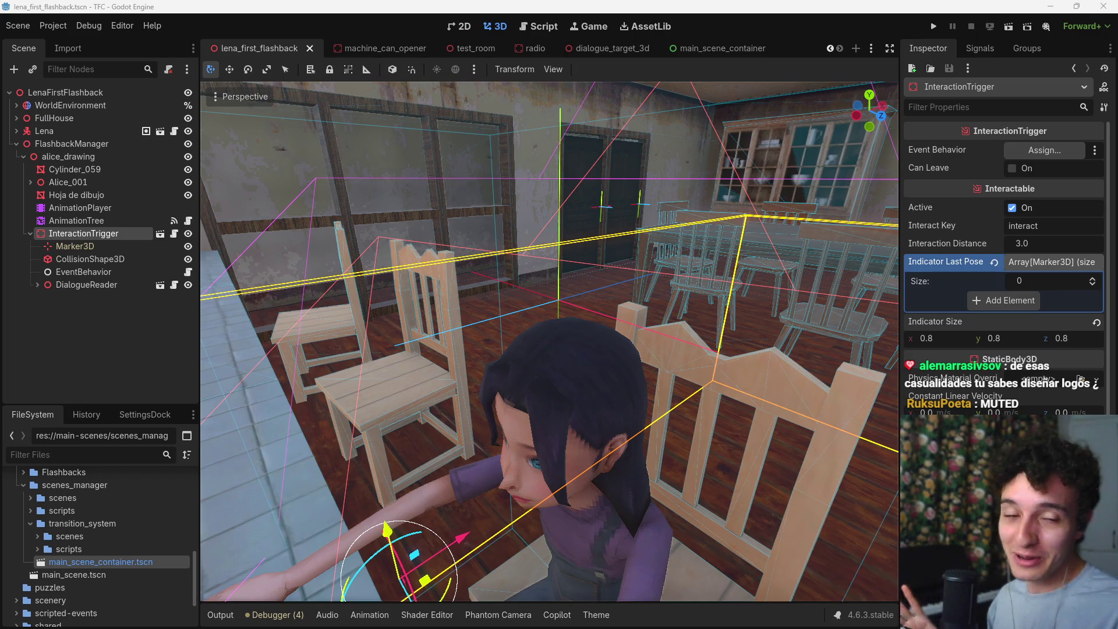
left_click(151, 350)
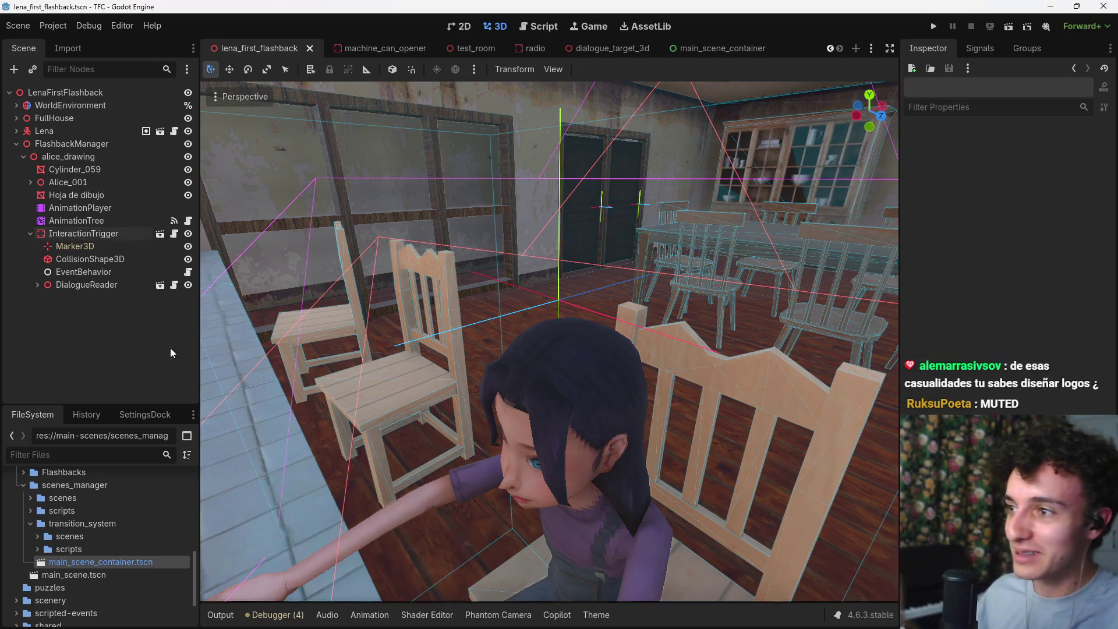
scroll(563, 354, "down", 5)
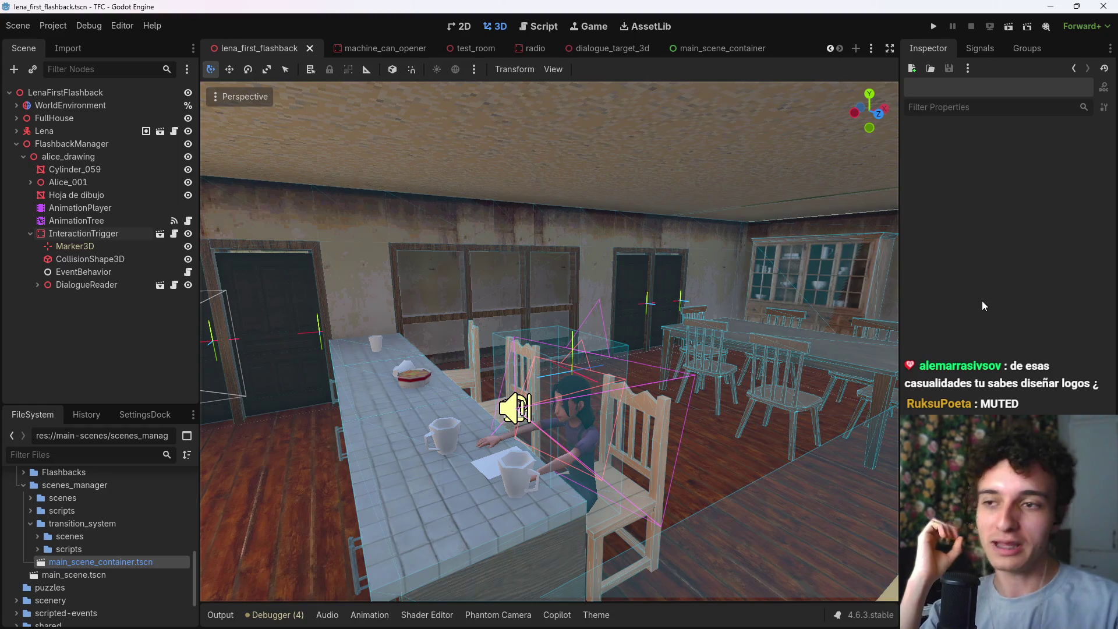
mouse_move(710, 273)
left_mouse_down()
mouse_move(612, 291)
mouse_move(582, 106)
left_mouse_up()
key("ctrl+s")
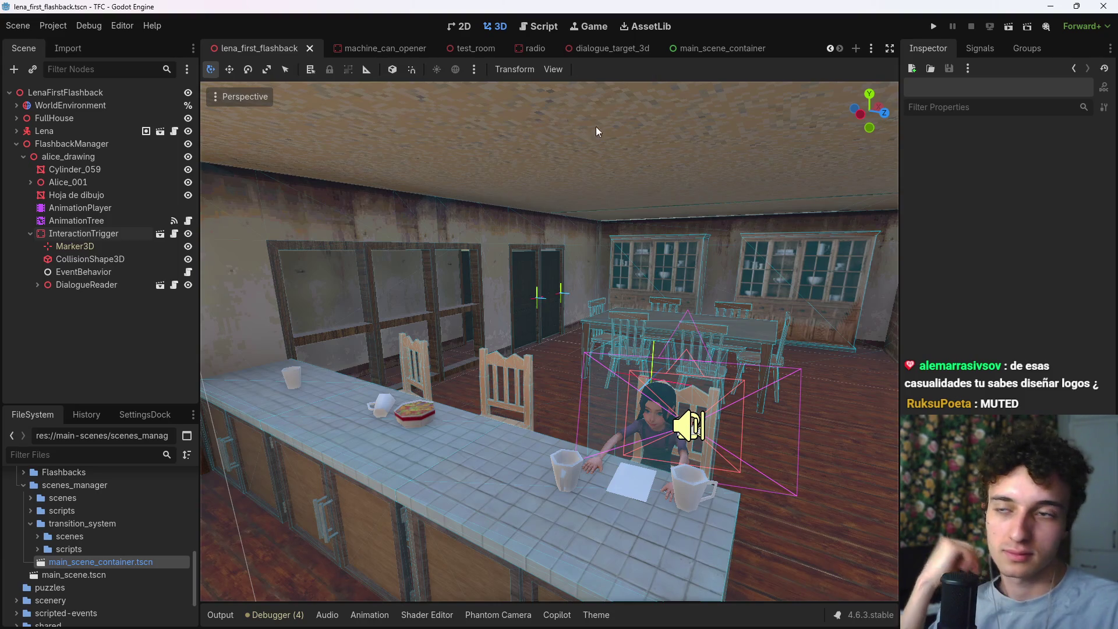
left_click(86, 236)
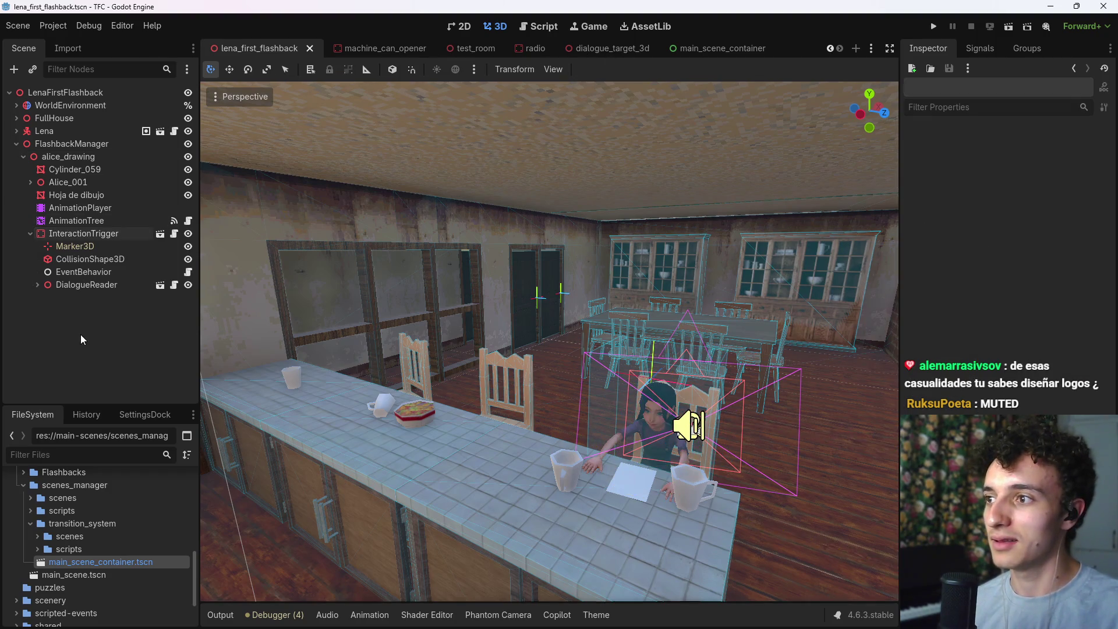
left_click(608, 54)
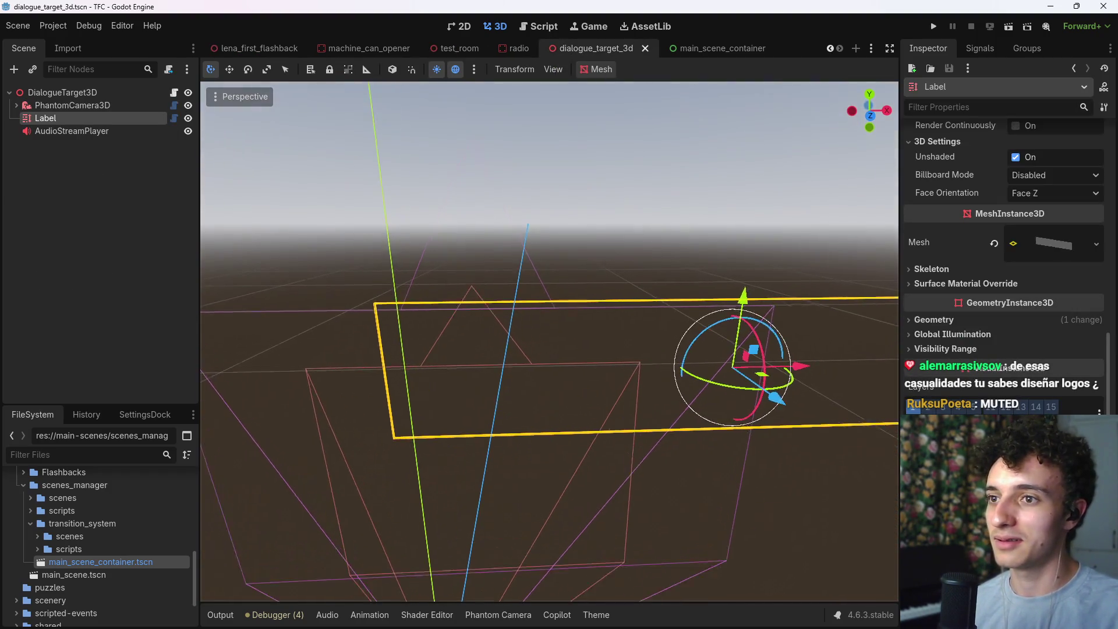
Step: Save the dialogue target scene and bring the character and table back into view
key("ctrl+s")
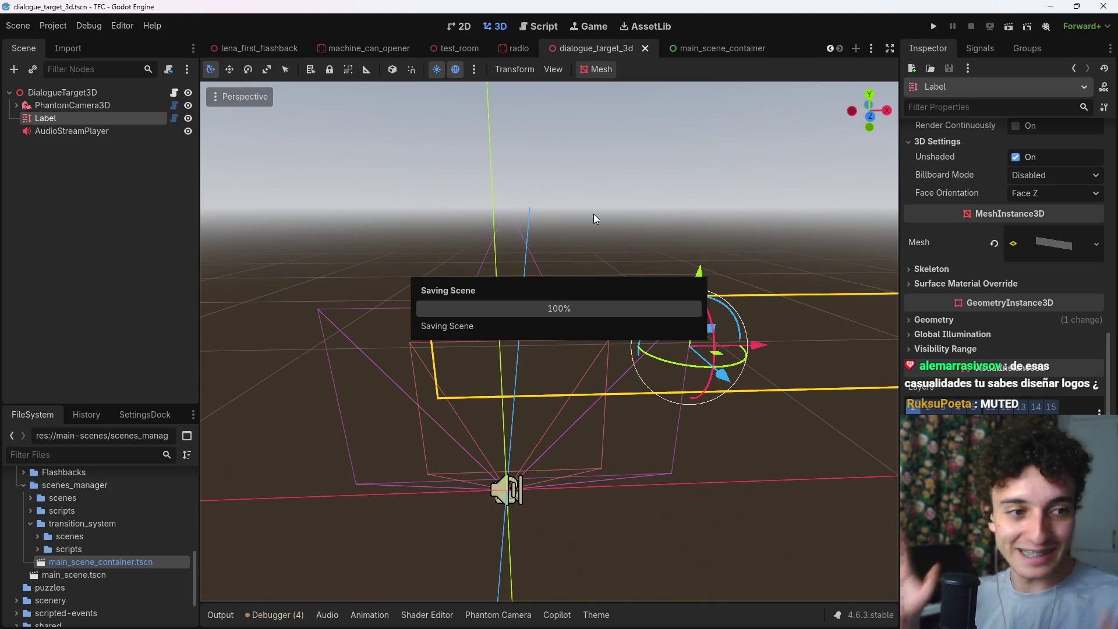
mouse_move(240, 46)
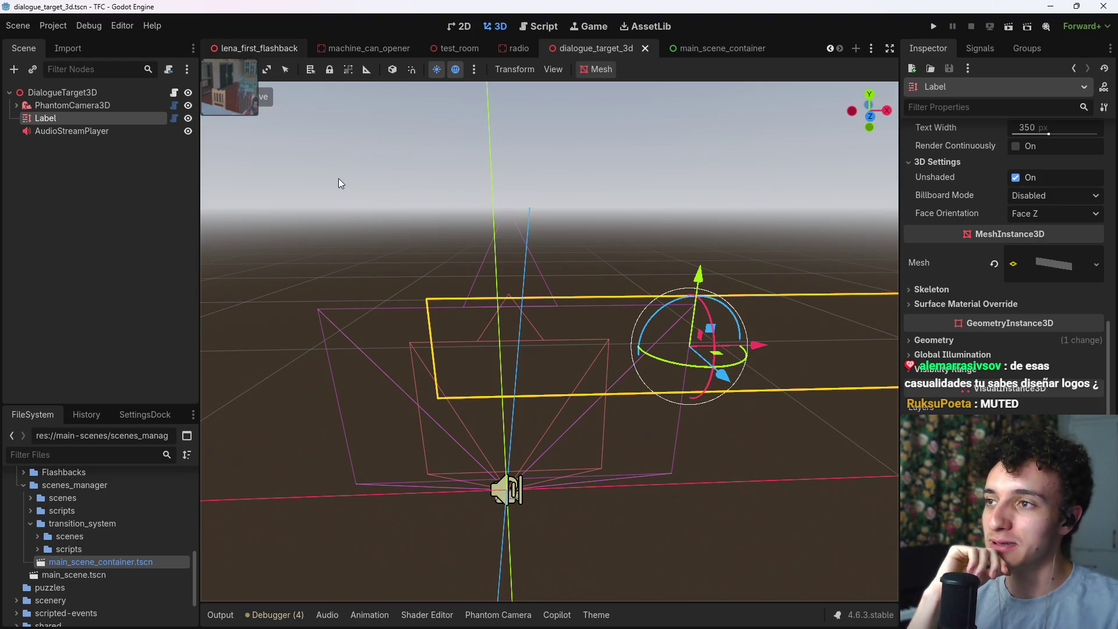
mouse_move(710, 626)
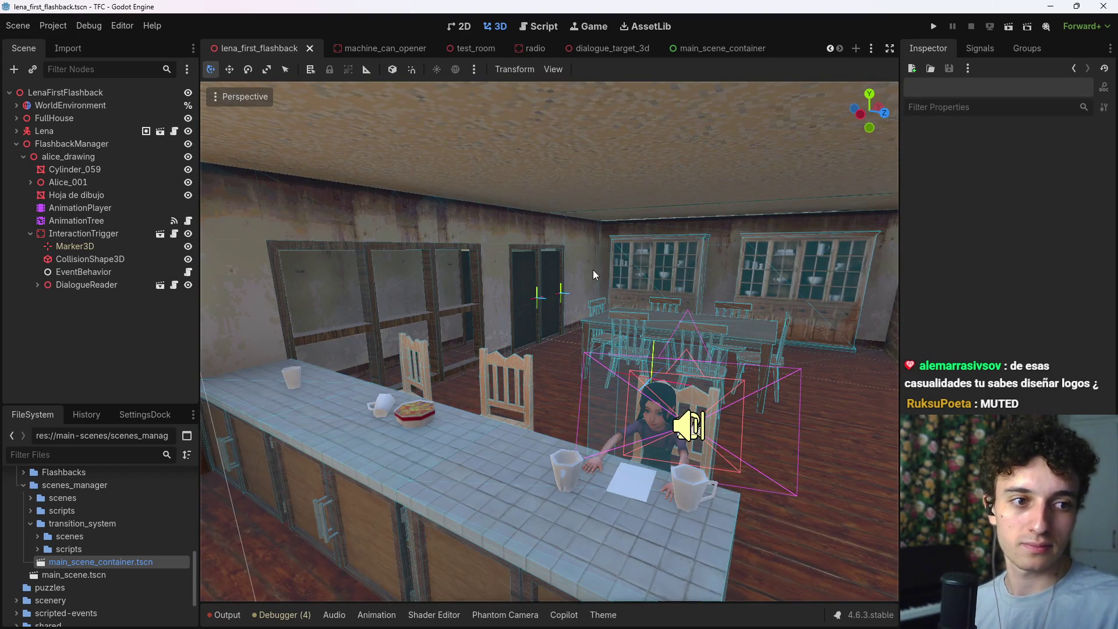
left_click_drag(564, 304, 585, 323)
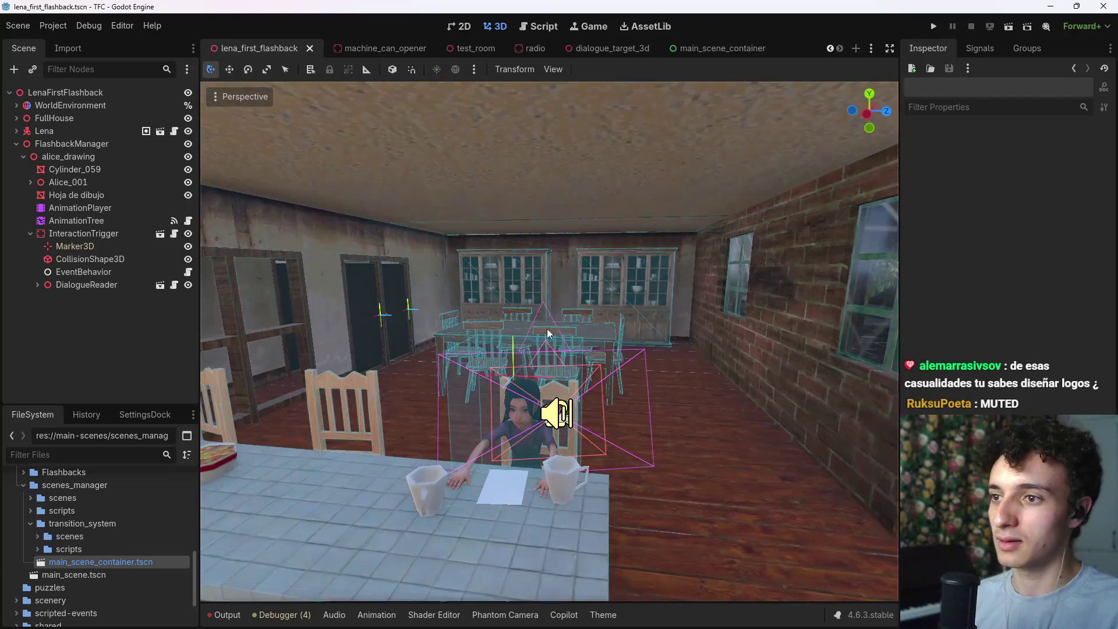
mouse_move(473, 346)
left_mouse_down()
mouse_move(484, 349)
mouse_move(408, 349)
mouse_move(495, 344)
left_mouse_up()
scroll(550, 341, "down", 3)
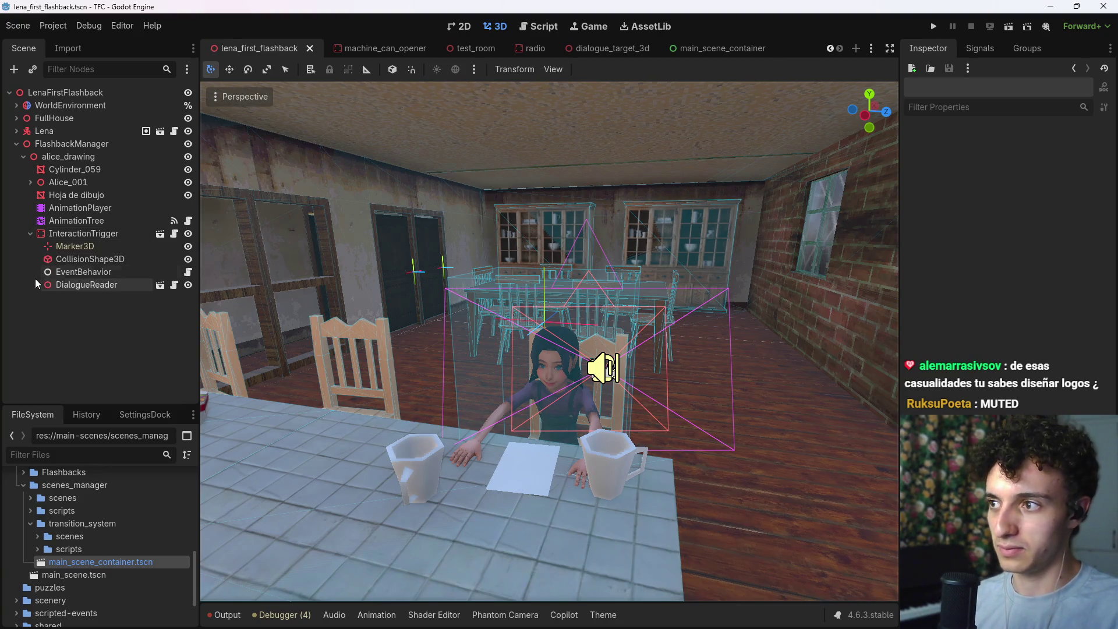
Step: Expand DialogueReader under InteractionTrigger and show its properties in the Inspector
left_click(85, 234)
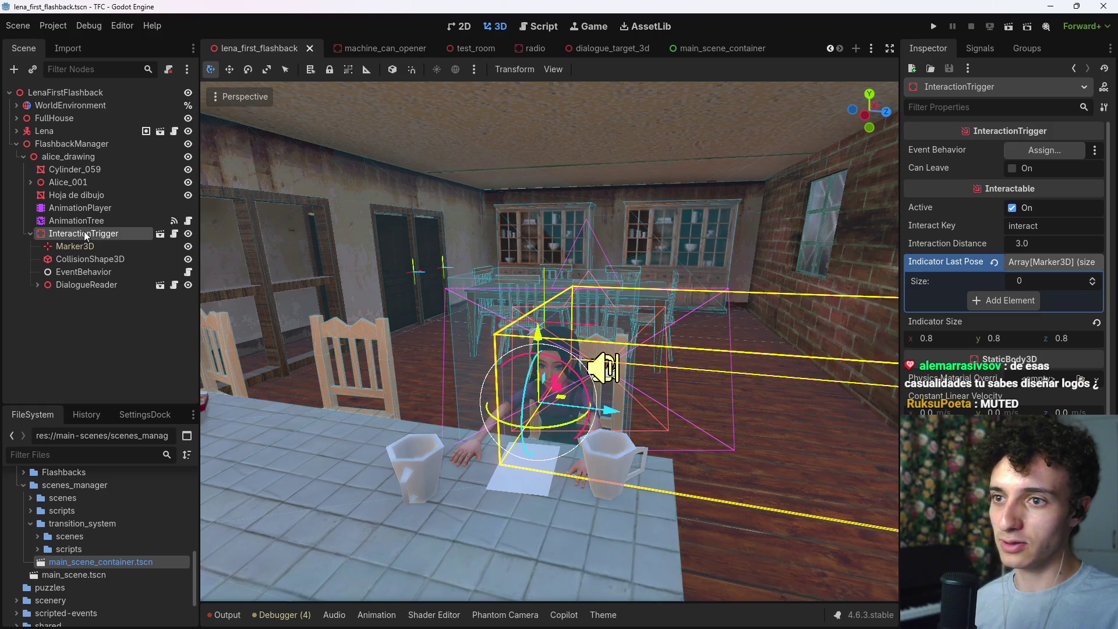
left_click(38, 284)
left_click(91, 284)
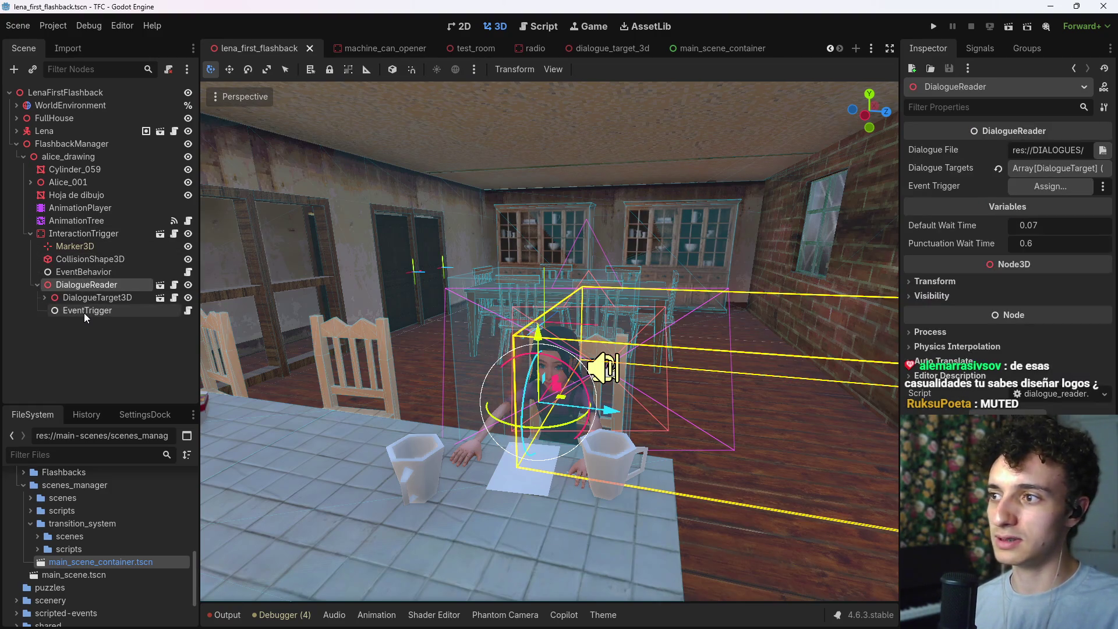
Step: Assign EventTrigger as the DialogueReader's Event Trigger and save the flashback scene
left_click_drag(83, 313, 1067, 192)
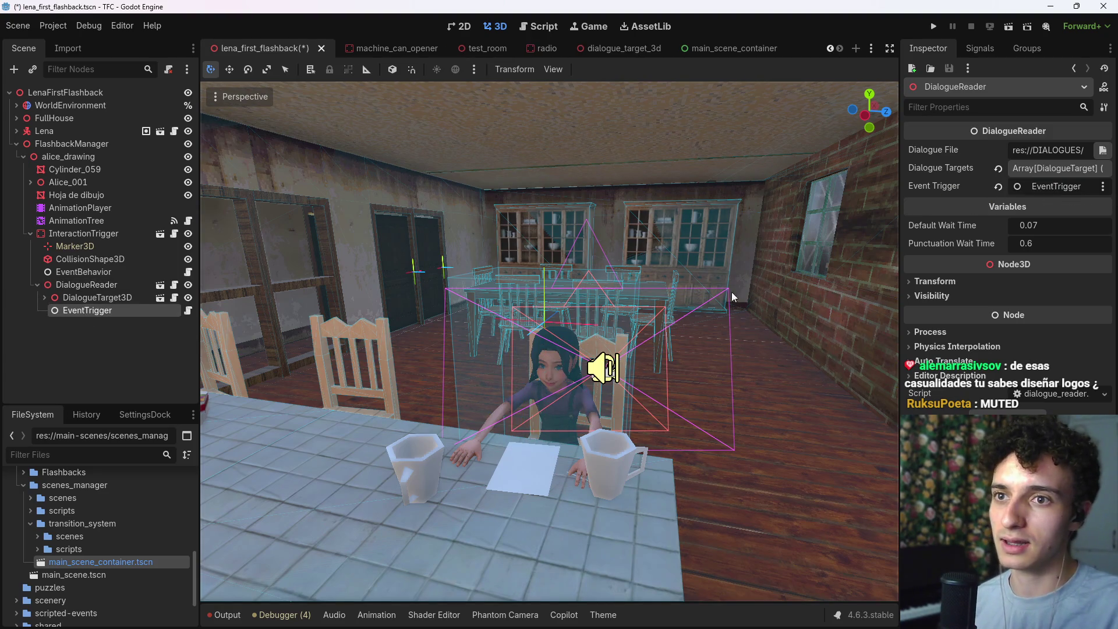
left_click(116, 299)
left_click(127, 285)
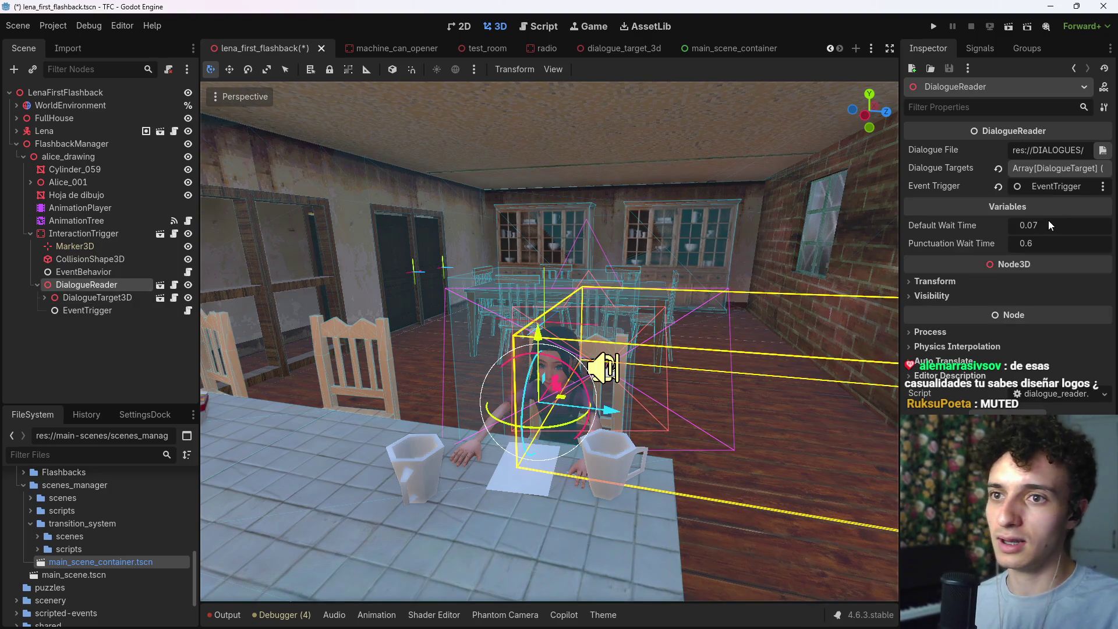
key("ctrl+s")
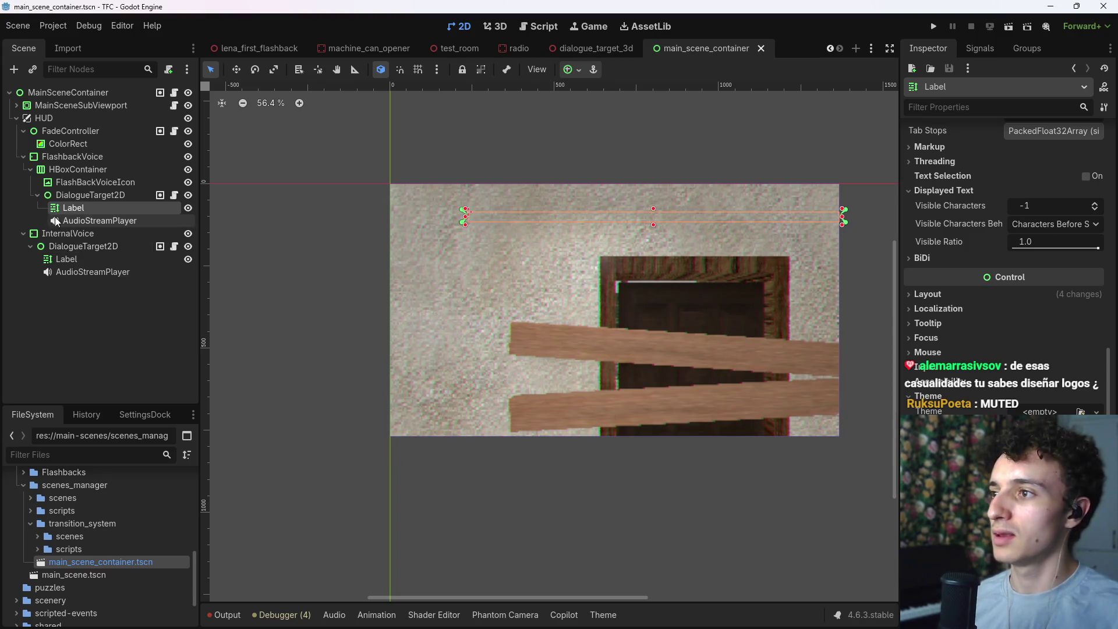
Step: Collapse the FlashbackVoice and InternalVoice branches, save main_scene_container, and select its HUD layer for copying
left_click(23, 156)
left_click(23, 169)
left_click(47, 223)
key("ctrl+s")
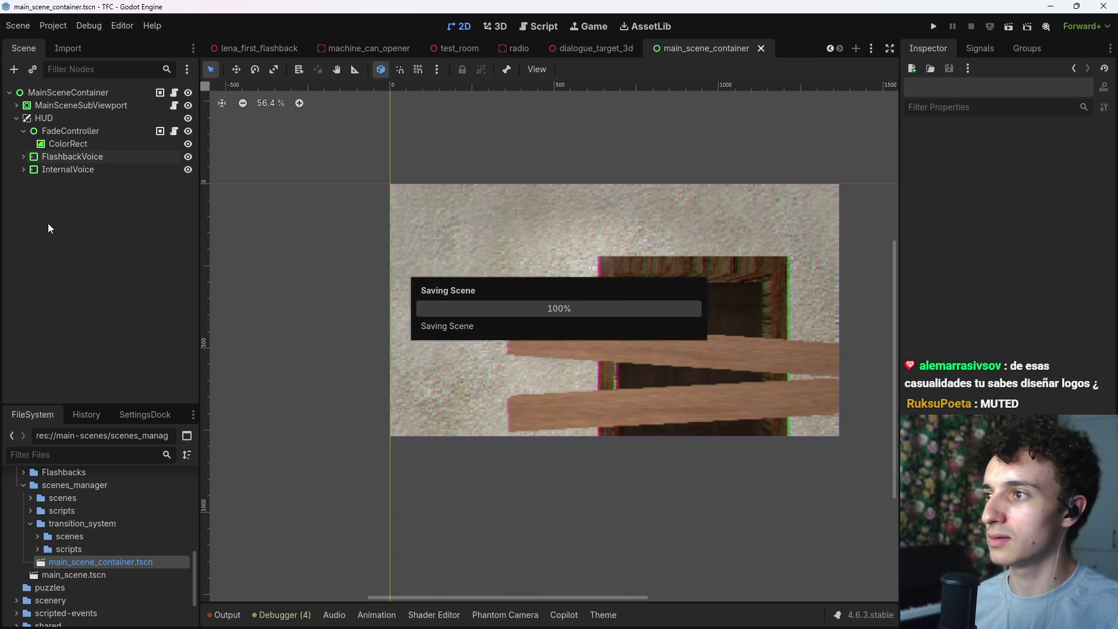
left_click(44, 119)
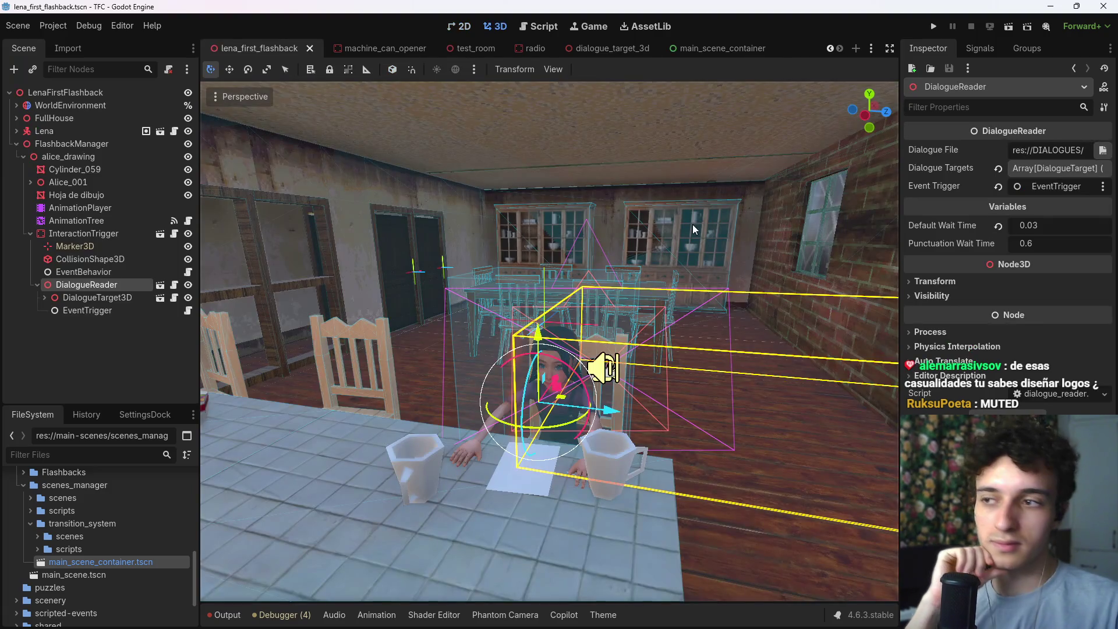
left_click(86, 296)
Step: Paste the HUD layer under the LenaFirstFlashback root node
left_click(38, 285)
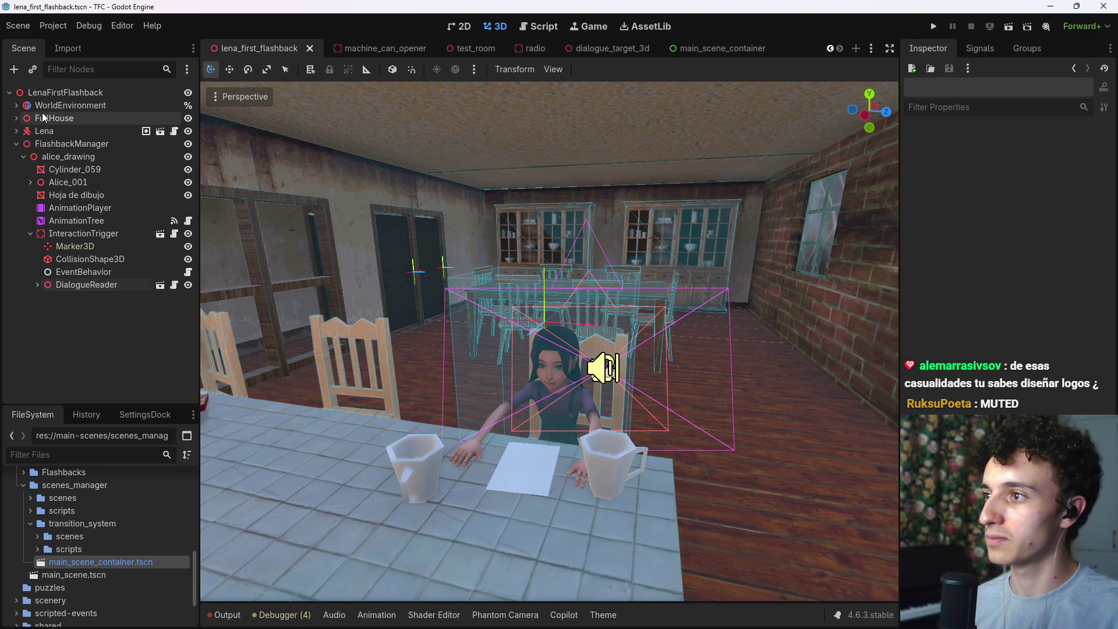
left_click(56, 93)
left_click(17, 144)
key("ctrl+v")
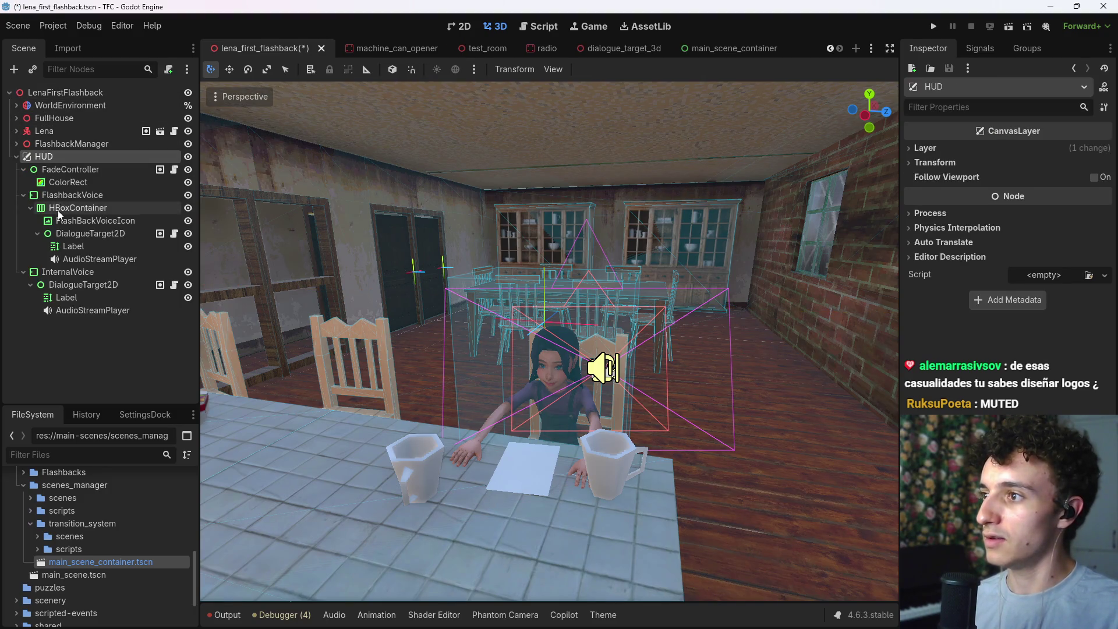
left_click(14, 157)
Step: Save the flashback scene, test-run it, and stop the game
left_click(110, 229)
key("ctrl+s")
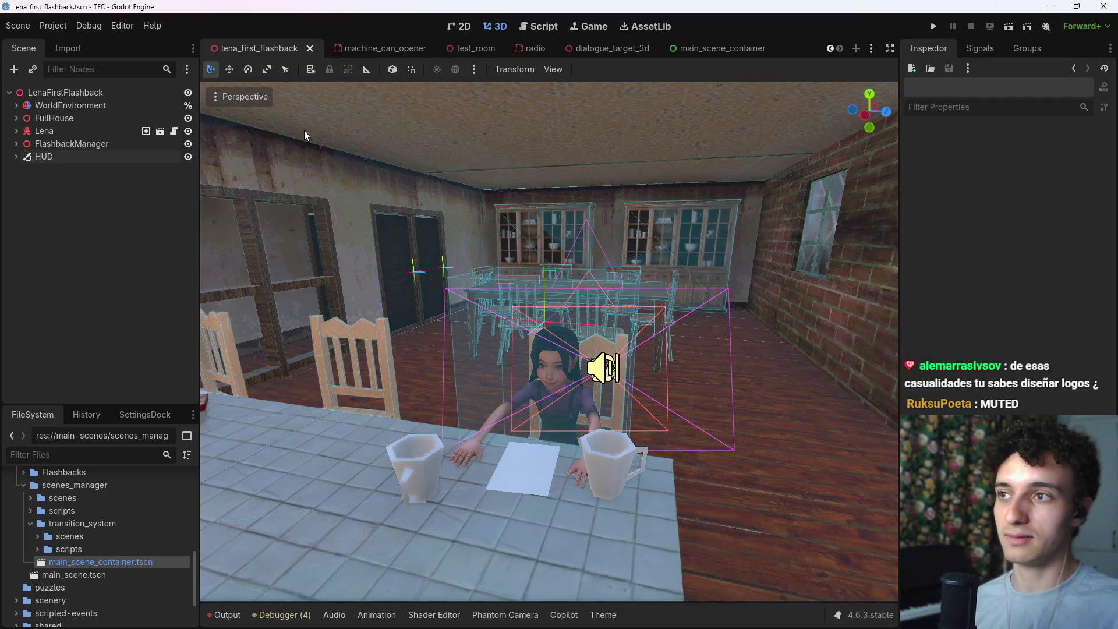
left_click(1009, 29)
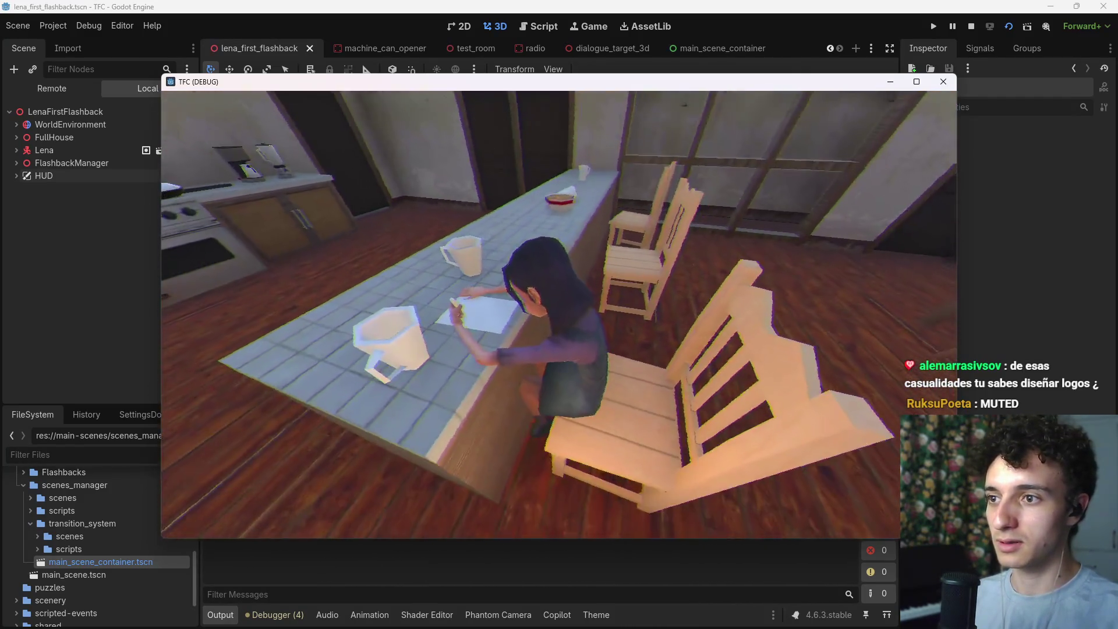
key("F8")
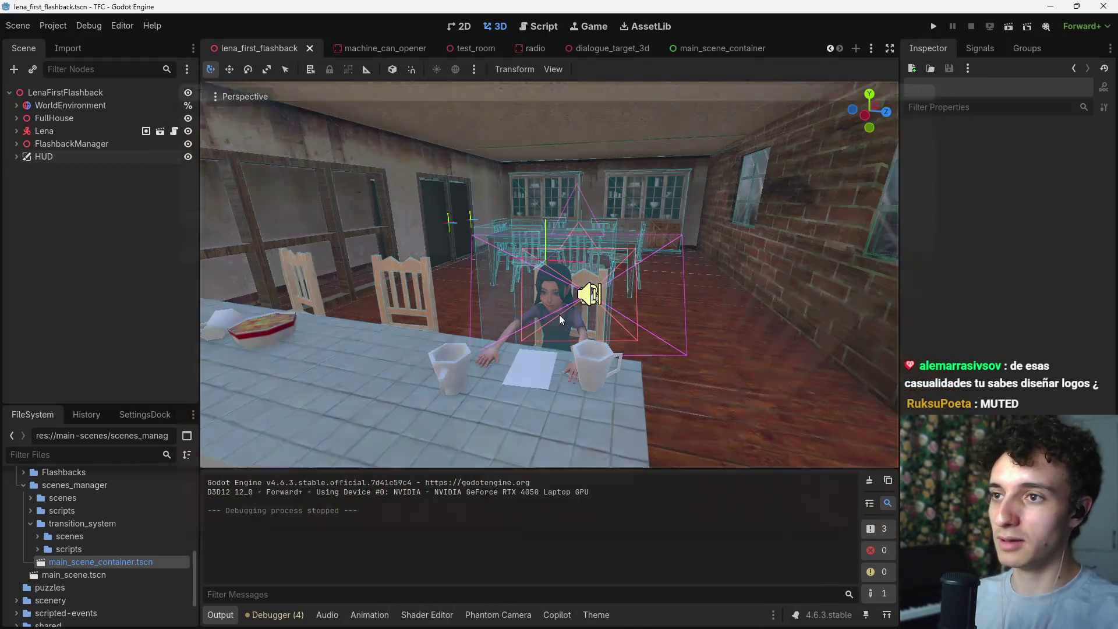
Step: Inspect the InteractionTrigger and its Marker3D child while moving the view toward the dining table
left_click(16, 144)
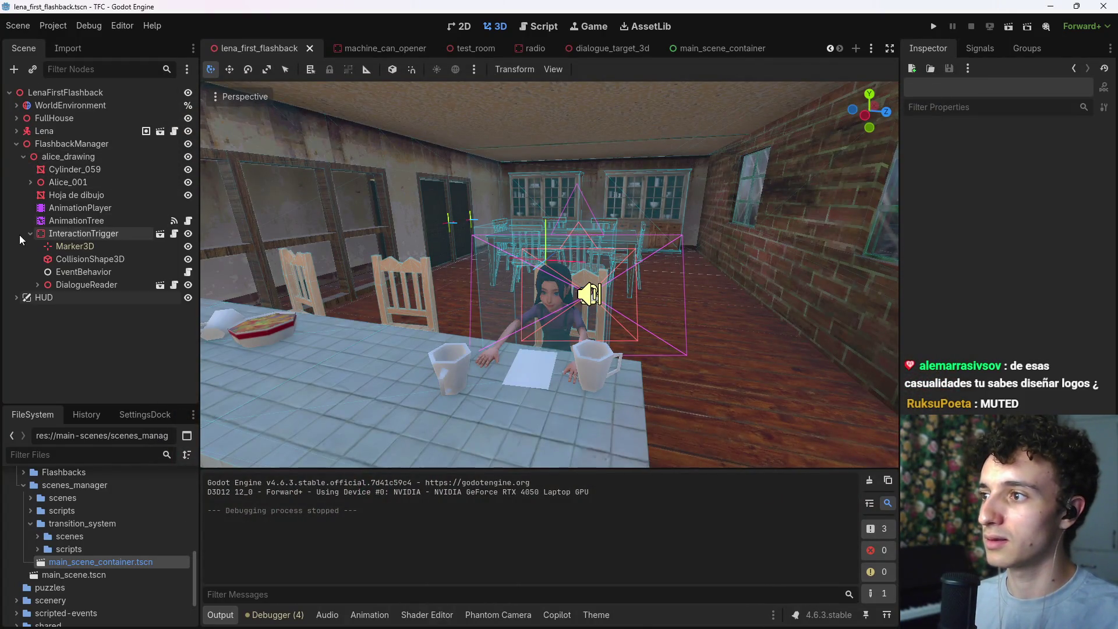
left_click(64, 233)
key("w")
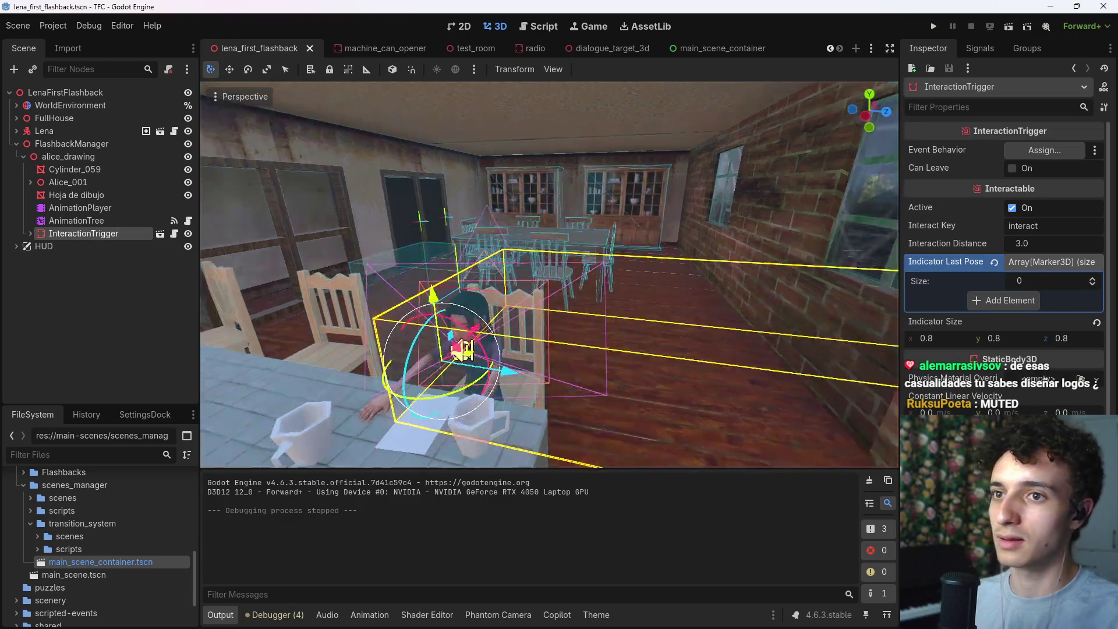
key("w")
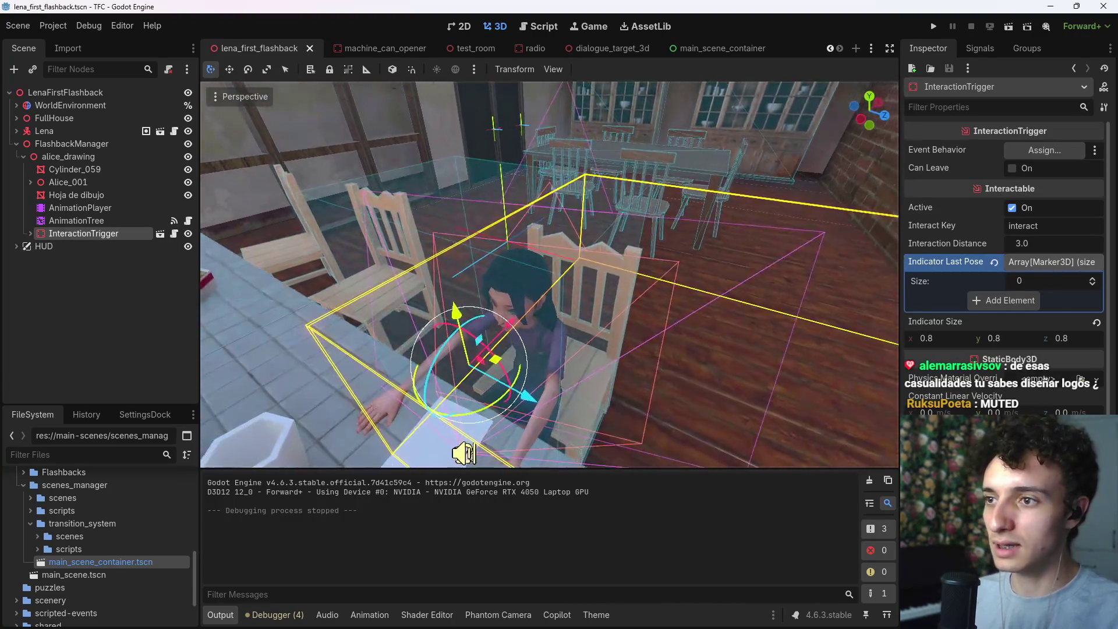
left_click(30, 233)
left_click(64, 247)
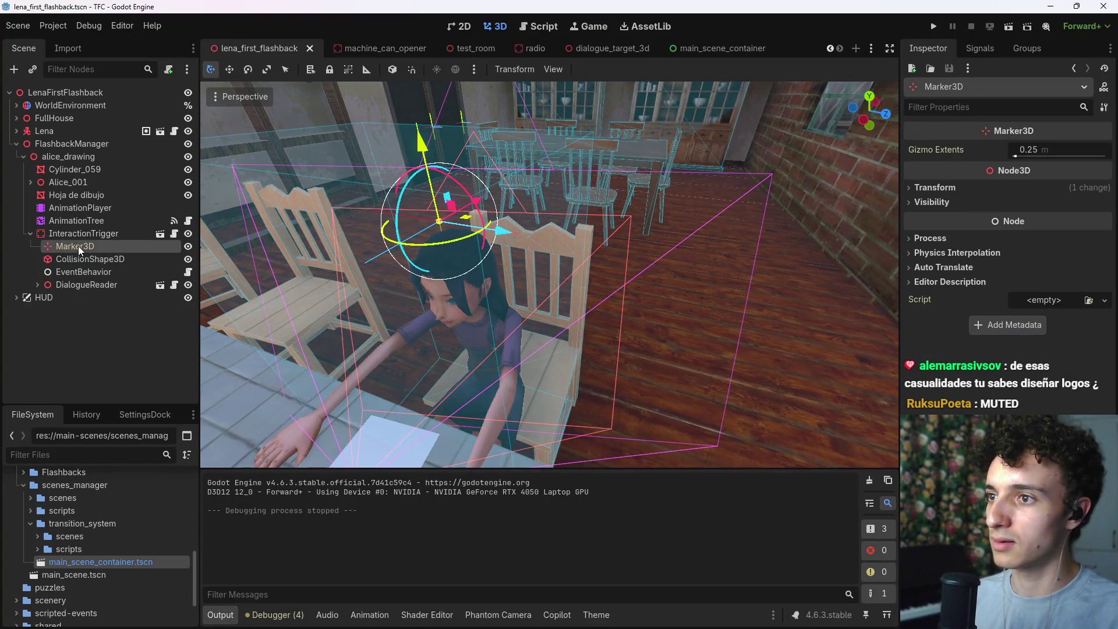
left_click(30, 233)
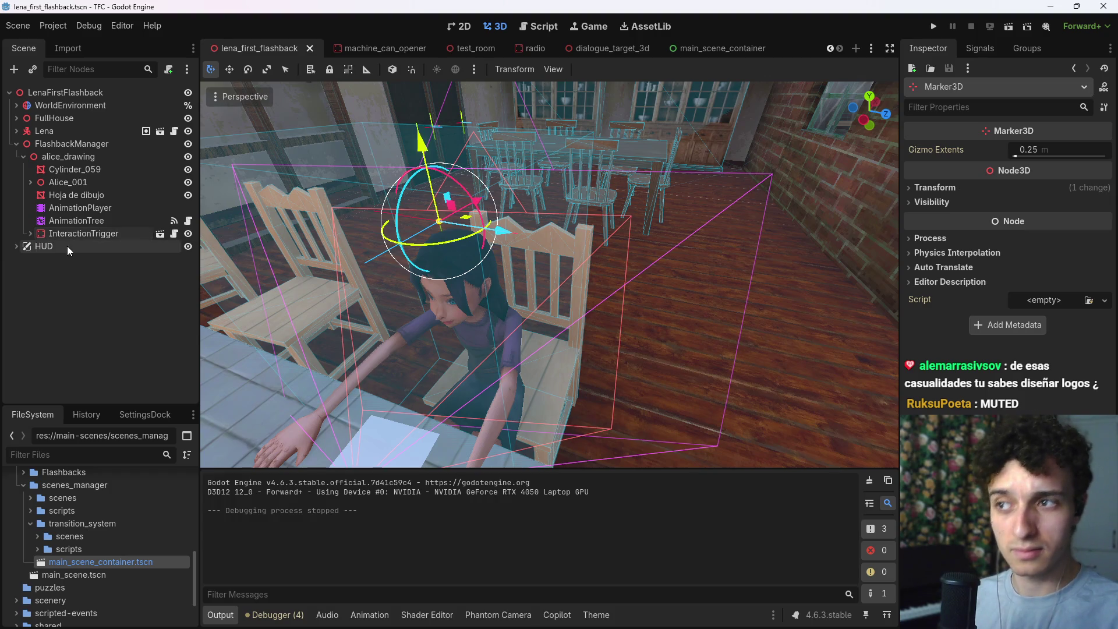
left_click(82, 234)
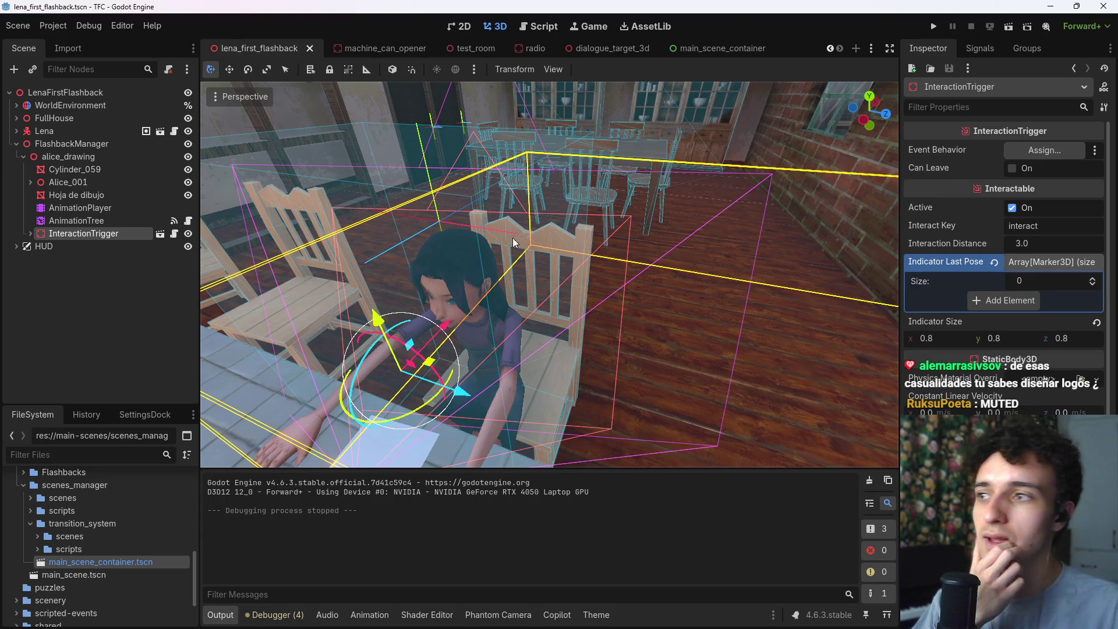
left_click(31, 234)
Step: Set InteractionTrigger's Event Behavior to EventBehavior and add Marker3D to Indicator Last Pose
mouse_move(70, 270)
left_mouse_down()
mouse_move(1007, 142)
mouse_move(1053, 155)
left_mouse_up()
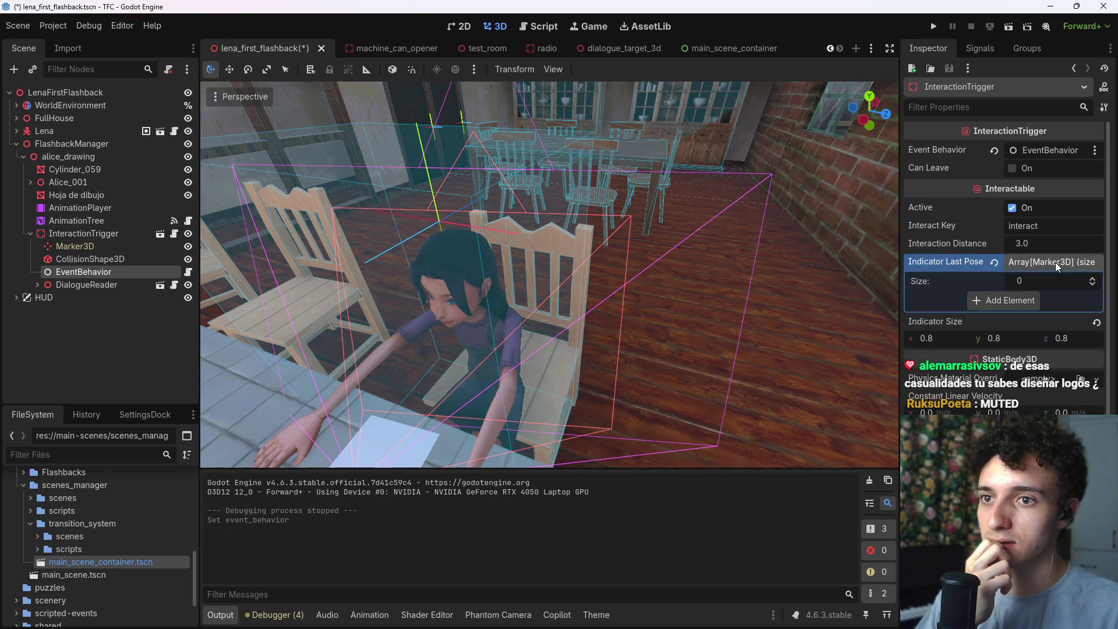
mouse_move(96, 246)
left_mouse_down()
mouse_move(1042, 294)
mouse_move(1003, 301)
left_mouse_up()
left_click(990, 264)
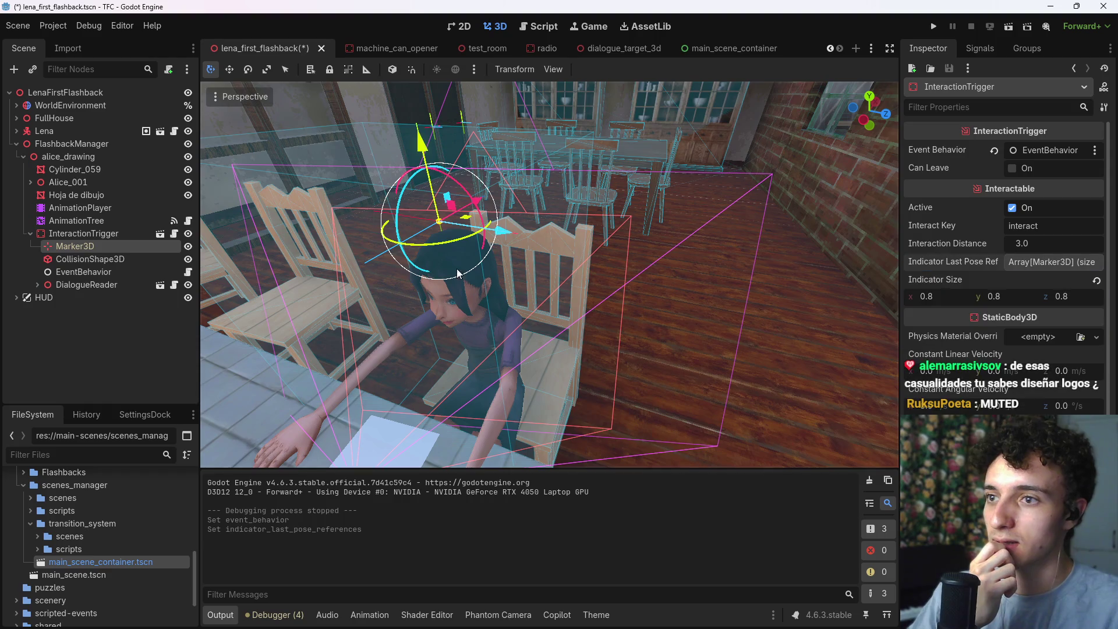
left_click(106, 351)
left_click(31, 233)
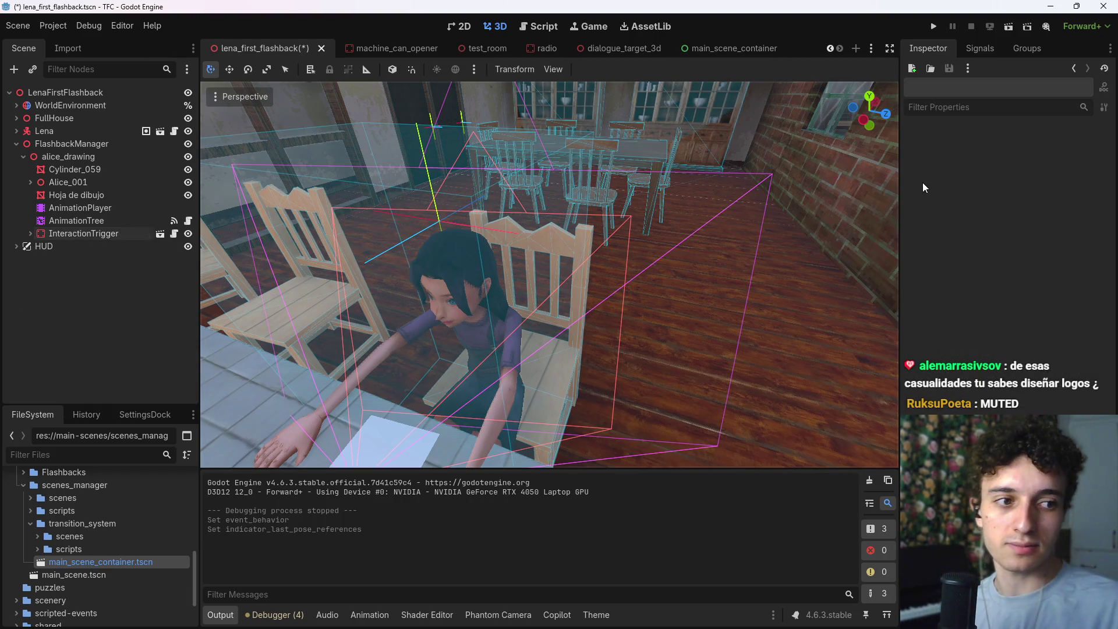
Step: Save and test-run the flashback, which shows 'Imposible, parece bloqueada desde el interior.'
key("ctrl+s")
left_click(1007, 28)
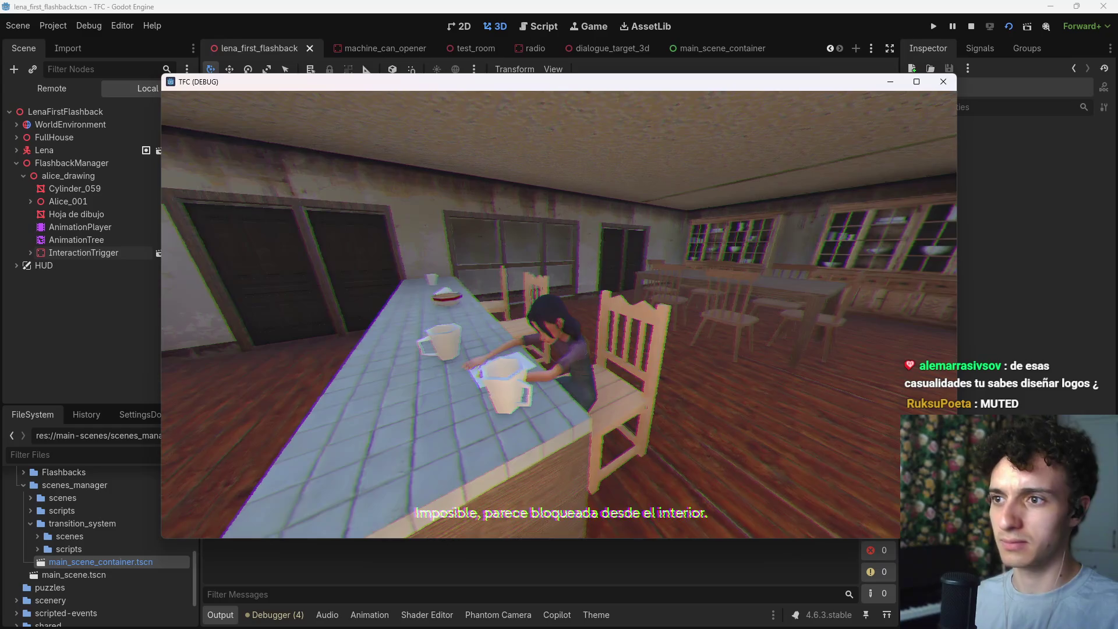
key("F8")
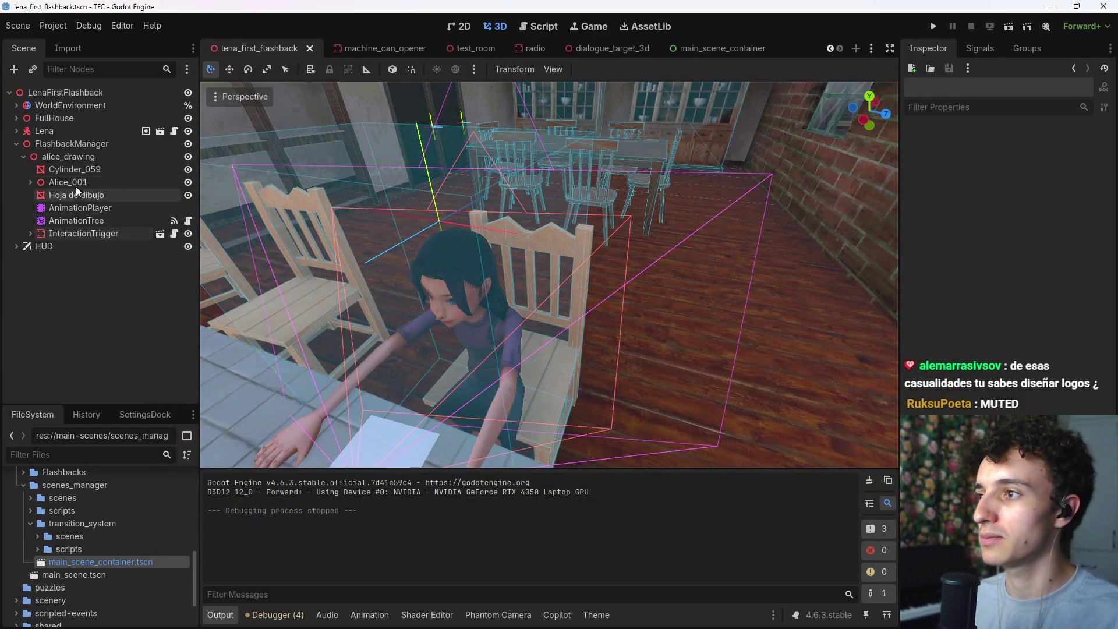
Step: Assign lena_first_flashback.json as DialogueReader's Dialogue File, save, and run the scene again
left_click(26, 233)
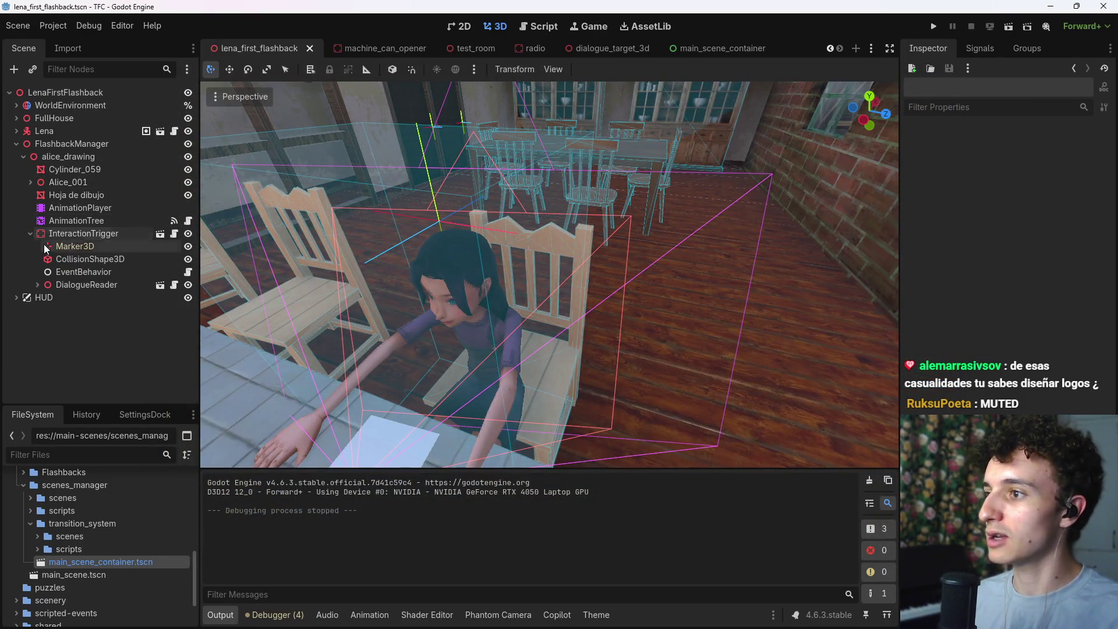
left_click(80, 283)
left_click(1100, 150)
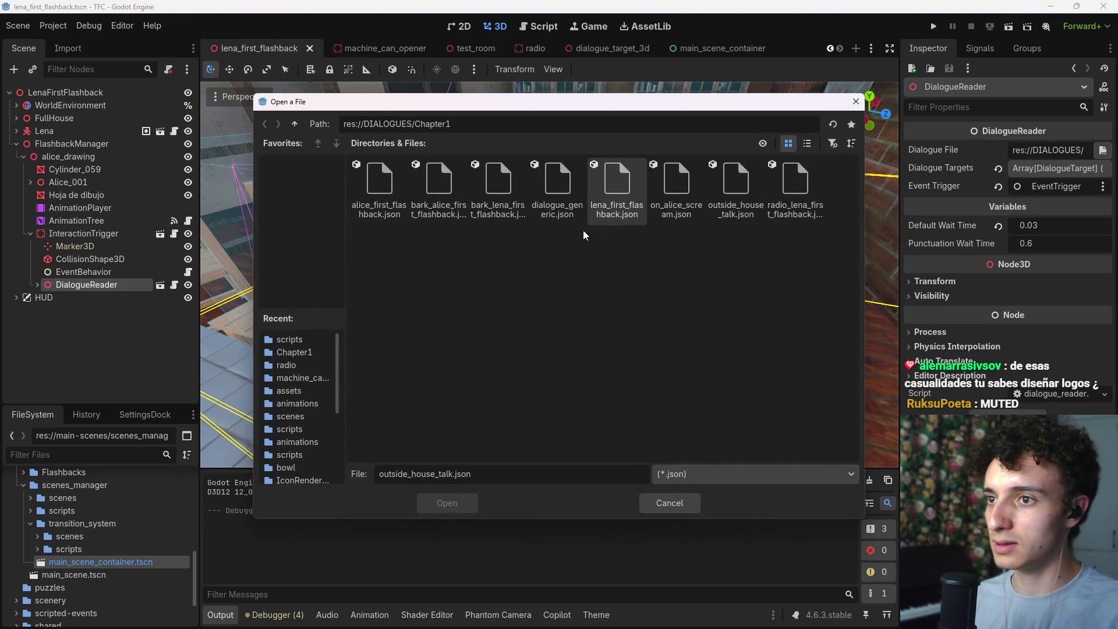
left_click(617, 189)
left_click(447, 502)
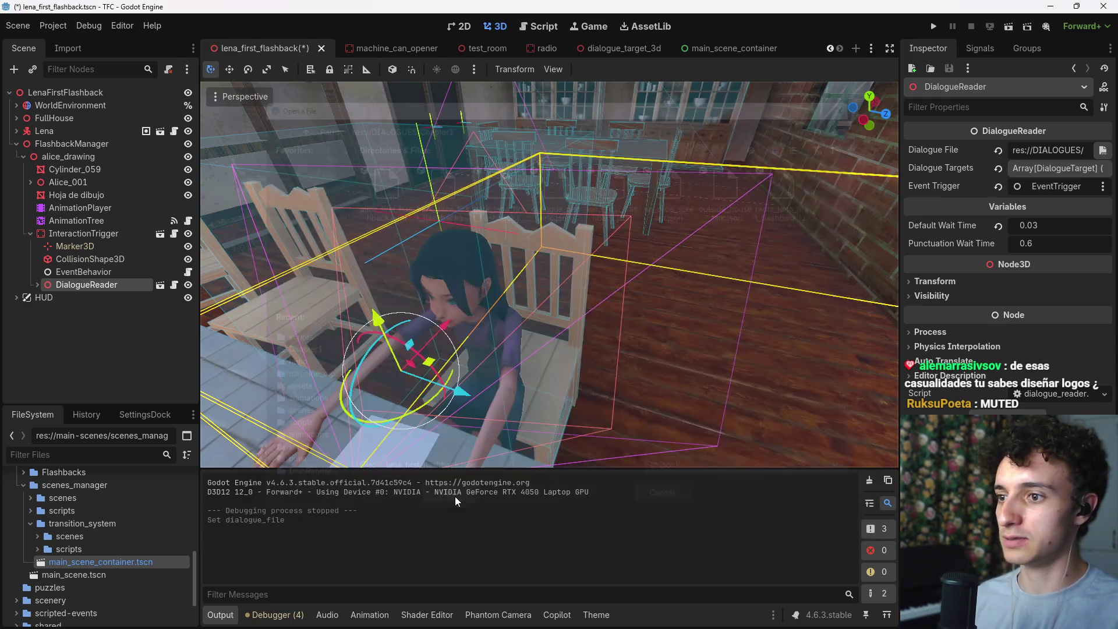
key("ctrl+s")
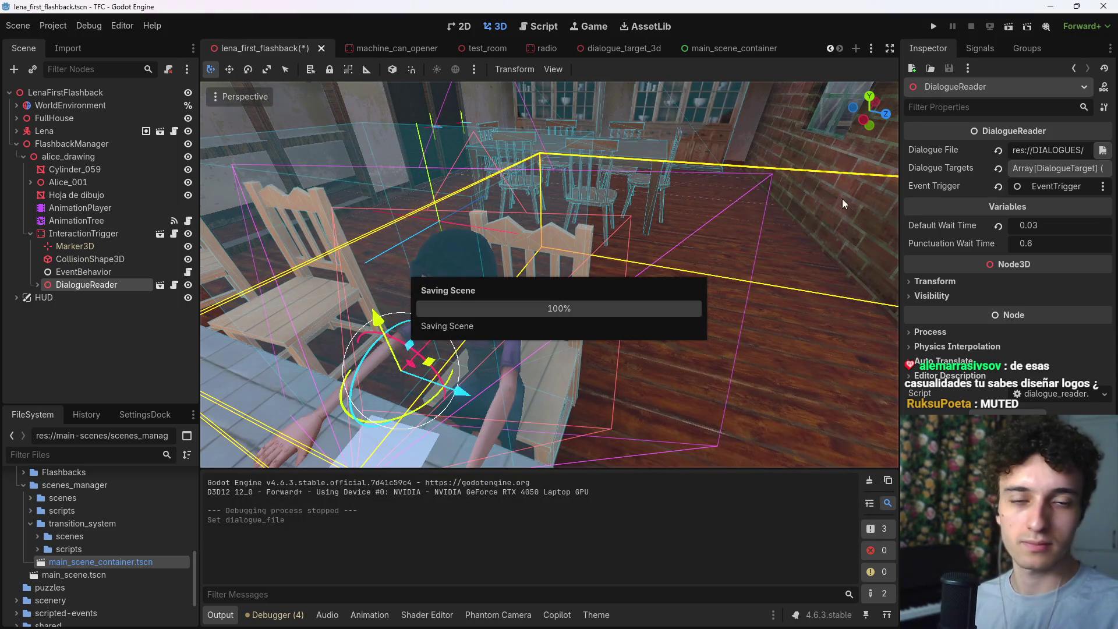
left_click(1004, 32)
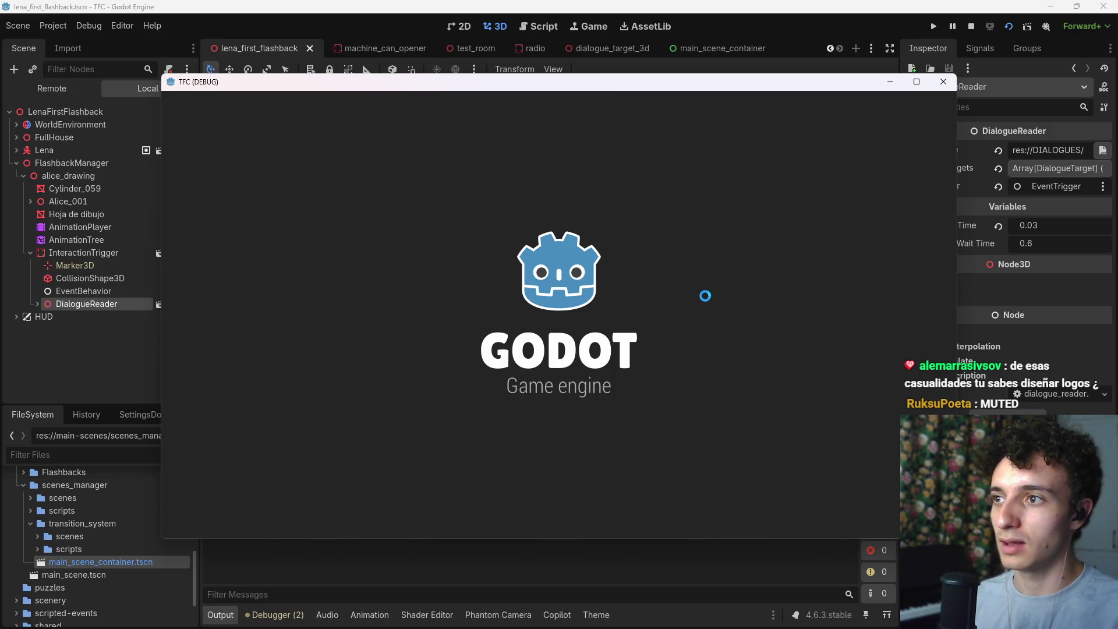
Step: Play the Intro Theme track in the music player
key("alt+Tab")
key("alt+Tab")
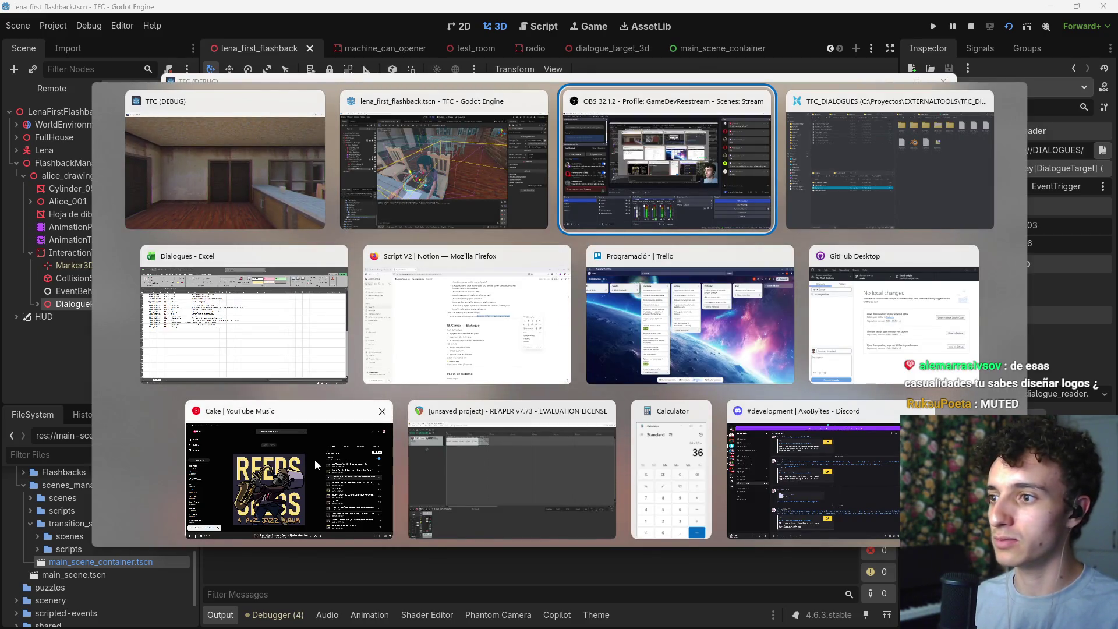
left_click(307, 458)
scroll(820, 398, "down", 3)
scroll(820, 398, "down", 2)
scroll(759, 232, "up", 6)
left_click(765, 227)
Step: Stop the crashed debug run and return to the 3D scene view
left_click(1050, 10)
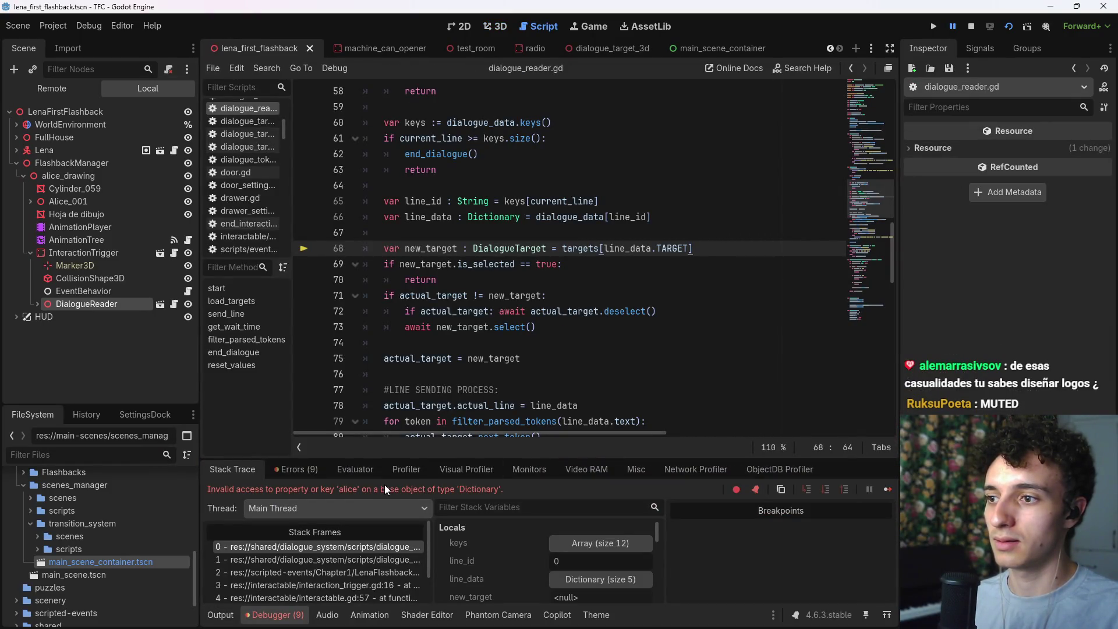
left_click(970, 26)
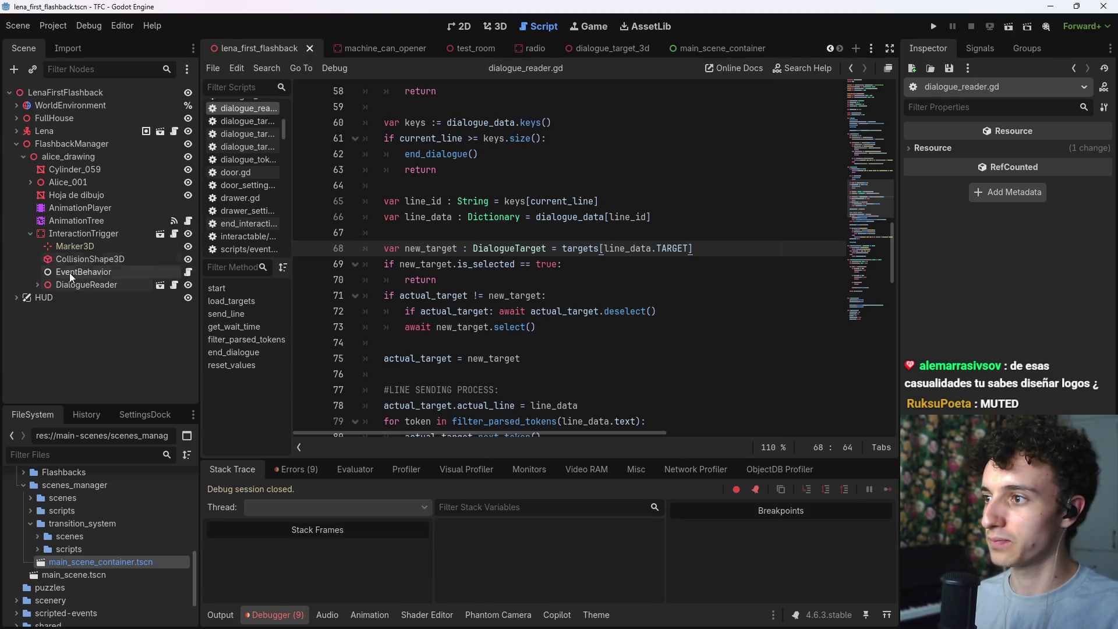
left_click(510, 24)
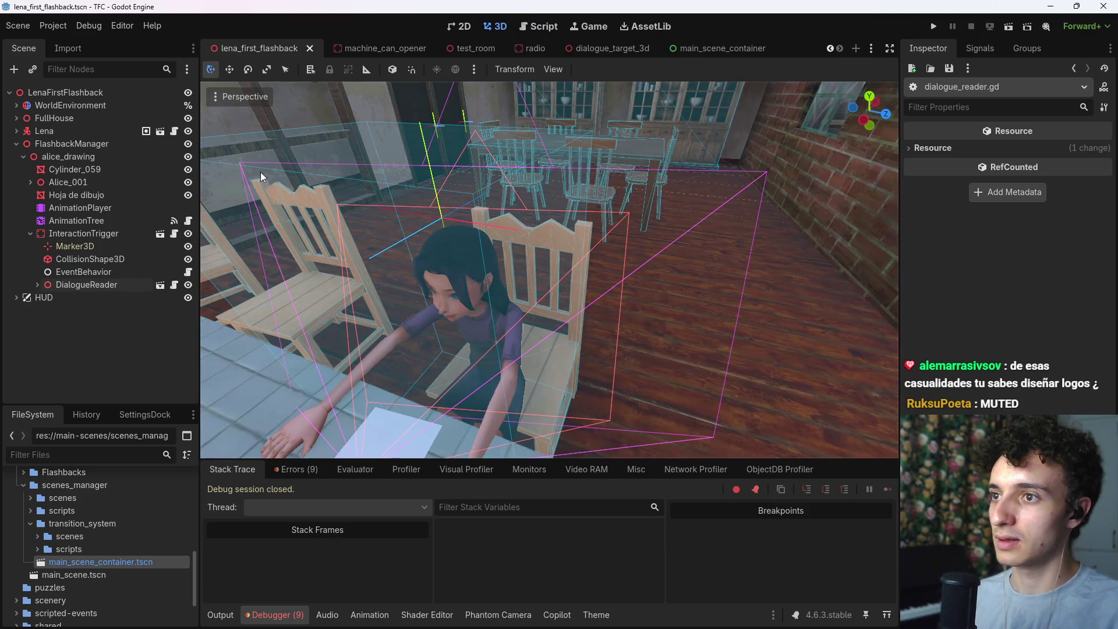
Step: Set DialogueTarget3D's Target ID to alice, save, and play-test until 'Lo sé, cariño, no es el mejor plato.' appears
left_click(36, 284)
left_click(79, 298)
left_click(1043, 151)
type("alice")
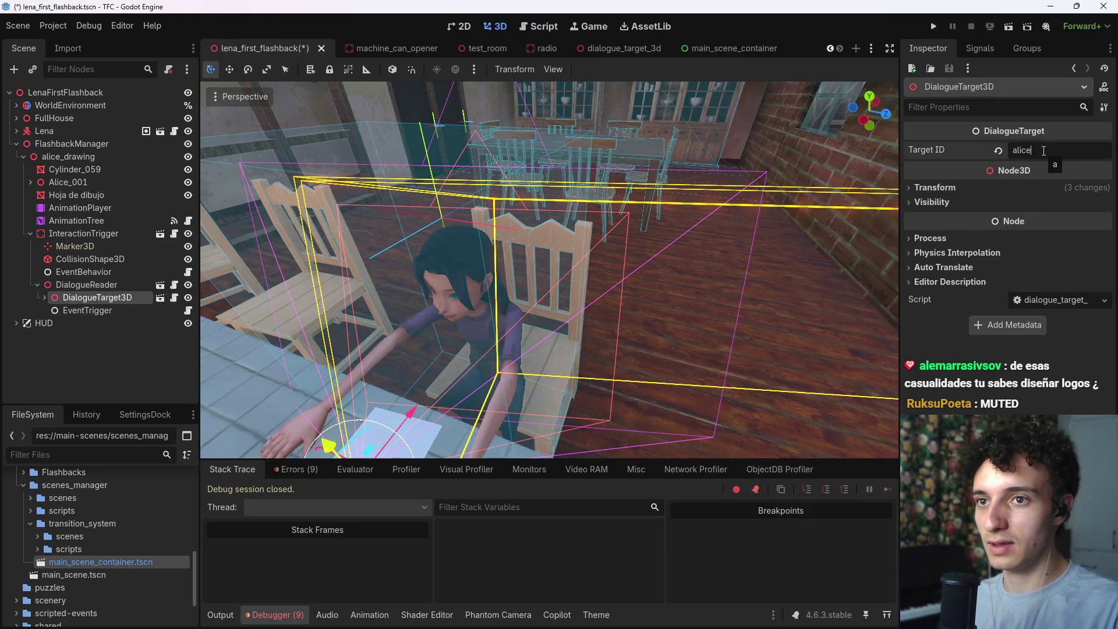
key("ctrl+s")
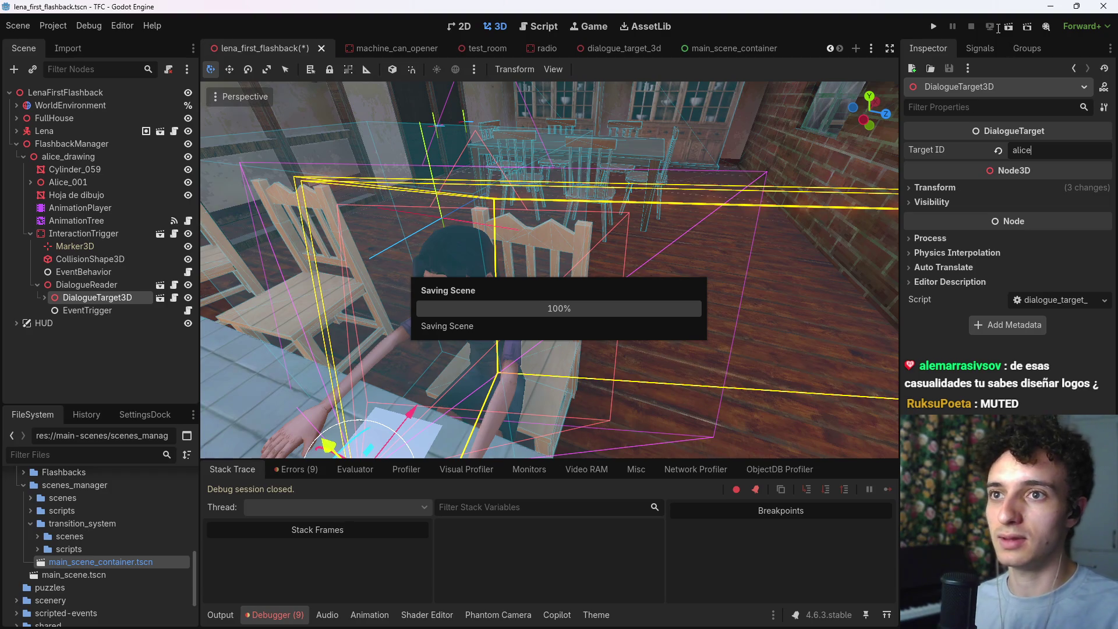
left_click(1008, 26)
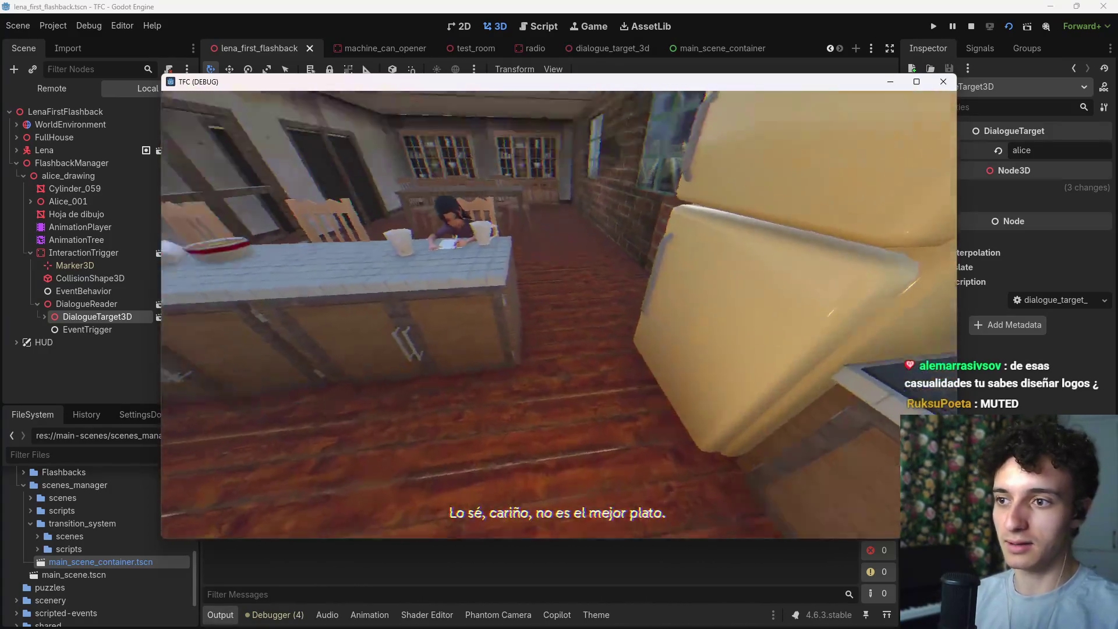
key("F8")
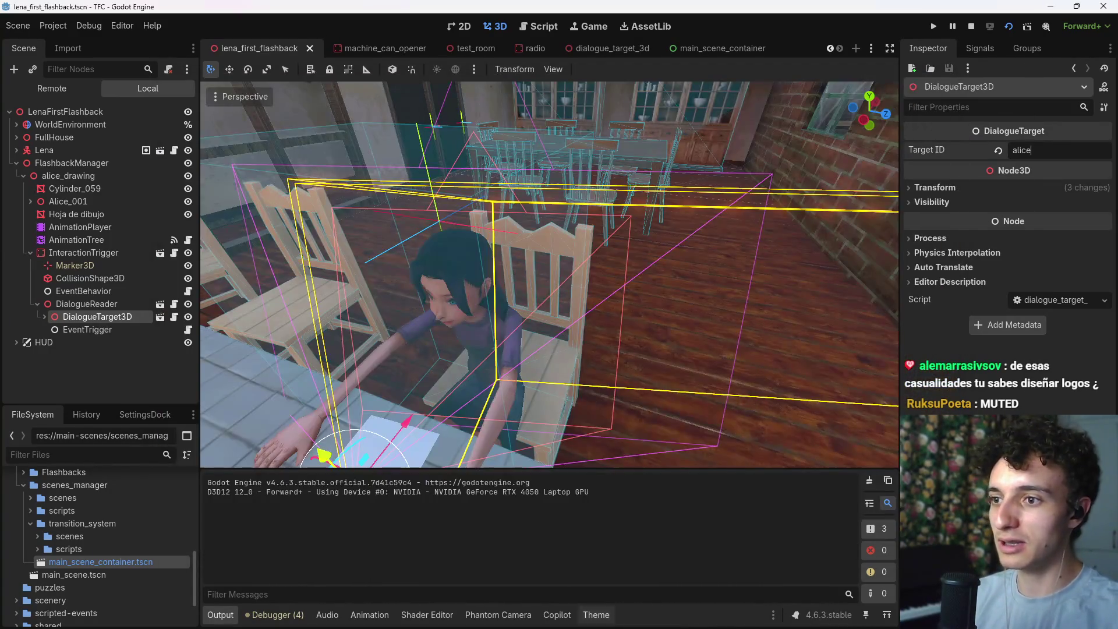
Step: Open Dialogues.xlsx in Excel and AutoFit all columns to their contents
left_click(663, 615)
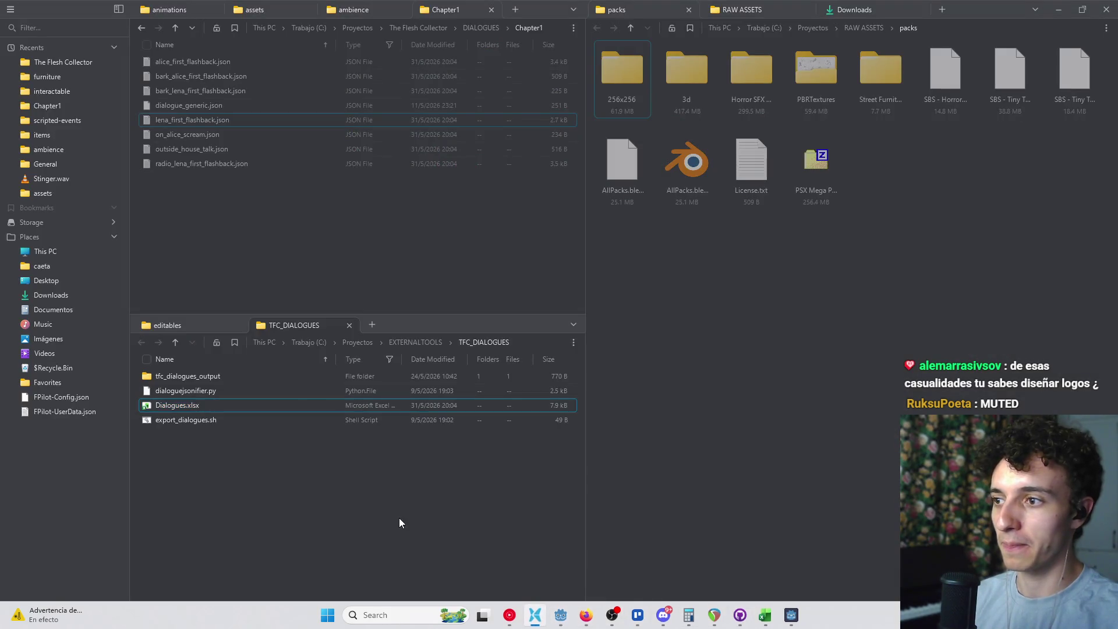
left_click(207, 407)
double_click(207, 407)
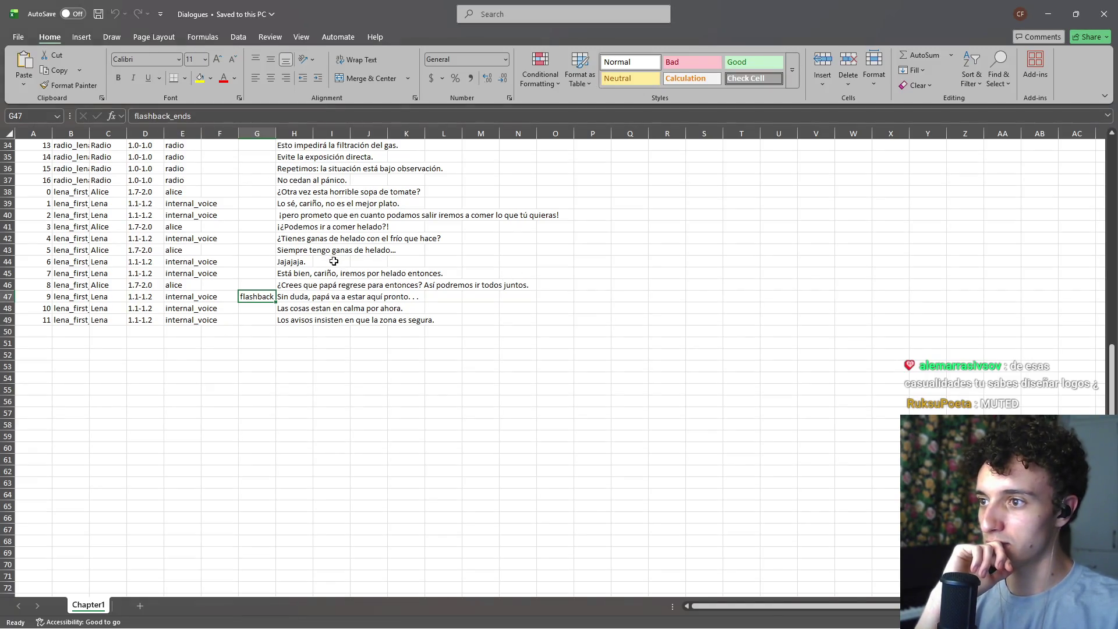
left_click(17, 134)
double_click(52, 134)
left_click(354, 365)
Step: Review the flashback lines in cells H39–H47, then switch back to the running game
scroll(380, 350, "up", 2)
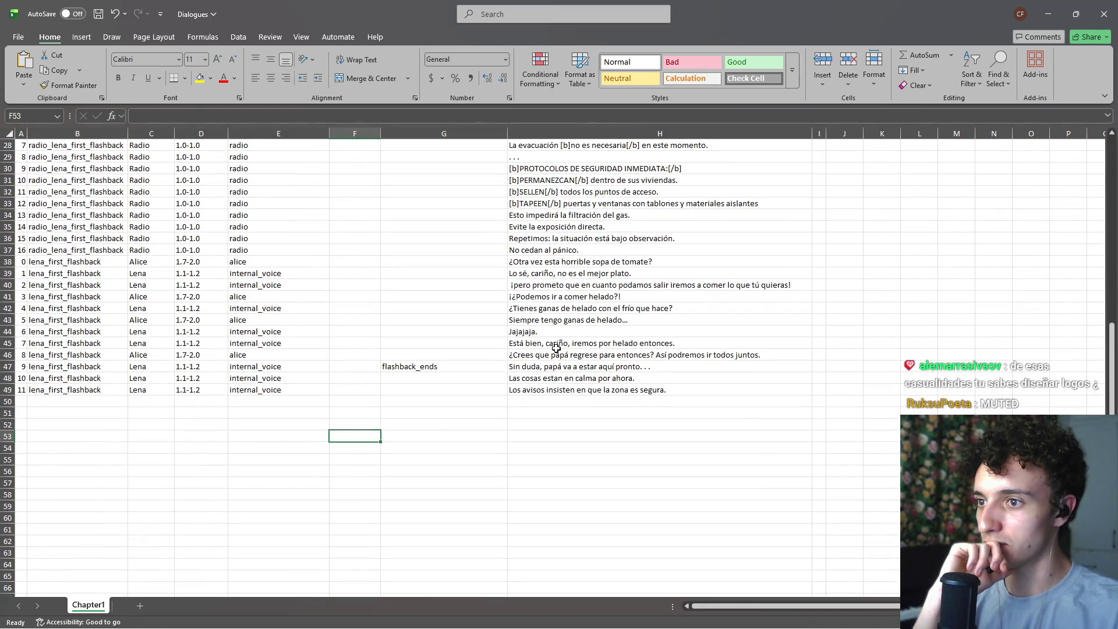
left_click(559, 346)
left_click(545, 367)
scroll(544, 349, "up", 2)
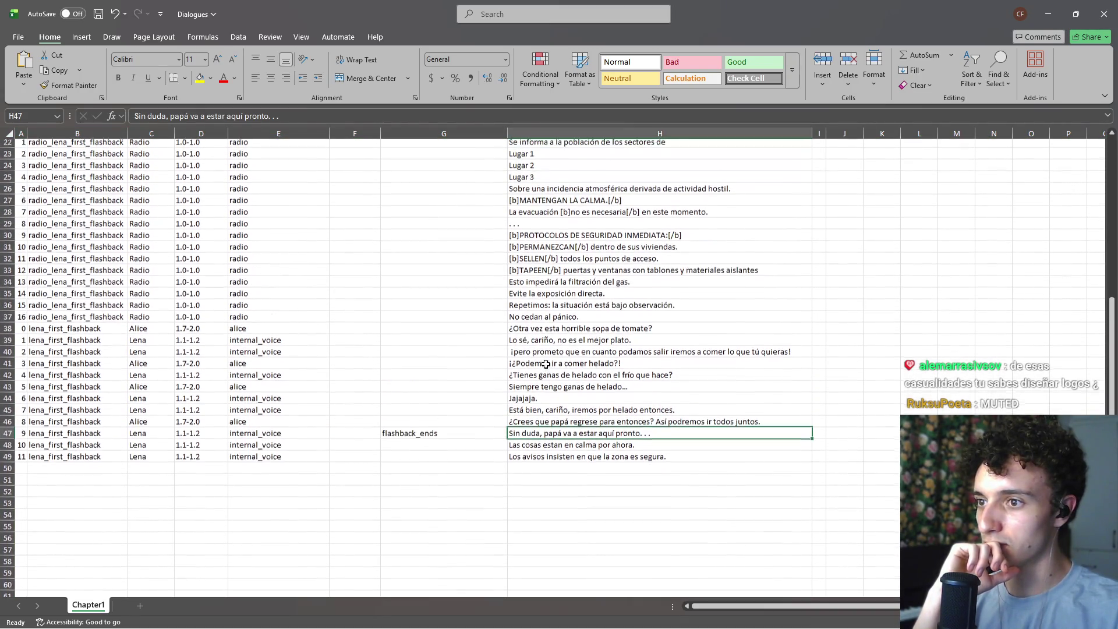
left_click(542, 343)
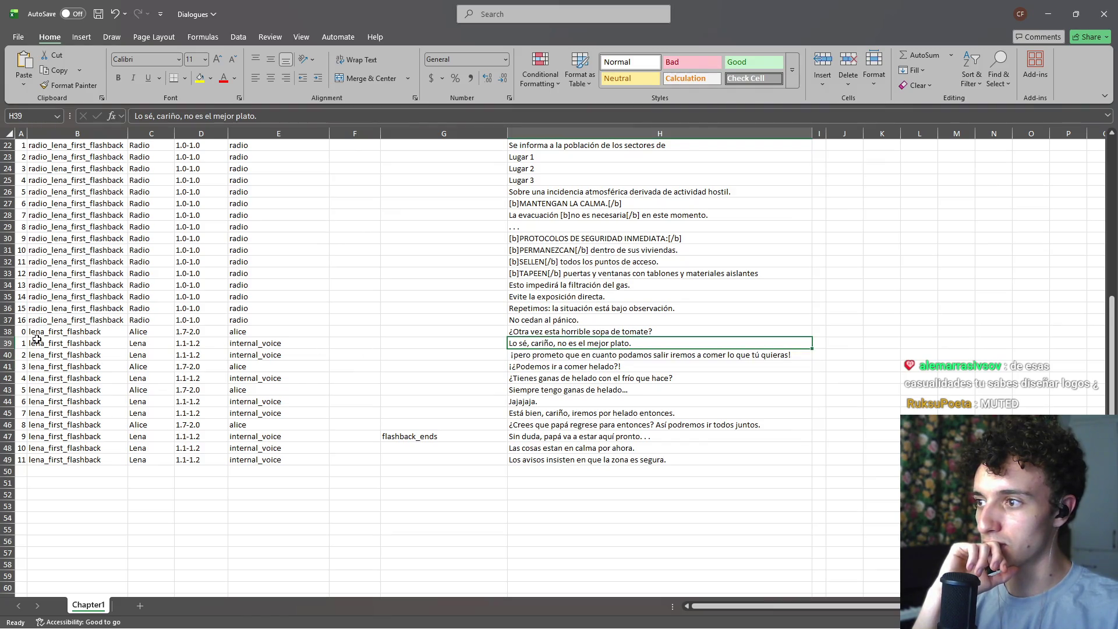
left_click_drag(21, 344, 589, 344)
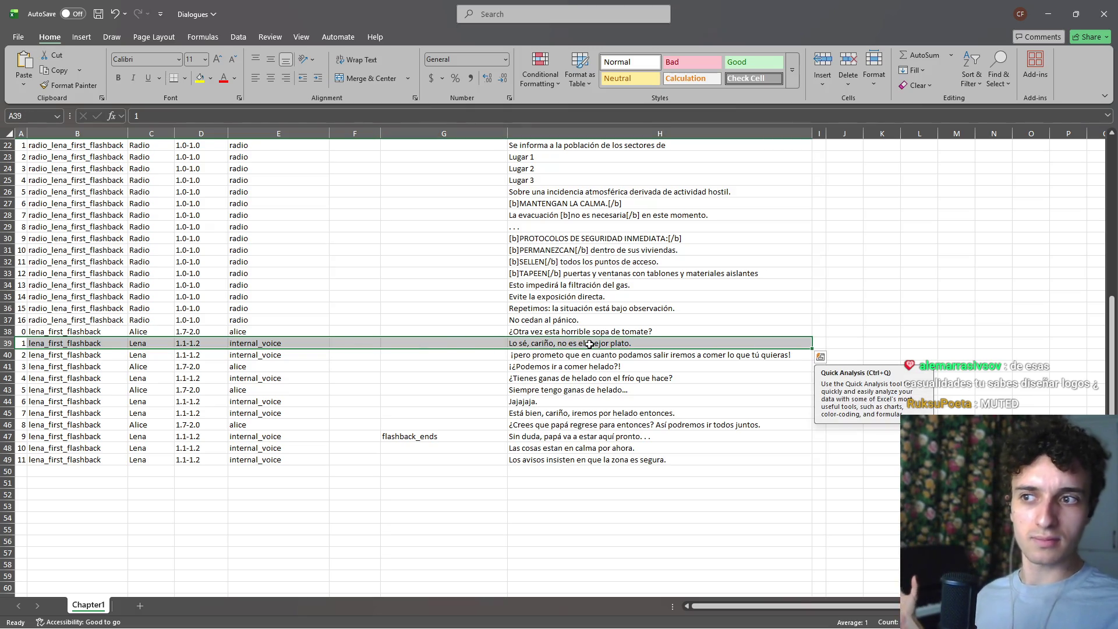
key("alt+Tab")
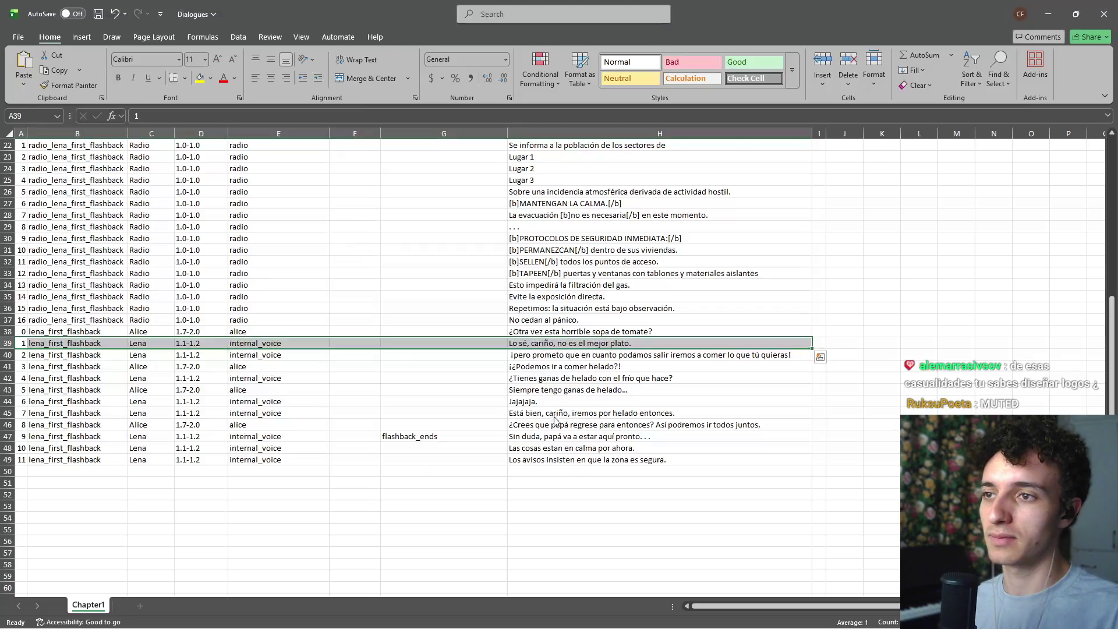
key("alt+Tab")
key("alt+Tab")
key("Tab")
key("Tab")
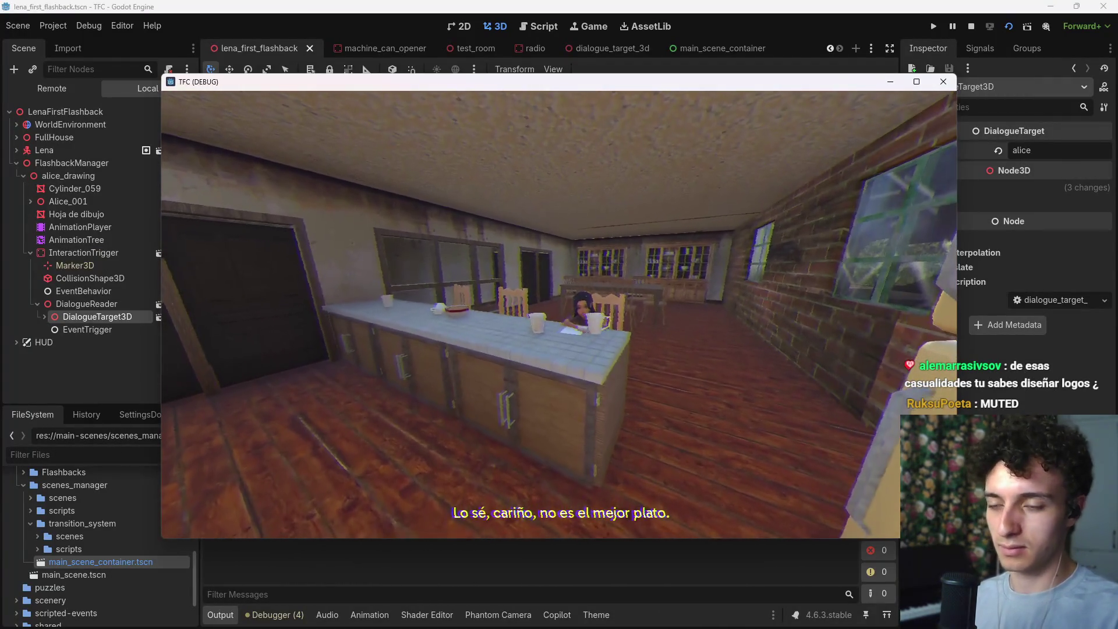
Step: Stop the running game and save the lena_first_flashback scene
key("F8")
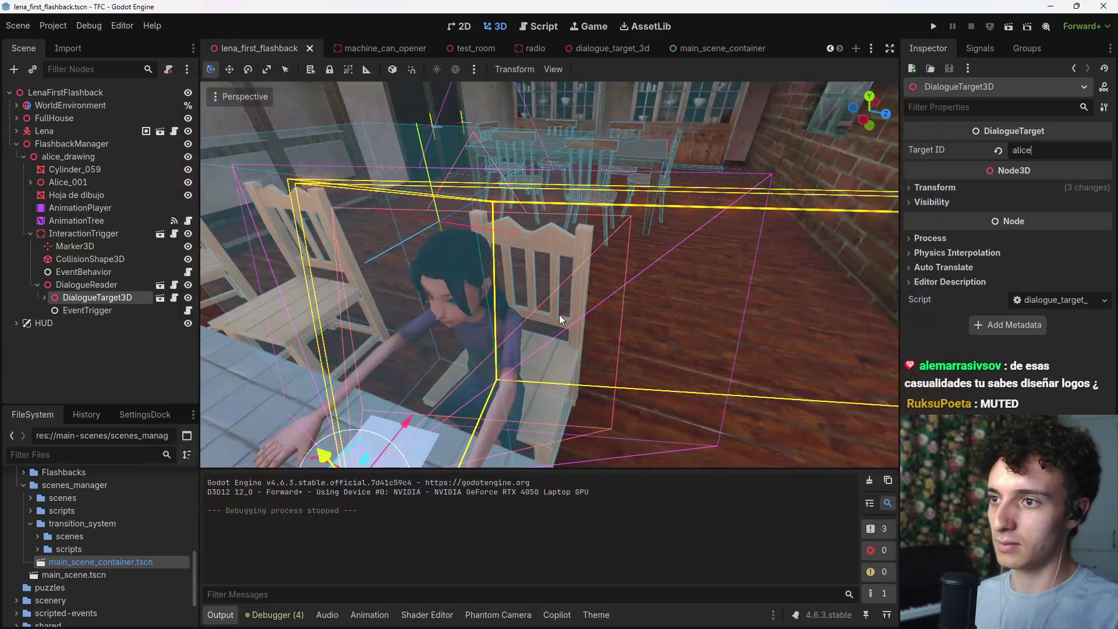
key("ctrl+s")
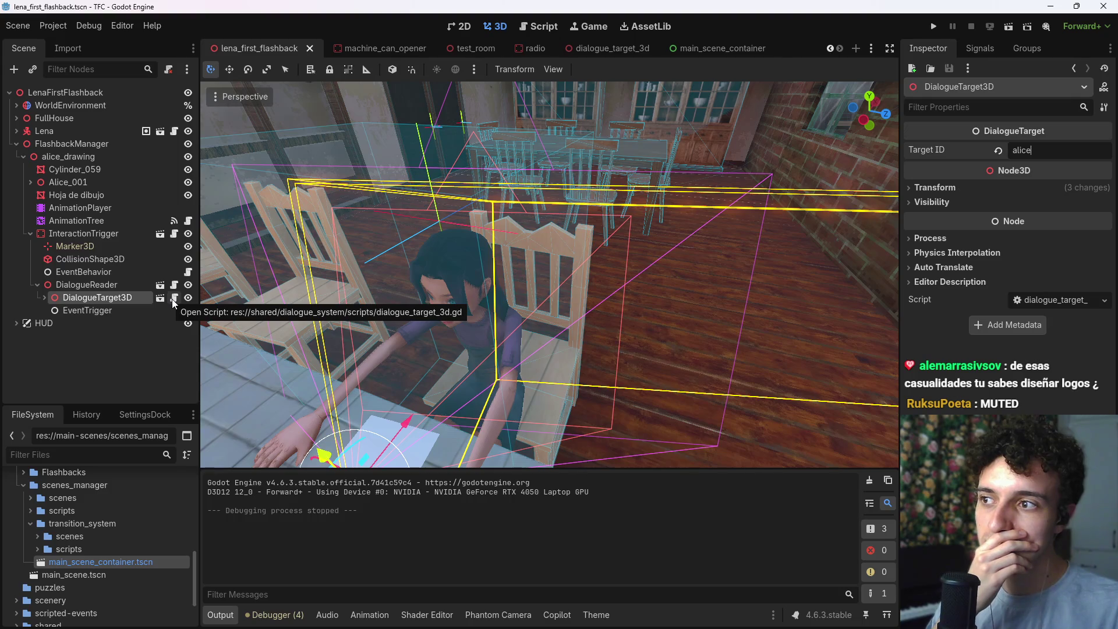
Step: Open the DialogueTarget3D and DialogueReader scripts and review dialogue_reader.gd's target-selection code
left_click(173, 298)
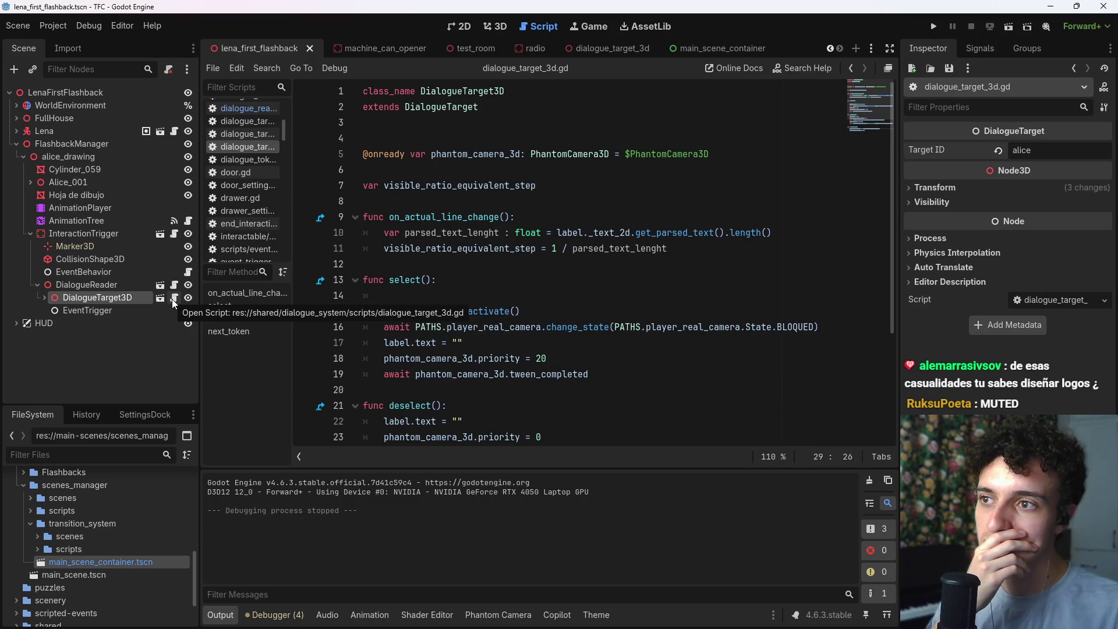
left_click(174, 285)
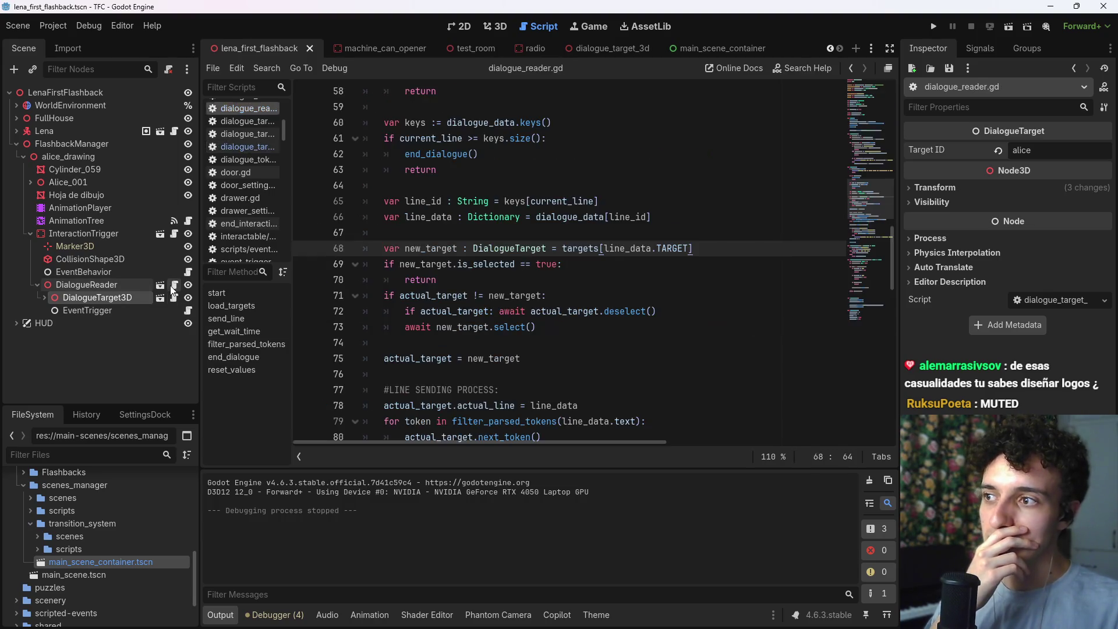
left_click(722, 201)
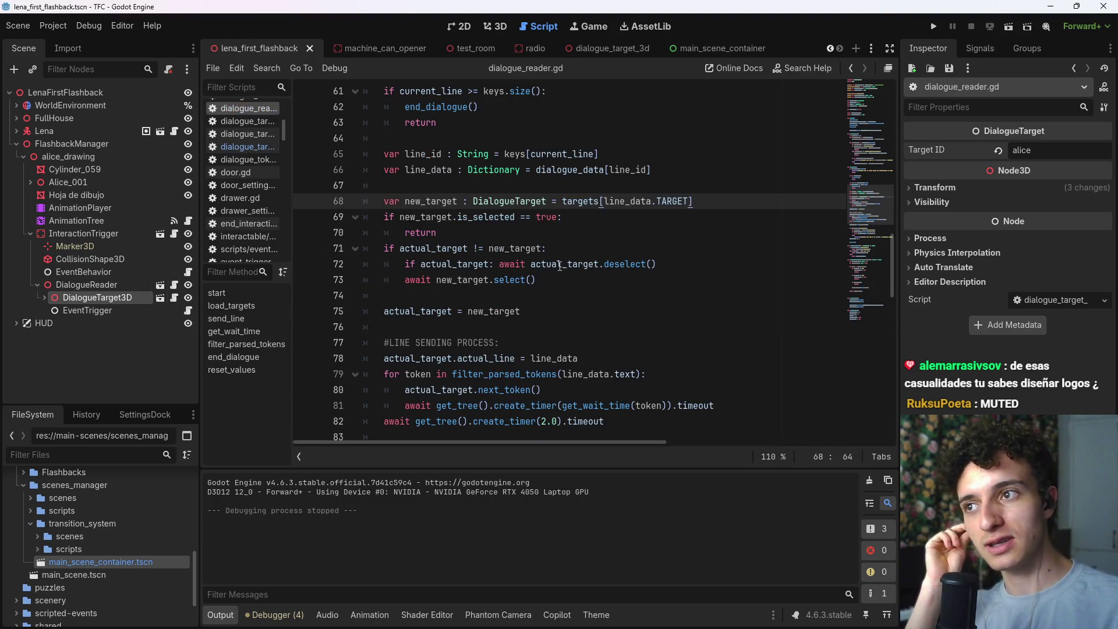
scroll(558, 274, "up", 2)
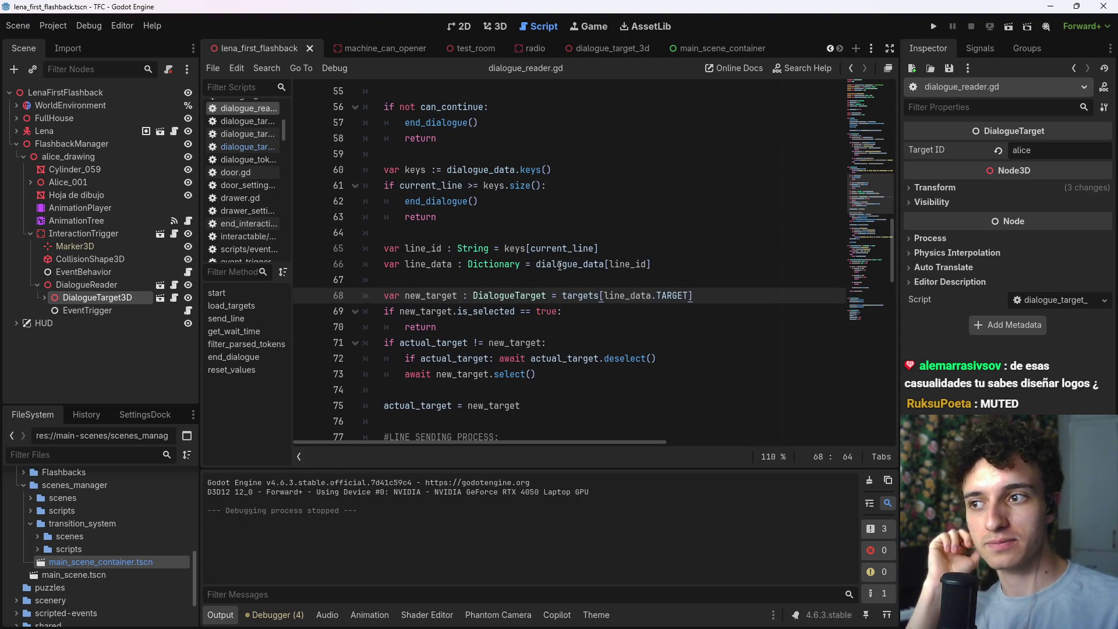
left_click(713, 357)
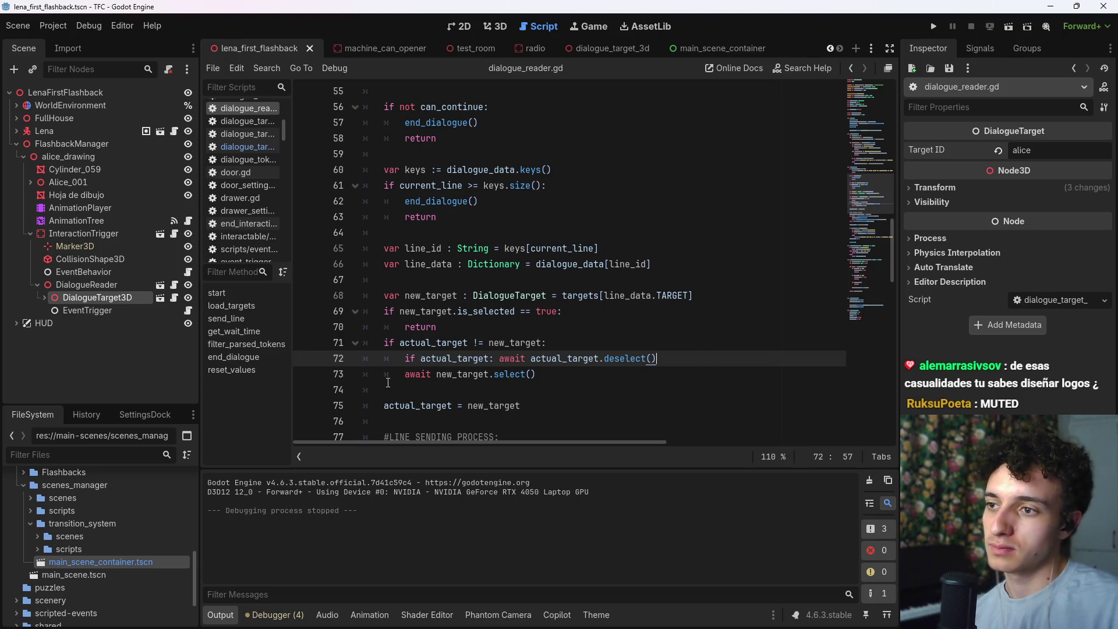
Step: Add a breakpoint on the early return at line 70 and run the scene
key("shift+Home")
key("shift+Up")
left_click(490, 324)
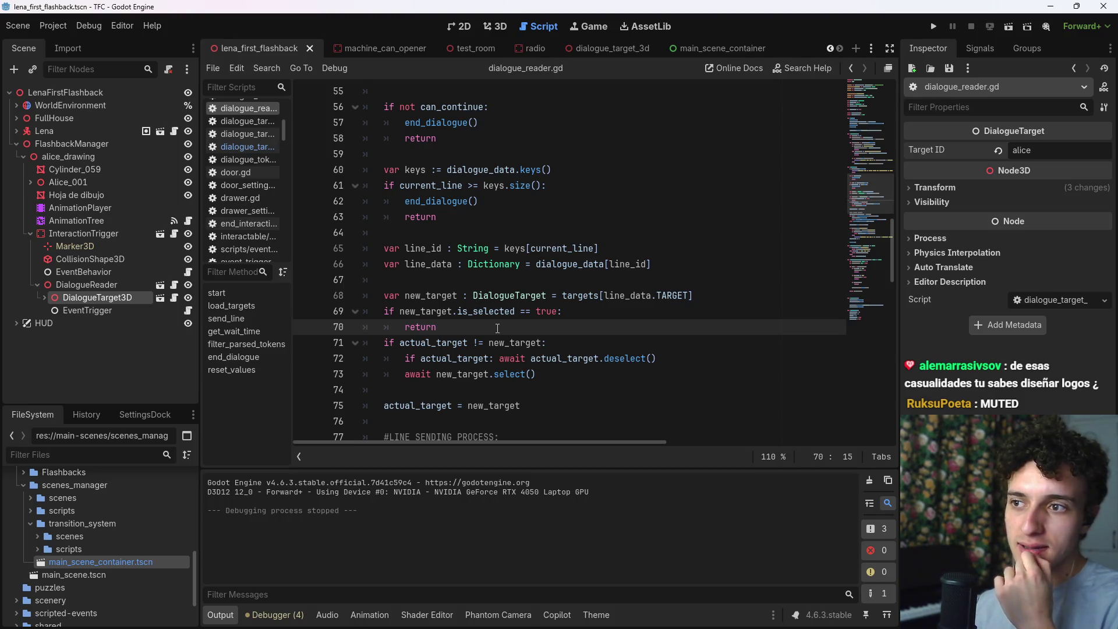
left_click(304, 328)
left_click(1007, 29)
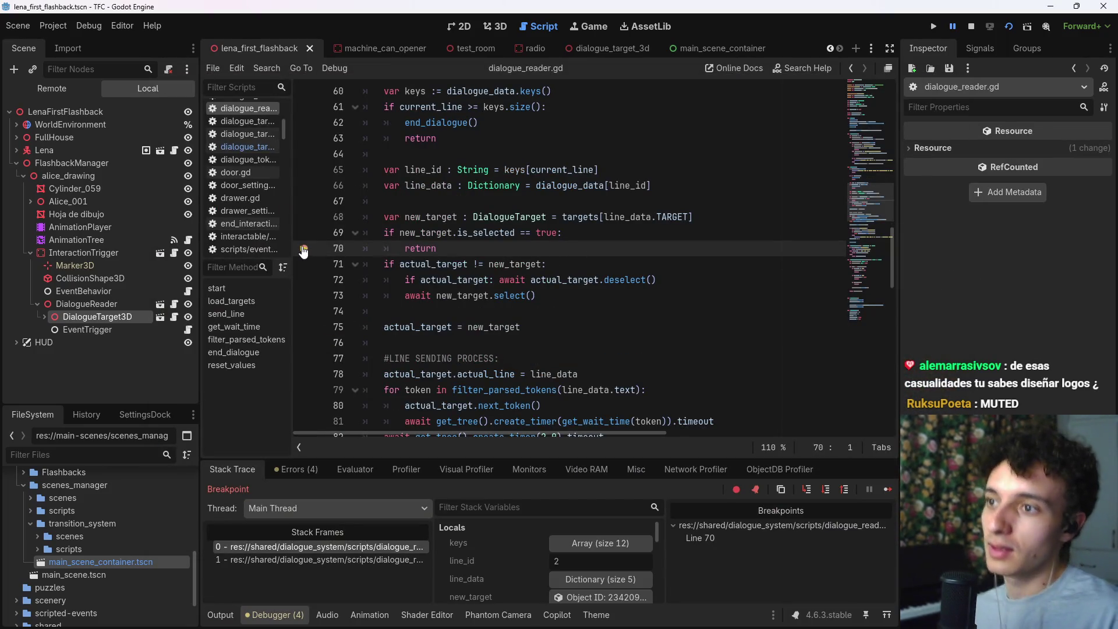
Step: Stop the debug session and remove the line-70 breakpoint from dialogue_reader.gd
key("F8")
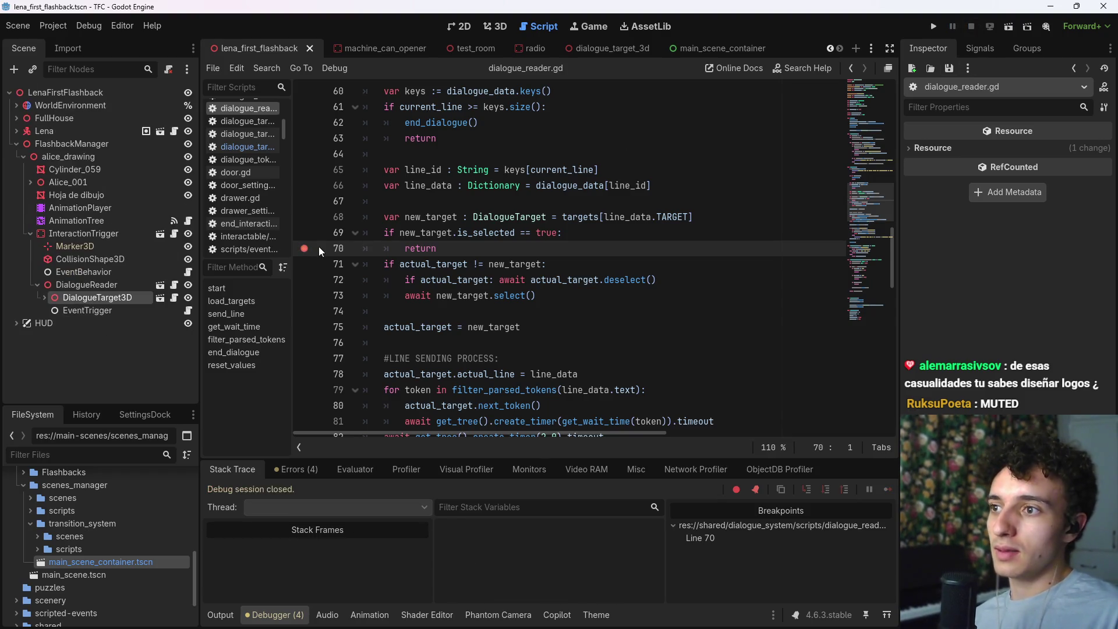
left_click(307, 250)
left_click(567, 254)
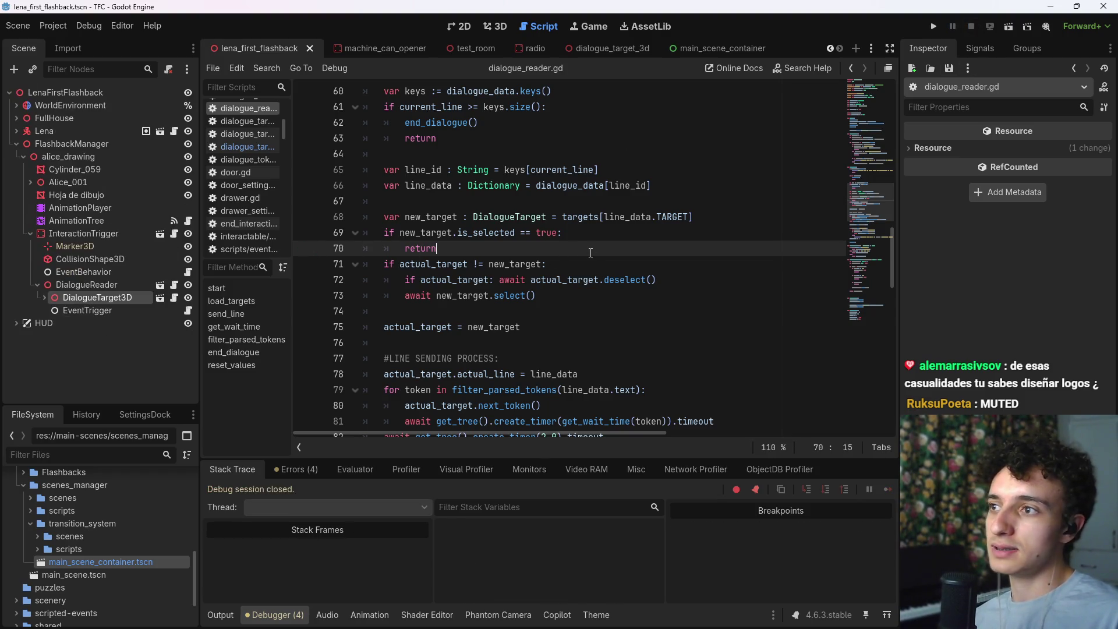
Step: In dialogue_target_3d.gd, add 'is_selected = true' at the start of select() and save
left_click(174, 298)
scroll(478, 314, "down", 3)
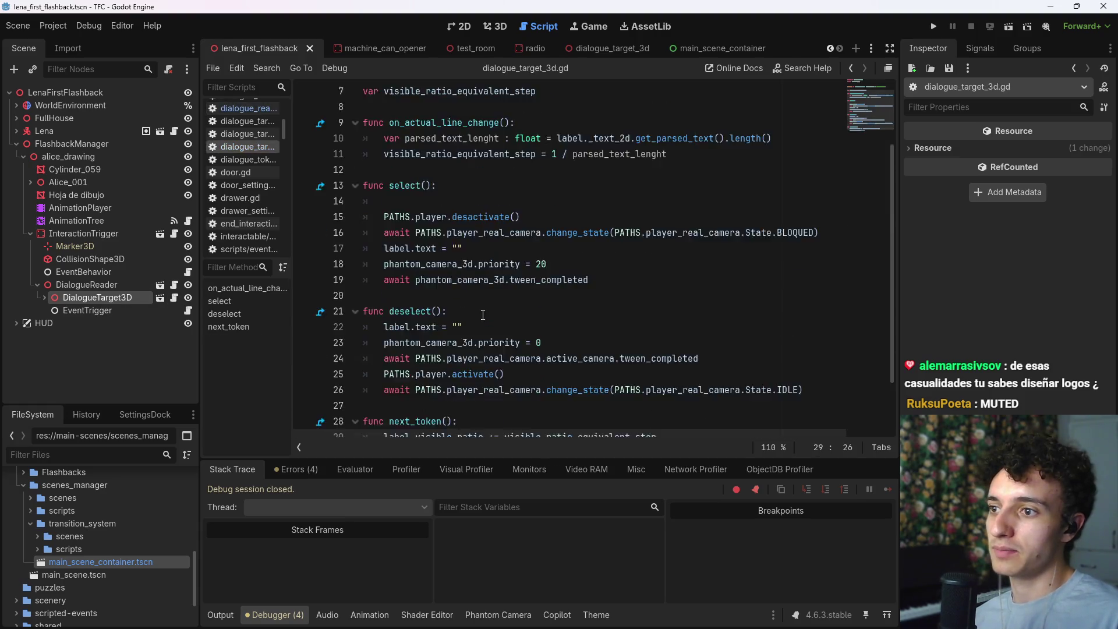
scroll(557, 292, "up", 3)
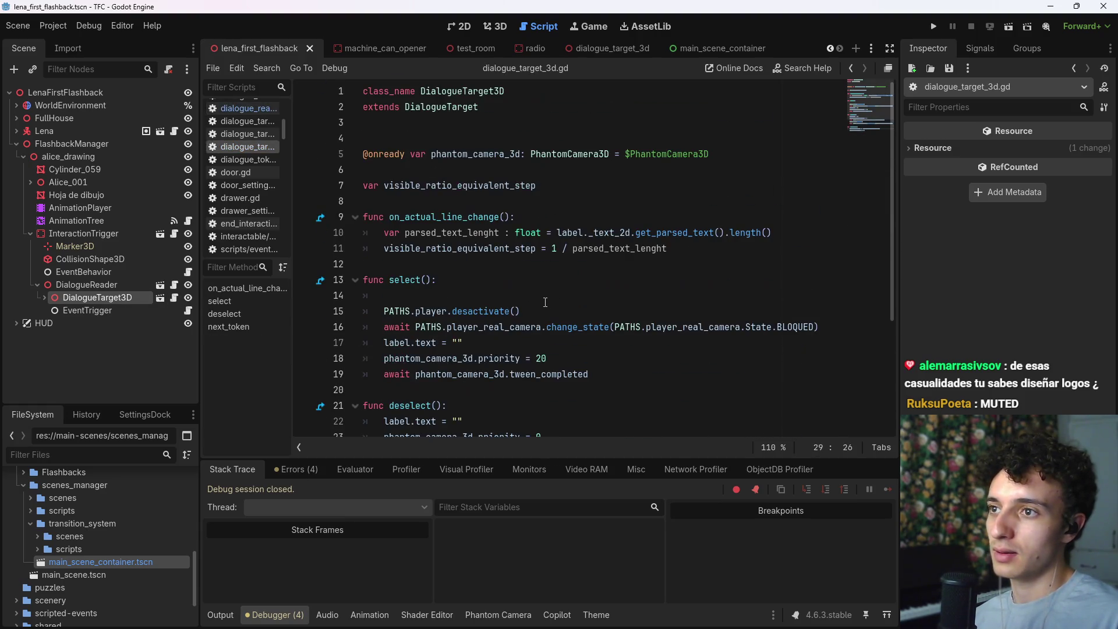
scroll(544, 313, "down", 3)
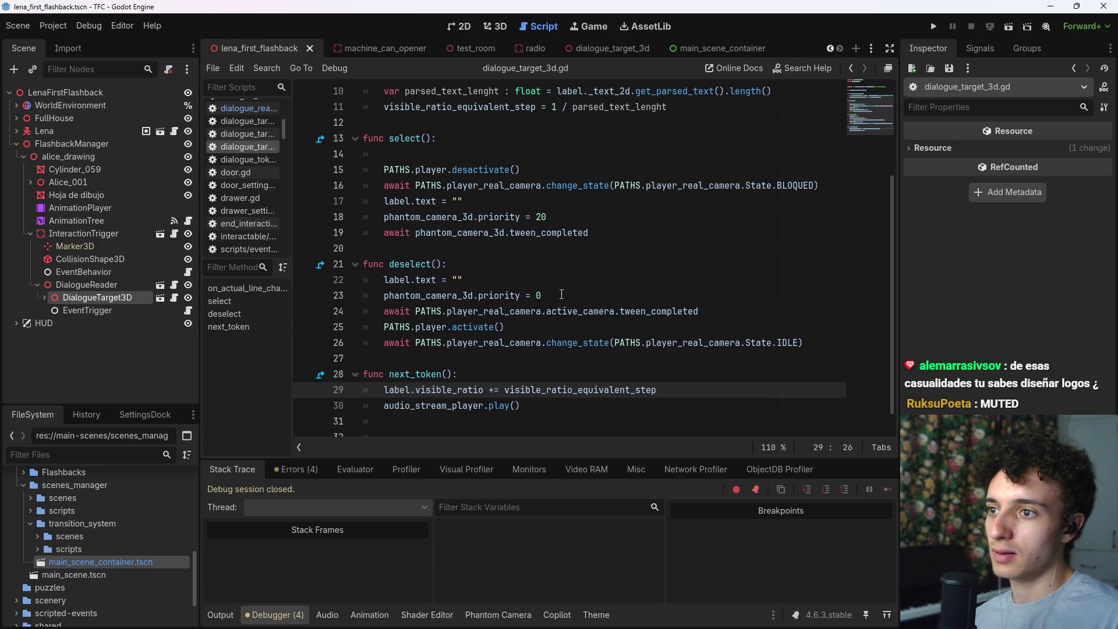
left_click(509, 272)
scroll(504, 262, "up", 1)
left_click(492, 201)
scroll(489, 256, "up", 2)
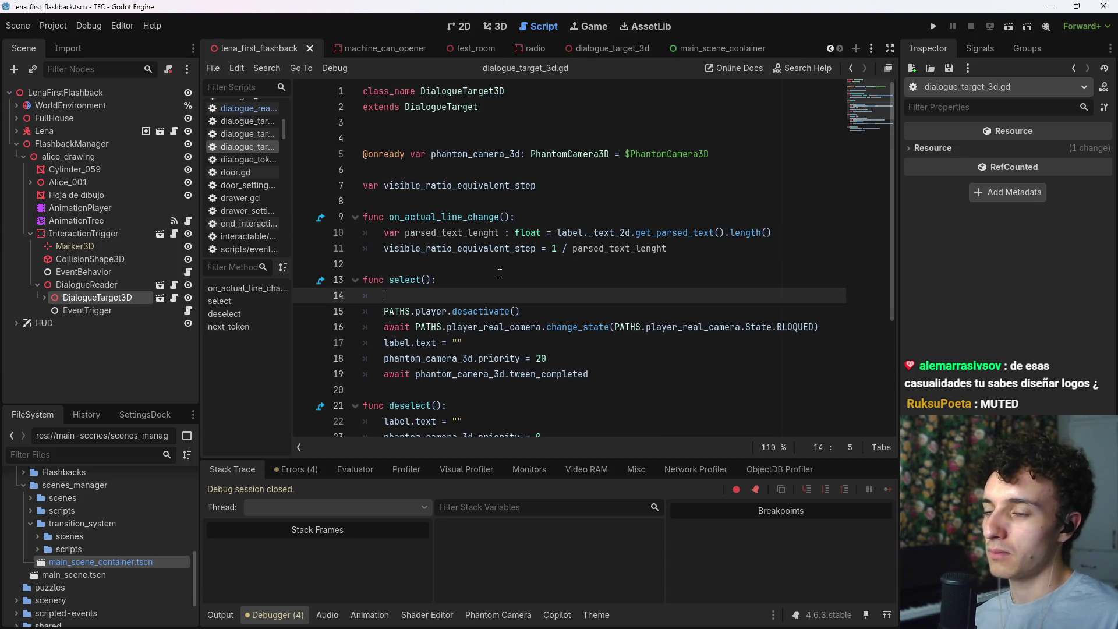
type("is_")
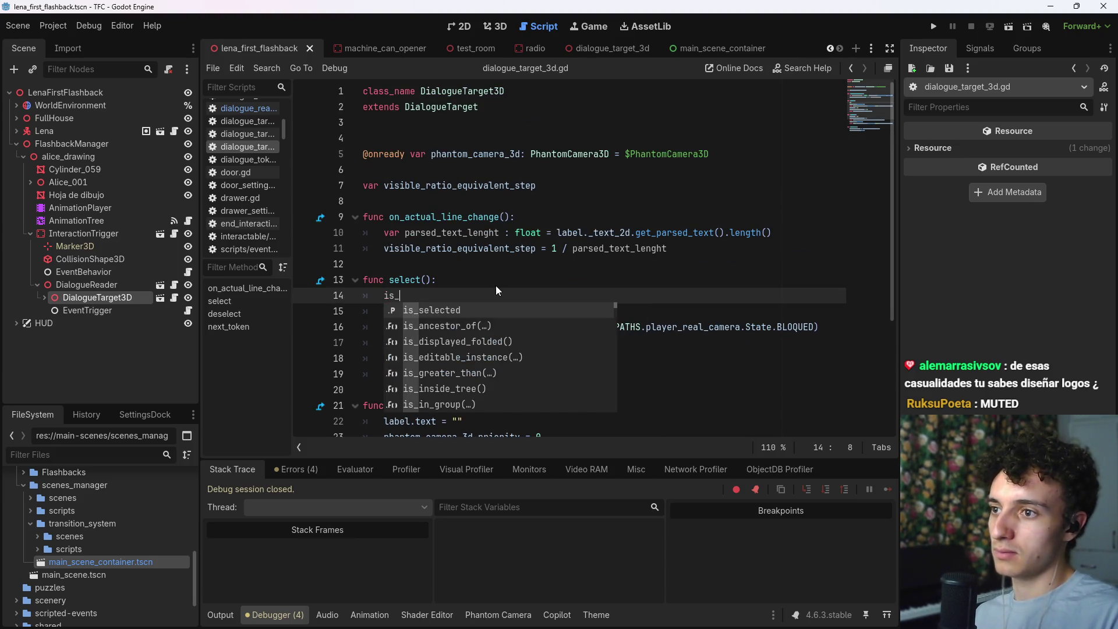
type("selected =true")
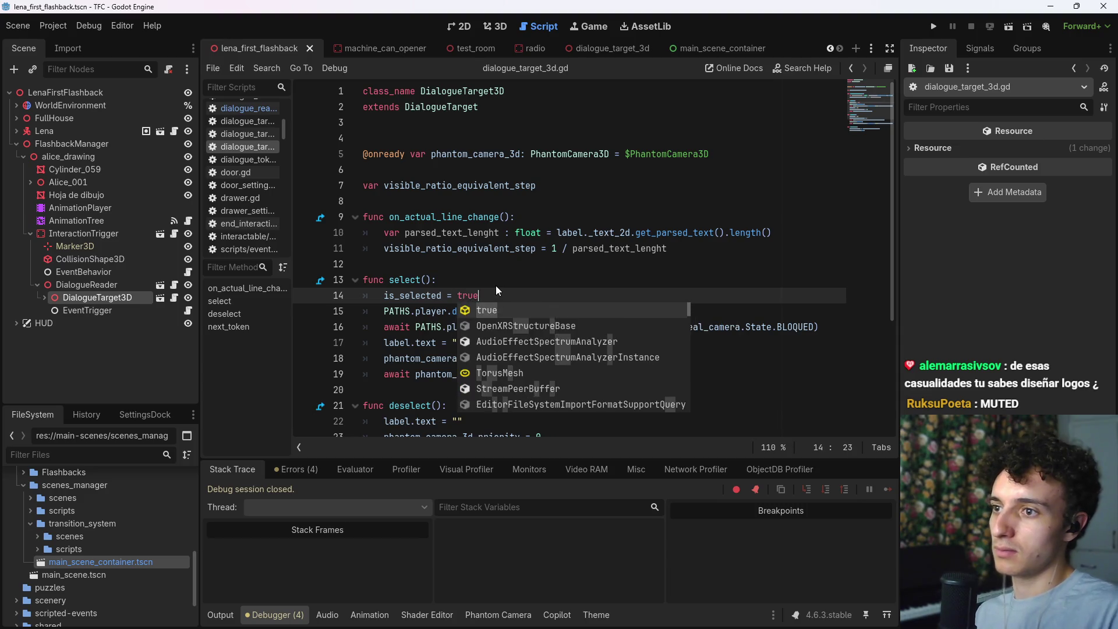
key("ctrl+s")
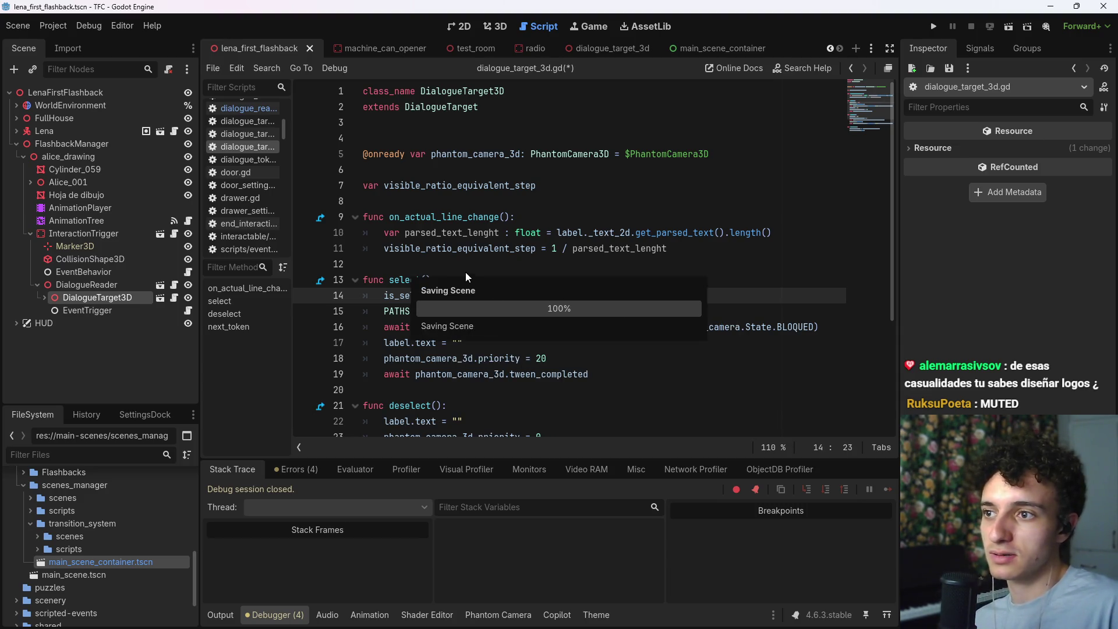
Step: Copy the assignment into deselect() as 'is_selected = false' and save the script
key("ctrl+shift+Left")
key("ctrl+shift+Left")
key("ctrl+shift+Left")
key("ctrl+c")
left_click(499, 405)
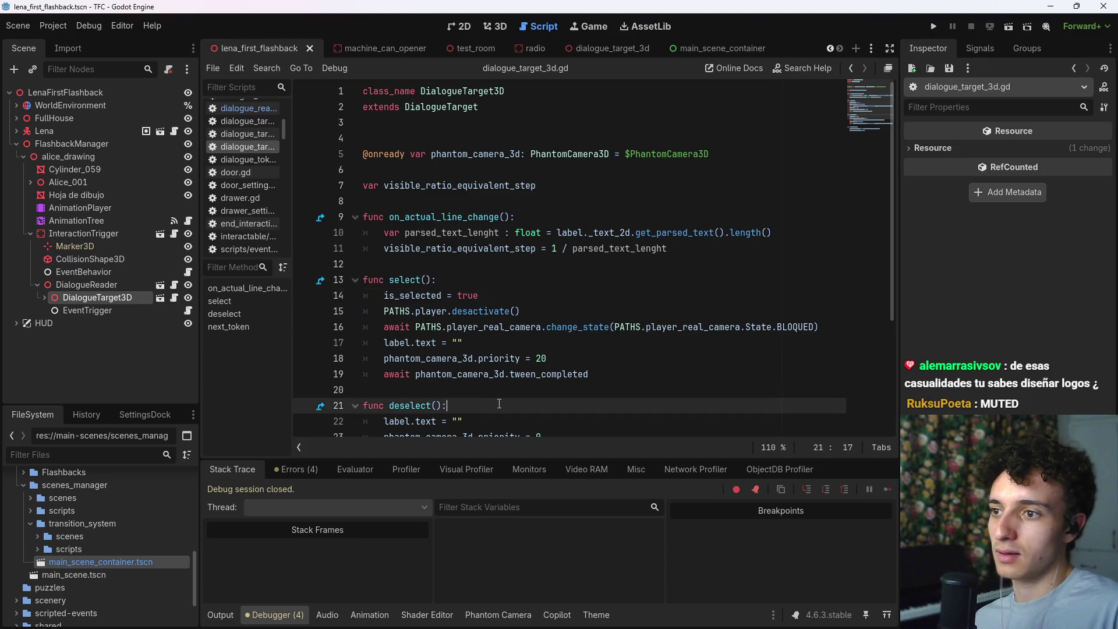
key("Return")
key("ctrl+v")
key("BackSpace")
key("BackSpace")
key("BackSpace")
type("false")
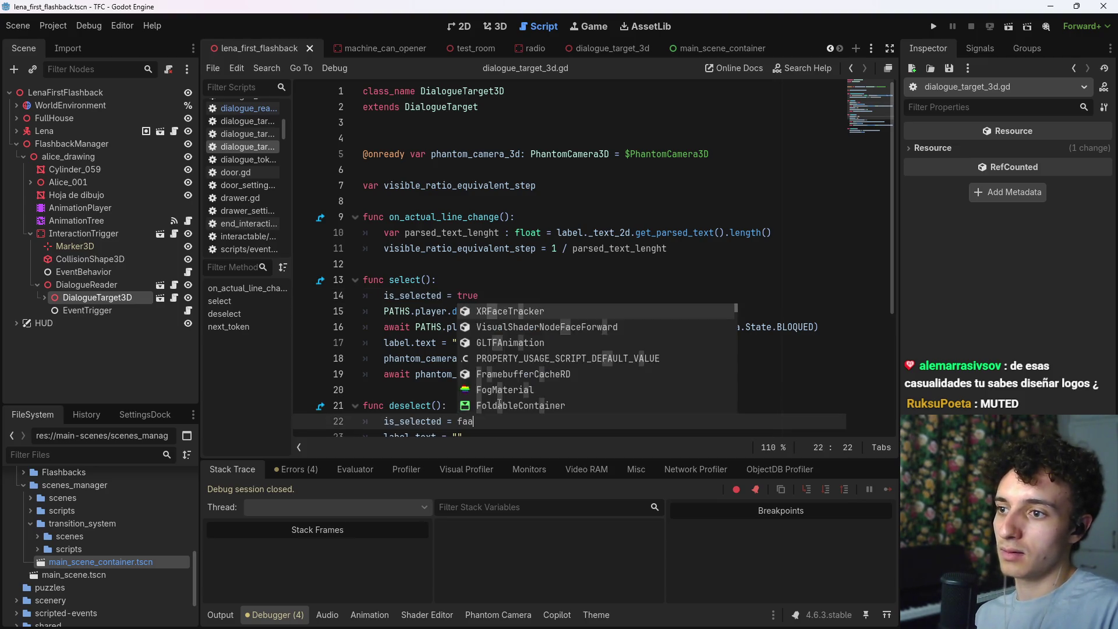
key("ctrl+s")
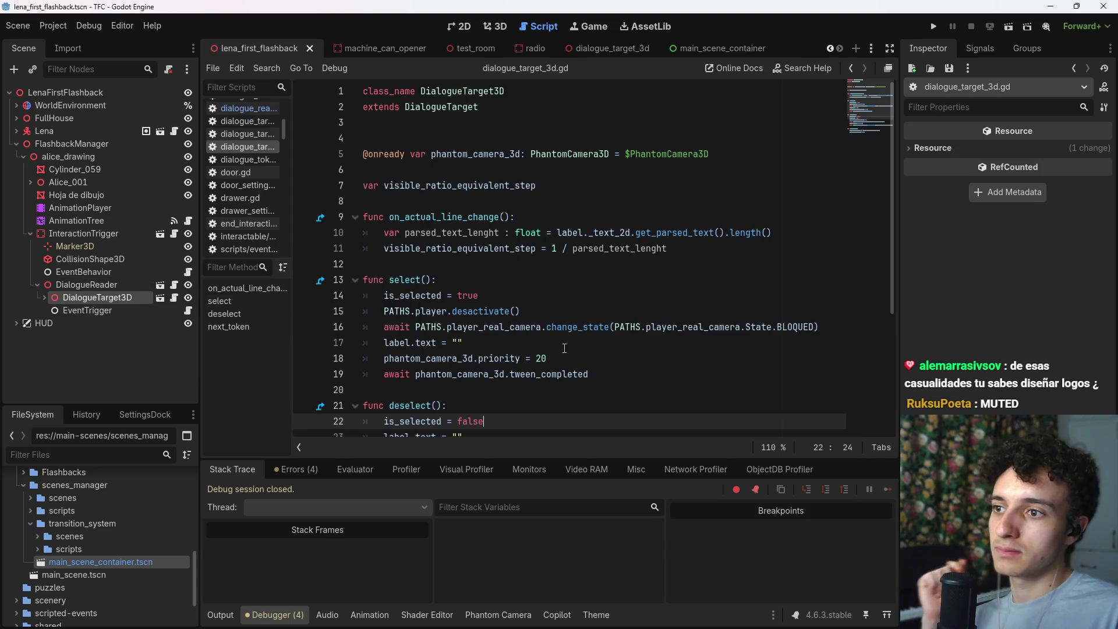
scroll(564, 348, "down", 2)
scroll(419, 310, "down", 1)
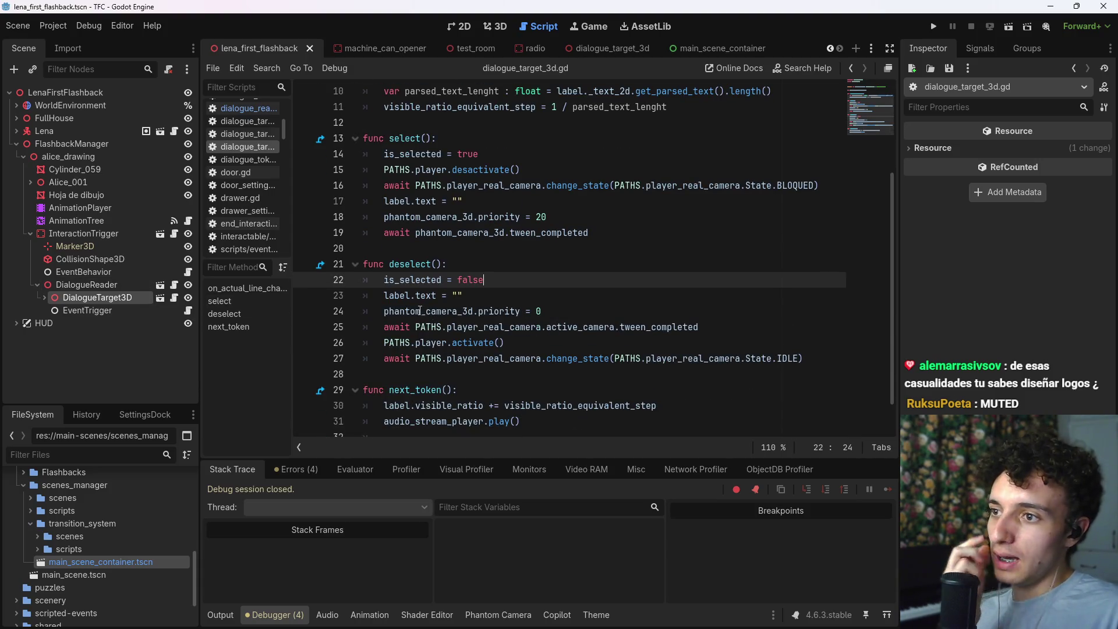
Step: Delete the BLOQUED camera-state call and the player desactivate line from select()
mouse_move(394, 315)
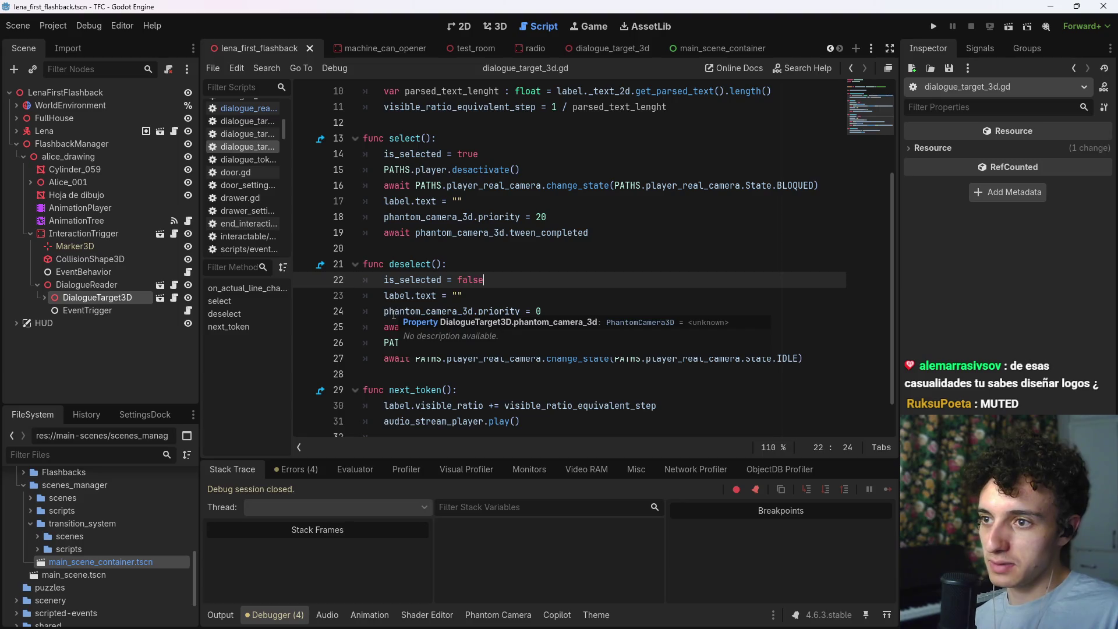
mouse_move(384, 311)
left_mouse_down()
mouse_move(646, 358)
mouse_move(816, 359)
left_mouse_up()
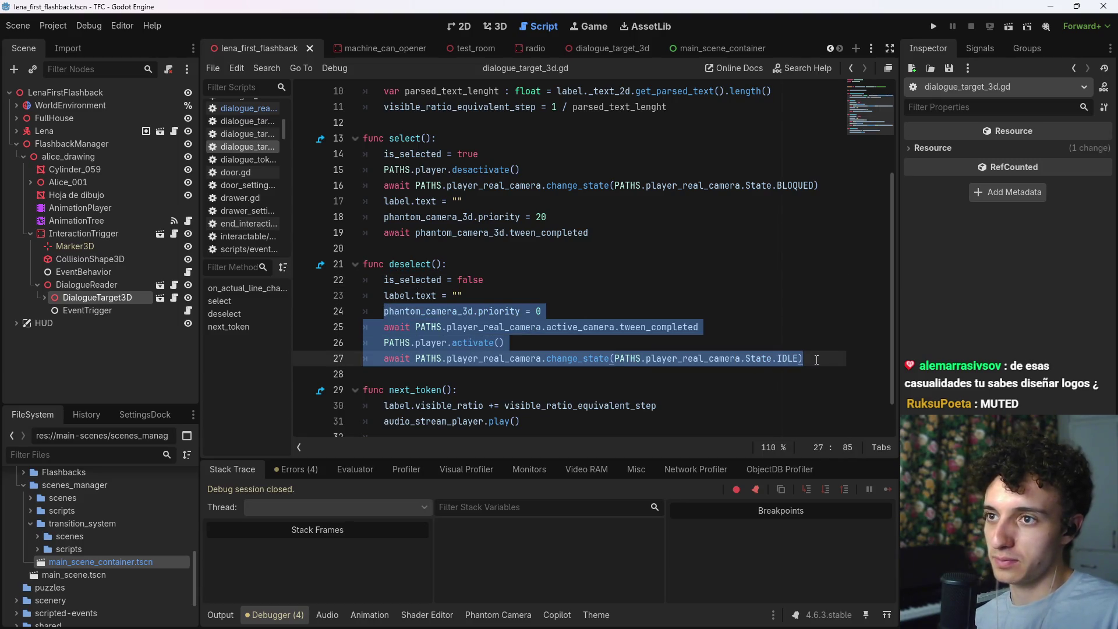
mouse_move(607, 237)
left_mouse_down()
mouse_move(386, 216)
mouse_move(382, 188)
mouse_move(359, 189)
left_mouse_up()
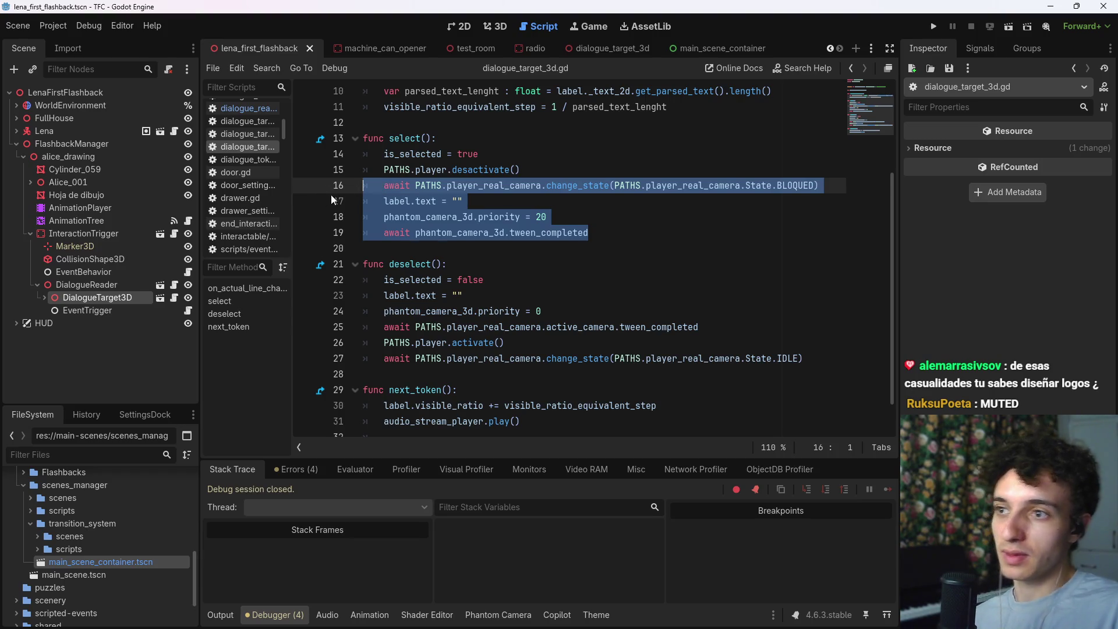
left_click_drag(591, 233, 382, 188)
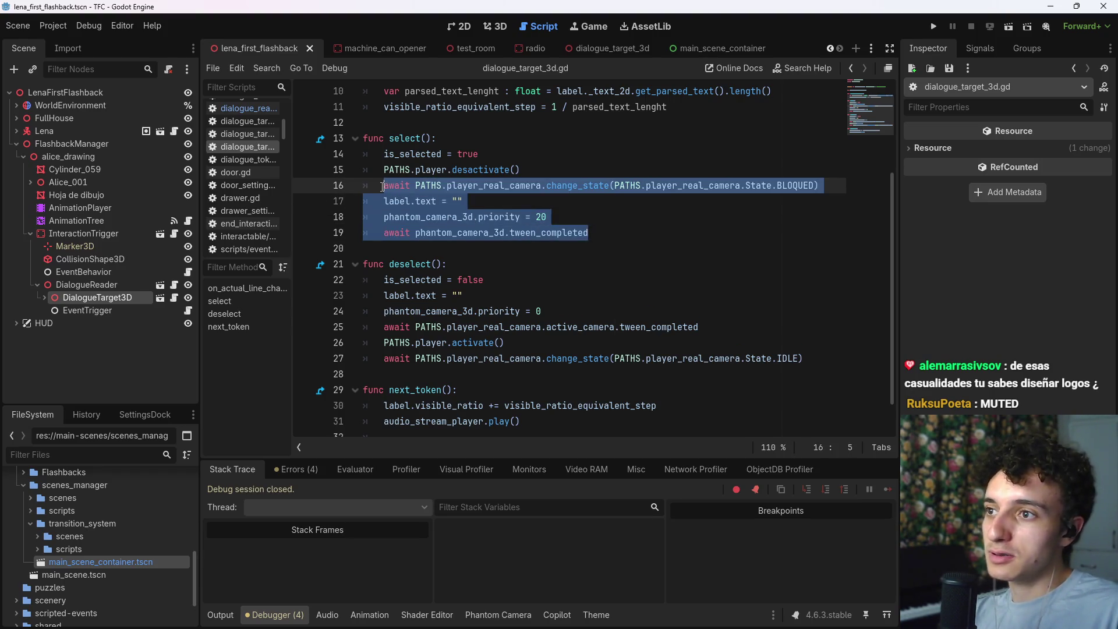
mouse_move(547, 217)
left_mouse_down()
mouse_move(384, 202)
mouse_move(383, 186)
left_mouse_up()
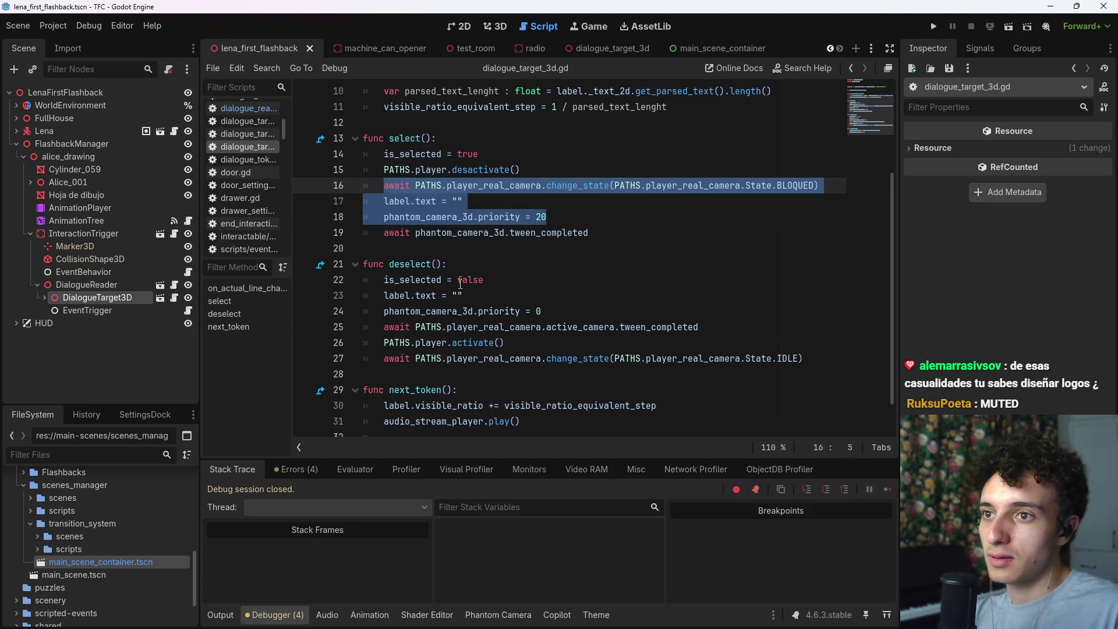
left_click(496, 203)
left_click_drag(384, 186, 820, 187)
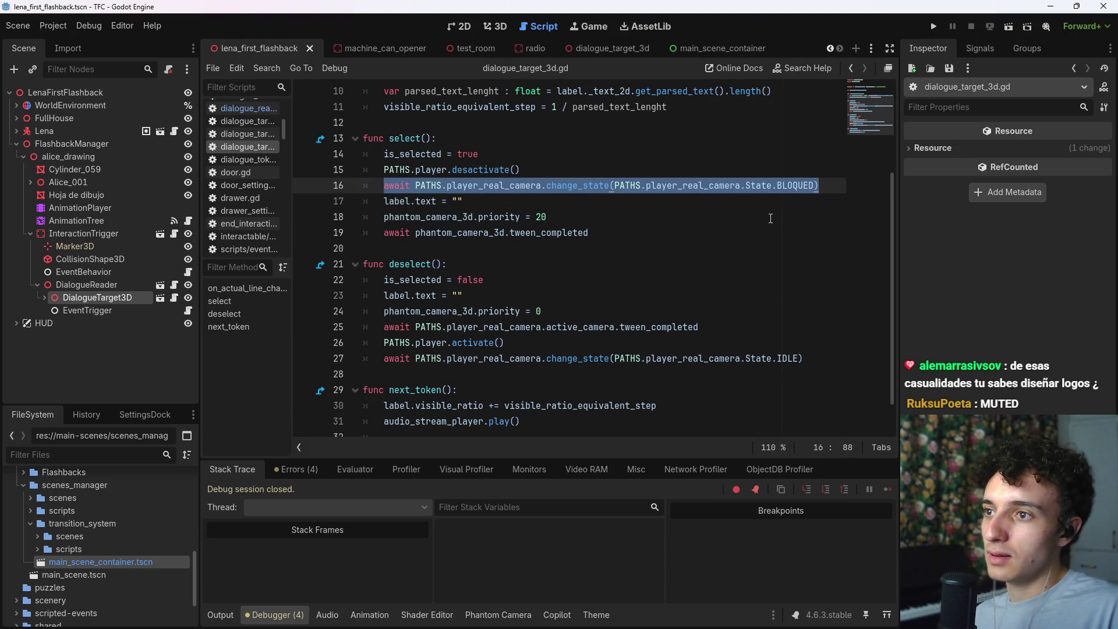
key("ctrl+x")
key("ctrl+shift+k")
left_click_drag(548, 201, 347, 202)
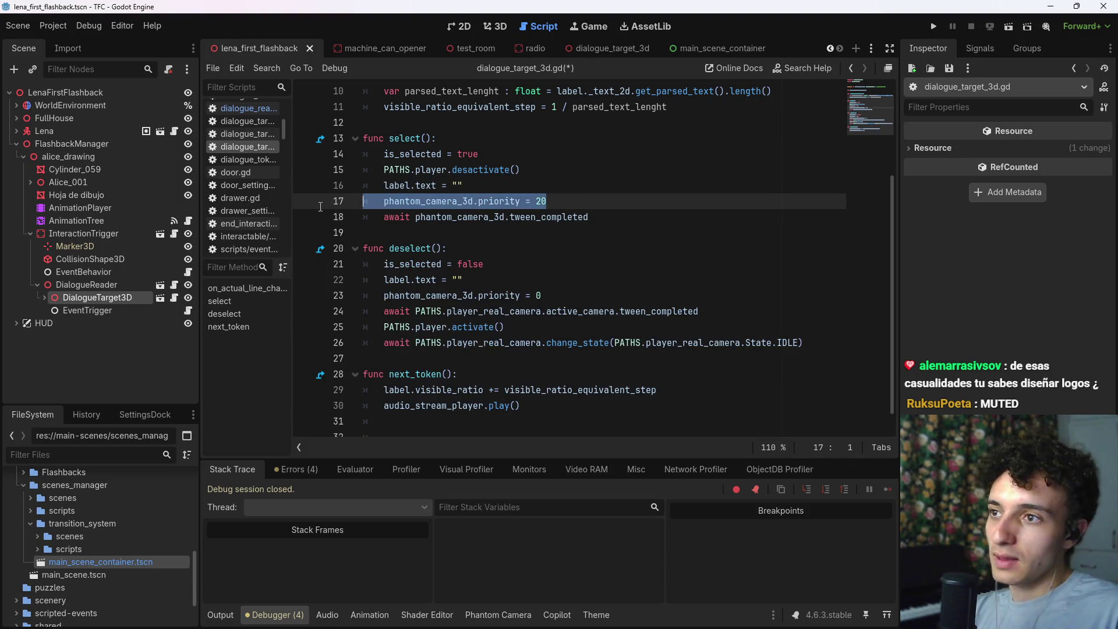
left_click(616, 212)
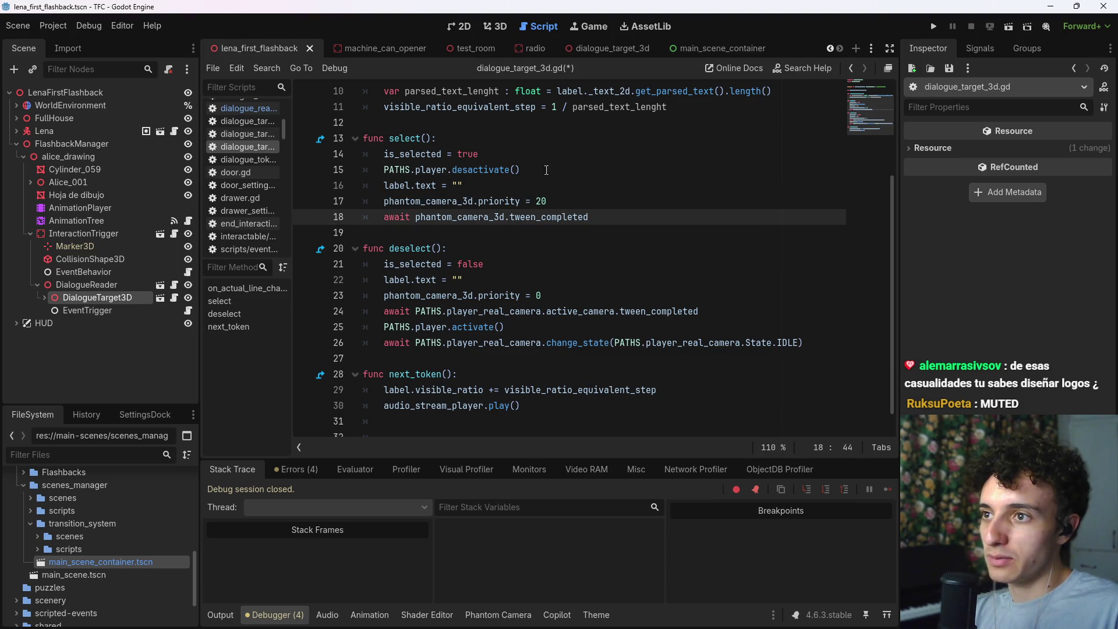
left_click_drag(546, 170, 340, 168)
key("BackSpace")
key("BackSpace")
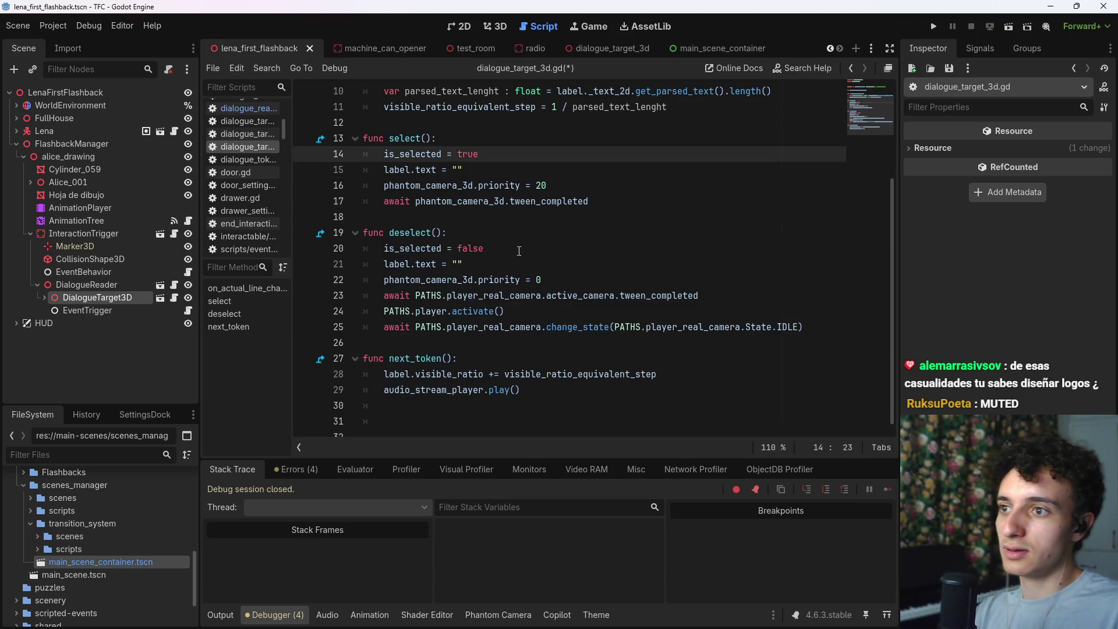
Step: Remove the camera tween and player lines from deselect(), save, and run the project
left_click(529, 241)
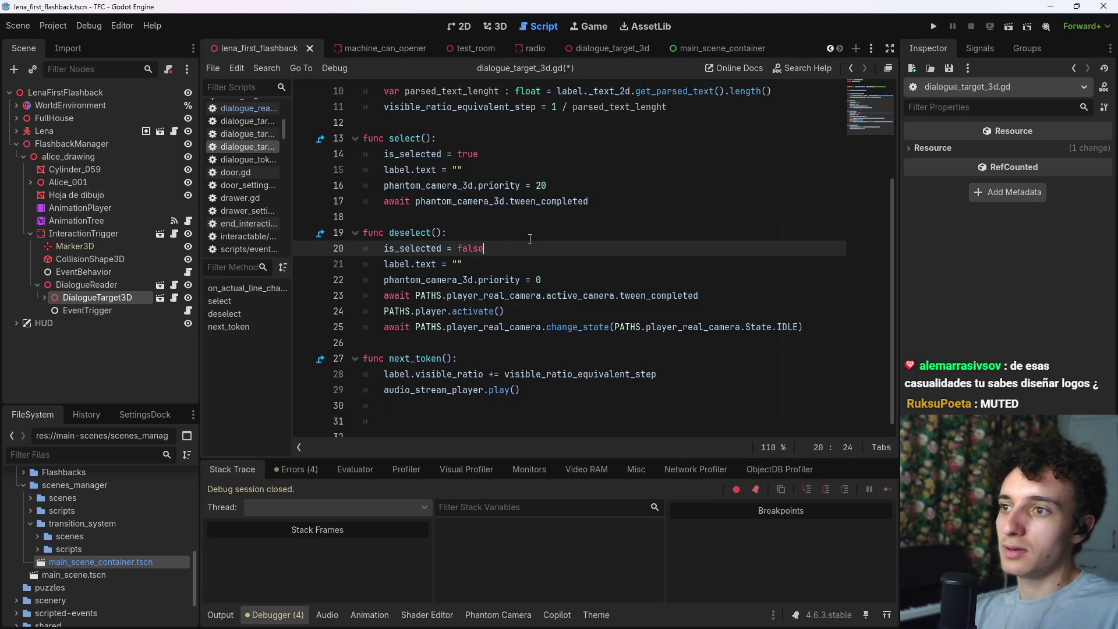
left_click(492, 265)
left_click(577, 279)
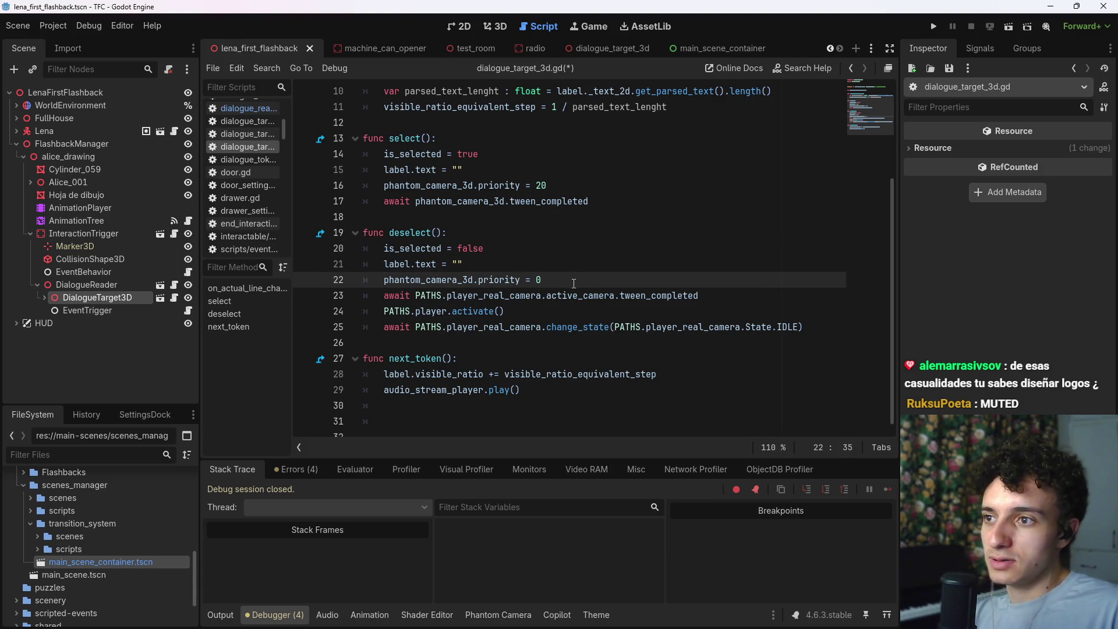
left_click(732, 297)
left_click_drag(813, 328, 335, 295)
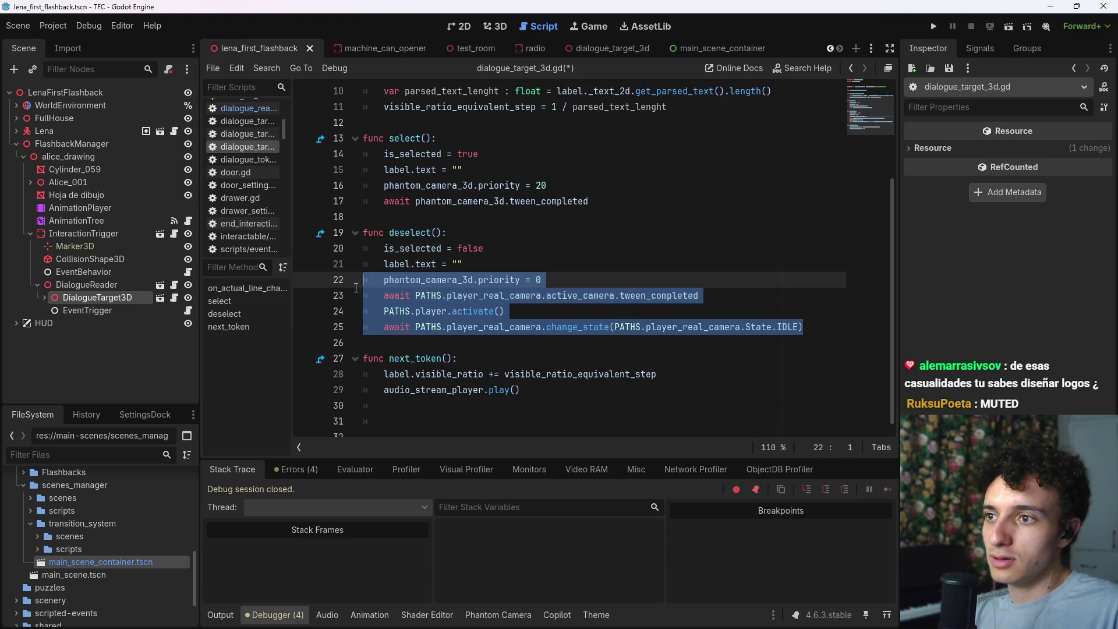
key("BackSpace")
key("BackSpace")
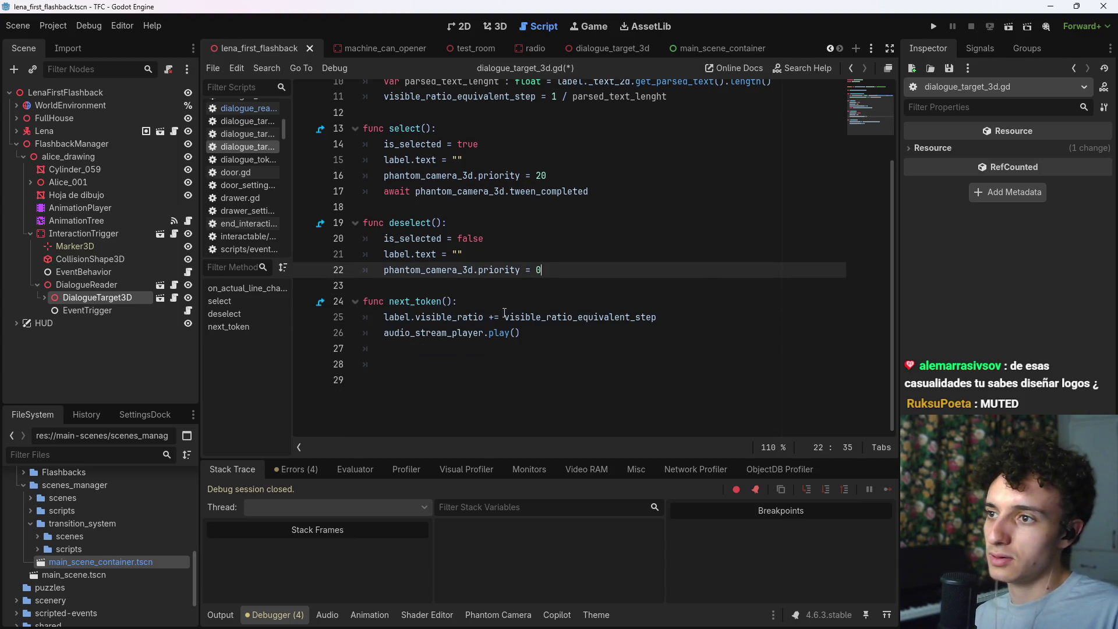
key("ctrl+s")
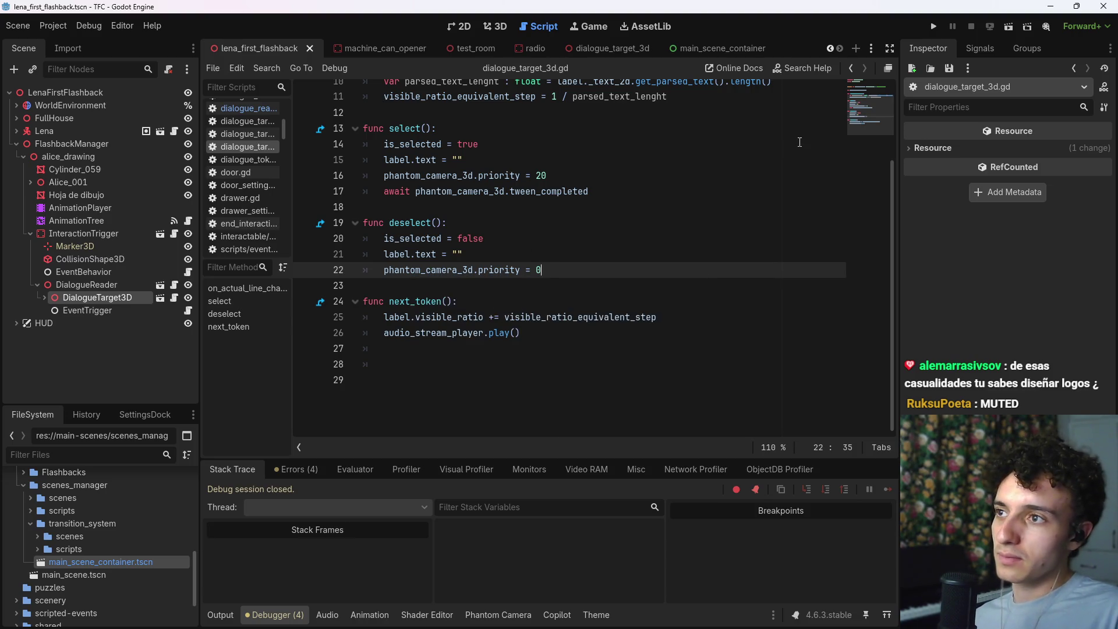
key("F5")
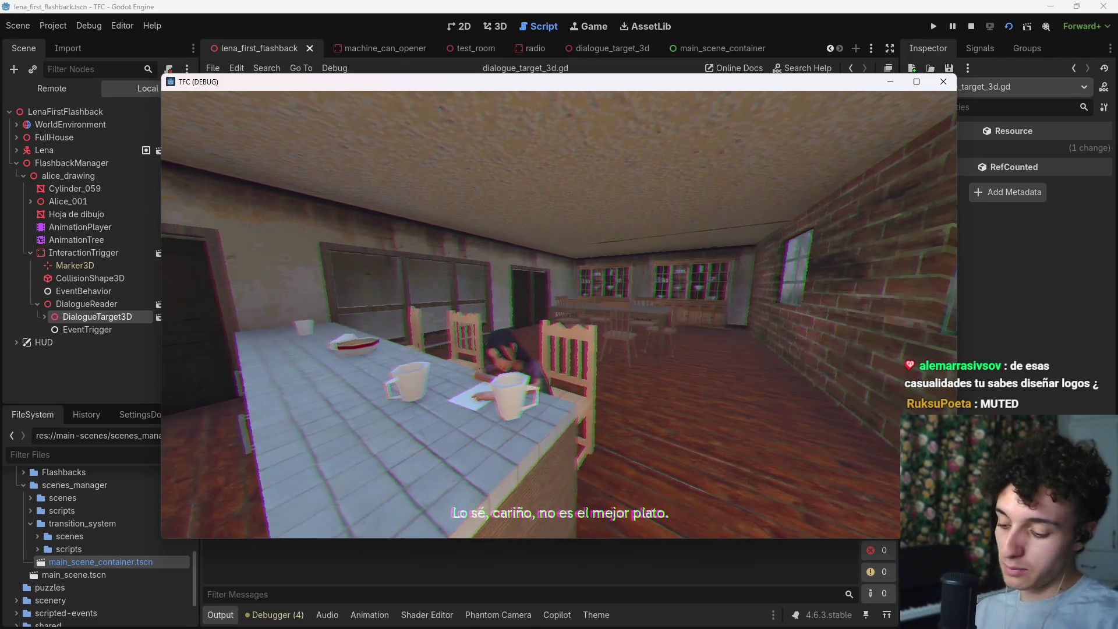
Step: Stop the running flashback test with F8 once the dialogue has played
key("F8")
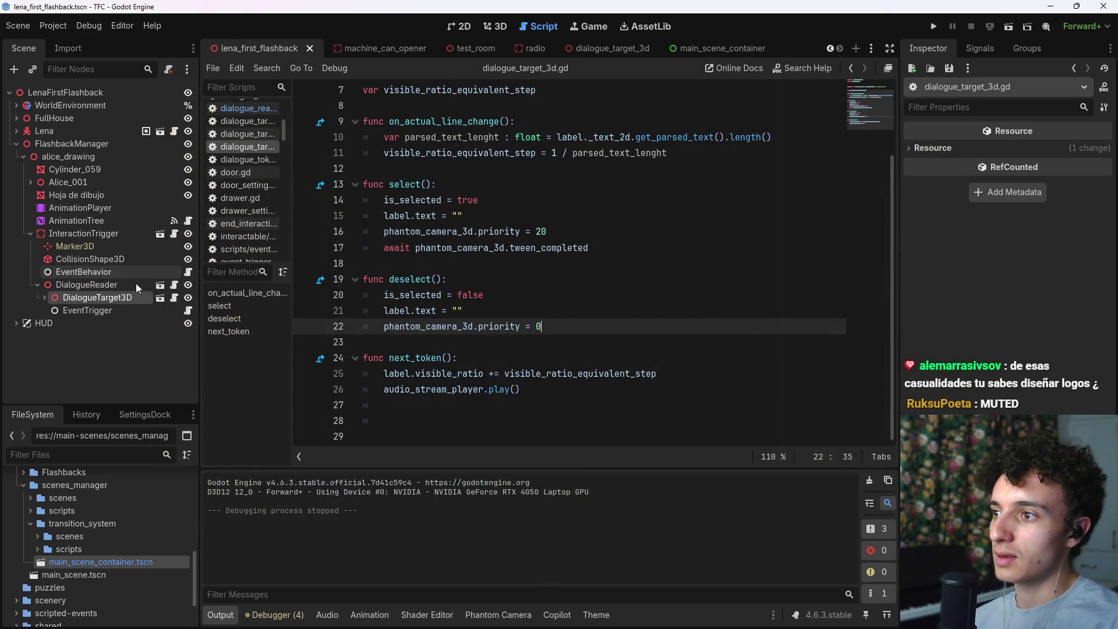
Step: Review the awaited deselect() and select() calls in dialogue_reader.gd's target switch
left_click(174, 285)
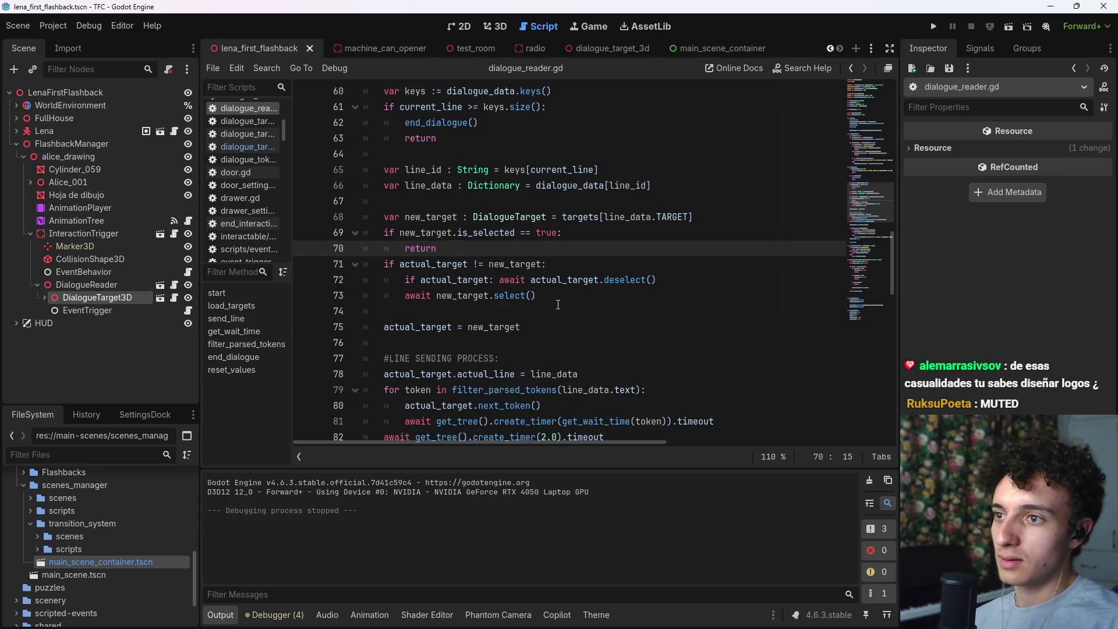
scroll(558, 304, "up", 1)
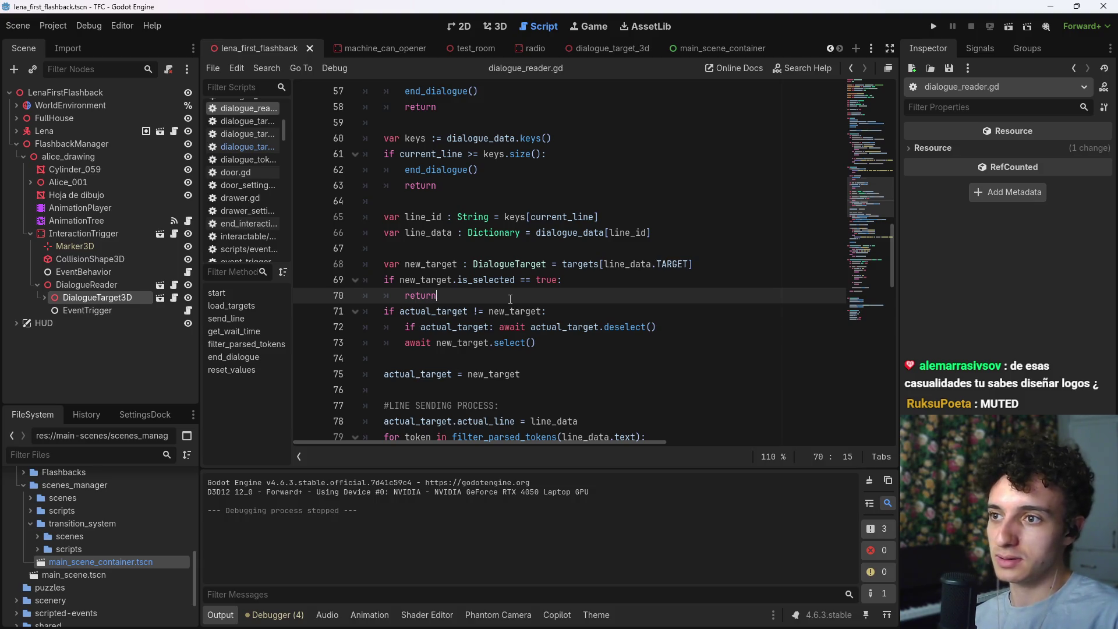
left_click(553, 343)
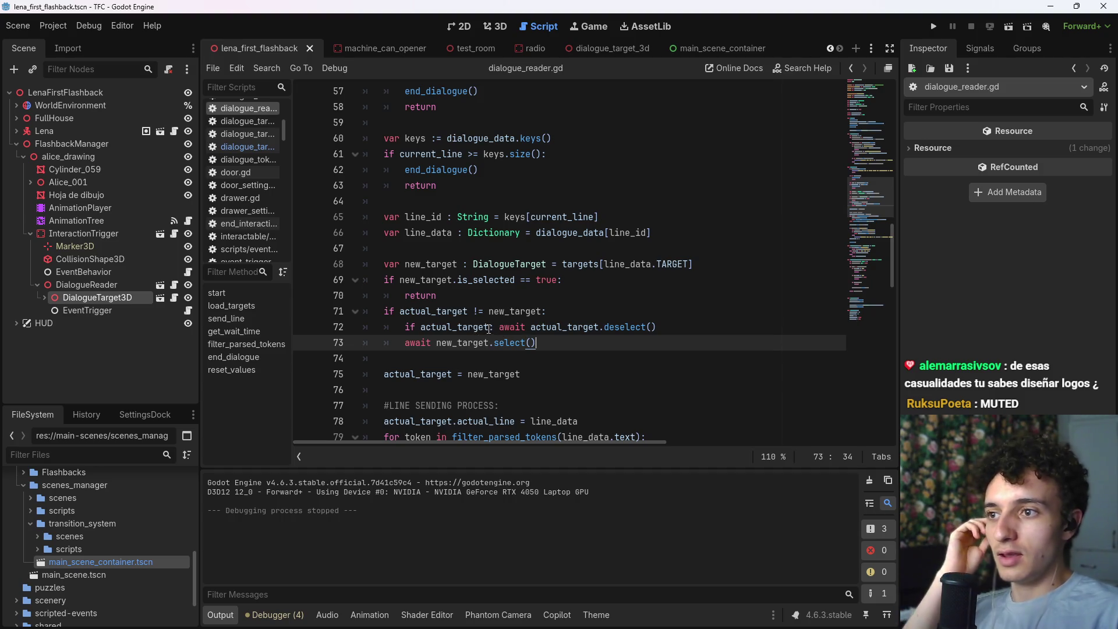
left_click_drag(498, 324, 657, 326)
left_click(679, 326)
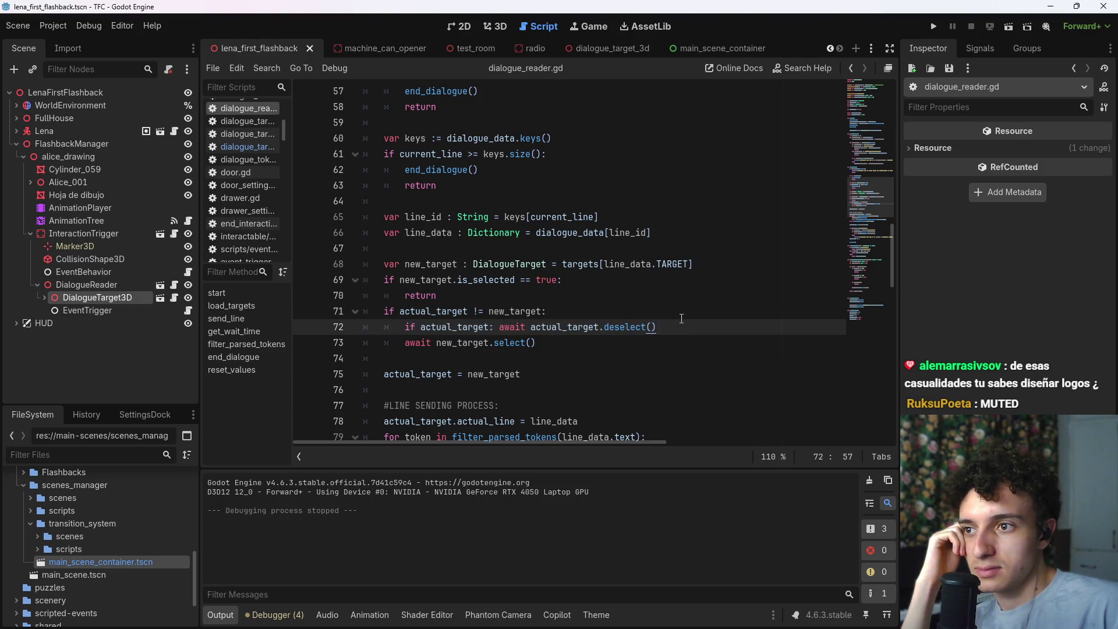
left_click_drag(658, 326, 529, 326)
left_click(685, 330)
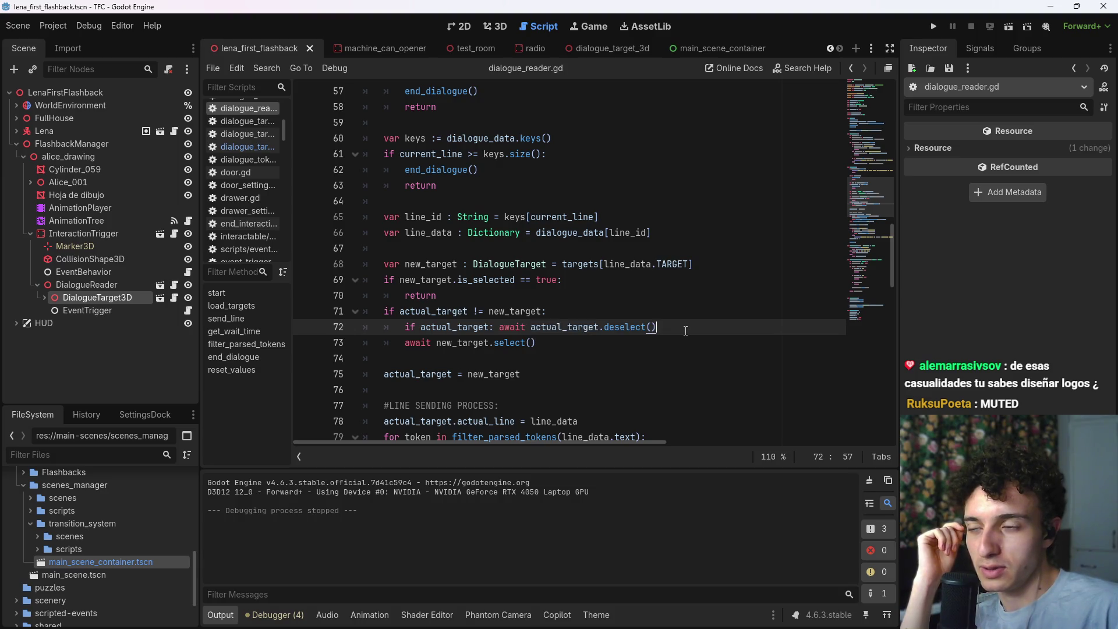
Step: Set a breakpoint on line 20 of dialogue_target_3d.gd's deselect() and save
left_click(174, 298)
left_click(506, 295)
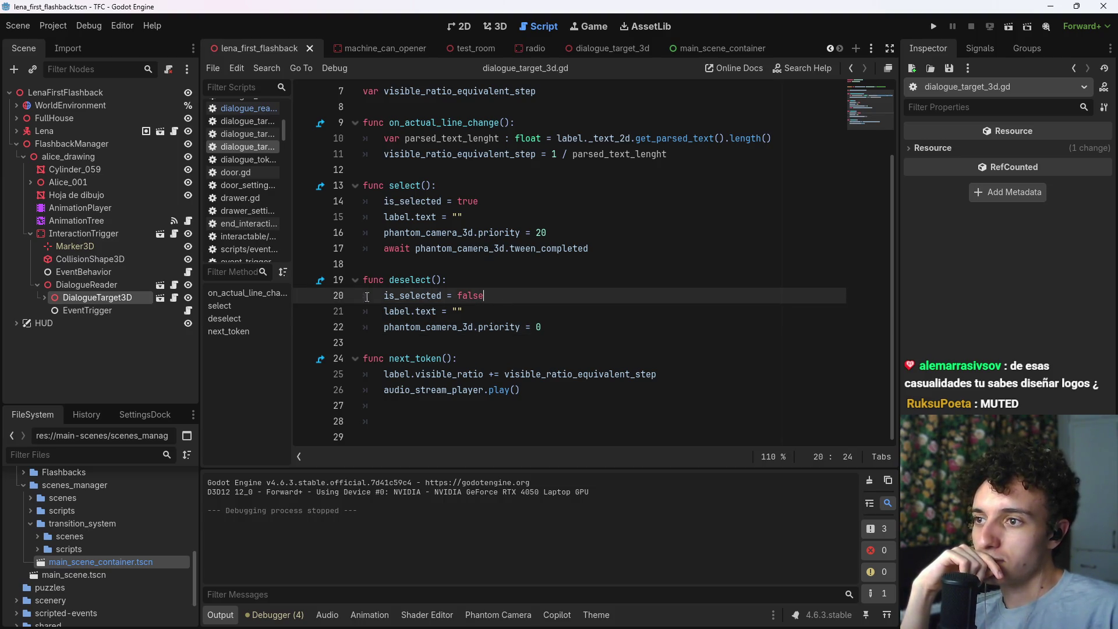
left_click(297, 295)
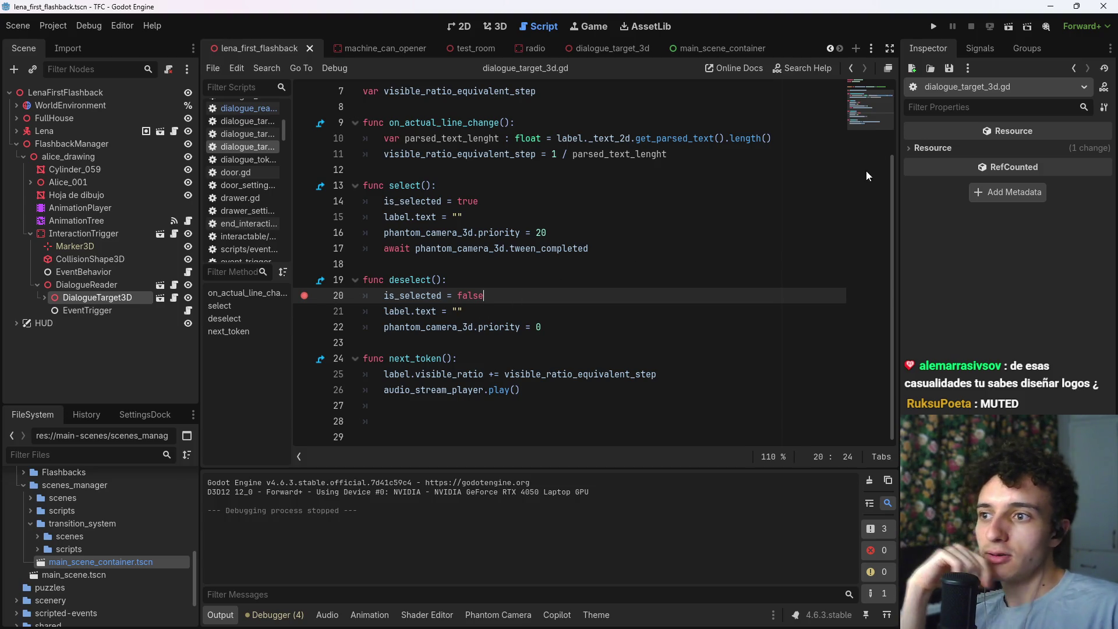
left_click(595, 327)
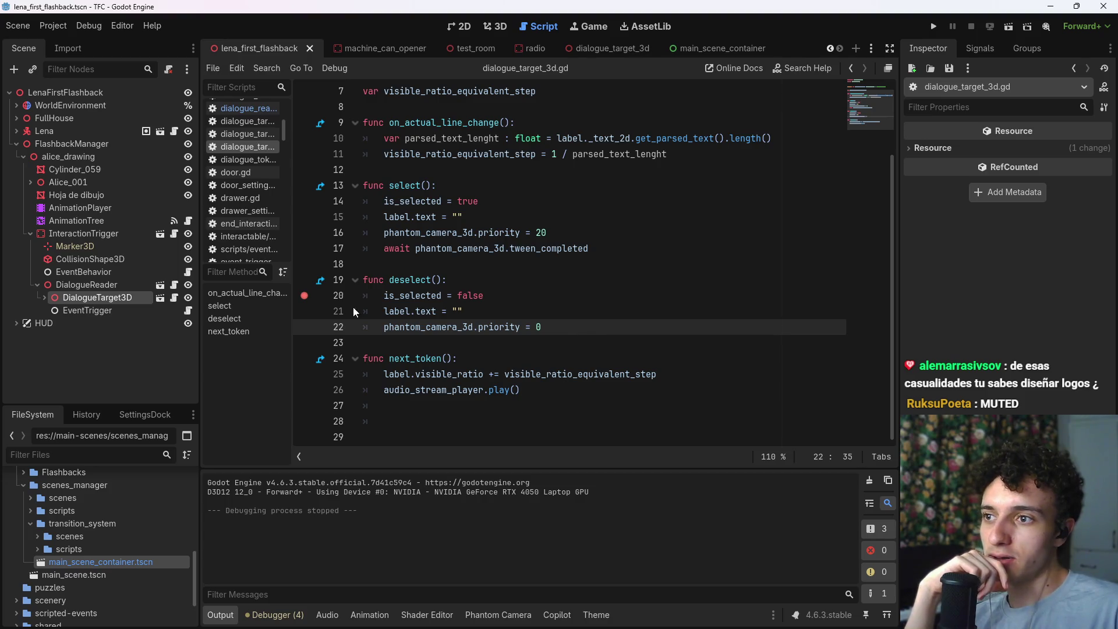
left_click(304, 295)
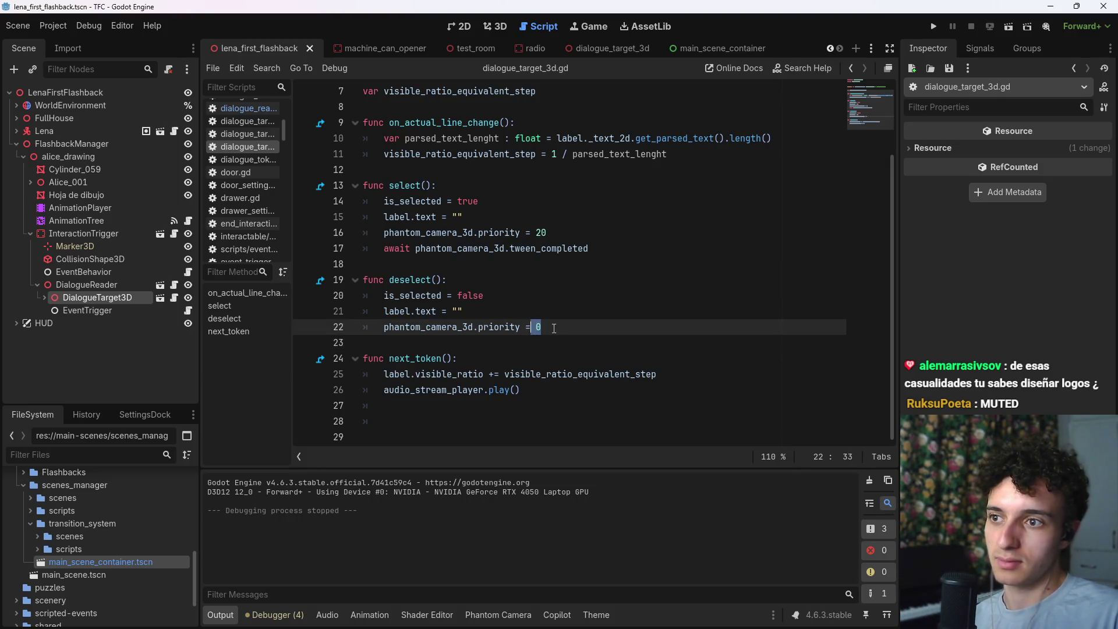
left_click(304, 295)
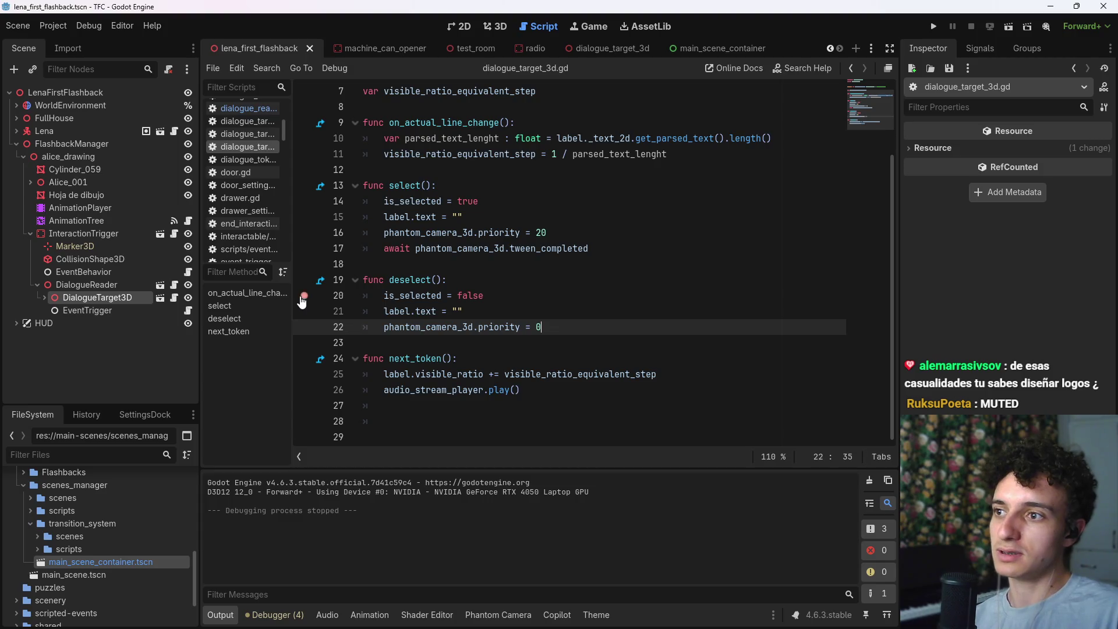
key("ctrl+s")
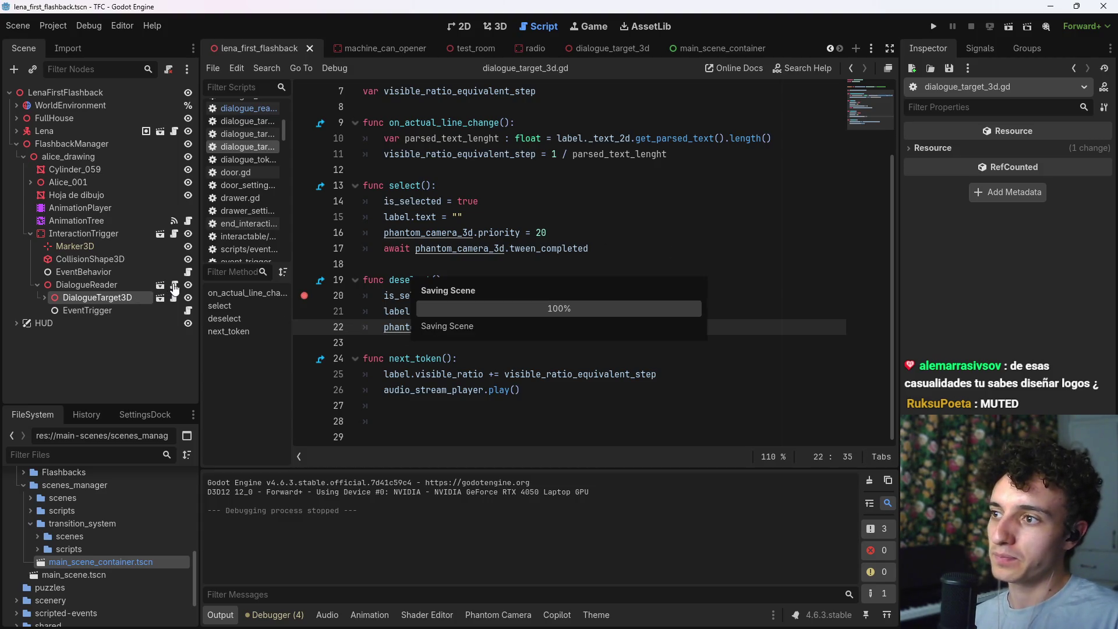
Step: Back in dialogue_reader.gd, add a breakpoint on line 69
left_click(175, 284)
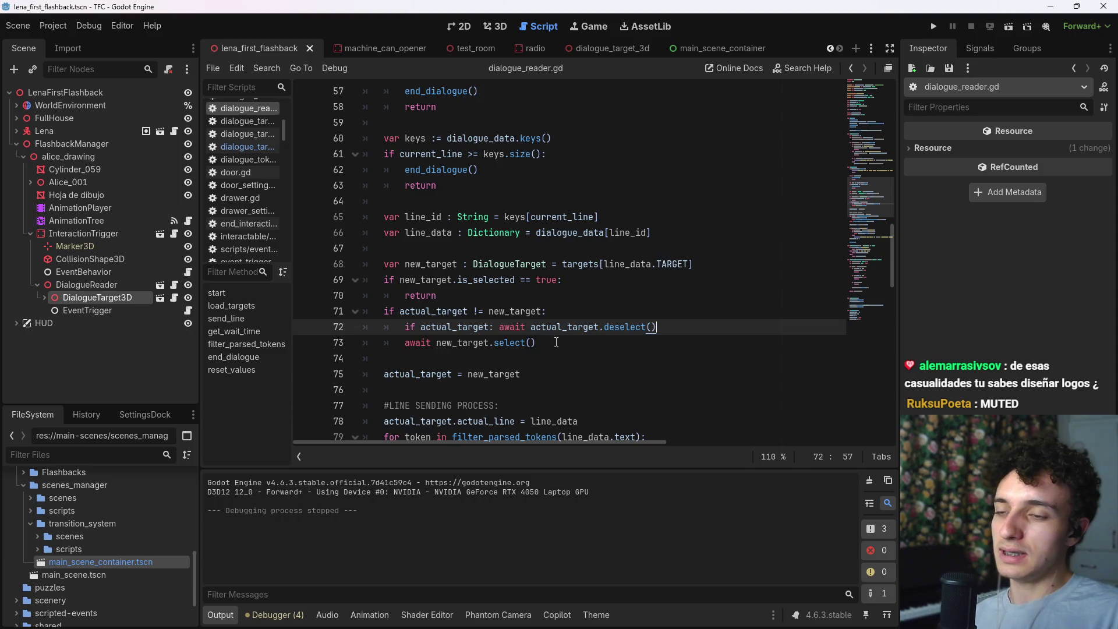
left_click(626, 345)
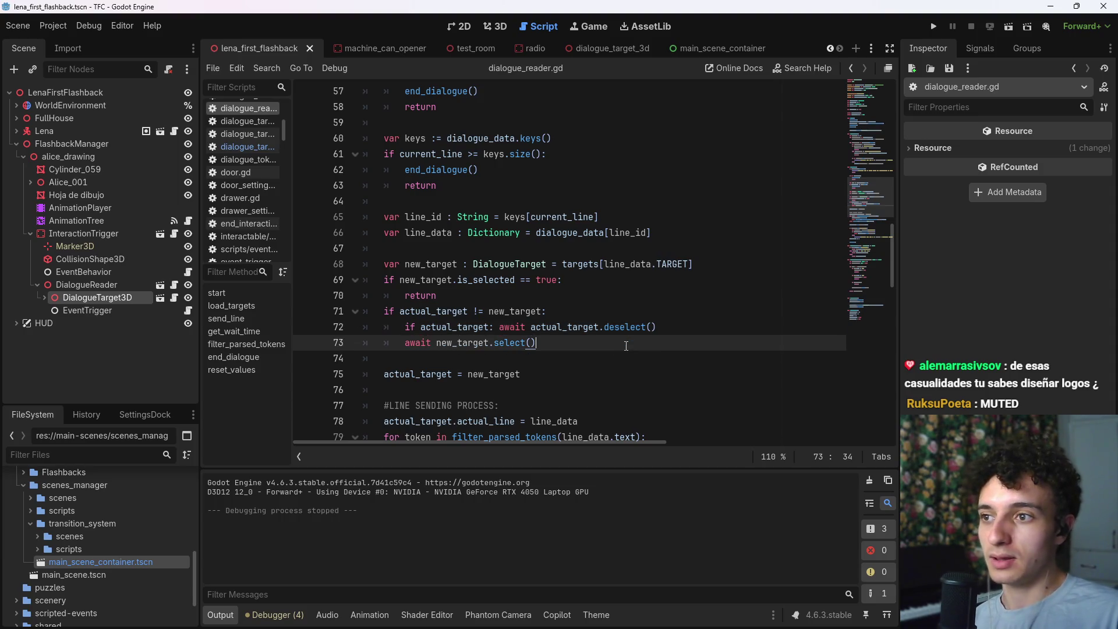
left_click(702, 329)
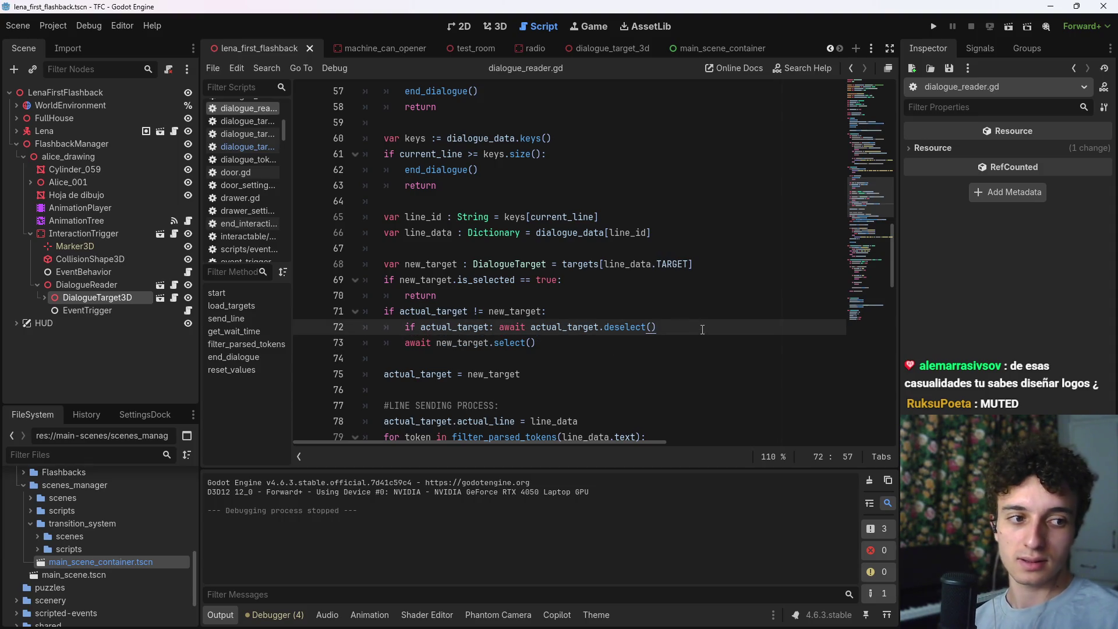
left_click(613, 337)
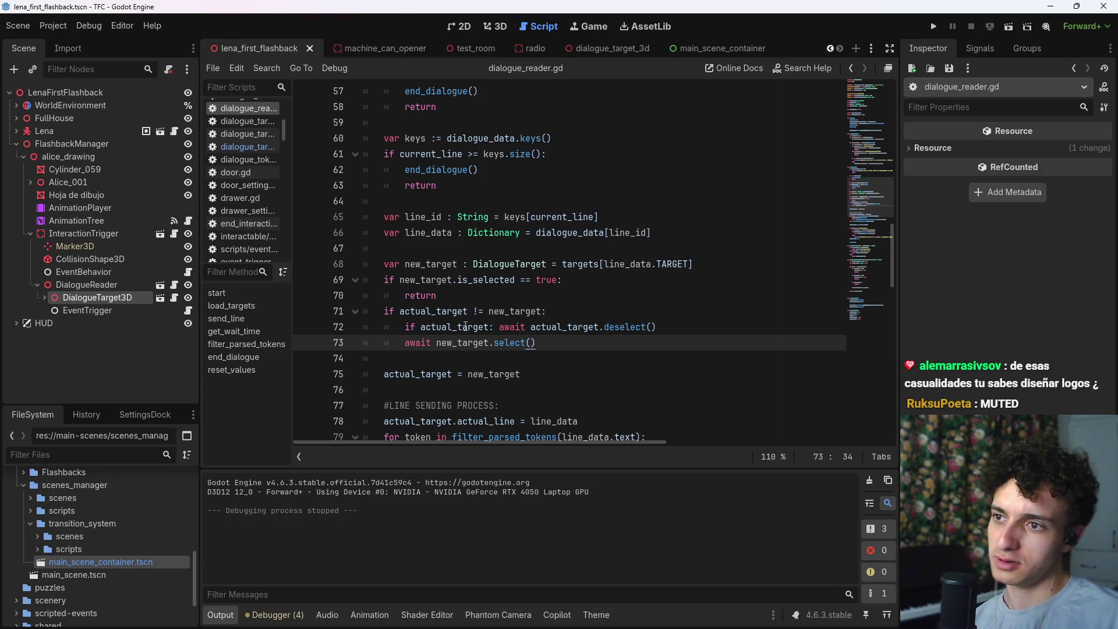
mouse_move(469, 331)
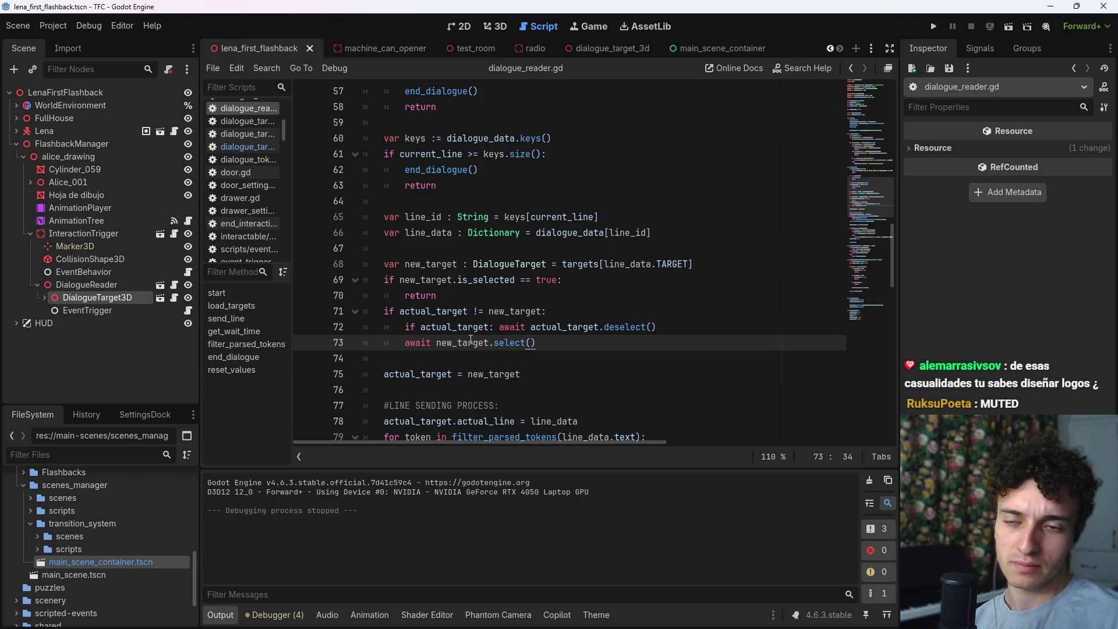
left_click_drag(657, 327, 606, 335)
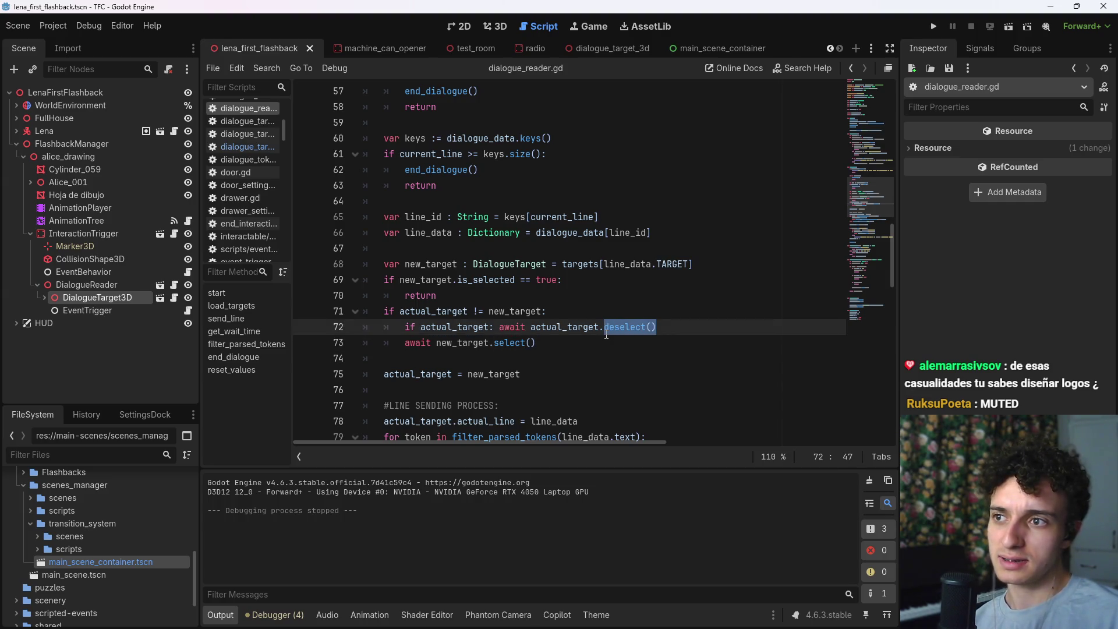
left_click(304, 280)
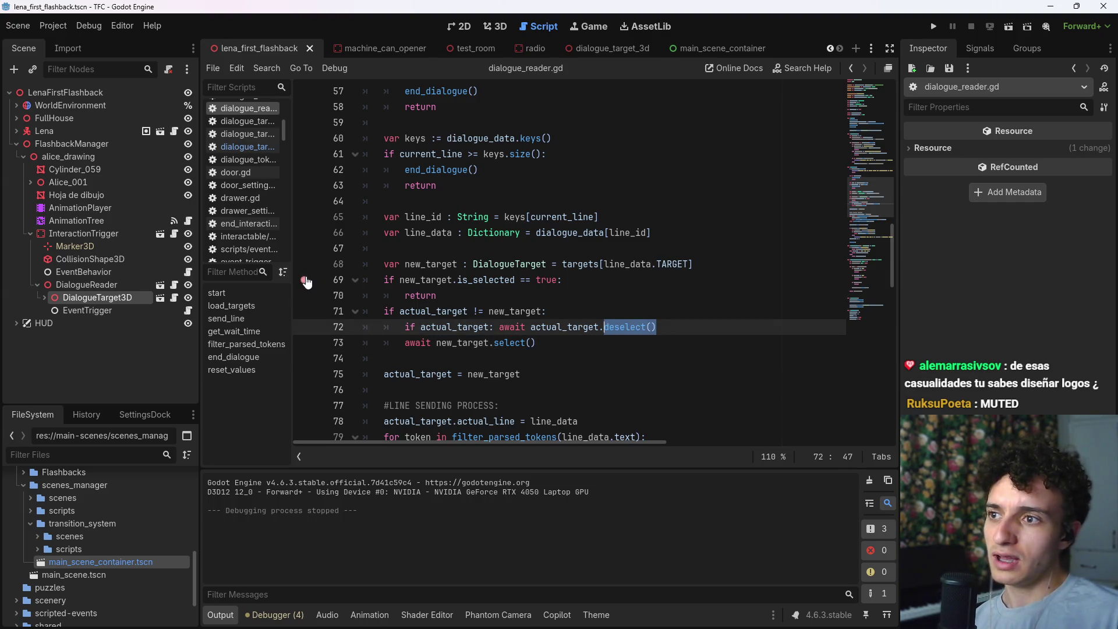
Step: Run the current scene in debug and continue past each breakpoint, including line 20
left_click(1010, 26)
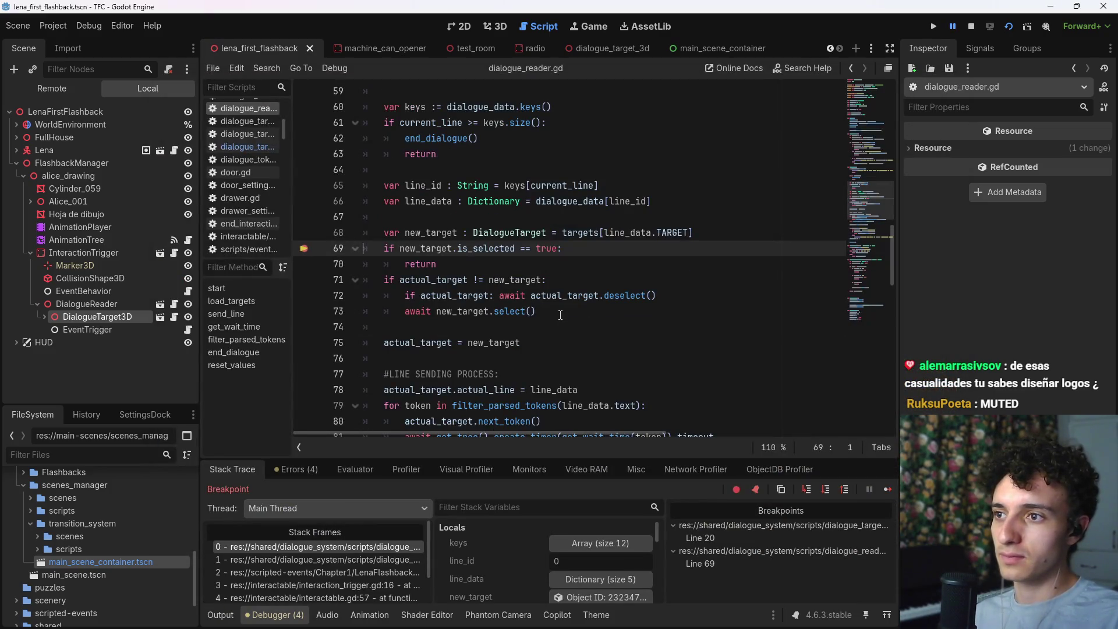
left_click(887, 489)
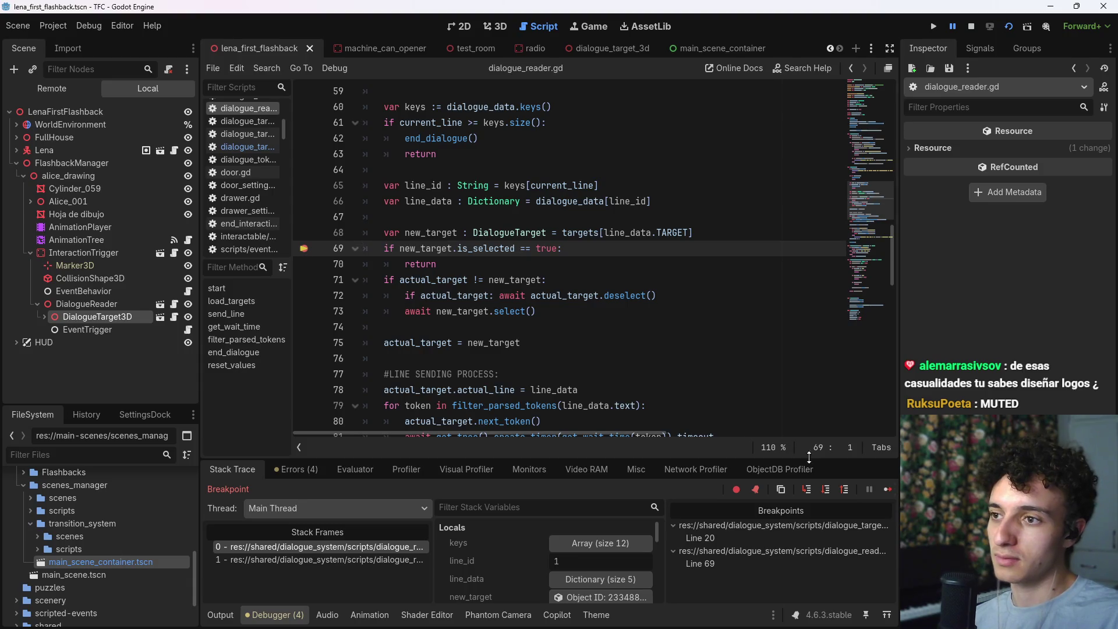
scroll(651, 408, "up", 5)
scroll(651, 408, "down", 4)
scroll(651, 407, "down", 1)
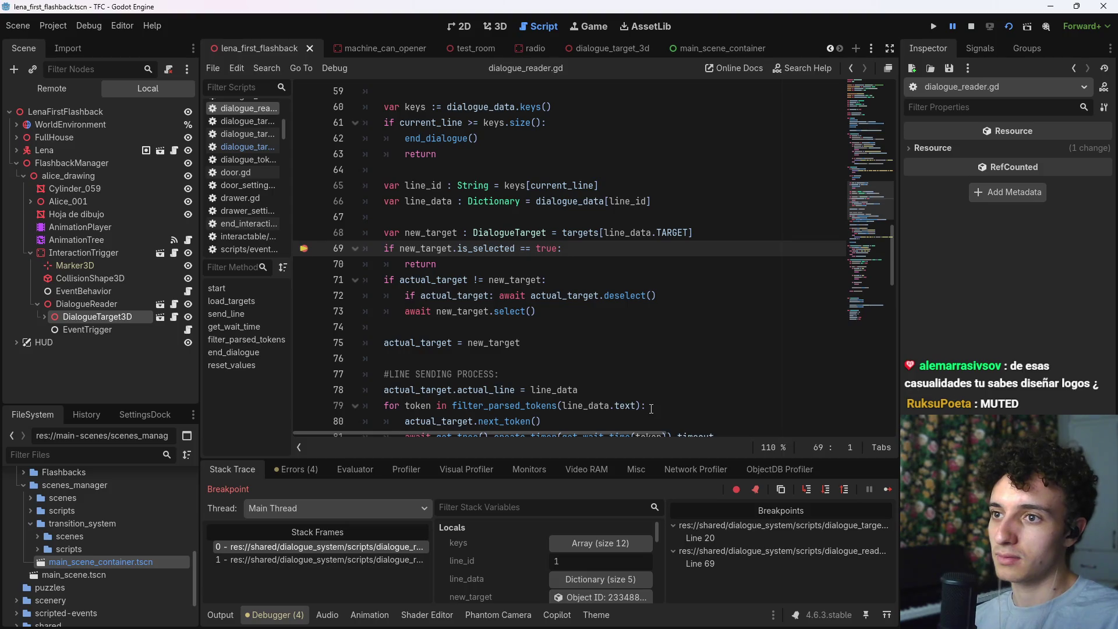
left_click(887, 489)
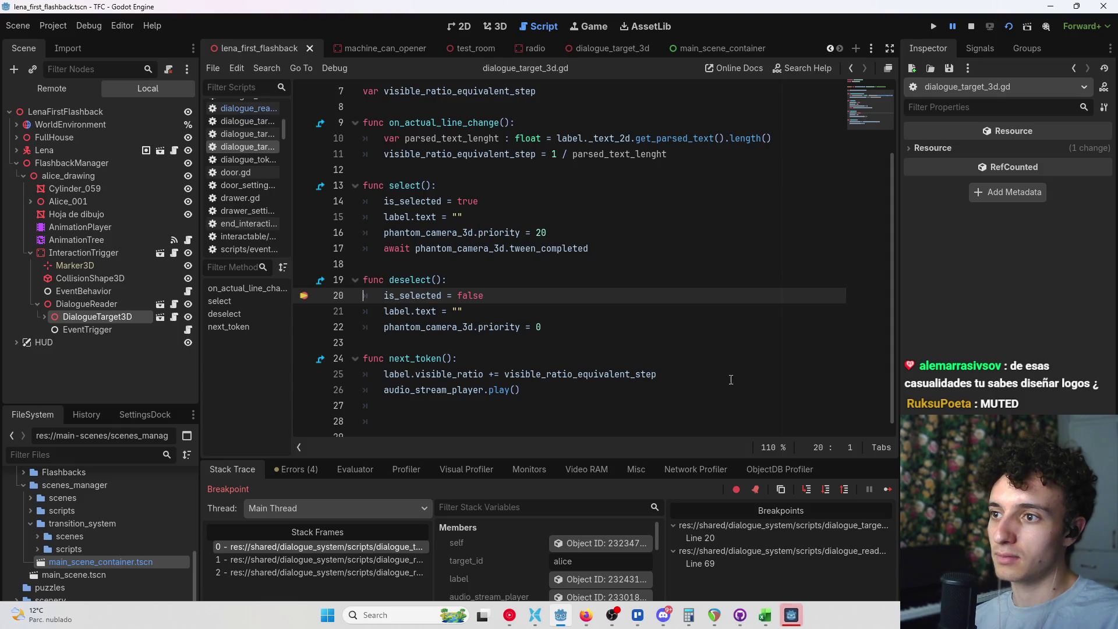
left_click(890, 490)
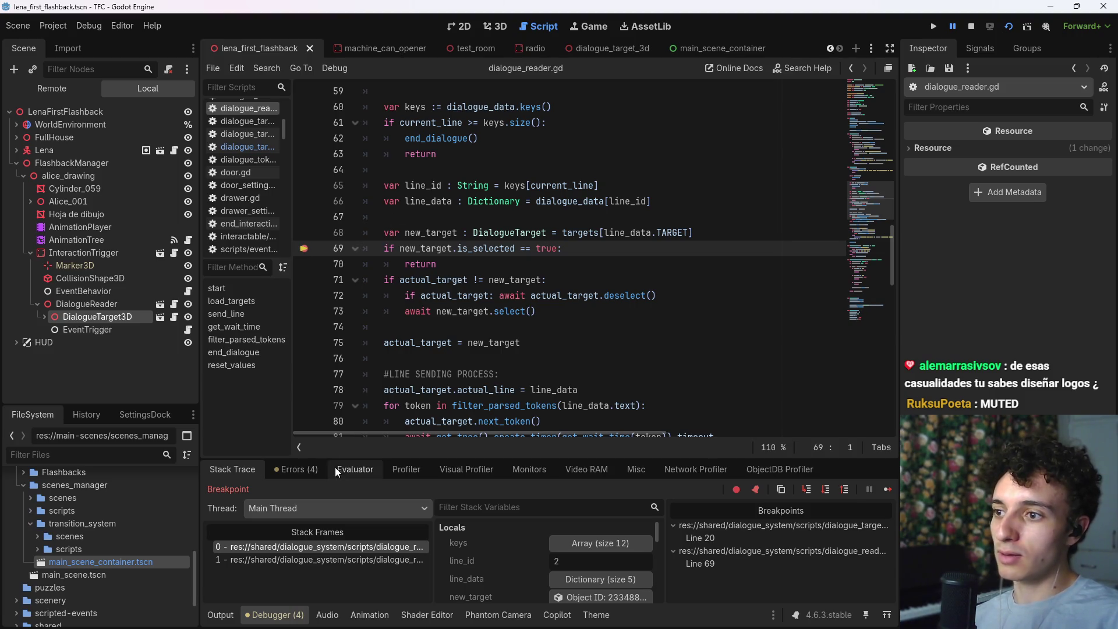
Step: Inspect new_target in Locals, showing Is Selected on, then switch to the Dialogues spreadsheet
scroll(515, 557, "down", 1)
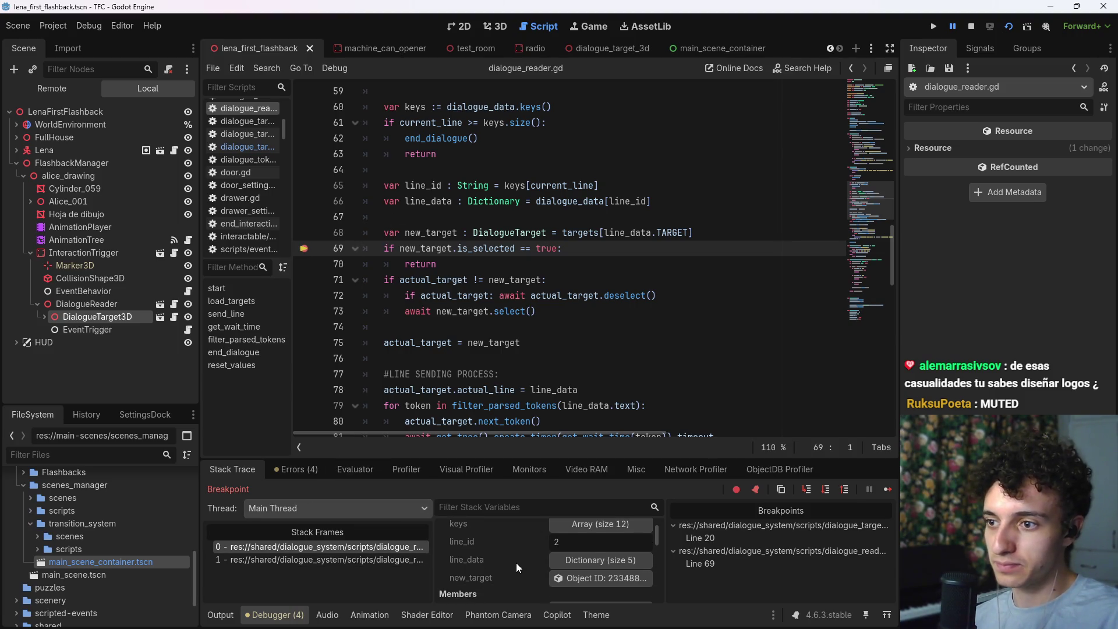
left_click(592, 568)
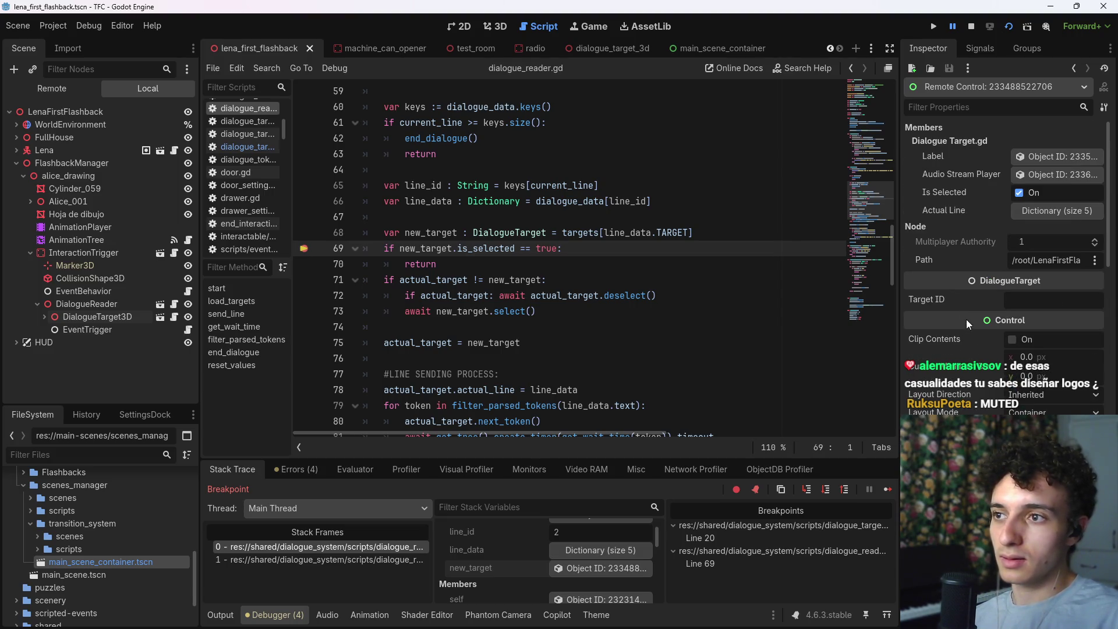
left_click(765, 615)
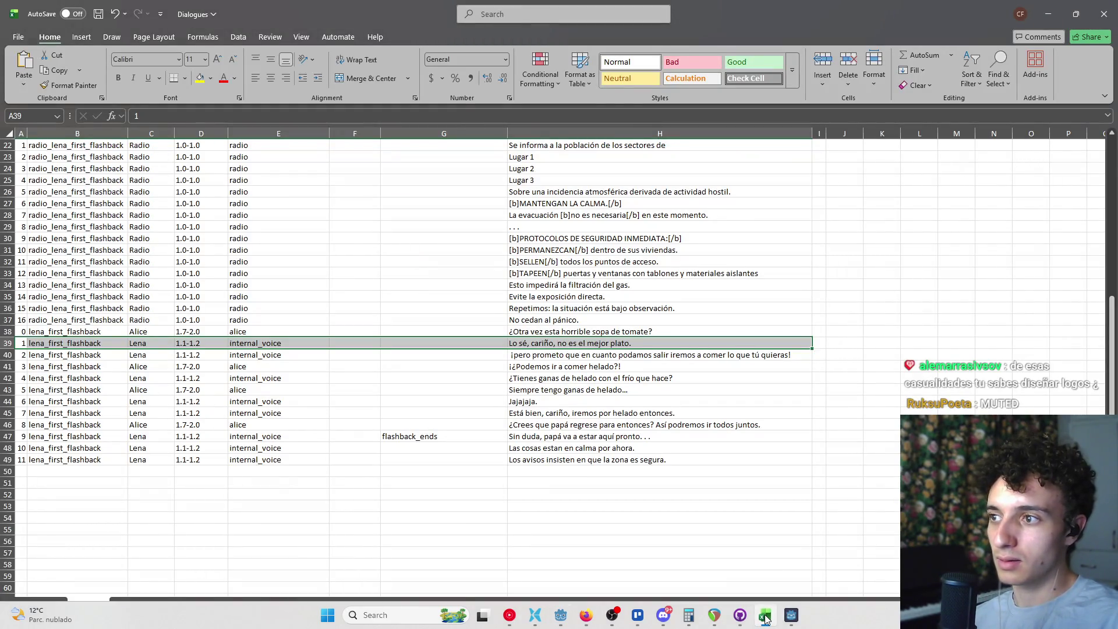
left_click(790, 615)
left_click(772, 620)
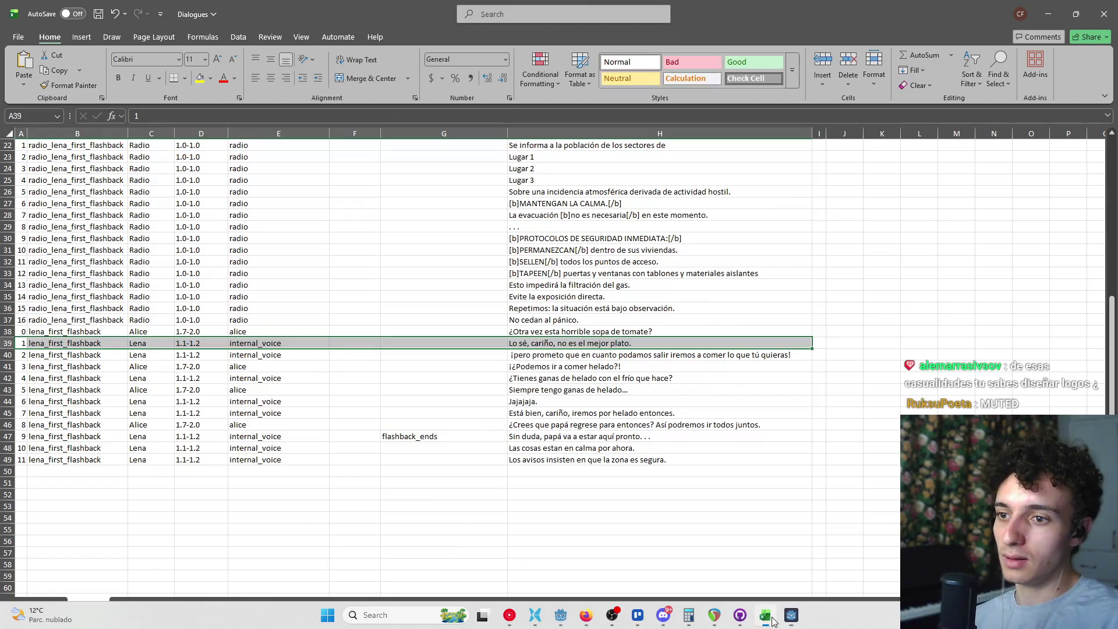
left_click(562, 614)
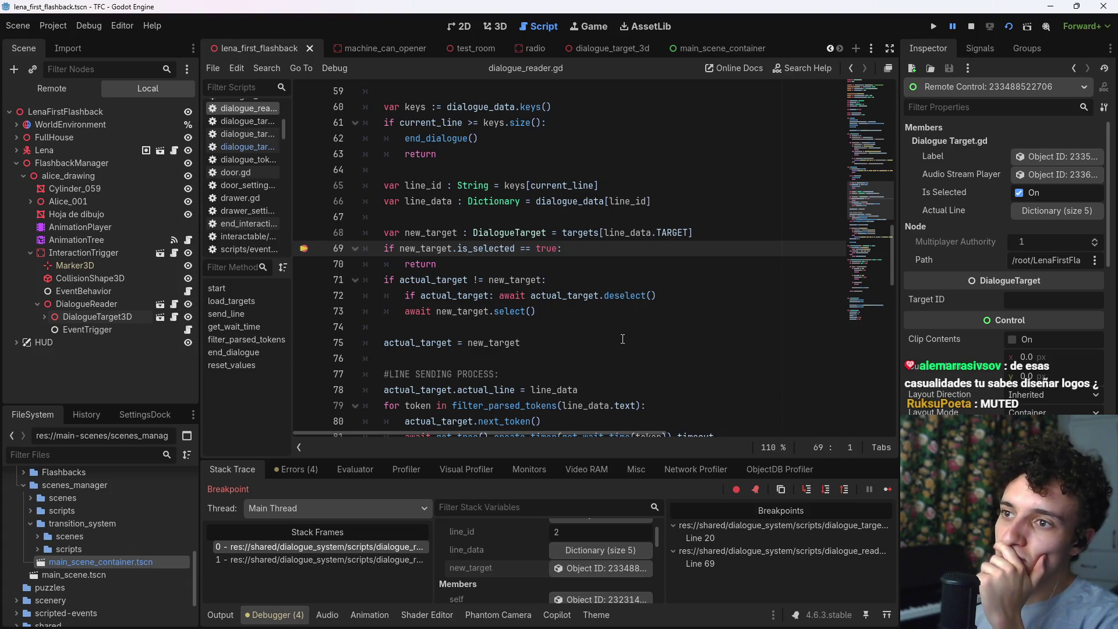
Step: Stop the debug session and remove the breakpoint from line 69
left_click(969, 26)
left_click(591, 254)
scroll(591, 253, "up", 2)
left_click(304, 342)
scroll(490, 329, "up", 1)
scroll(580, 193, "down", 4)
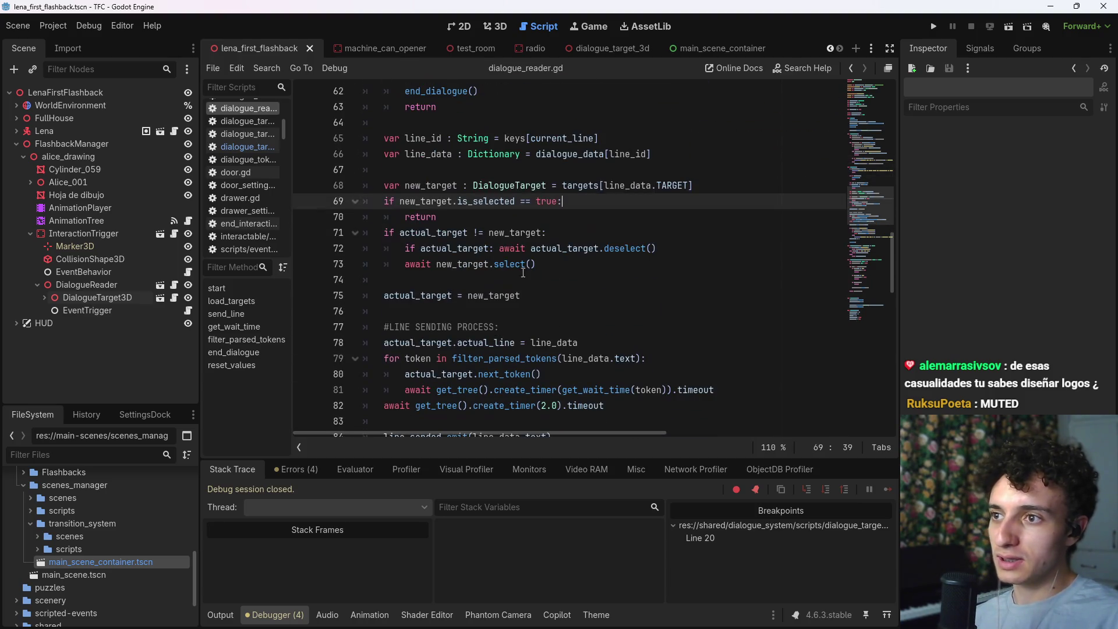
Step: Select and remove the is_selected early-return guard above the target-change check
mouse_move(583, 201)
left_mouse_down()
mouse_move(431, 217)
mouse_move(379, 205)
left_mouse_up()
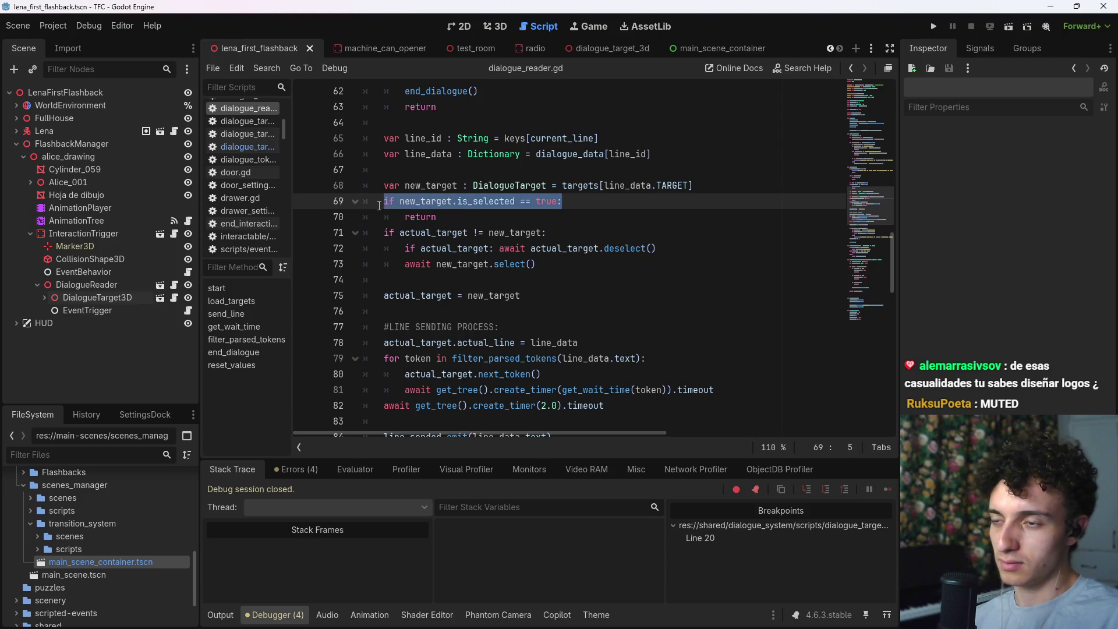
left_click_drag(452, 217, 384, 201)
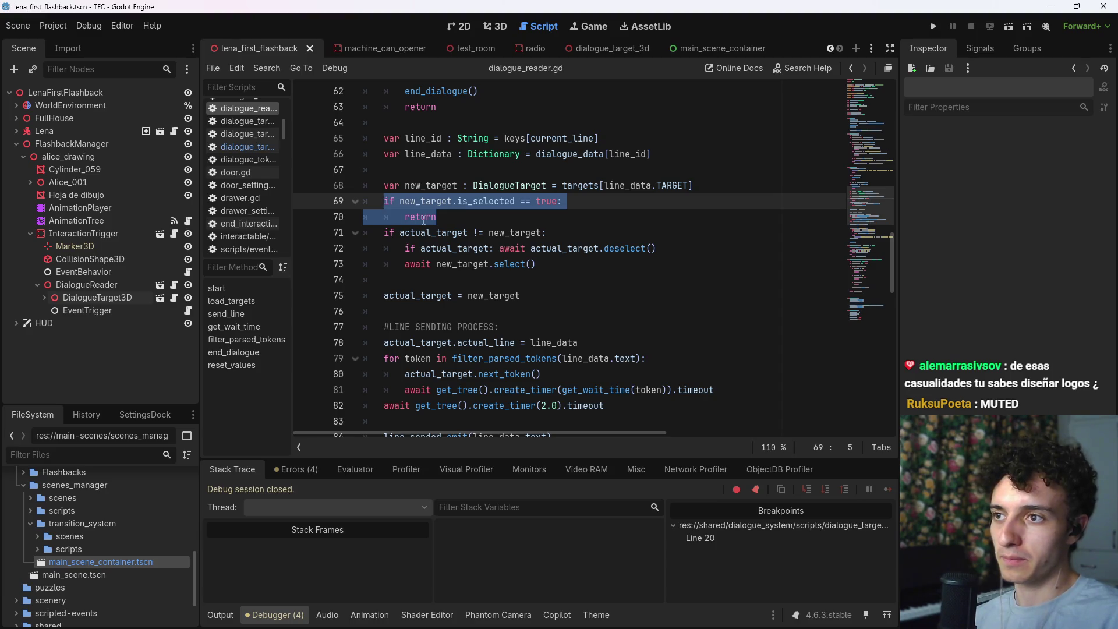
left_click(466, 221)
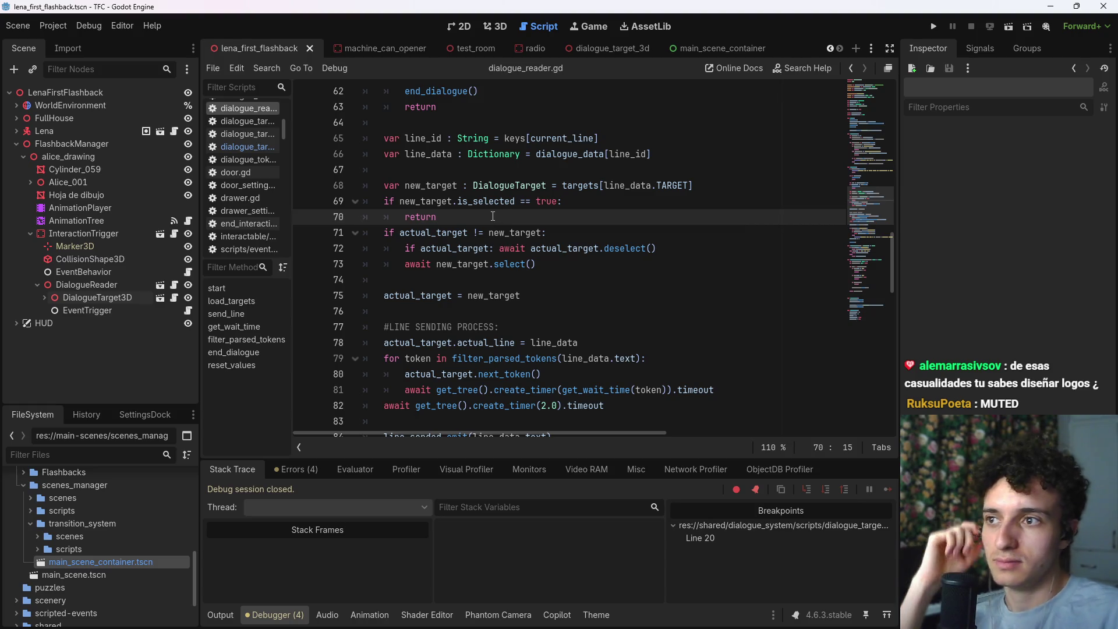
mouse_move(436, 217)
left_mouse_down()
mouse_move(391, 206)
mouse_move(458, 210)
mouse_move(387, 201)
left_mouse_up()
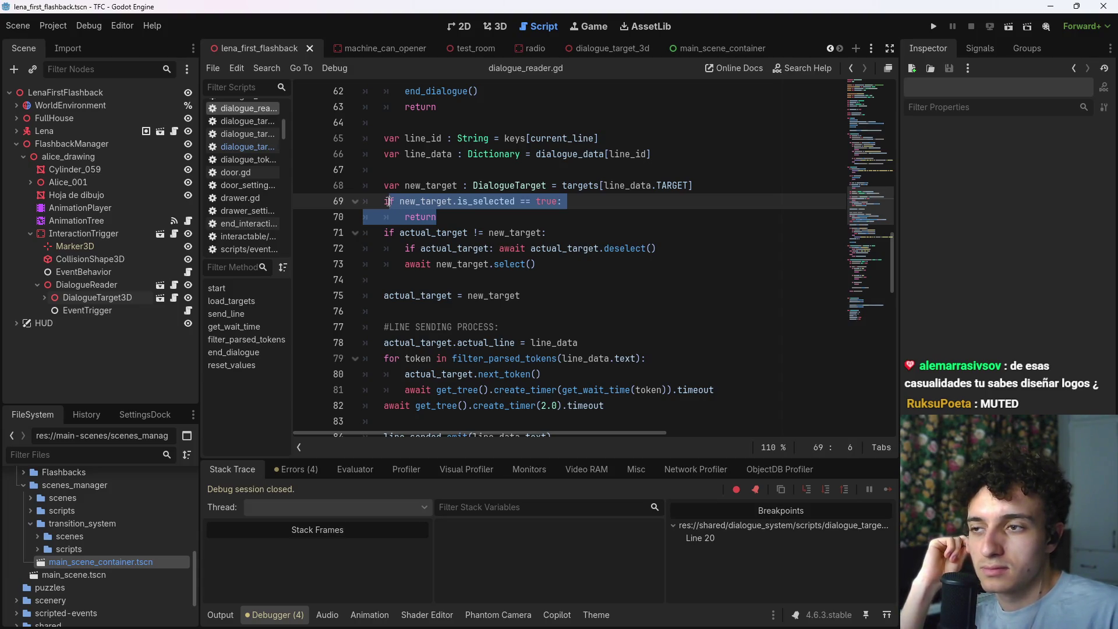
left_click_drag(387, 202, 385, 202)
left_click(487, 217)
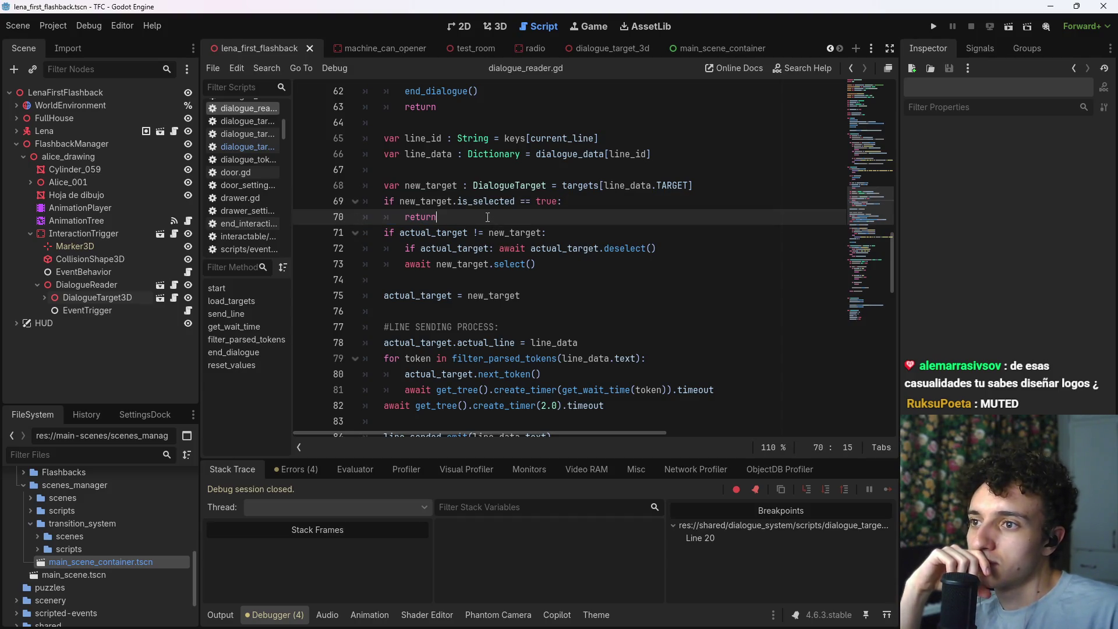
left_click_drag(437, 216, 385, 202)
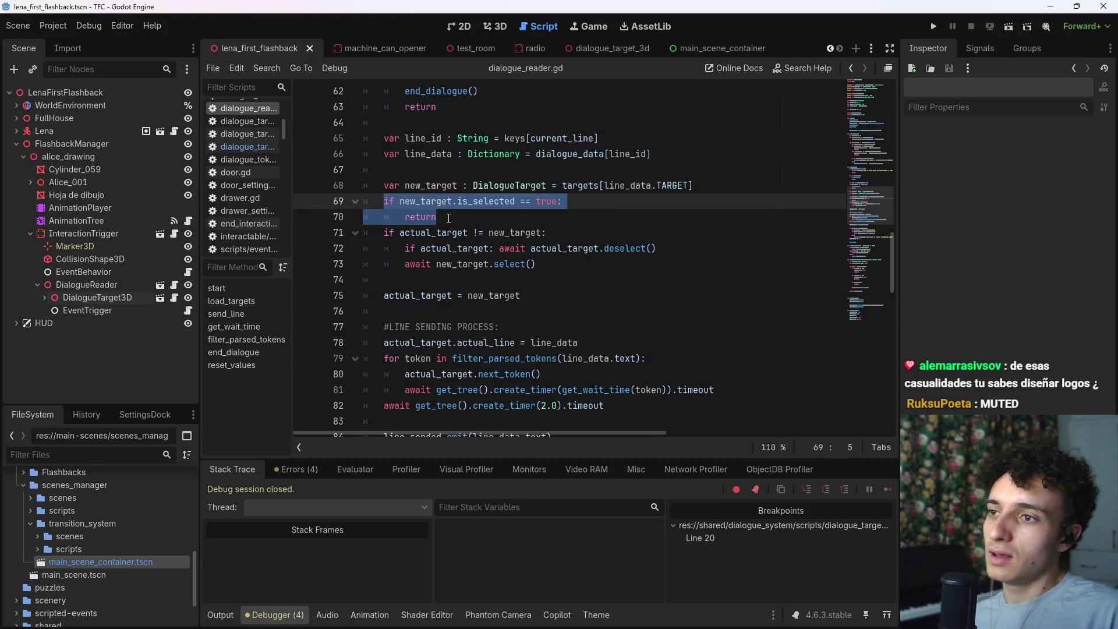
key("BackSpace")
Step: Add the comment '#This occours on target change' to the target-change condition line
left_click(615, 220)
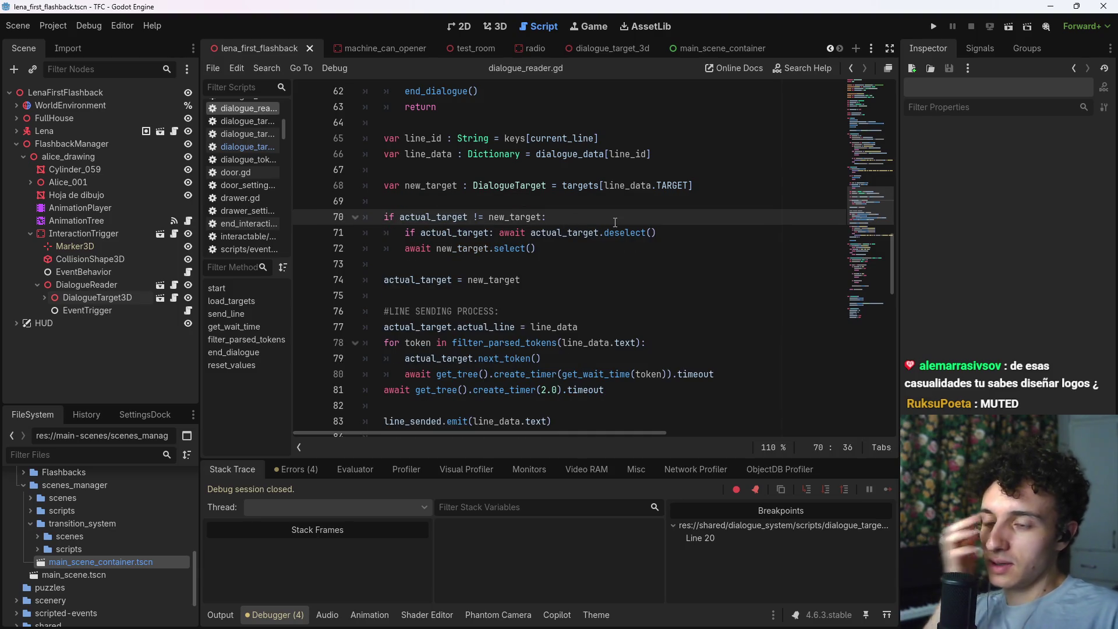
left_click(597, 249)
left_click(600, 218)
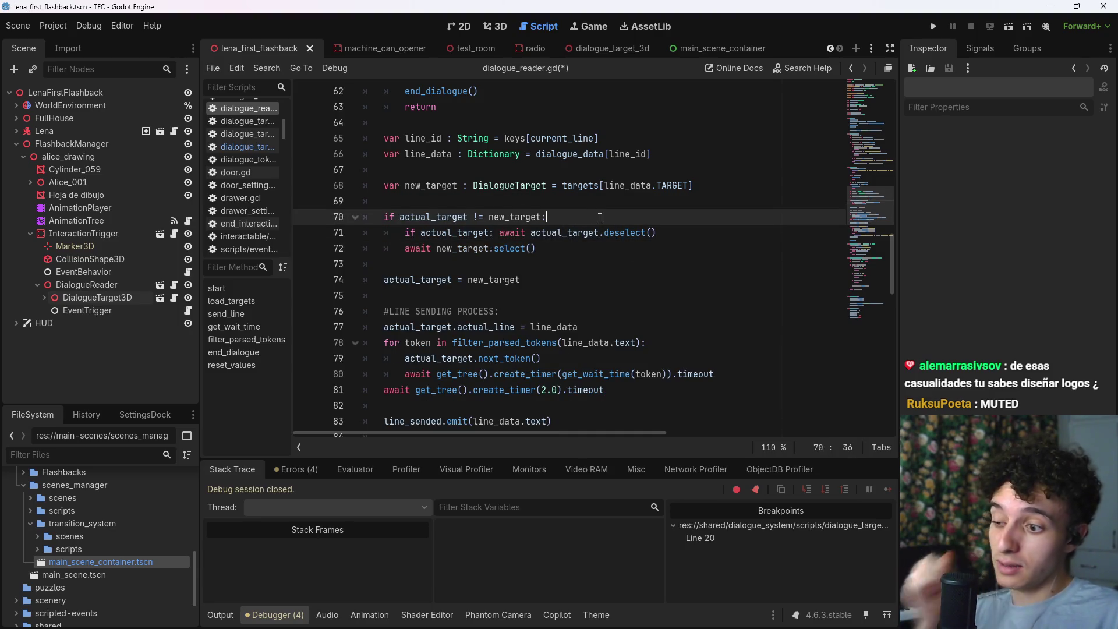
type(" #This occ")
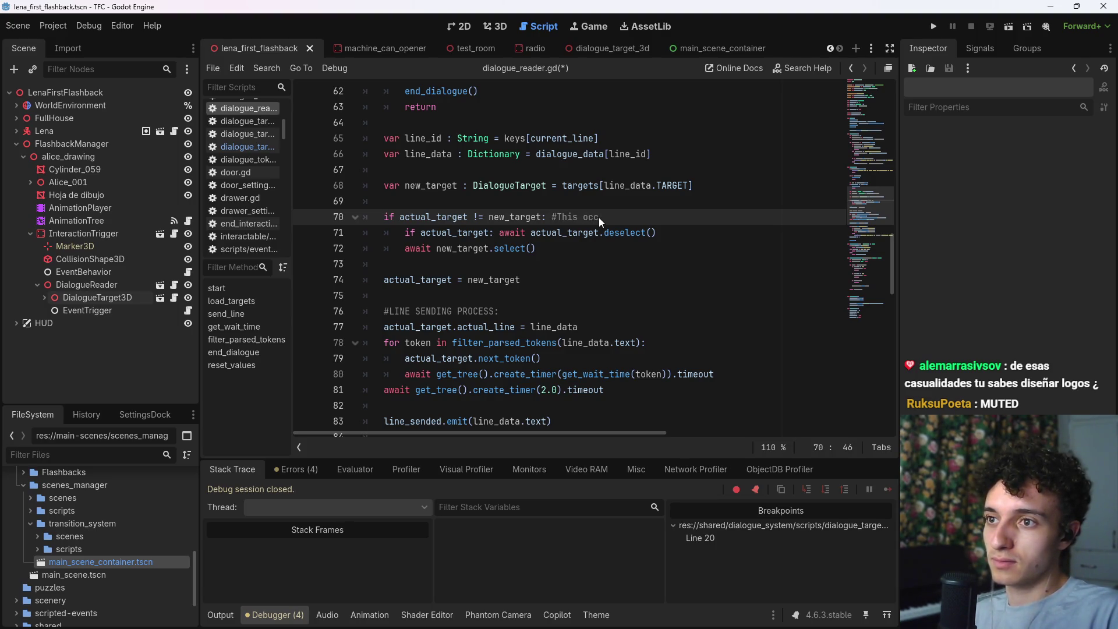
type("ours on traget c")
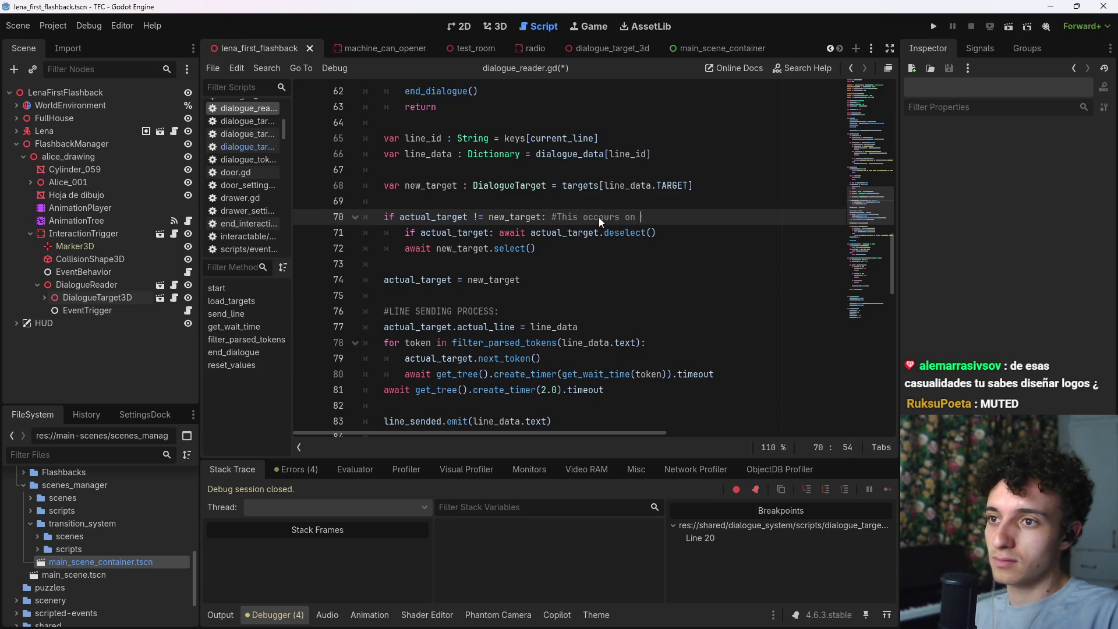
type("hange")
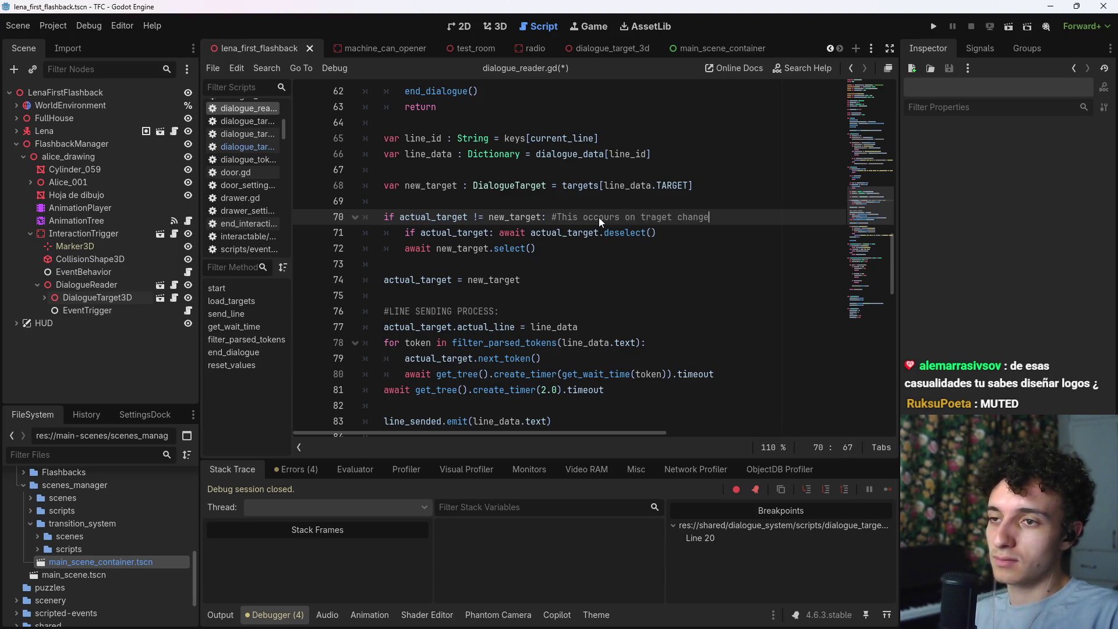
key("BackSpace")
key("BackSpace")
key("BackSpace")
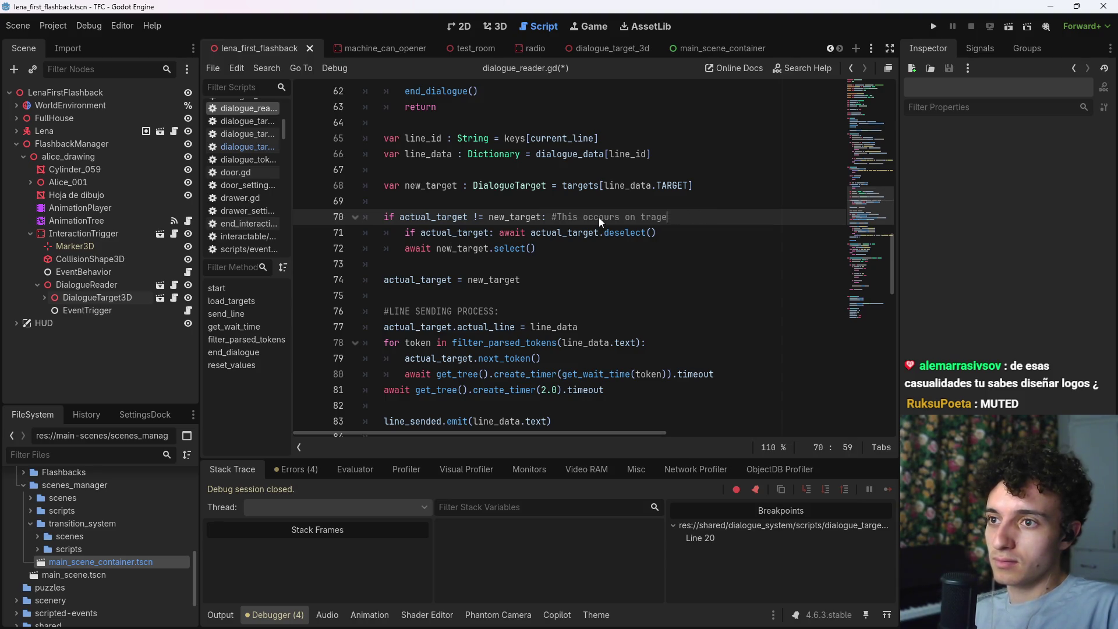
key("BackSpace")
type("arget change")
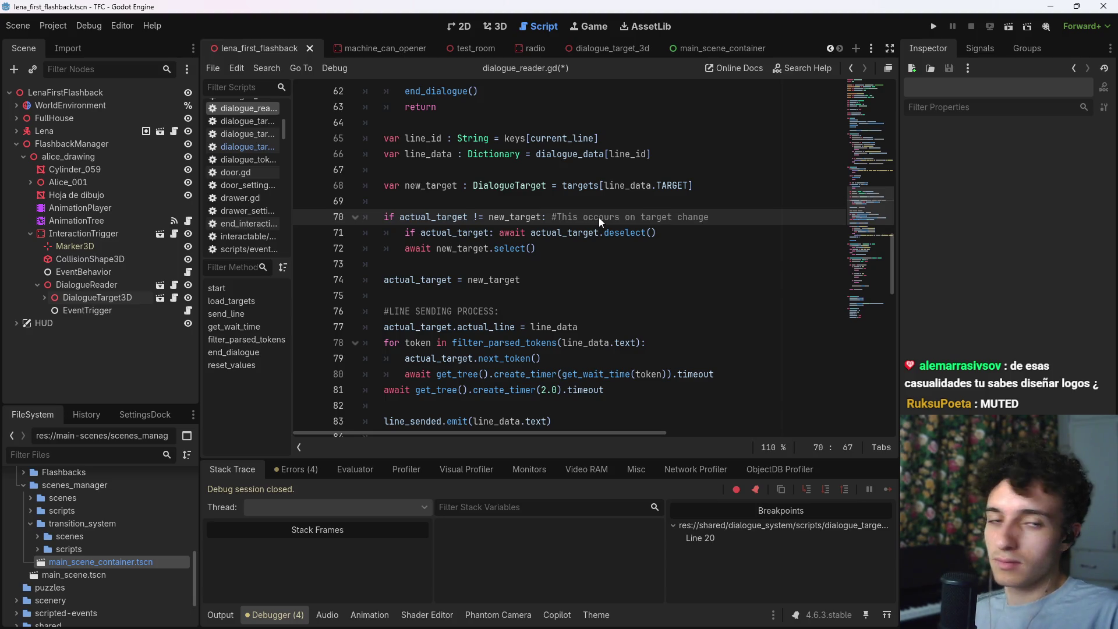
Step: Paste the is_selected guard inside the target-change block as one line and save
key("Return")
key("Tab")
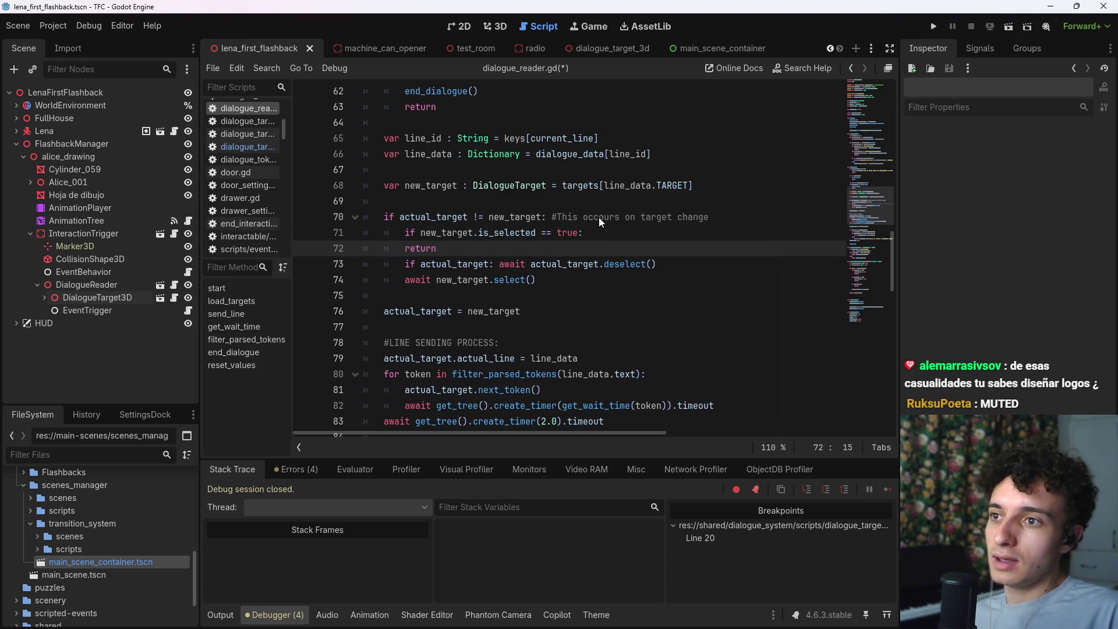
key("Home")
key("shift+Home")
key("BackSpace")
key("BackSpace")
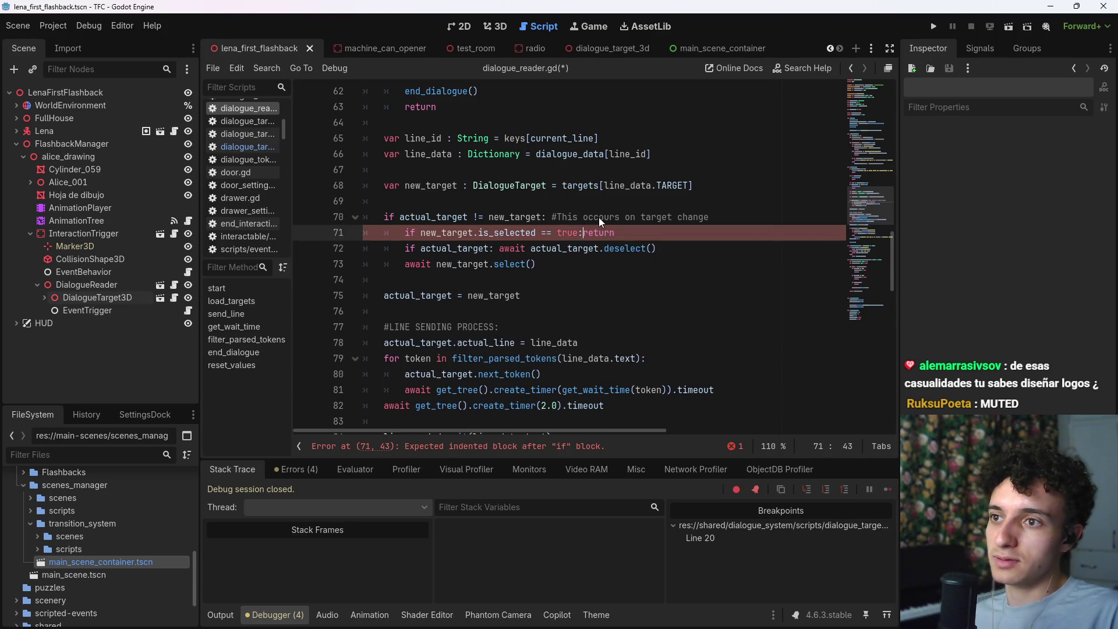
key("ctrl+s")
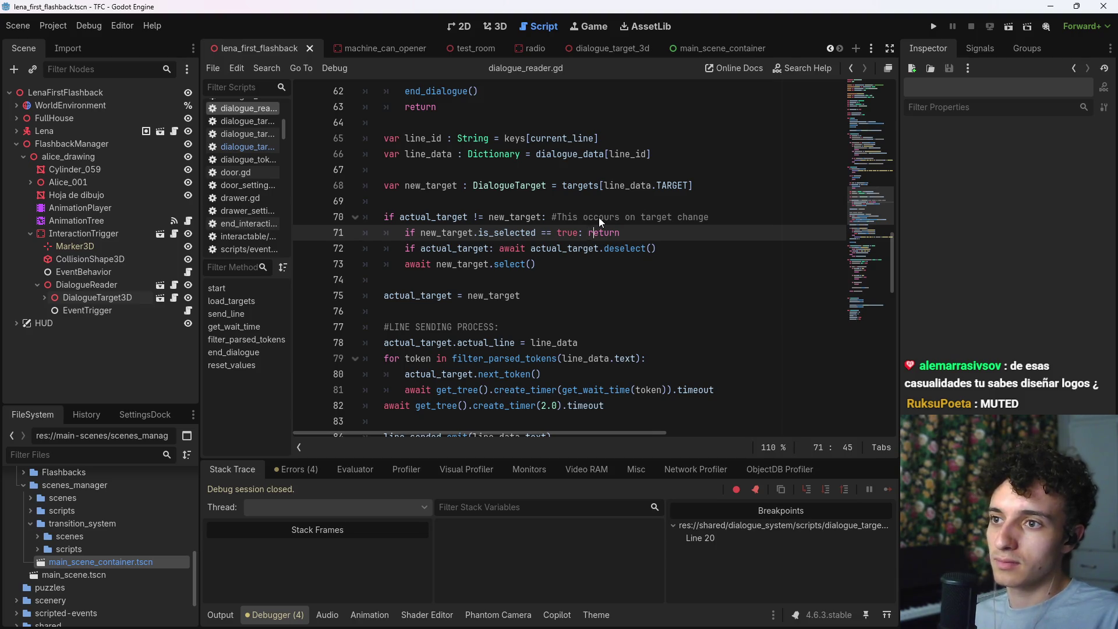
Step: Try adding a print call before the return, revert it, save, and run the scene
key("End")
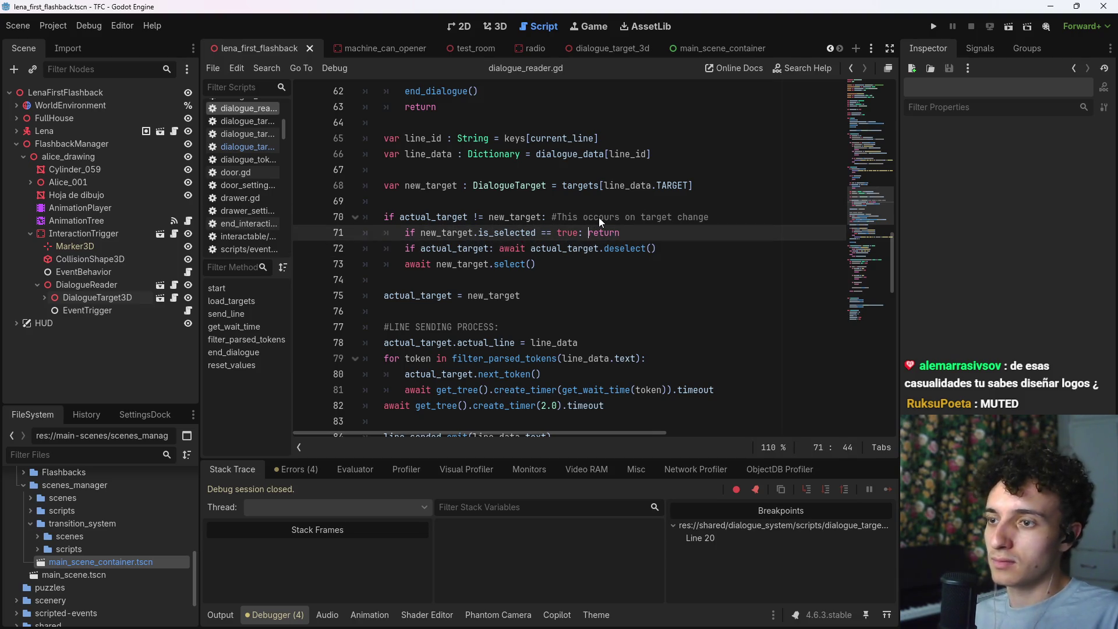
type("print_er")
key("BackSpace")
key("BackSpace")
key("BackSpace")
key("BackSpace")
key("BackSpace")
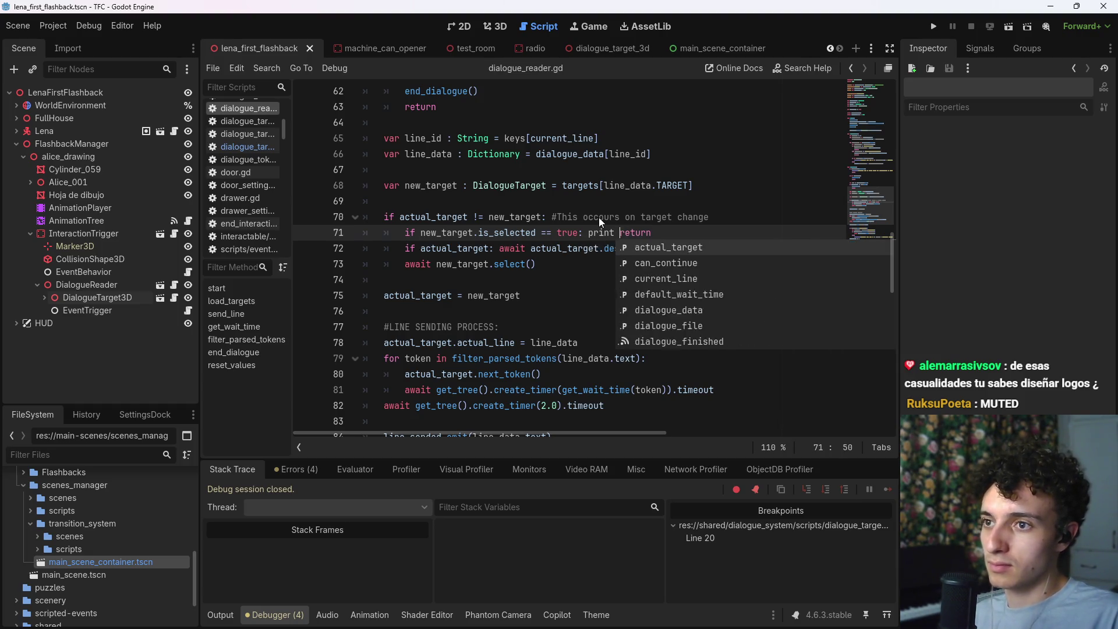
key("BackSpace")
key("BackSpace")
key("BackSpace")
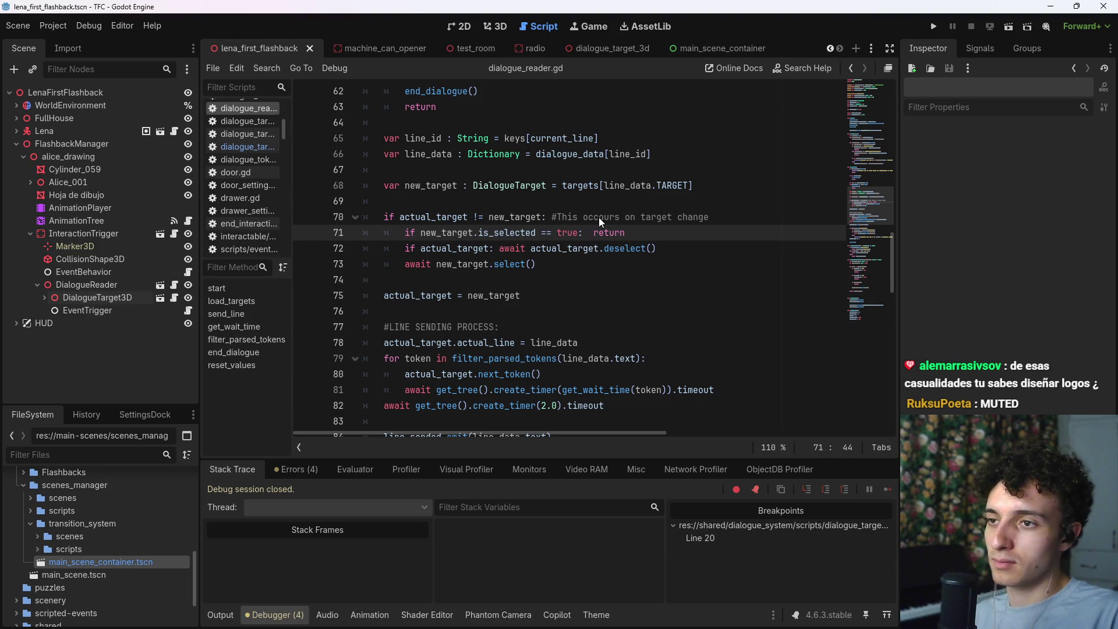
type("err")
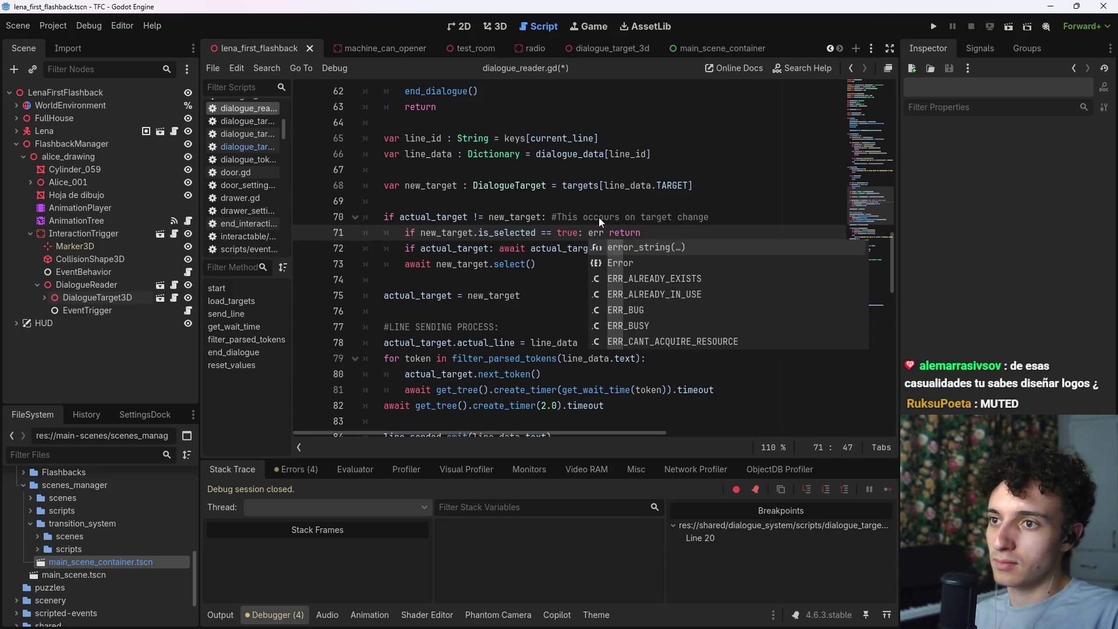
key("BackSpace")
key("BackSpace")
key("BackSpace")
type("pr")
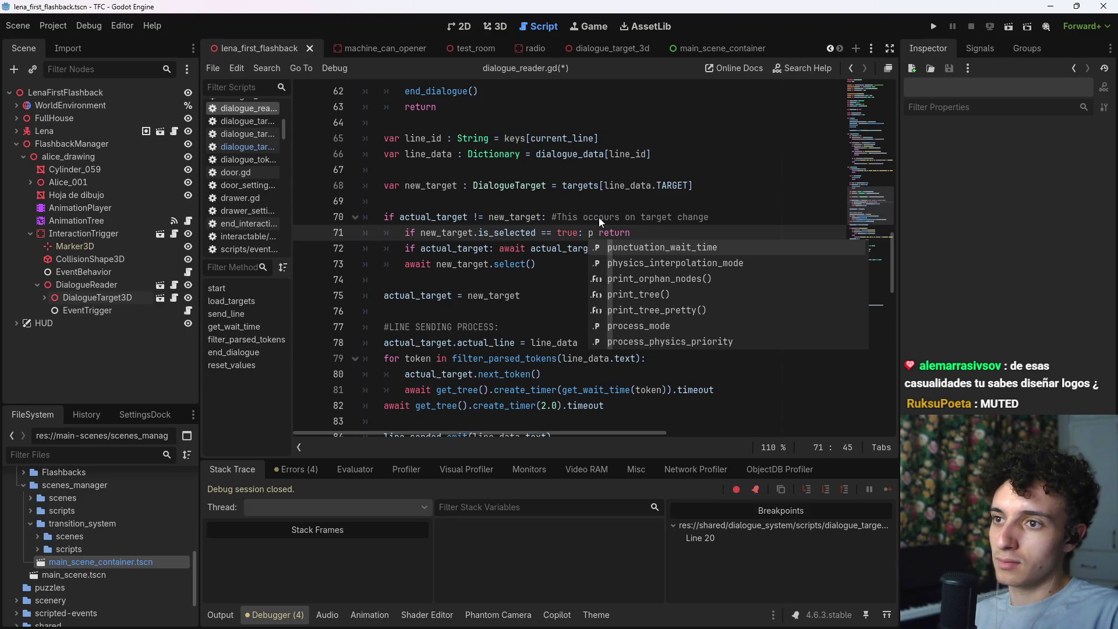
key("BackSpace")
key("BackSpace")
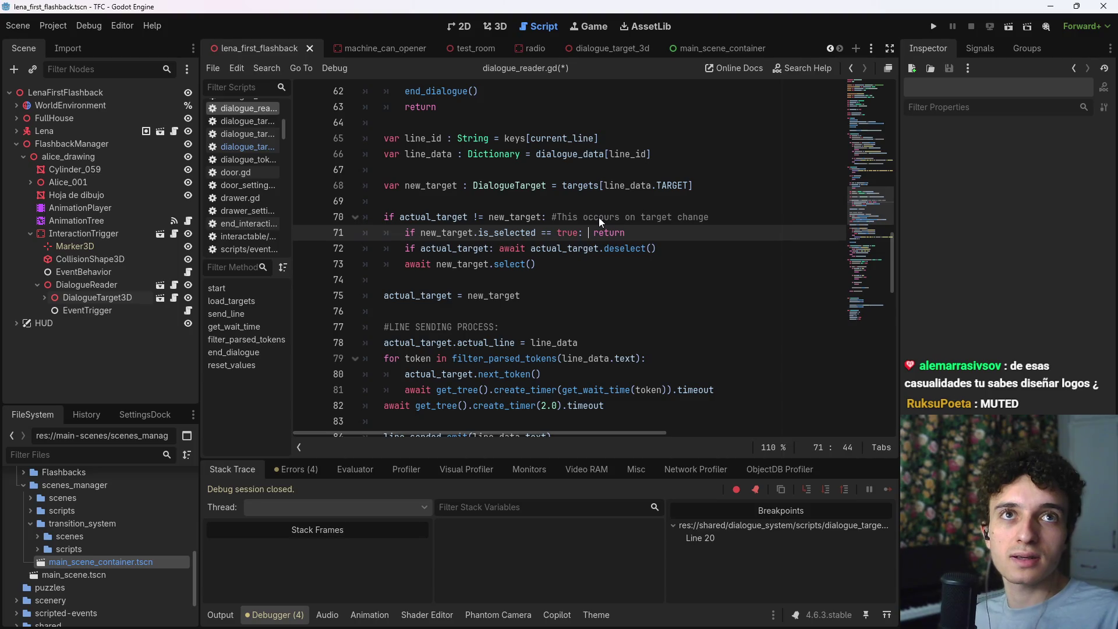
type("send")
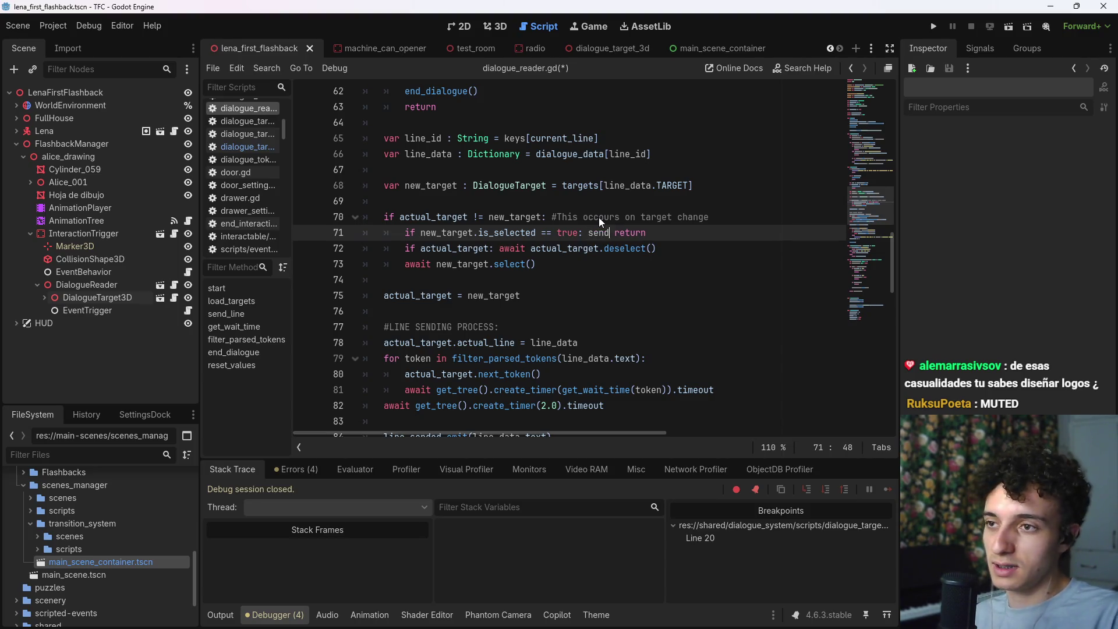
key("BackSpace")
key("BackSpace")
key("BackSpace")
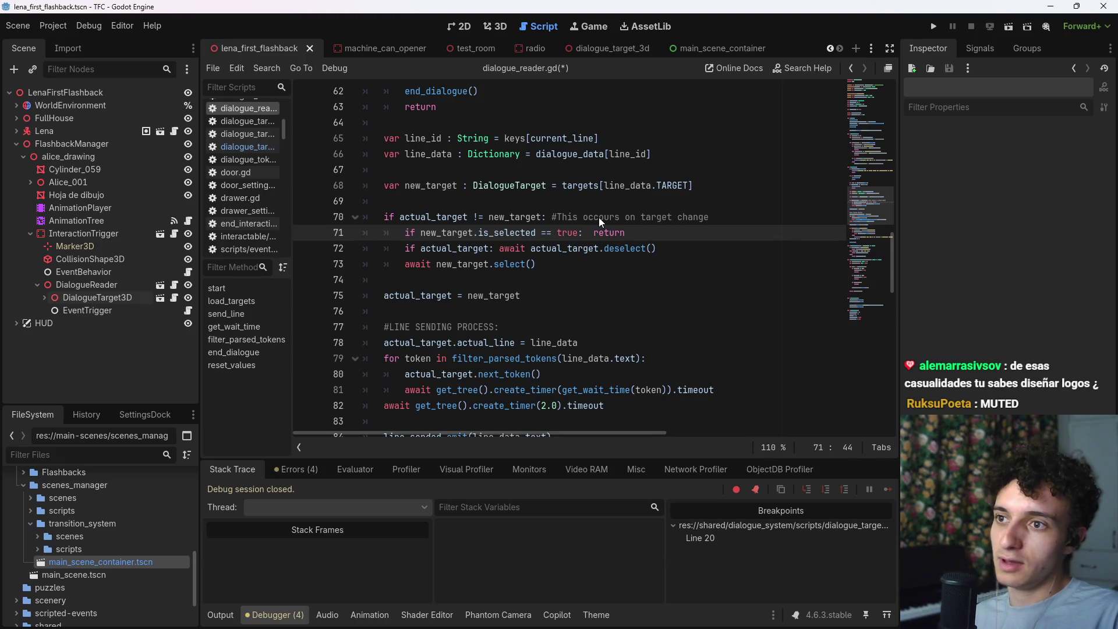
key("ctrl+s")
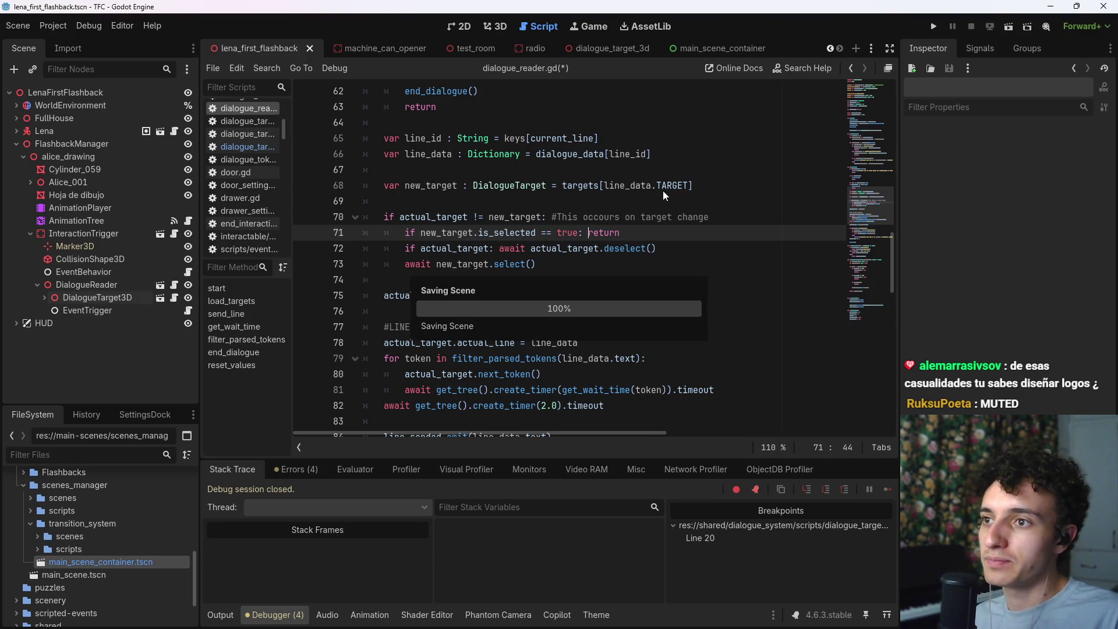
left_click(645, 230)
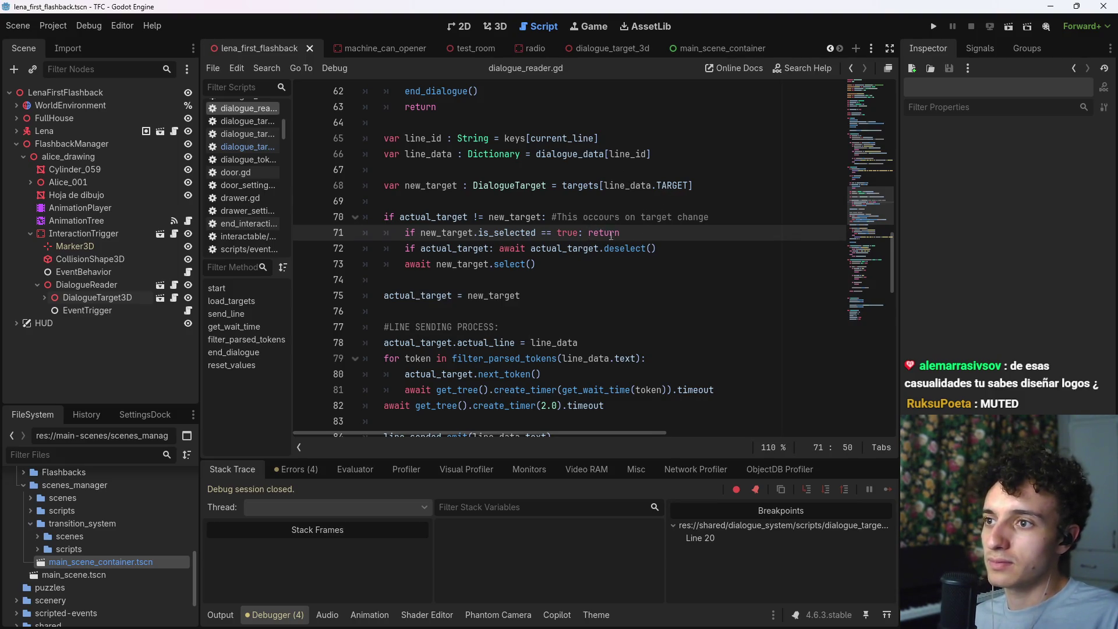
left_click(1010, 29)
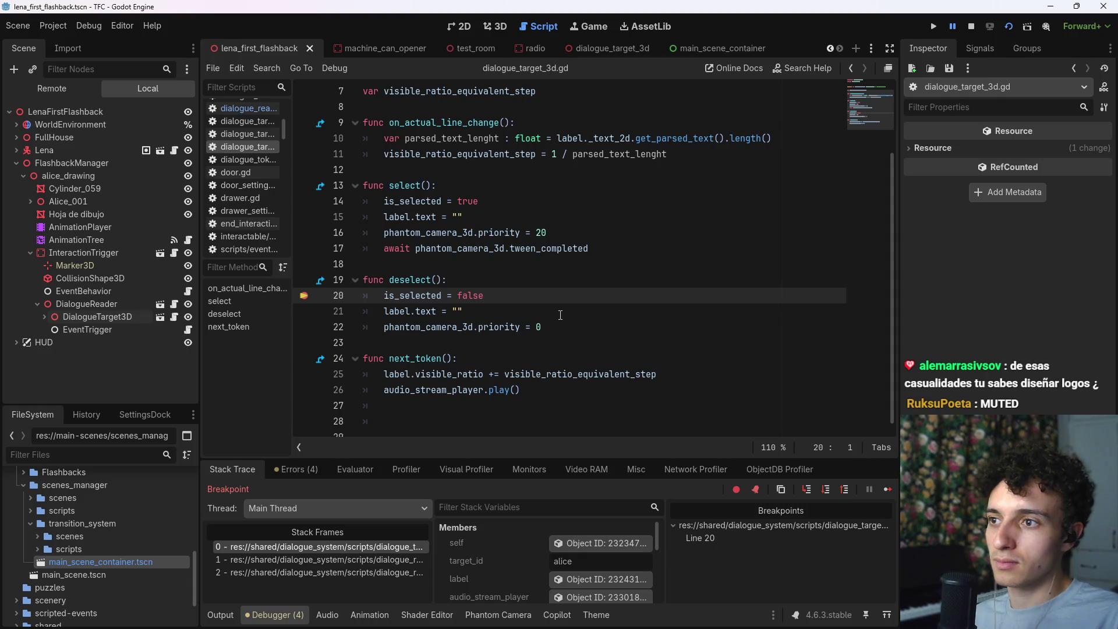
Step: Clear the line 20 breakpoint, resume and finish the playtest, save, and switch to Excel
left_click(324, 294)
left_click(888, 489)
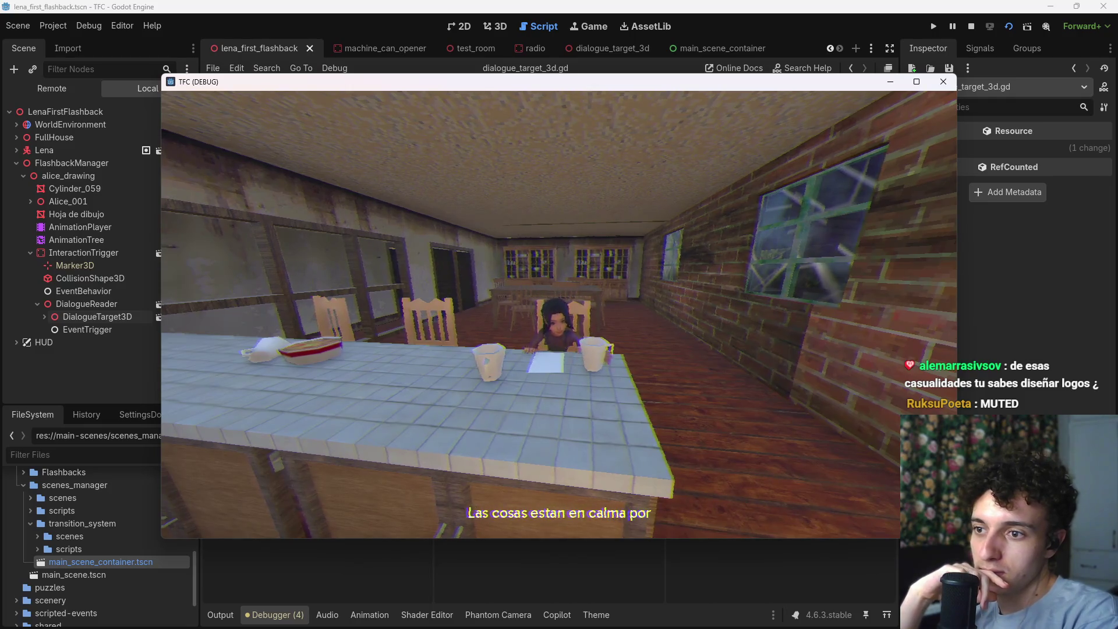
key("F8")
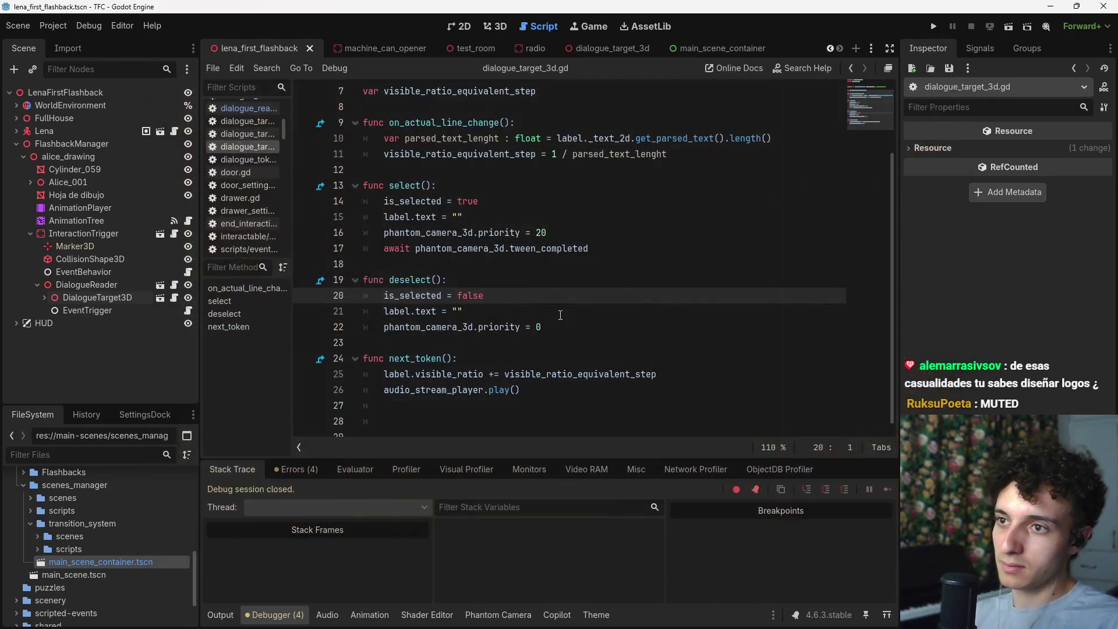
left_click(566, 314)
key("ctrl+s")
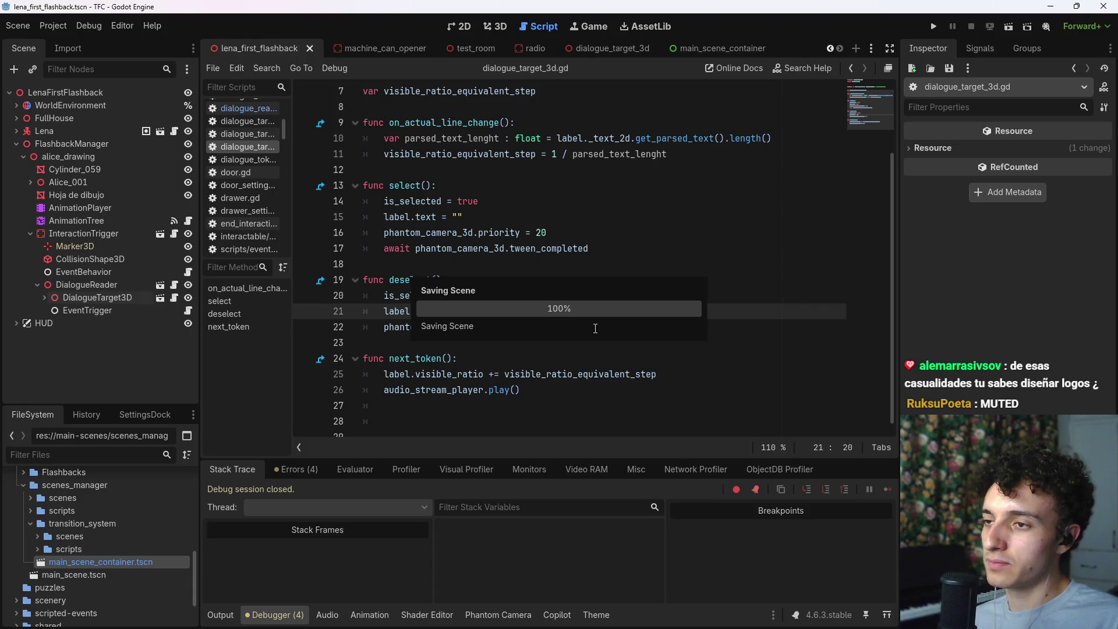
left_click(778, 616)
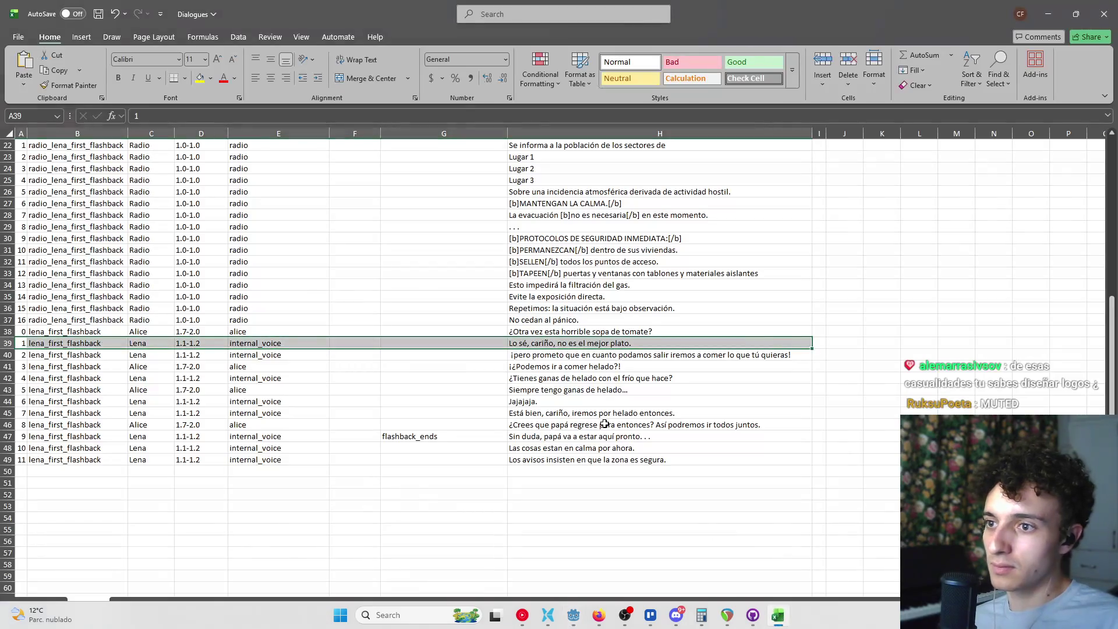
Step: Move 'Así podremos ir todos juntos.' out of cell H46 into a newly inserted row 47
left_click(621, 436)
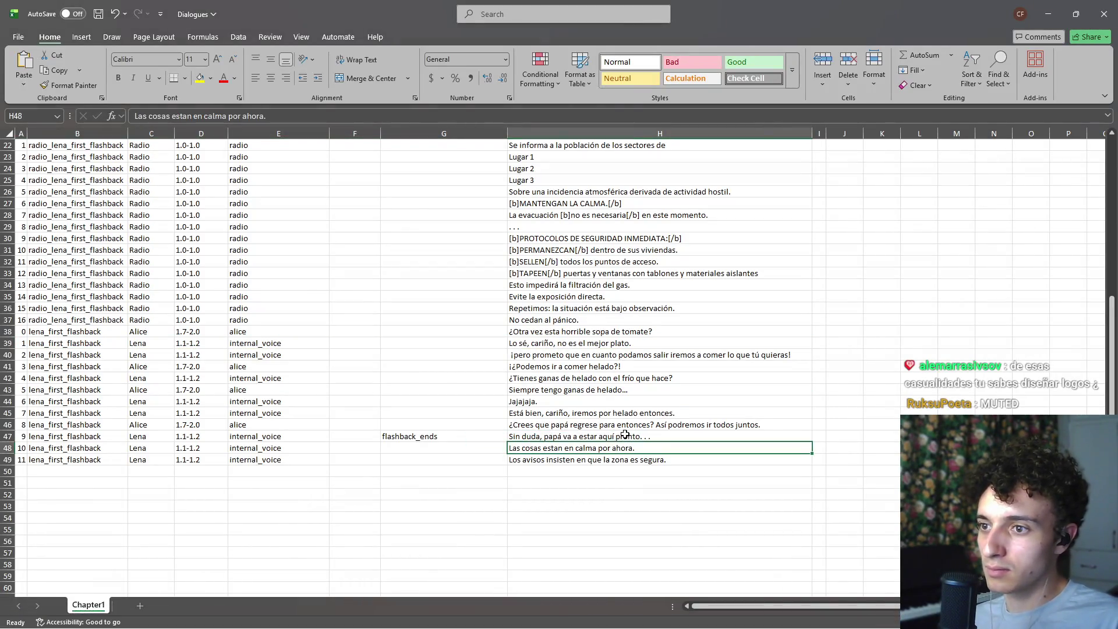
left_click(649, 427)
double_click(776, 428)
key("ctrl+shift+Left")
key("ctrl+shift+Left")
key("ctrl+shift+Left")
key("BackSpace")
key("Return")
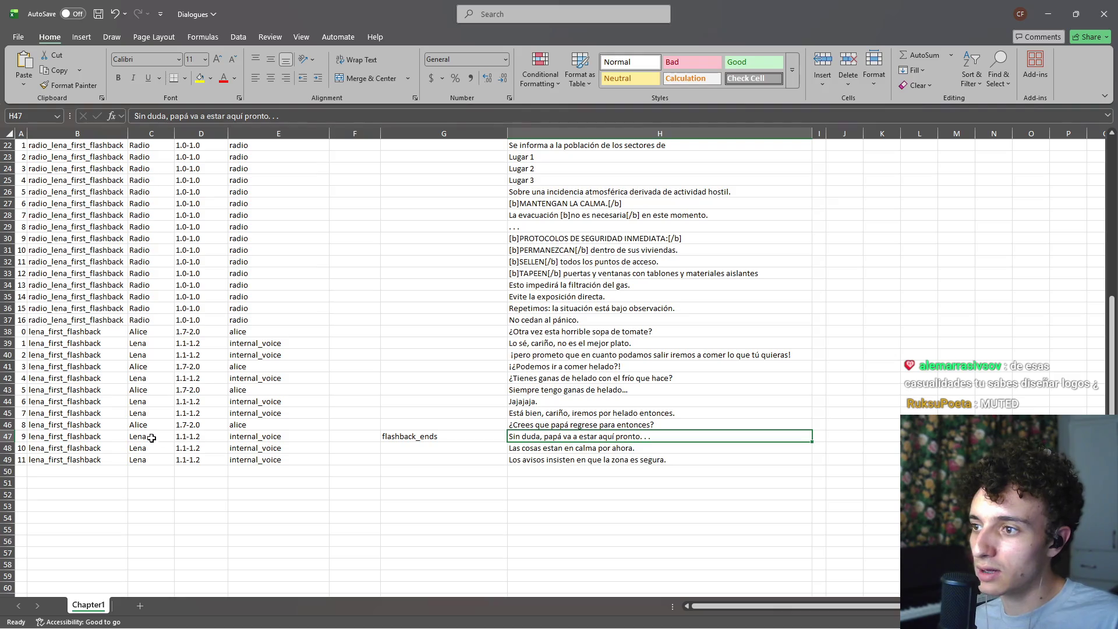
left_click(11, 436)
right_click(11, 437)
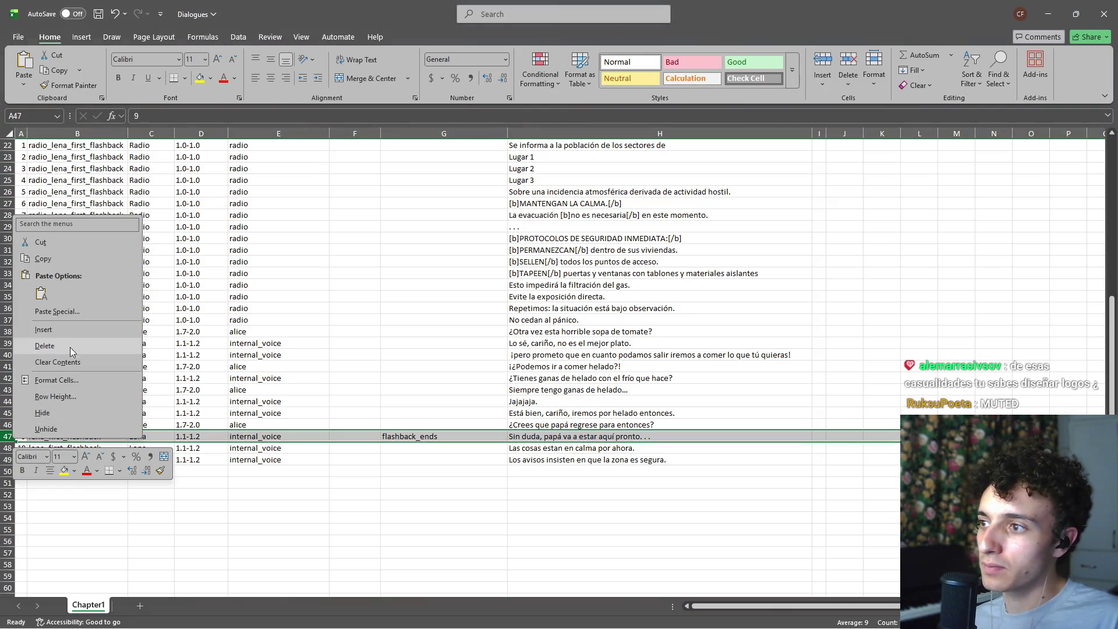
left_click(86, 358)
left_click(558, 435)
type("Así podremos ir todos juntos.")
Step: Copy row 46's speaker details (B–E) into row 47, then save and close the workbook
left_click_drag(53, 424, 233, 424)
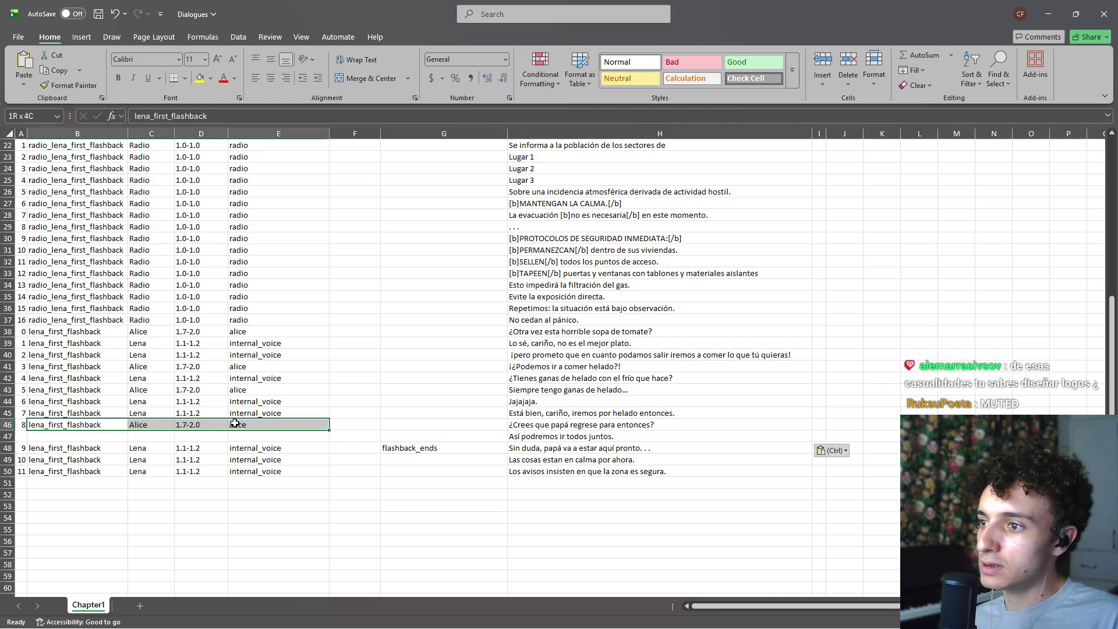
key("ctrl+c")
left_click(94, 435)
key("ctrl+v")
key("Escape")
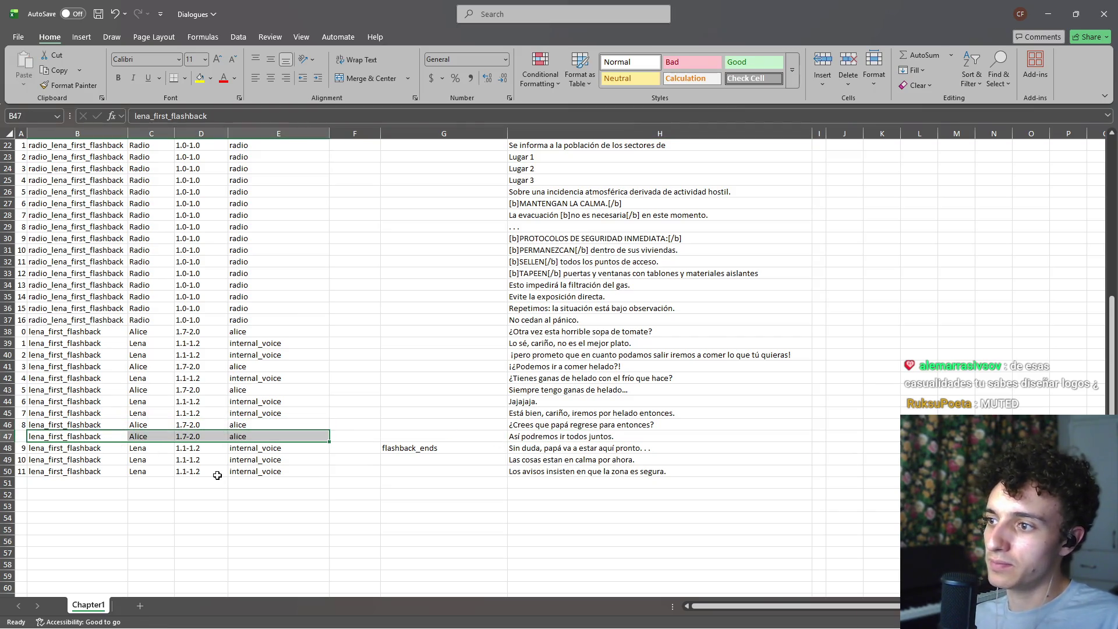
left_click(216, 484)
key("ctrl+s")
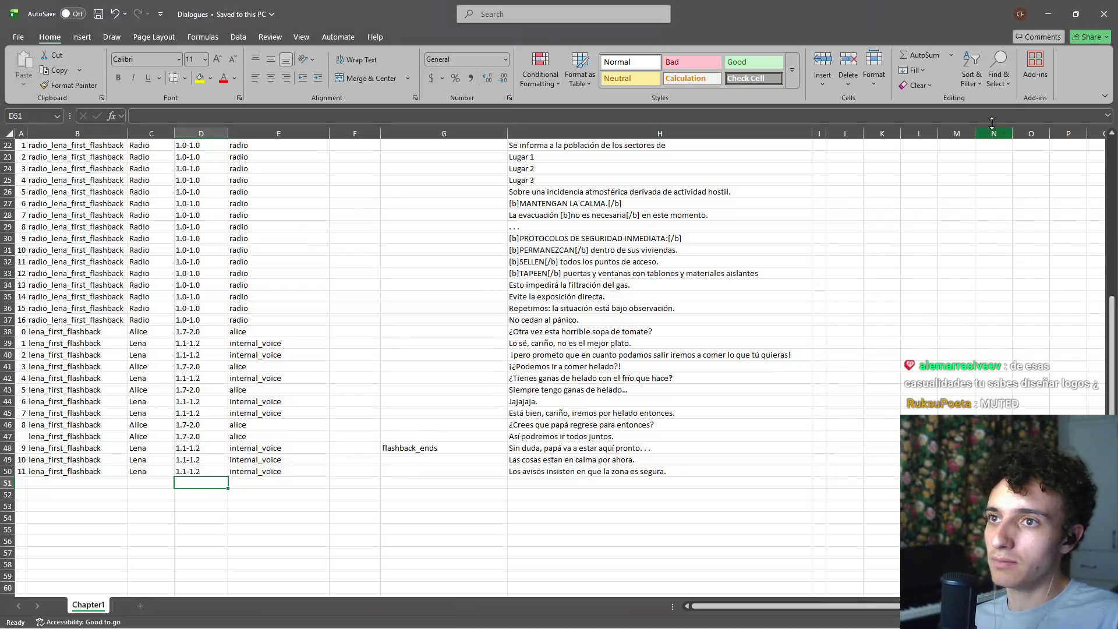
left_click(1101, 16)
Step: Re-run dialoguejsonifier.py from a TFC_DIALOGUES terminal to regenerate the Chapter1 dialogue JSON files
right_click(432, 536)
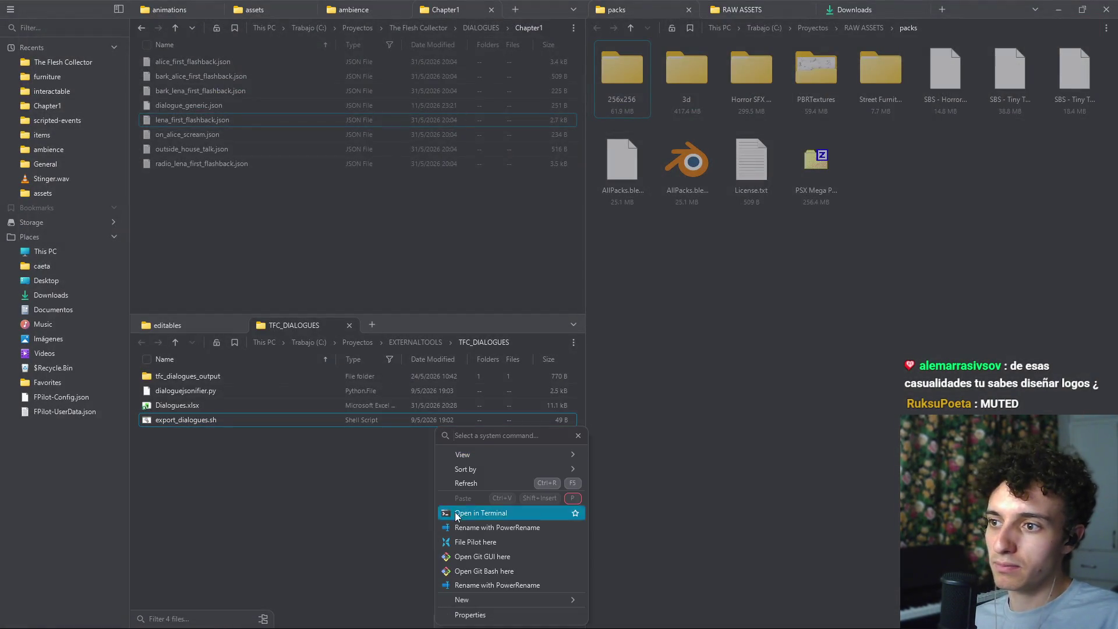
left_click(480, 514)
key("Up")
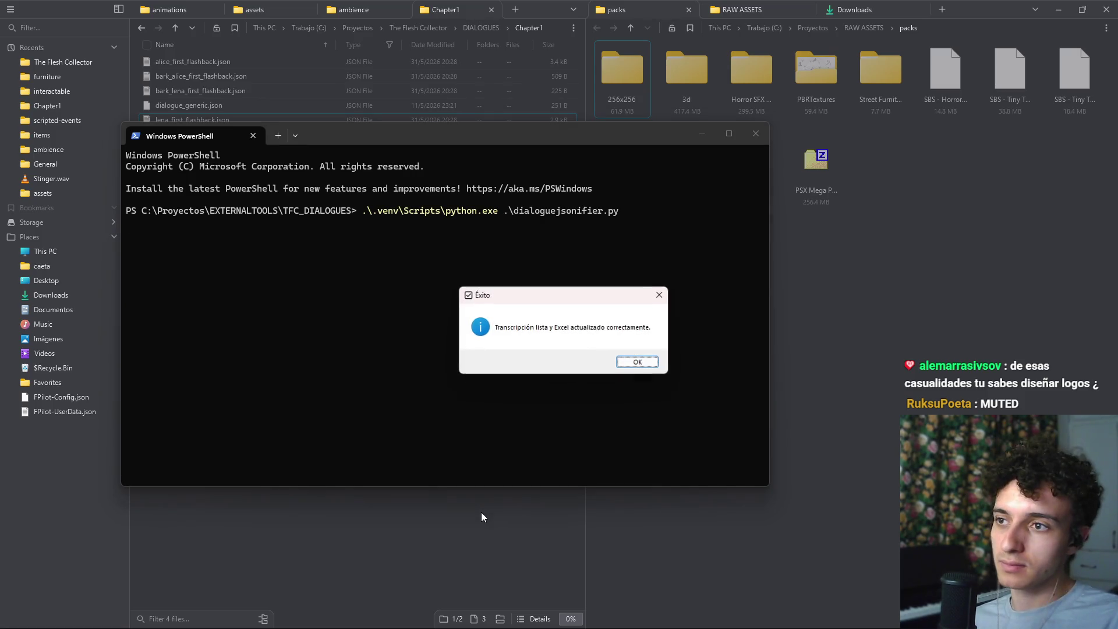
key("Return")
left_click(756, 133)
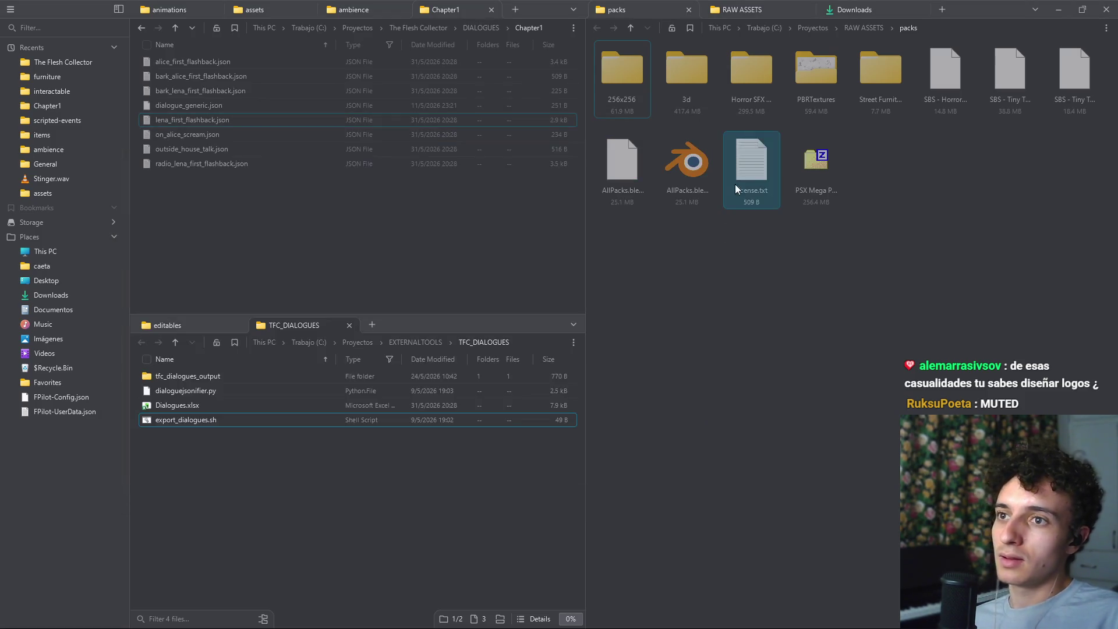
key("alt+Tab")
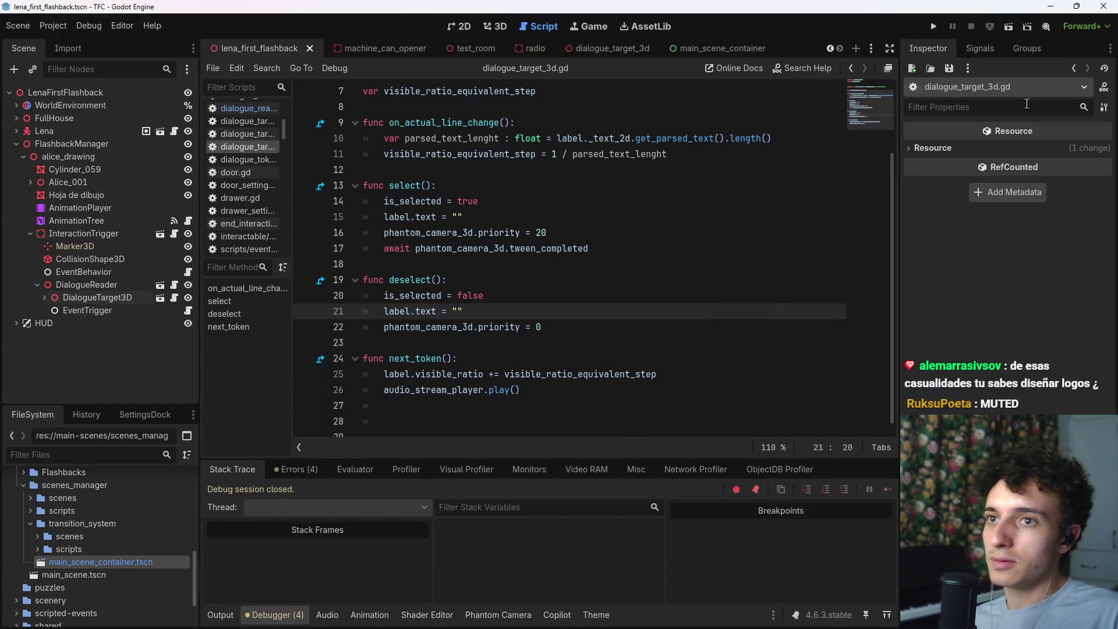
Step: Play the flashback scene until 'Los avisos insisten en que la zona es segura' appears, then stop it
left_click(1009, 27)
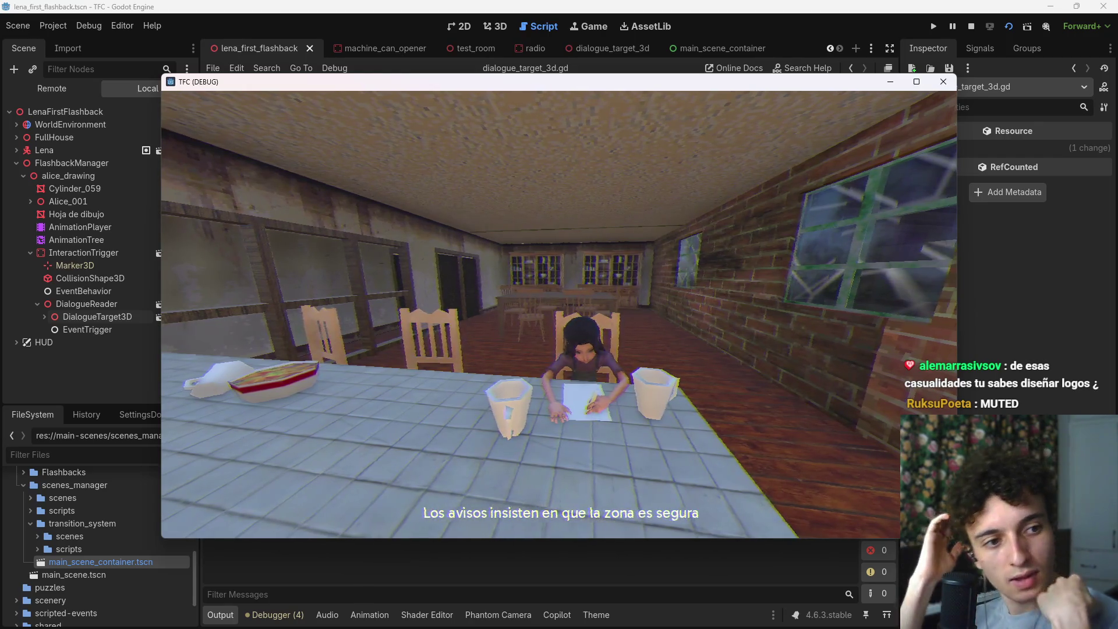
key("F8")
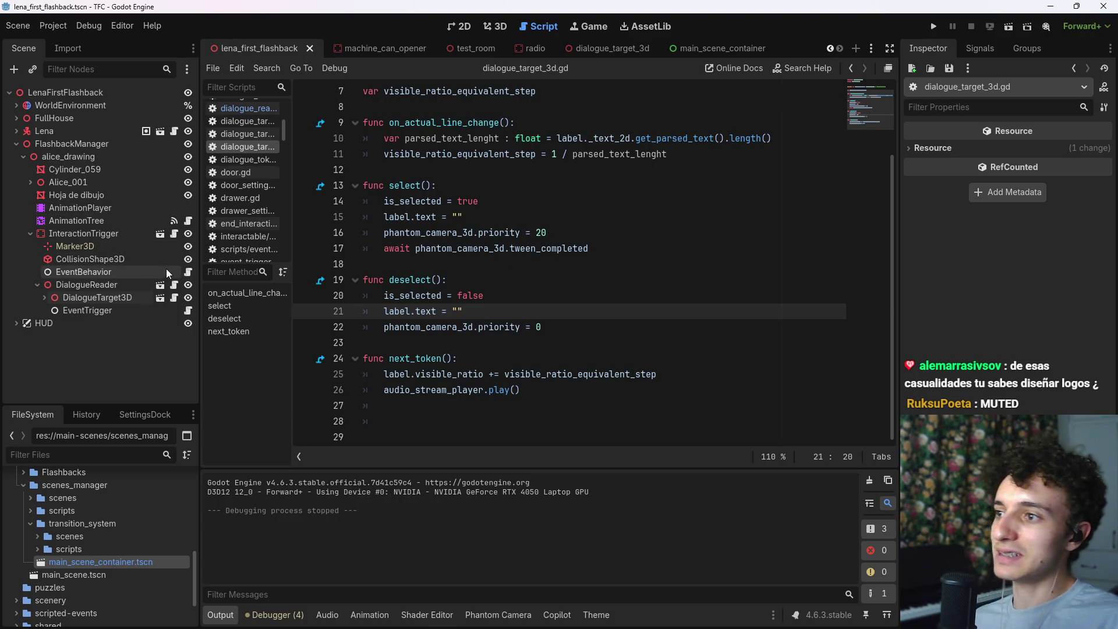
Step: In lena_first_flashback_det.gd, replace pass in flashback_ends with PATHS.fade_controller.fade_in(2.0) and save
left_click(188, 309)
left_click(430, 143)
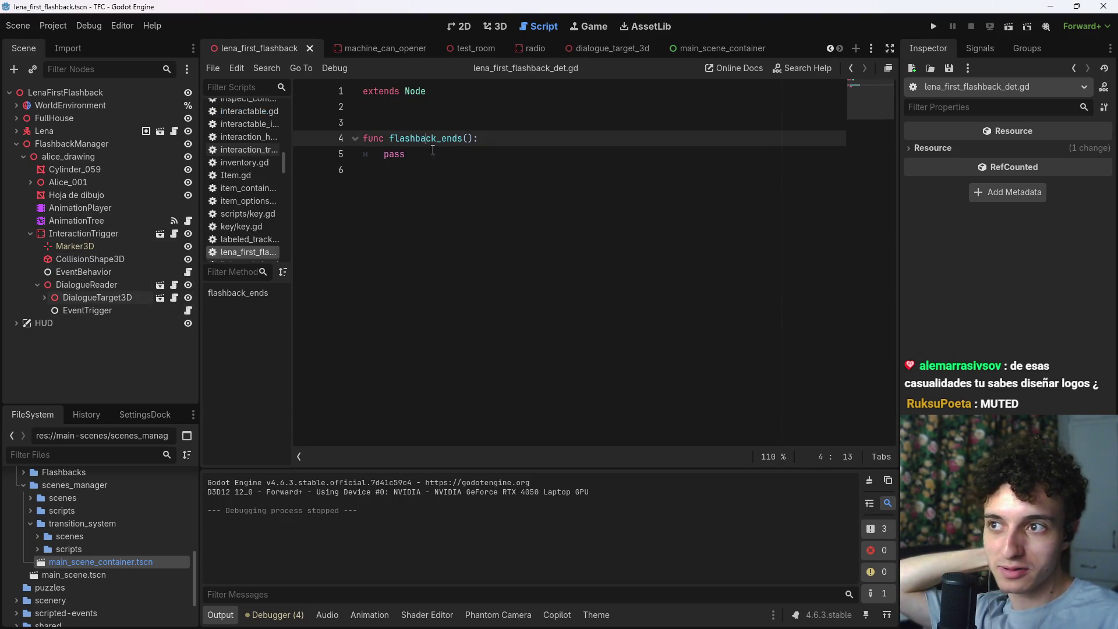
double_click(390, 154)
key("BackSpace")
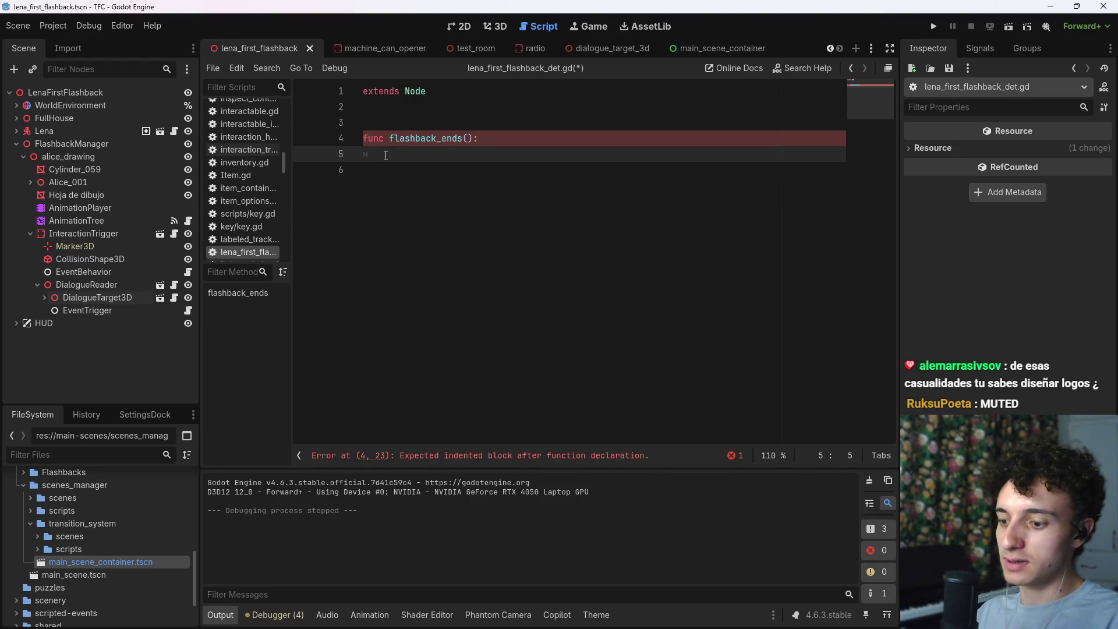
type("pa")
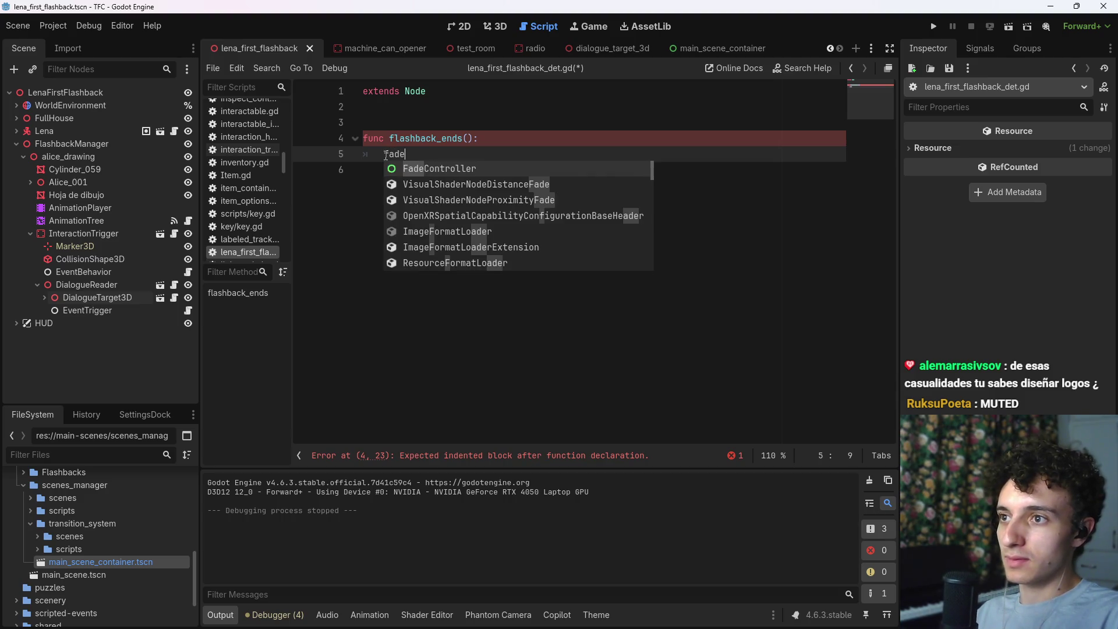
key("BackSpace")
key("BackSpace")
type("THS.fad")
key("Return")
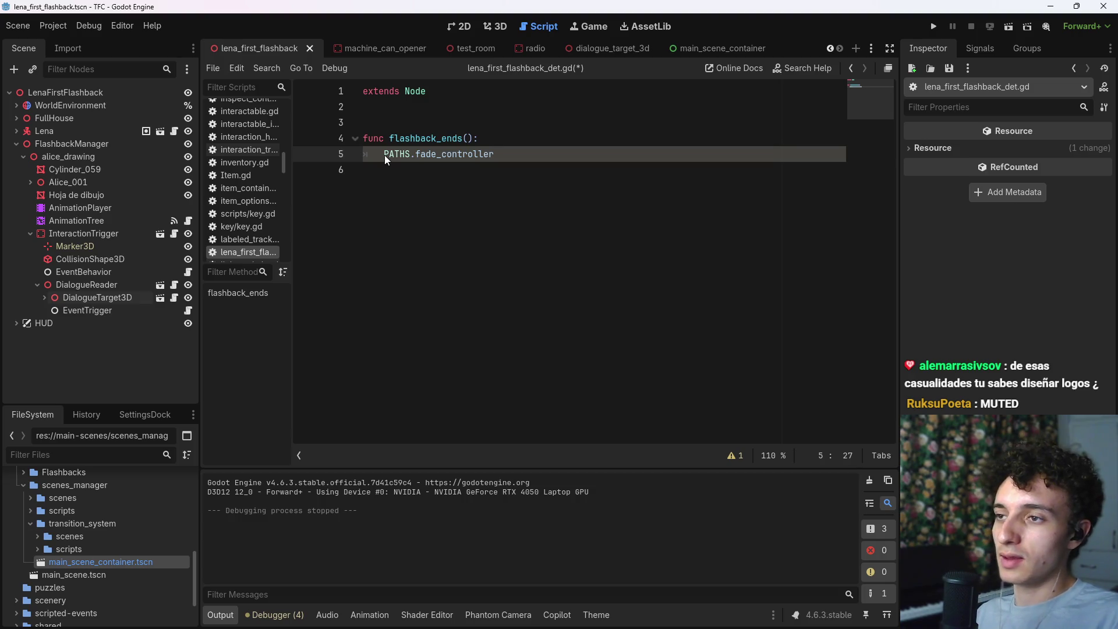
type(".fa")
key("Return")
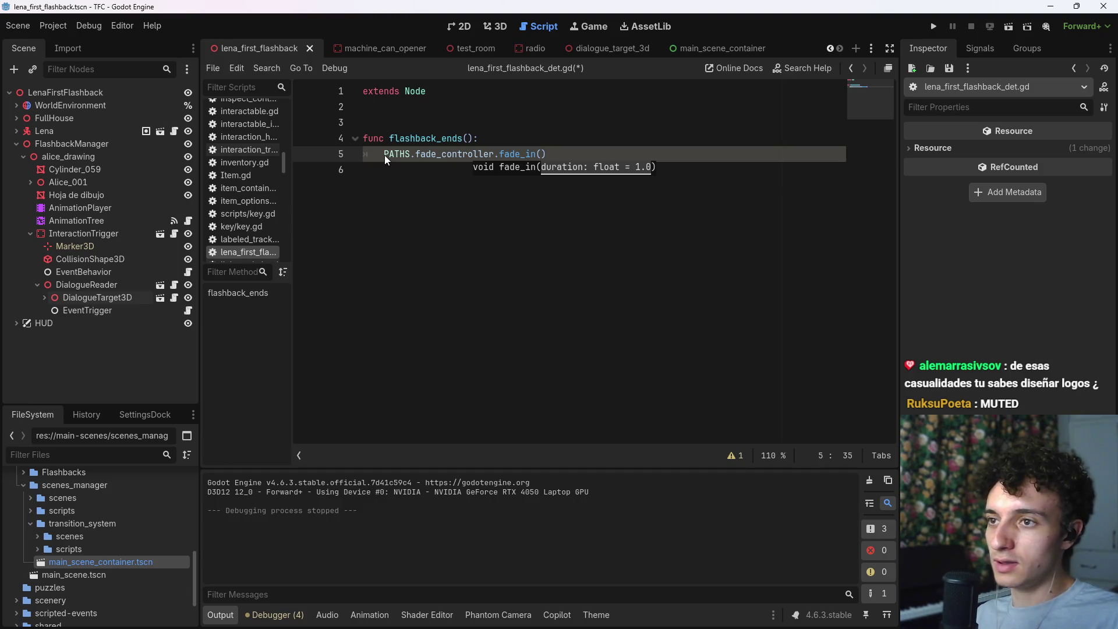
key("BackSpace")
type("(")
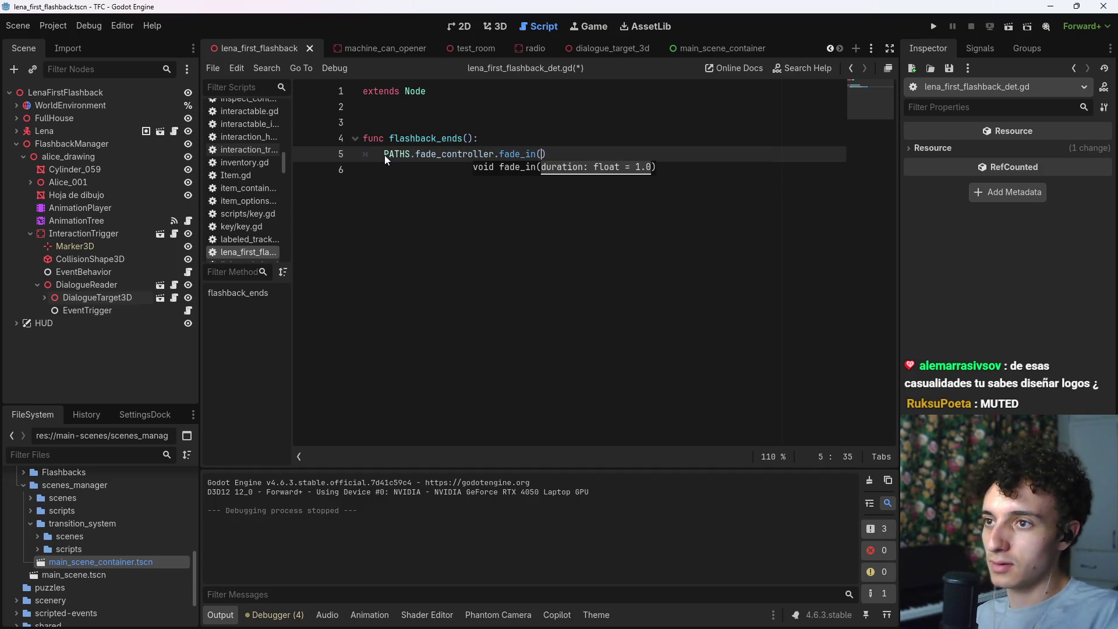
type("2.0")
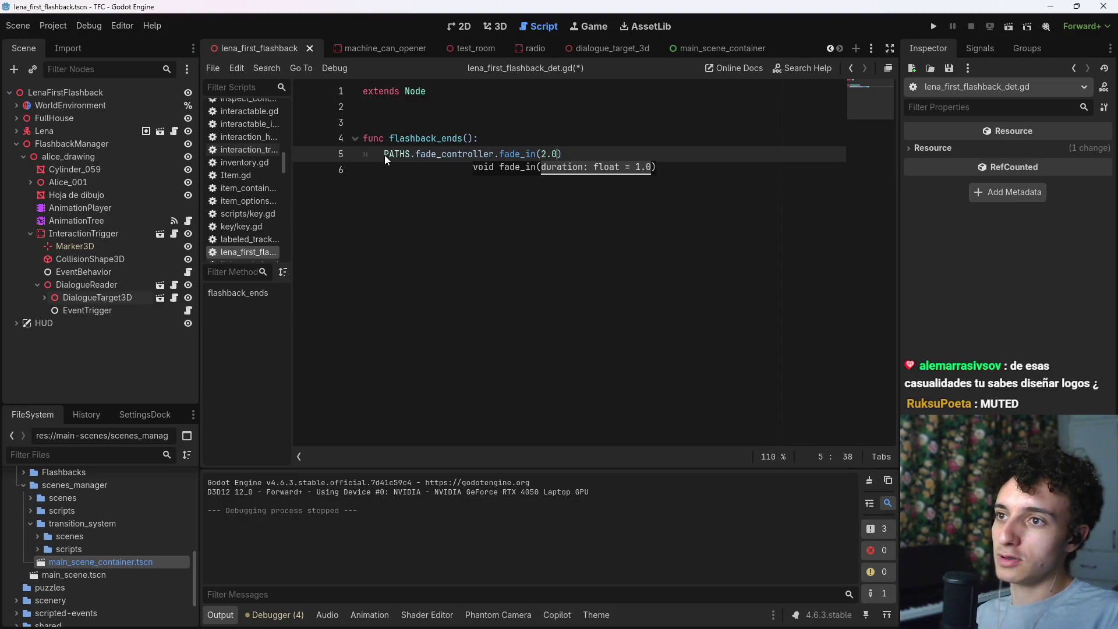
key("ctrl+s")
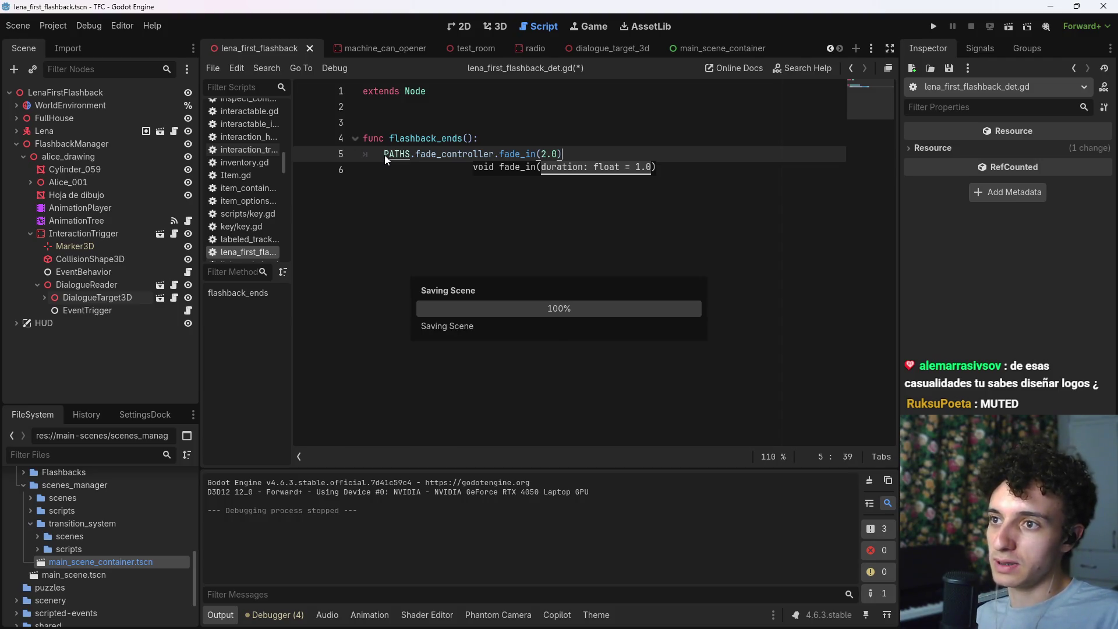
Step: Add 'await PATHS.fade_controller.fade_in_finished' on the next line and save the script
key("Return")
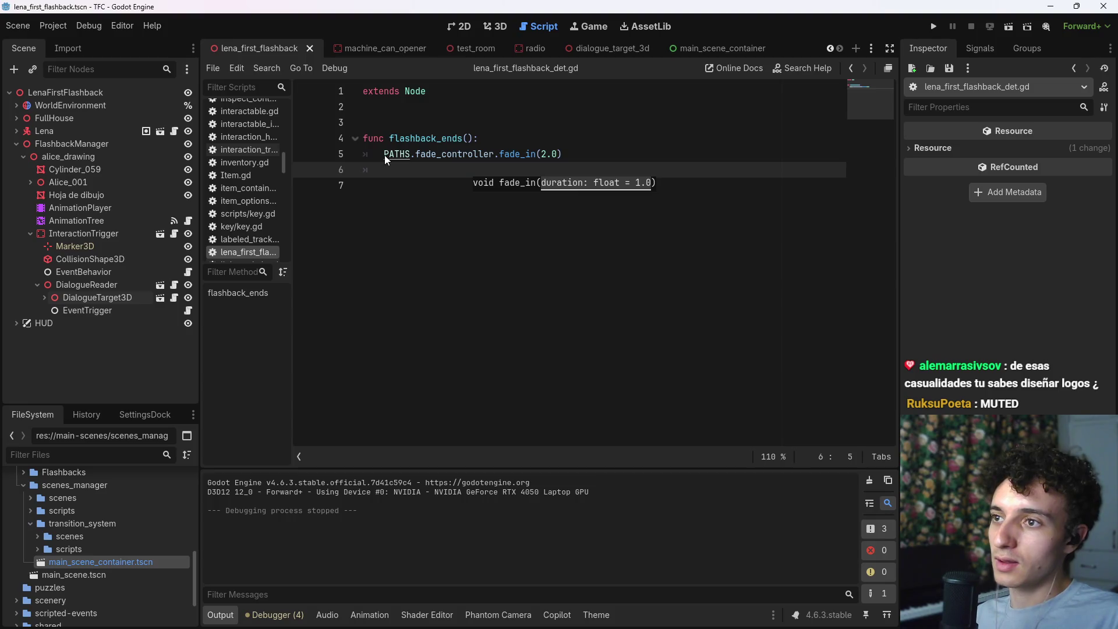
type("await ")
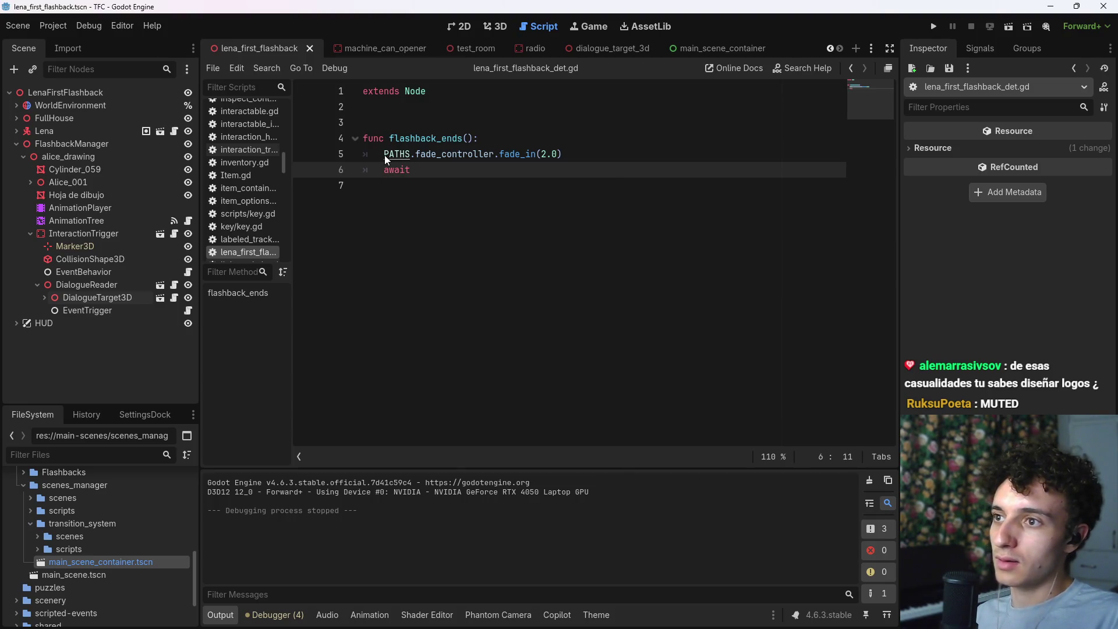
type("PAT")
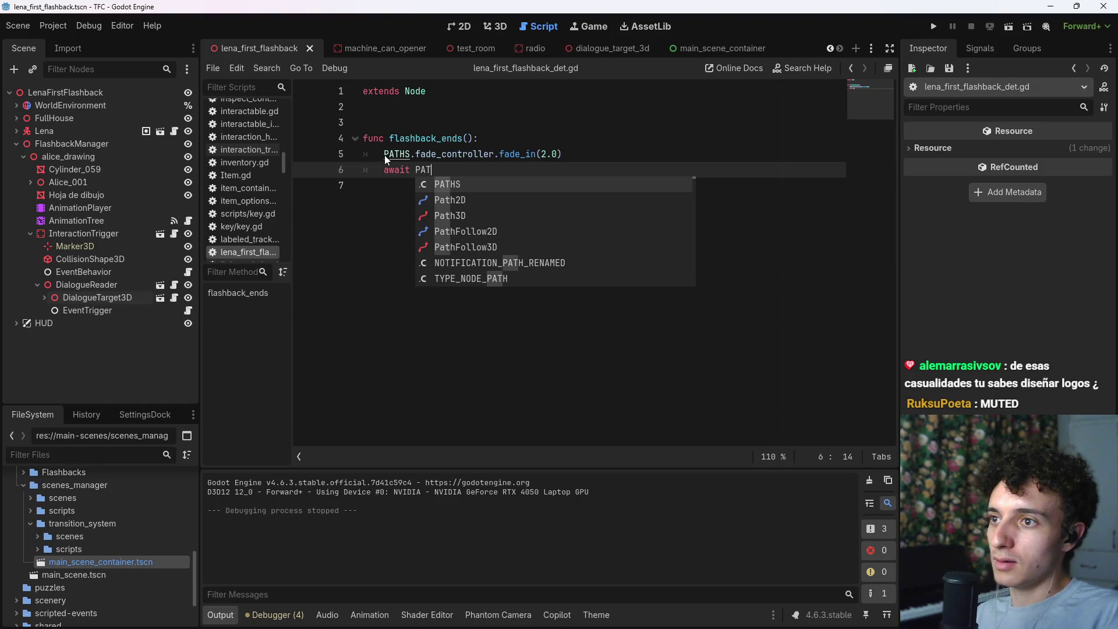
type("HS")
key("Return")
type(".fa")
key("Return")
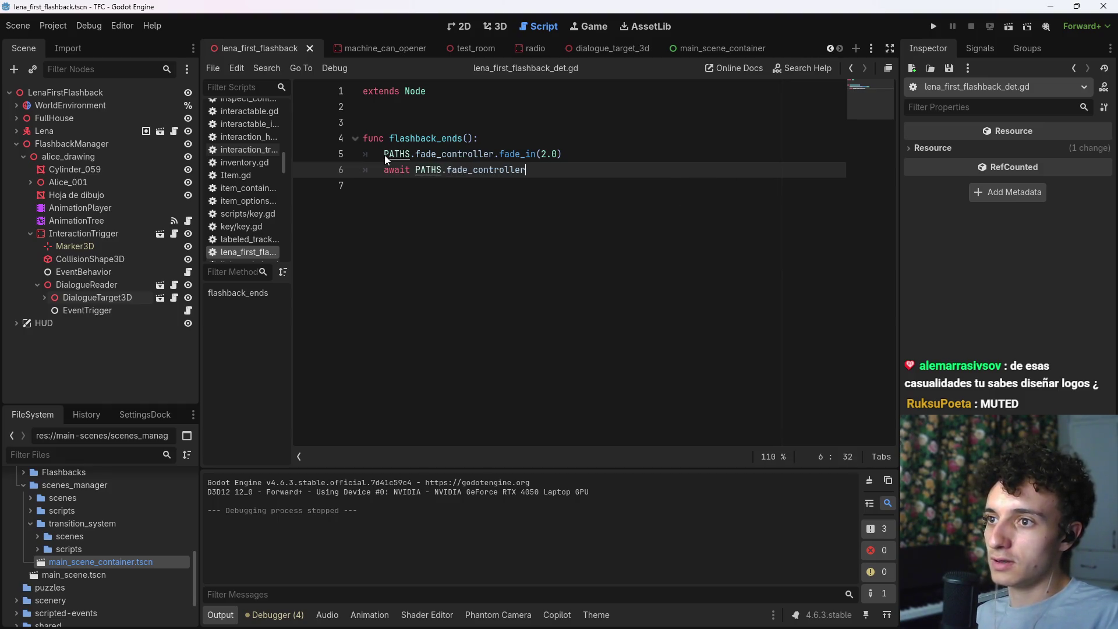
type(".")
key("Down")
key("Return")
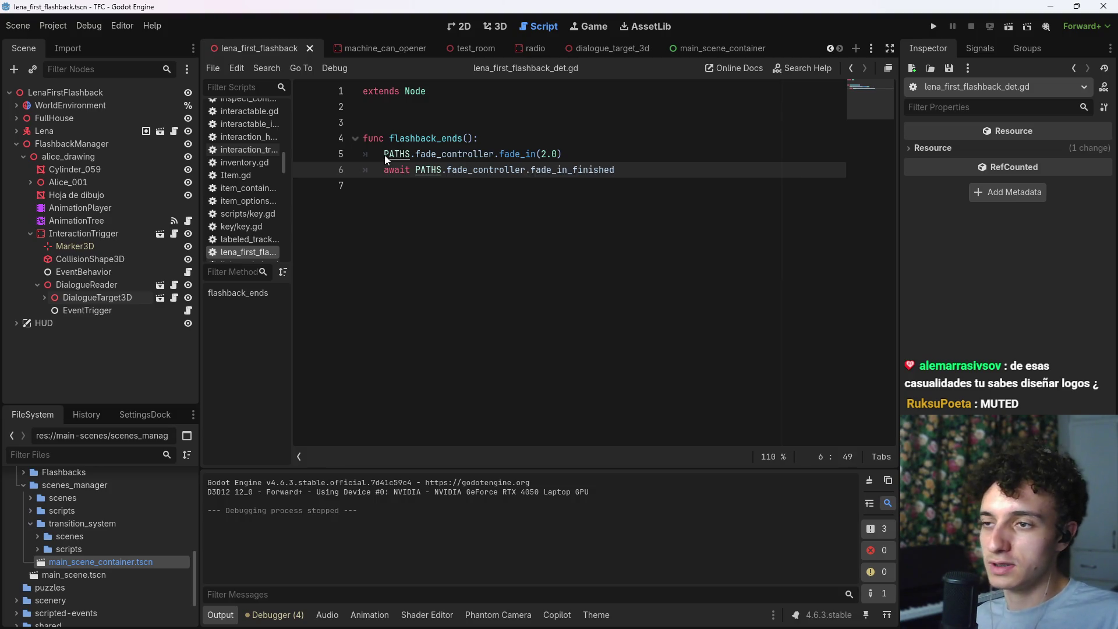
key("ctrl+s")
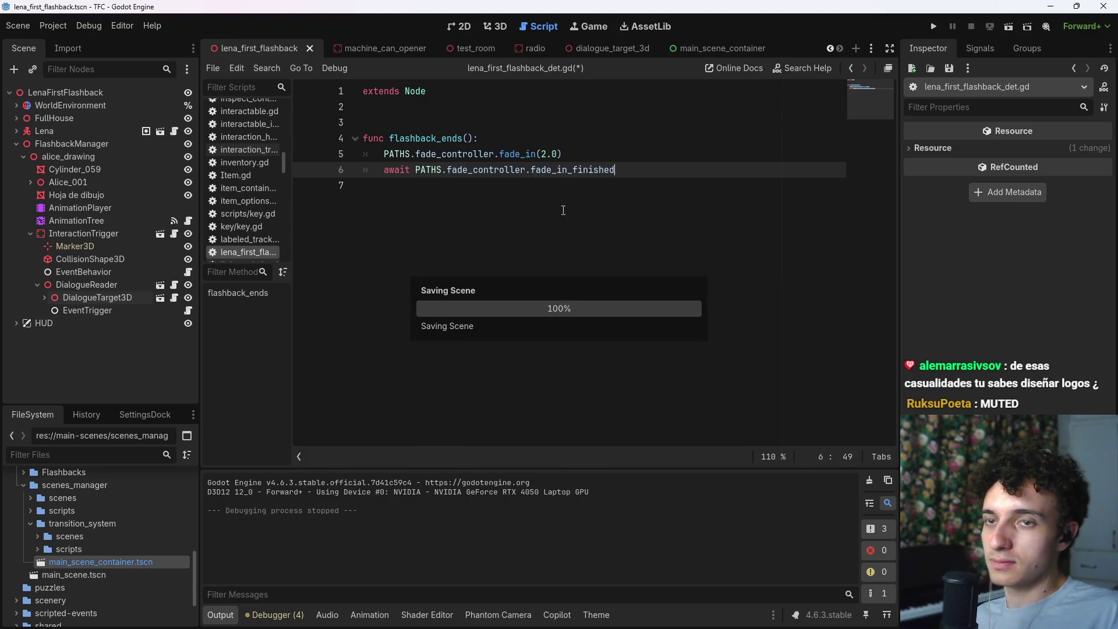
Step: Inspect the HUD node's properties, then deselect it and return to the script
left_click(45, 323)
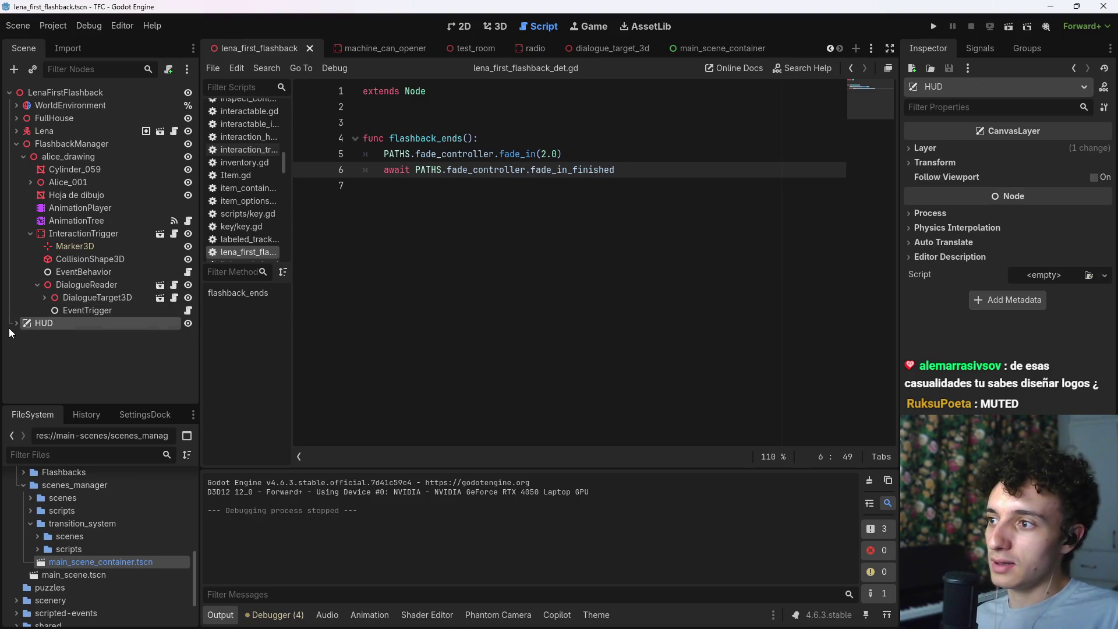
left_click(99, 342)
left_click(503, 318)
key("alt+Tab")
key("alt+Tab")
key("alt+Tab")
key("alt+Tab")
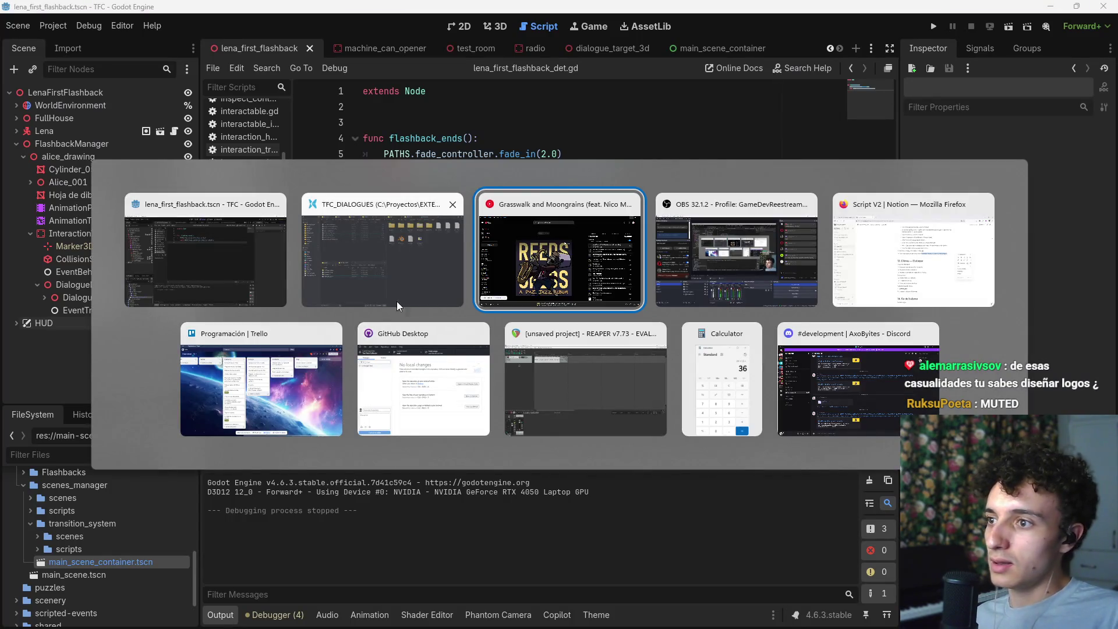
Step: Back in Godot, launch the flashback scene again to test the 2.0-second fade-in
left_click(238, 270)
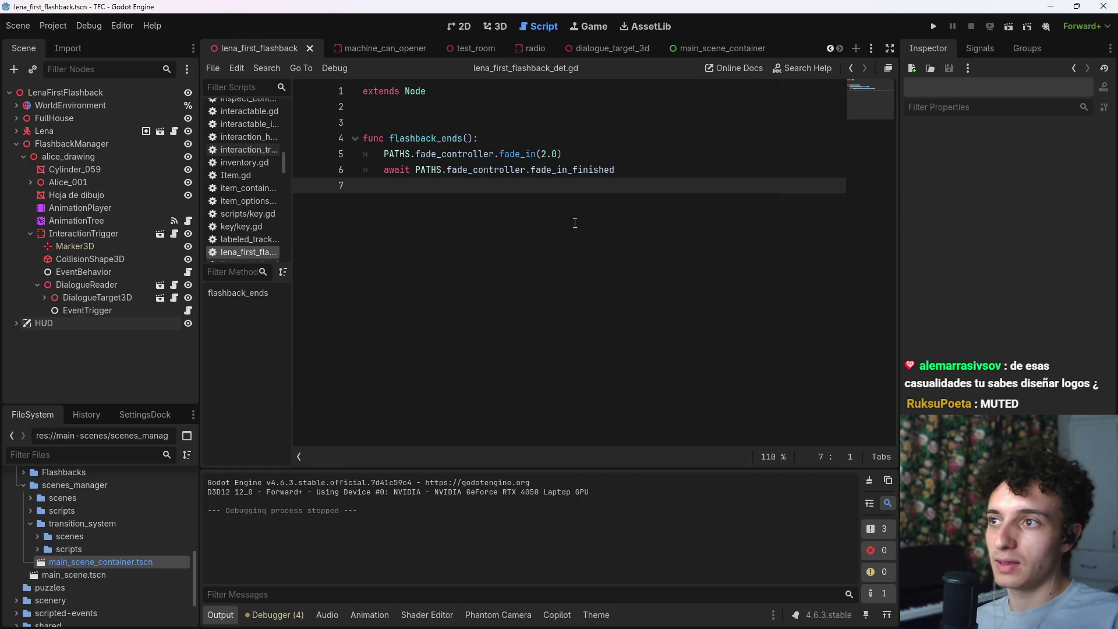
left_click(1008, 27)
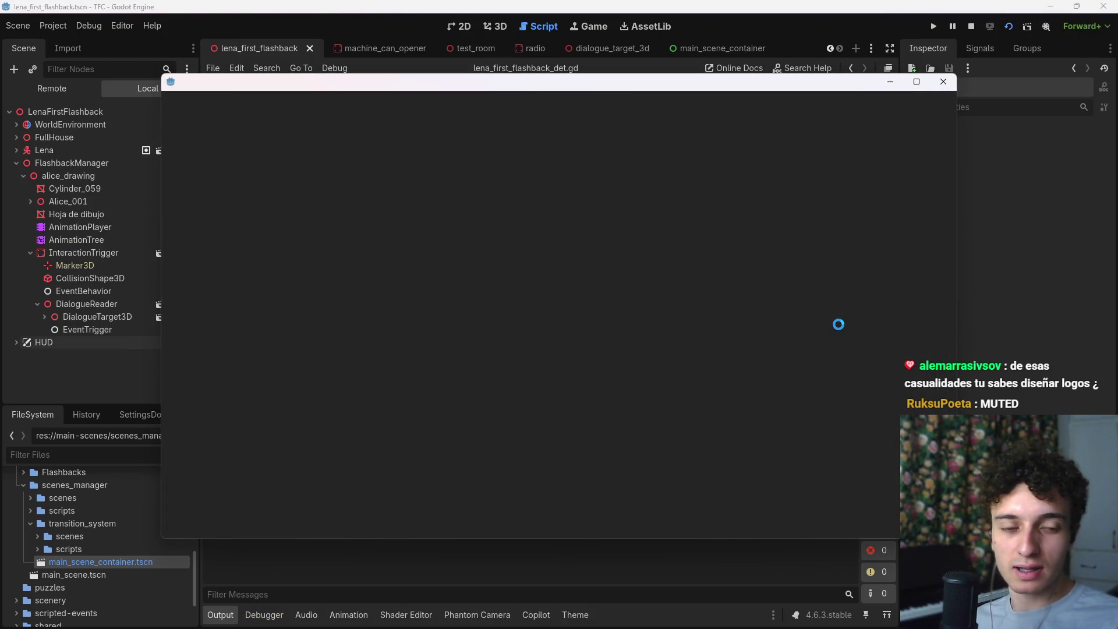
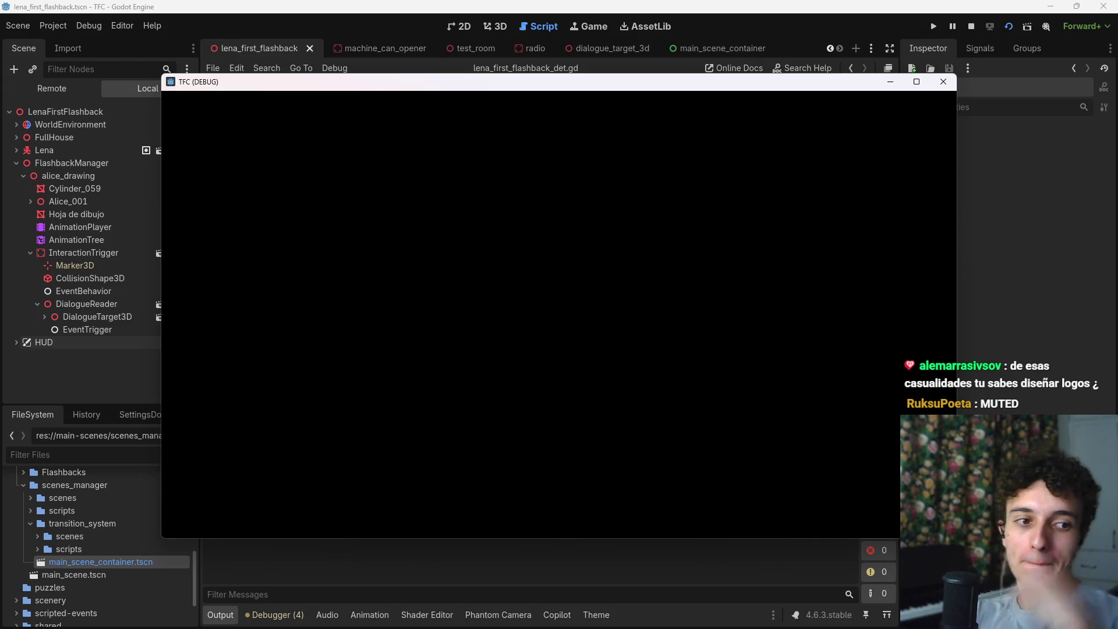
Step: Stop the flashback playtest with F8 and bring the Trello 'Programación' board forward
key("F8")
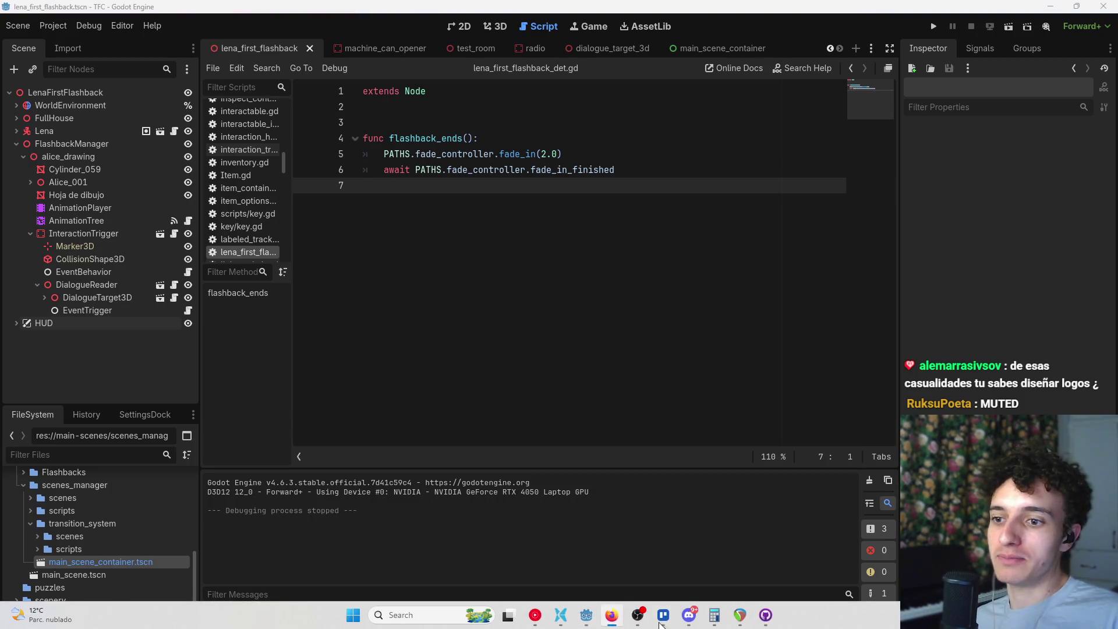
left_click(663, 615)
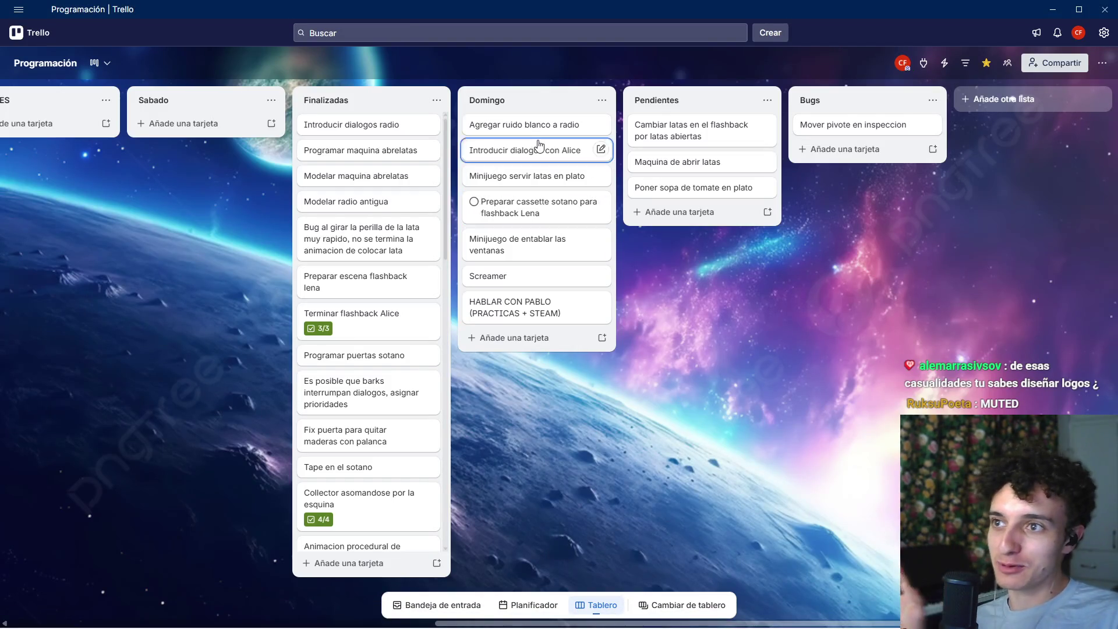
Step: Move 'Introducir dialogos con Alice' to Finalizadas, the plate minigame to Pendientes, and window-boarding to Domingo's top
left_click_drag(524, 150, 401, 128)
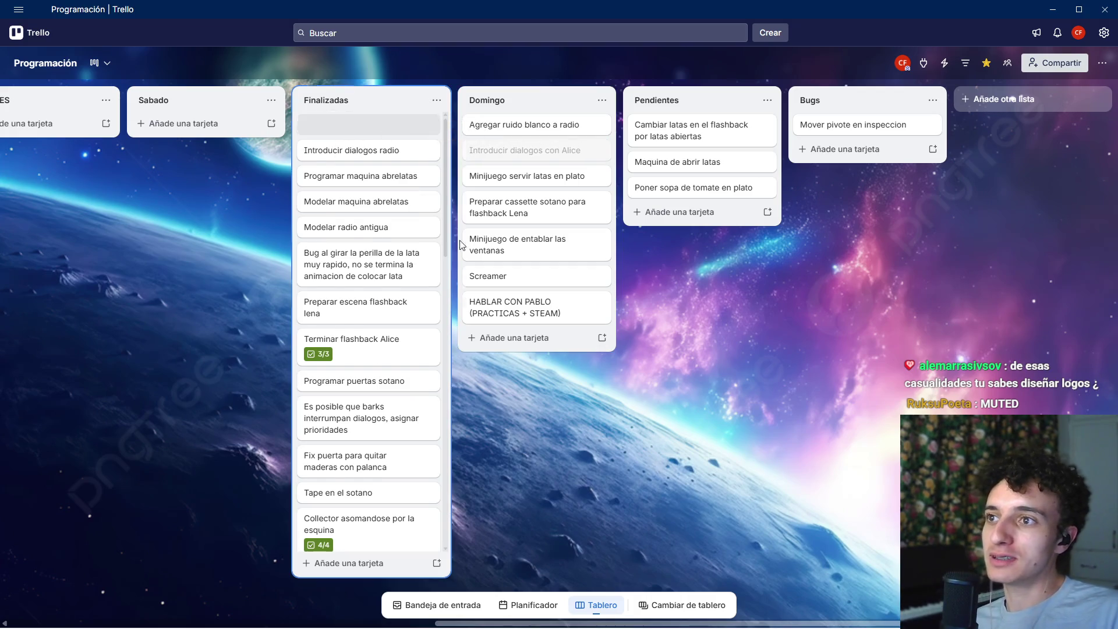
left_click_drag(520, 152, 710, 131)
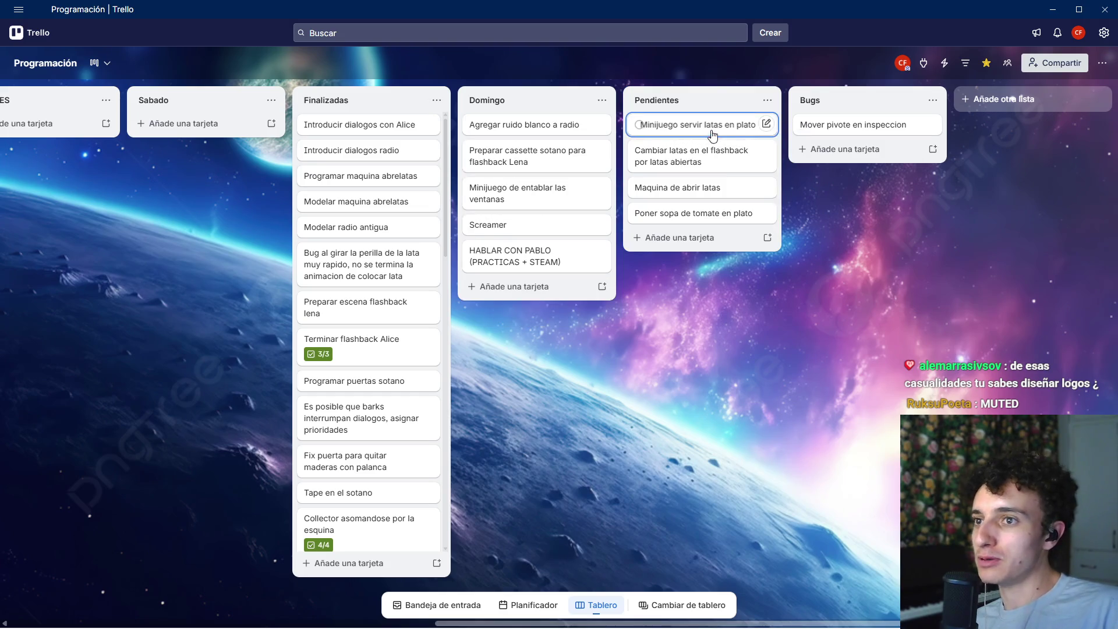
mouse_move(521, 193)
left_mouse_down()
mouse_move(524, 123)
mouse_move(521, 137)
left_mouse_up()
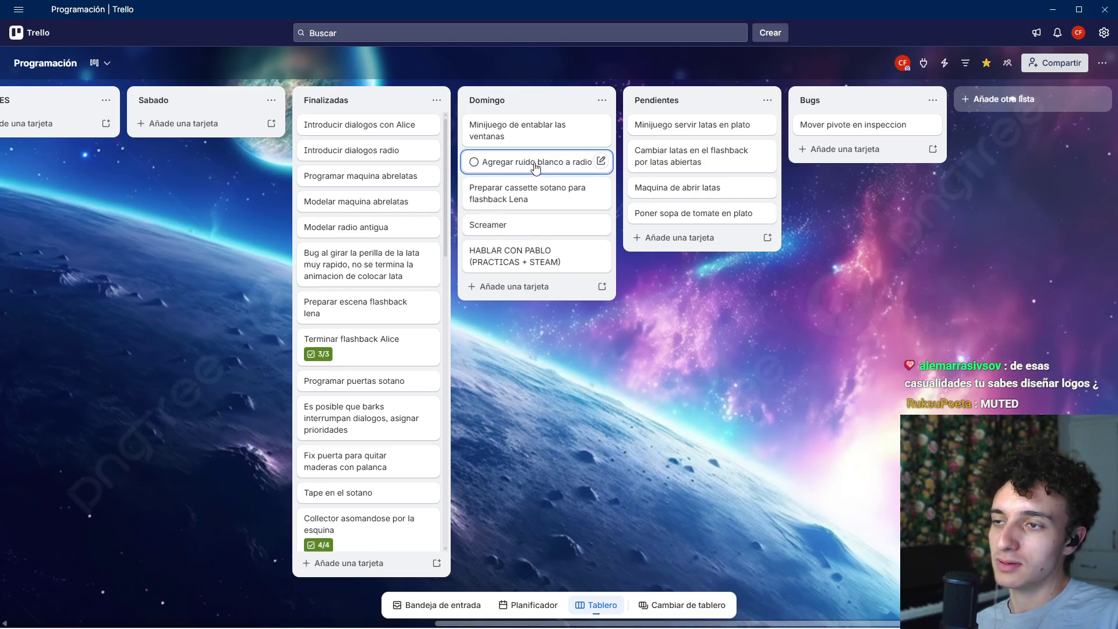
left_click_drag(536, 177, 536, 183)
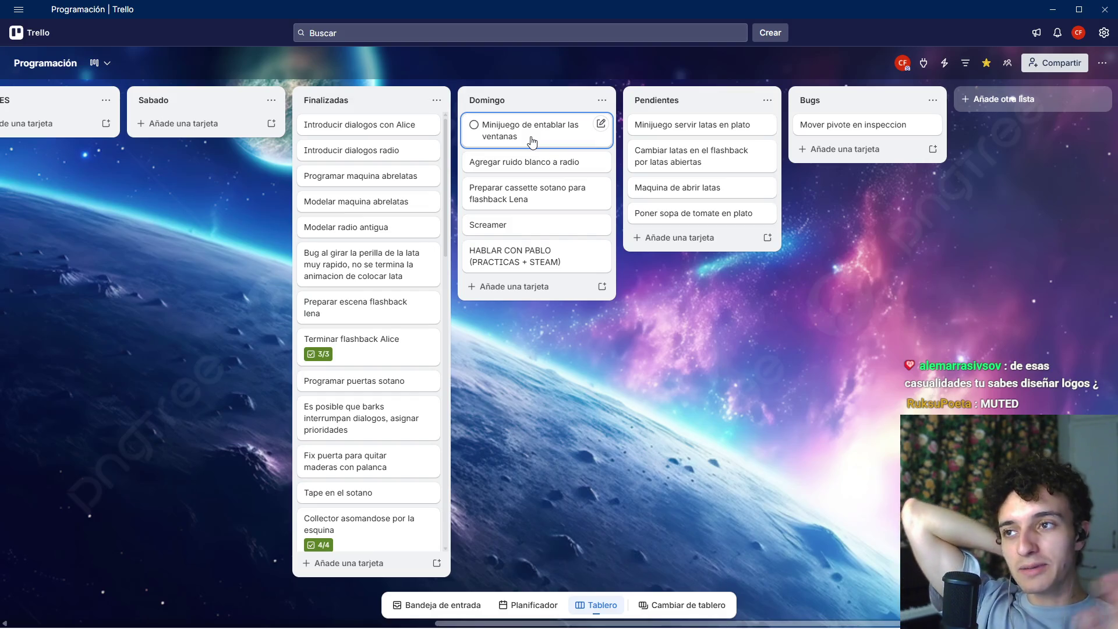
Step: Add a 'Setear bien la secuencia de dialogos' card to the Domingo list
left_click(520, 287)
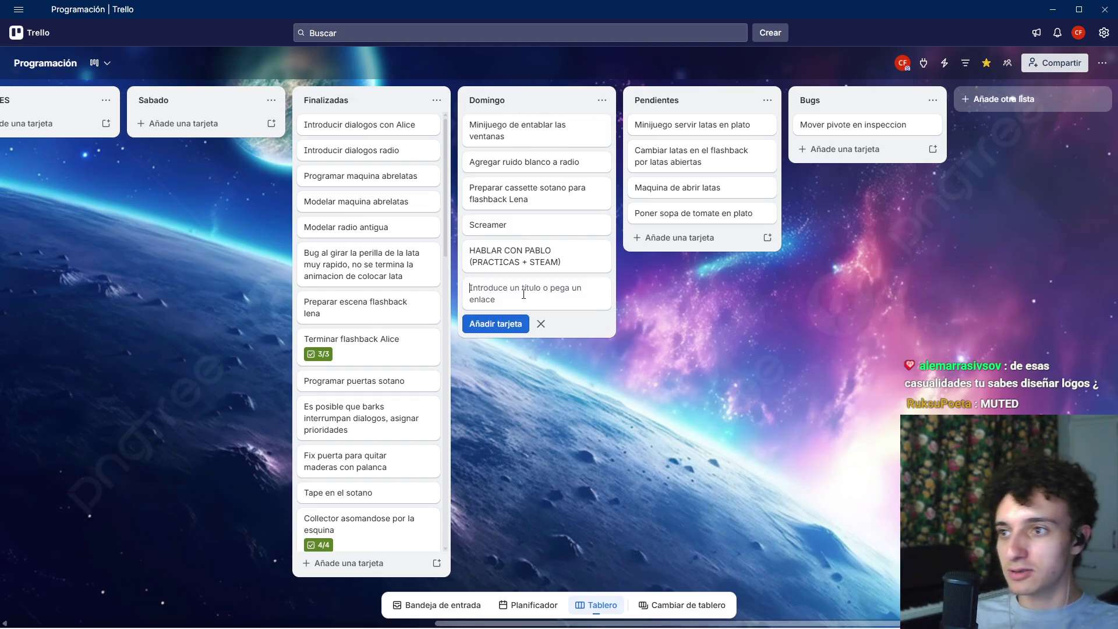
type("Setear")
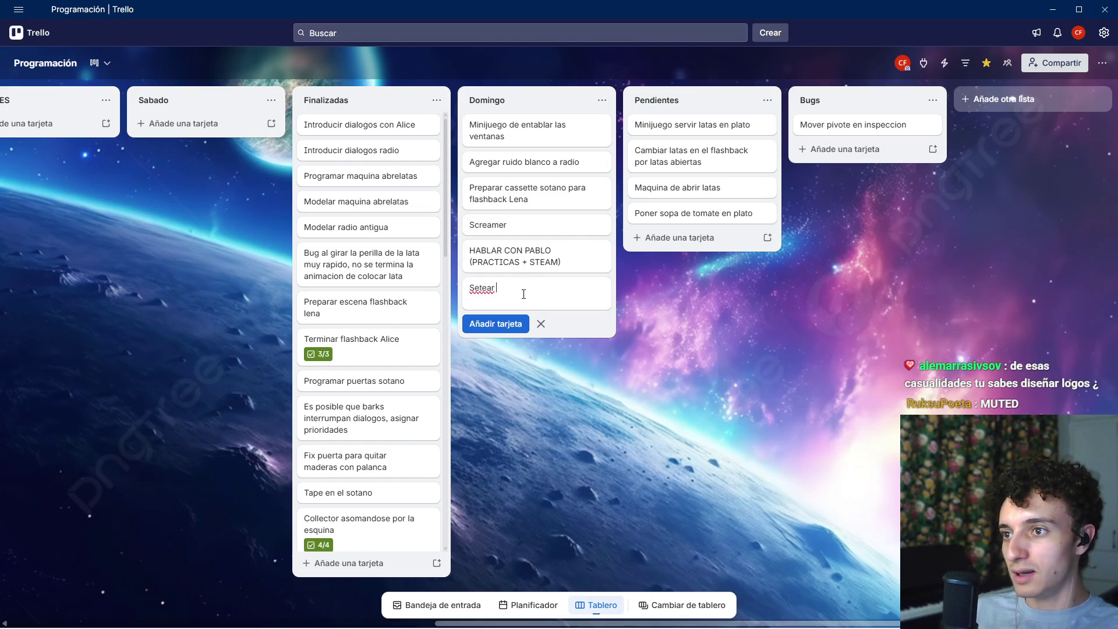
type("r ")
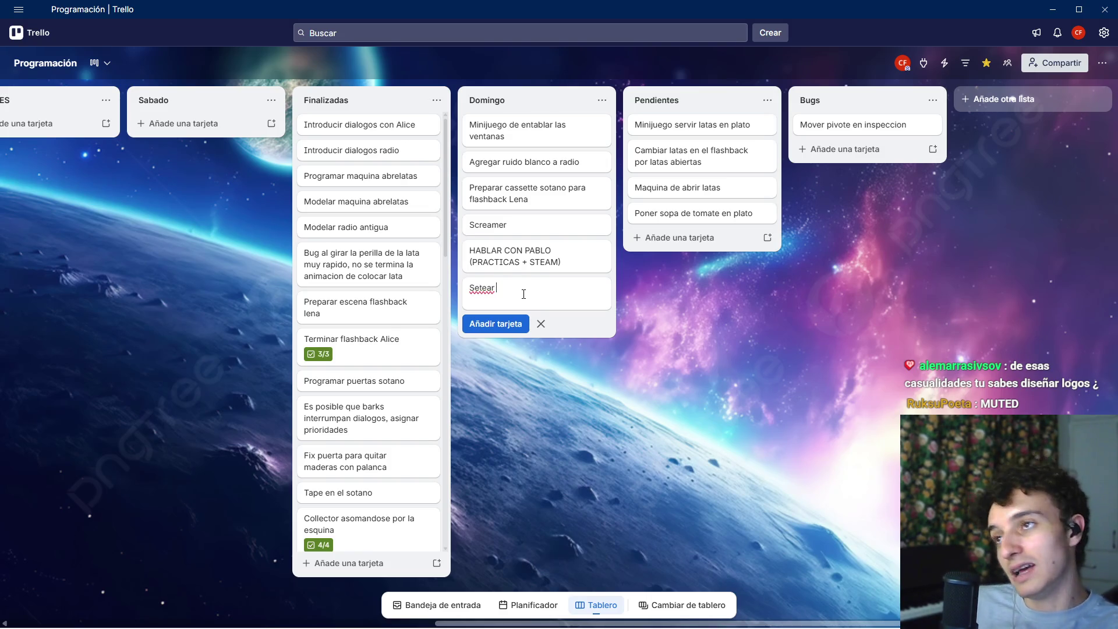
type("bien la secu")
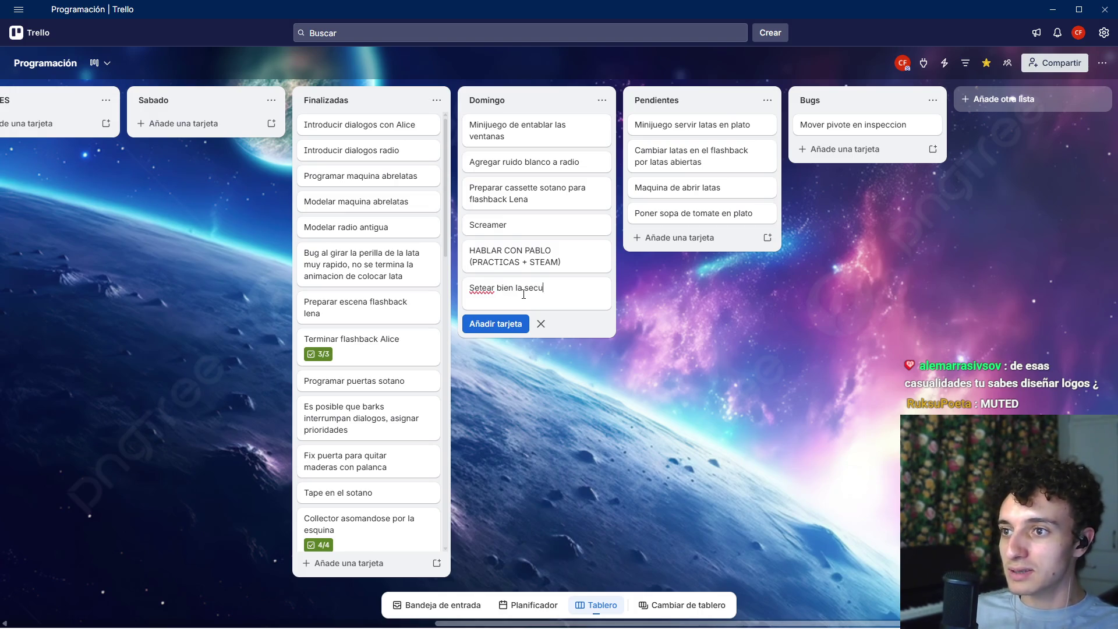
type("encia de")
key("BackSpace")
key("BackSpace")
key("BackSpace")
type("de dialogos")
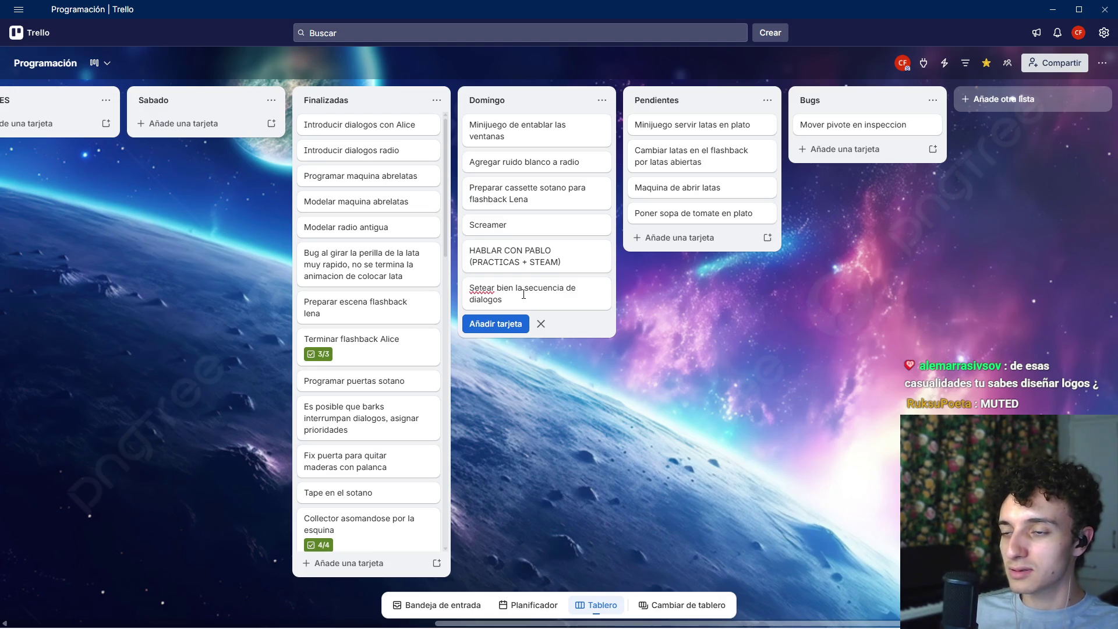
left_click(748, 321)
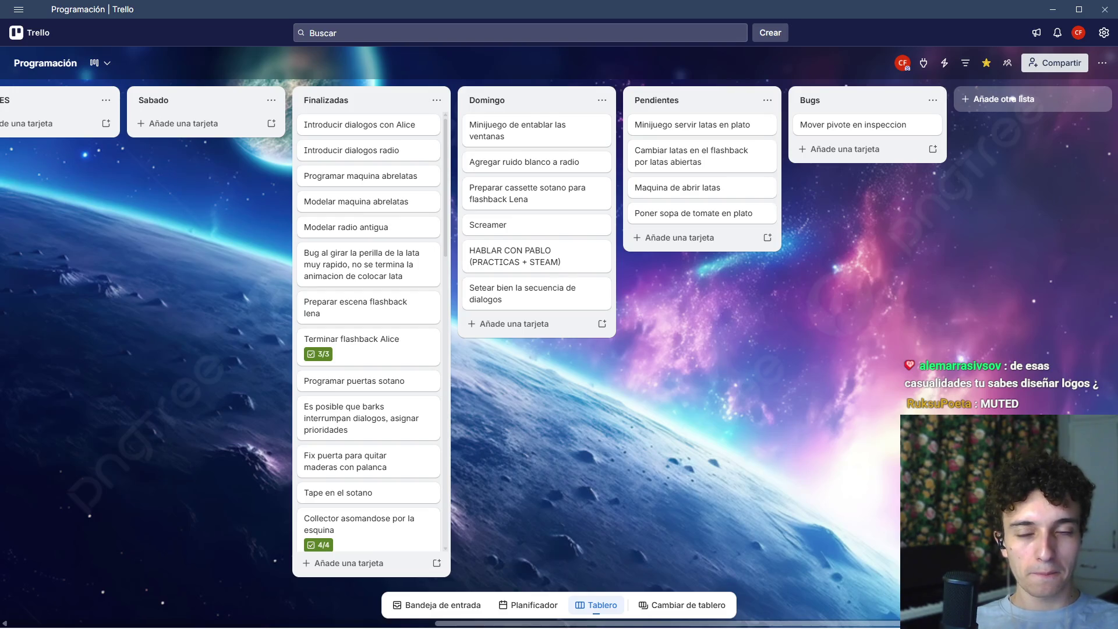
Step: Add a 'Quitar escombros sala' card to Domingo and drag it to the top
left_click(538, 324)
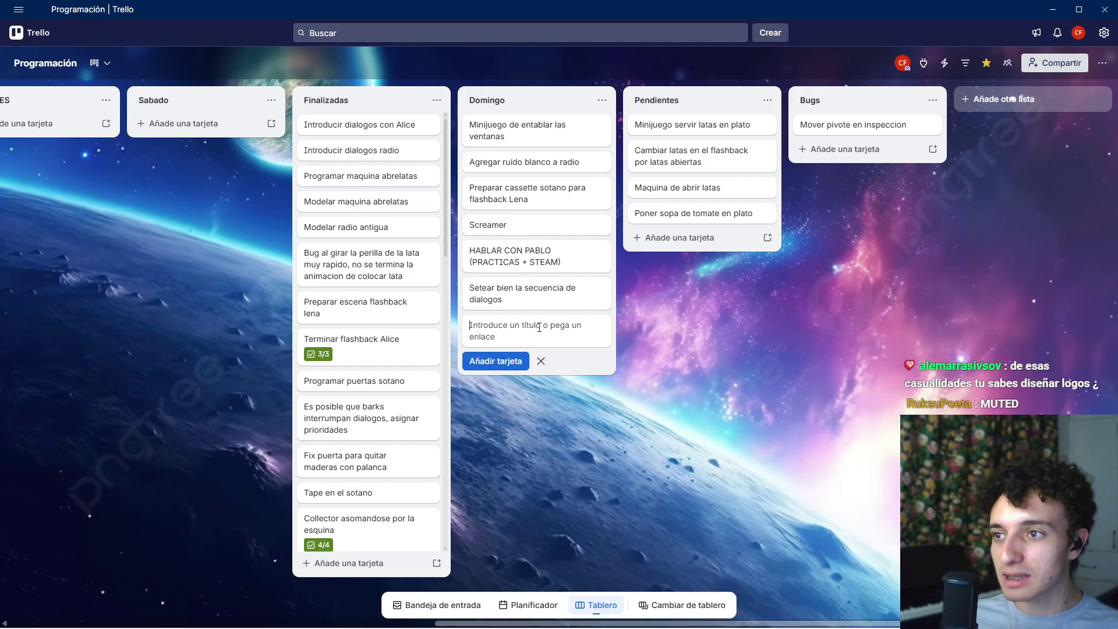
type("Quitar escombros sala")
key("Return")
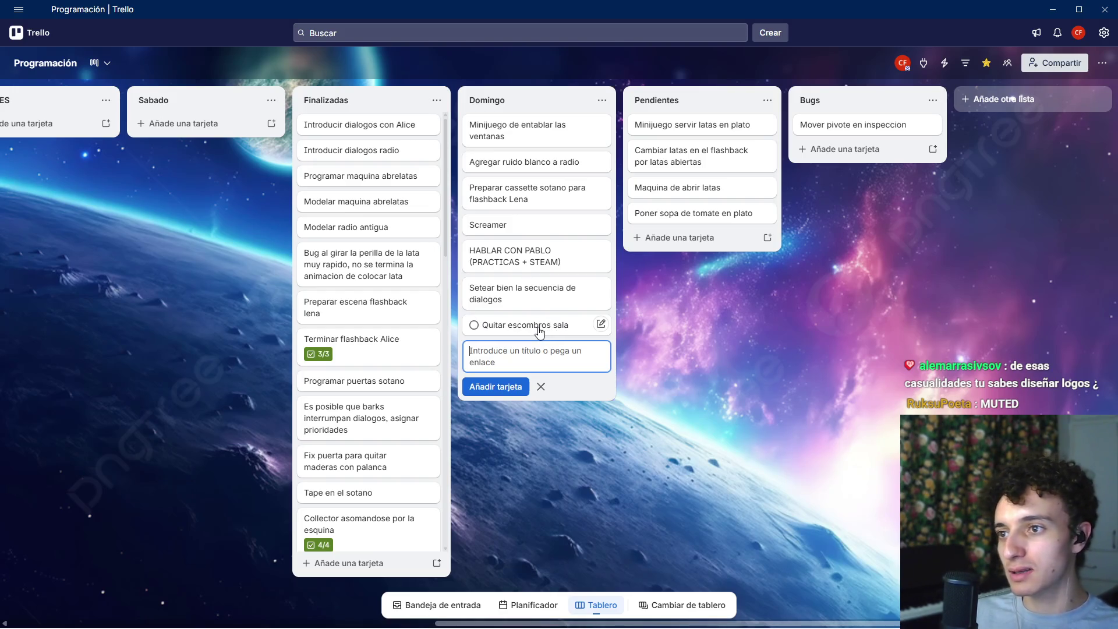
mouse_move(538, 329)
left_mouse_down()
mouse_move(538, 164)
mouse_move(552, 131)
mouse_move(539, 174)
mouse_move(535, 139)
mouse_move(553, 165)
mouse_move(526, 128)
left_mouse_up()
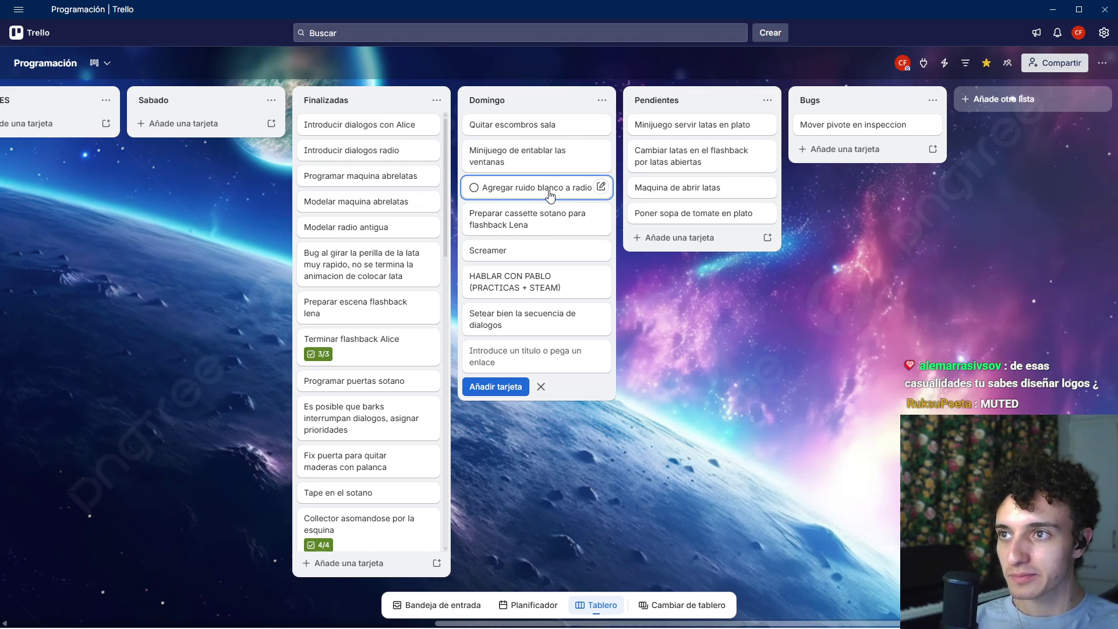
Step: Place 'Setear bien la secuencia de dialogos' second in Domingo, below 'Quitar escombros sala', then return to Godot
mouse_move(727, 338)
left_mouse_down()
mouse_move(764, 365)
mouse_move(784, 361)
left_mouse_up()
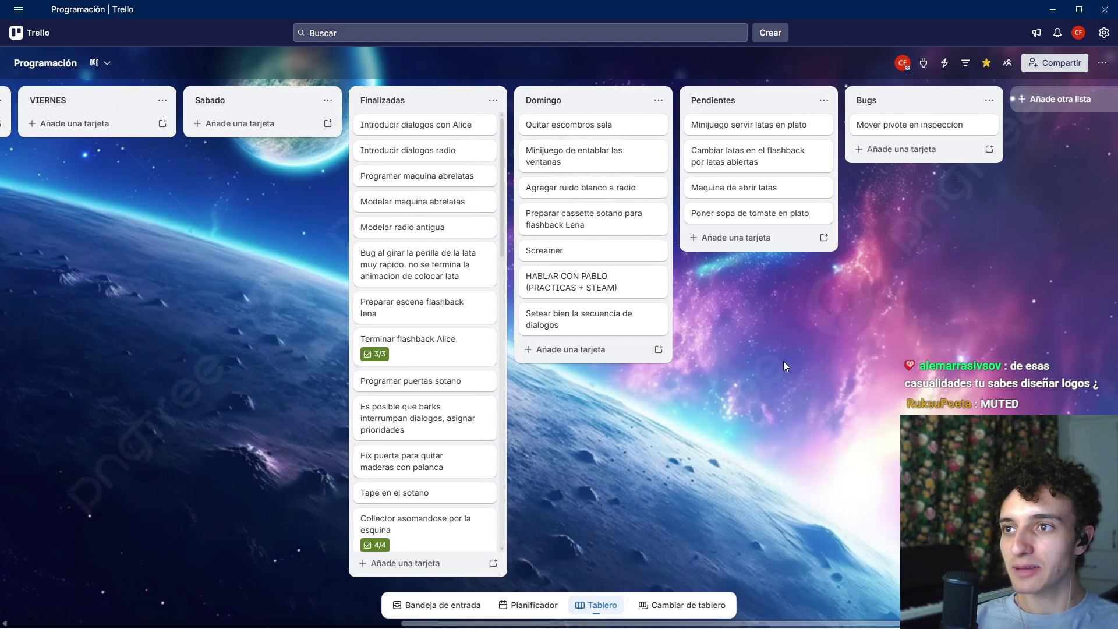
mouse_move(718, 423)
left_mouse_down()
mouse_move(744, 422)
mouse_move(676, 448)
left_mouse_up()
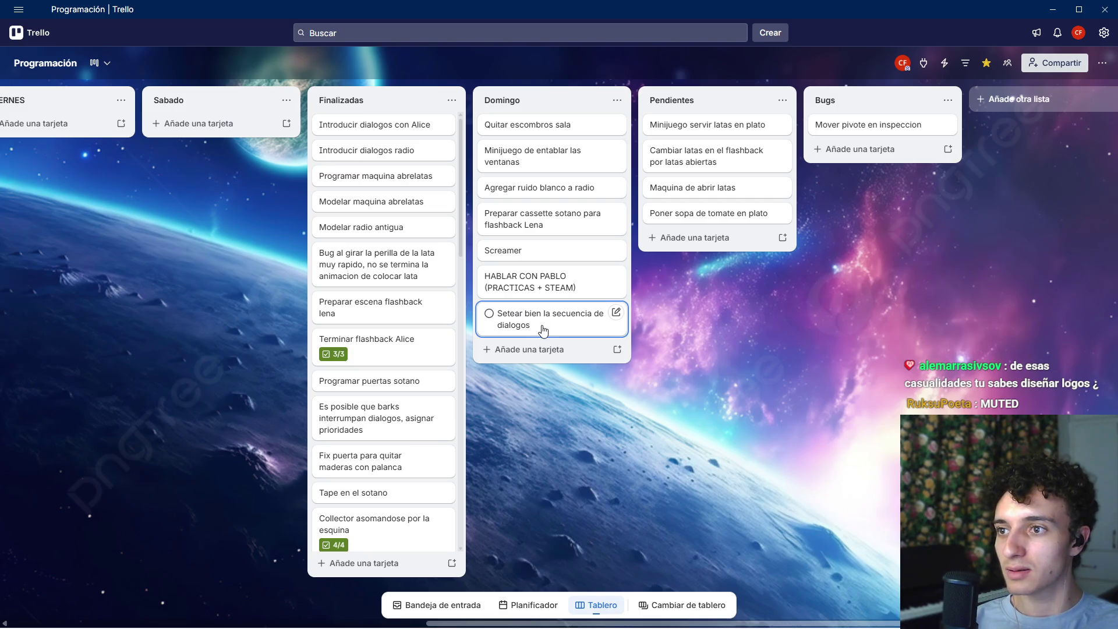
mouse_move(541, 330)
left_mouse_down()
mouse_move(558, 177)
mouse_move(549, 129)
mouse_move(539, 130)
mouse_move(538, 162)
left_mouse_up()
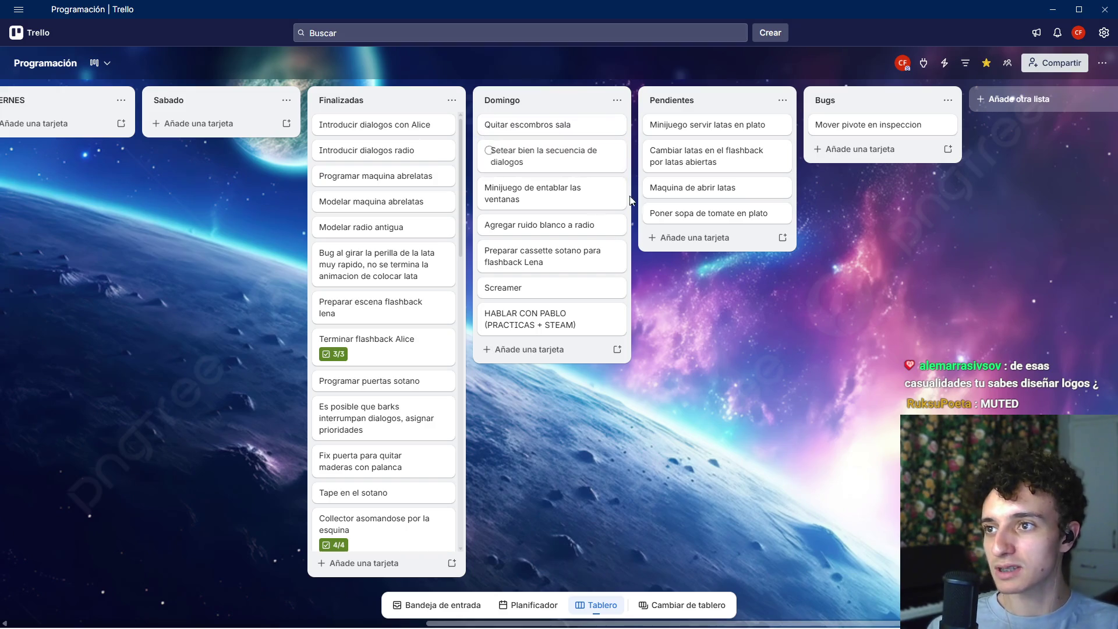
scroll(687, 456, "left", 10)
scroll(599, 401, "right", 10)
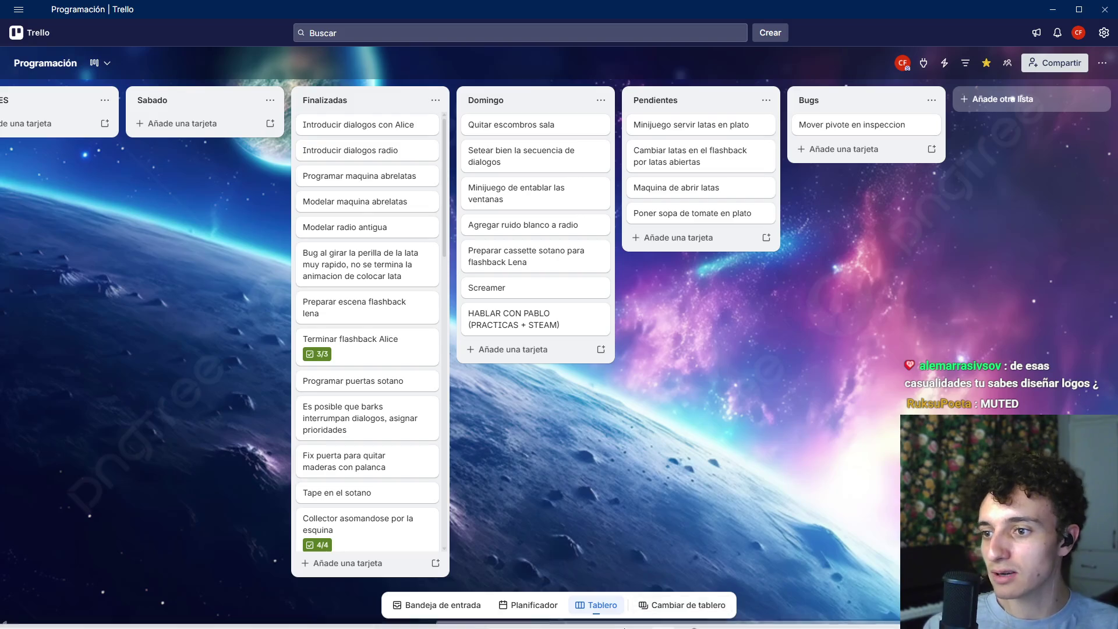
left_click(586, 614)
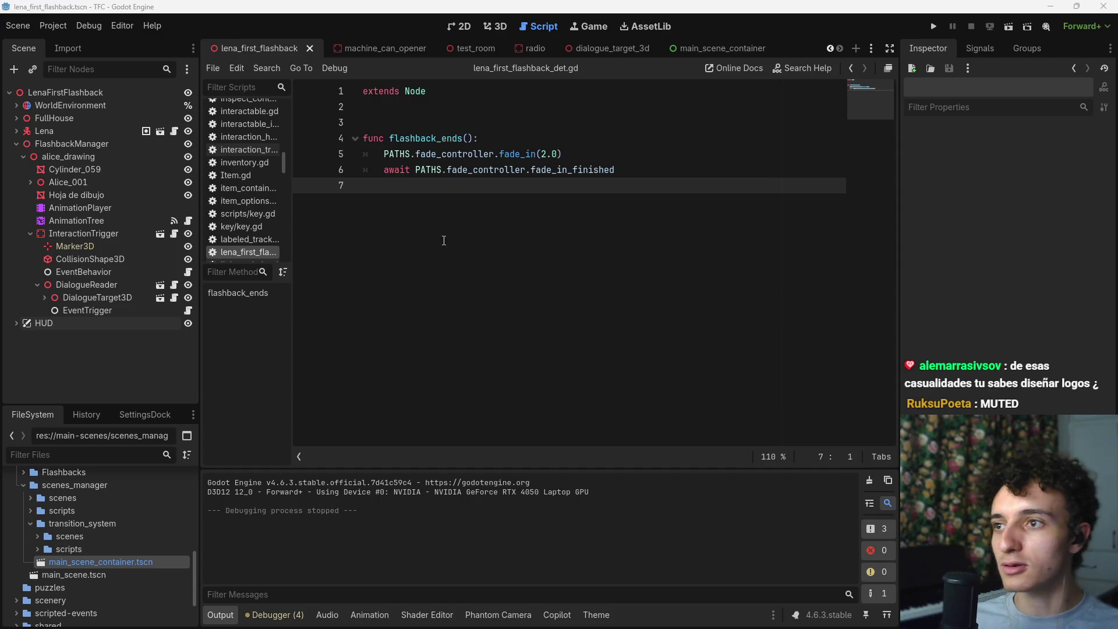
Step: Save the flashback scene and select lena_first_flashback.tscn under Flashbacks > lena_1 > scenes
left_click(648, 176)
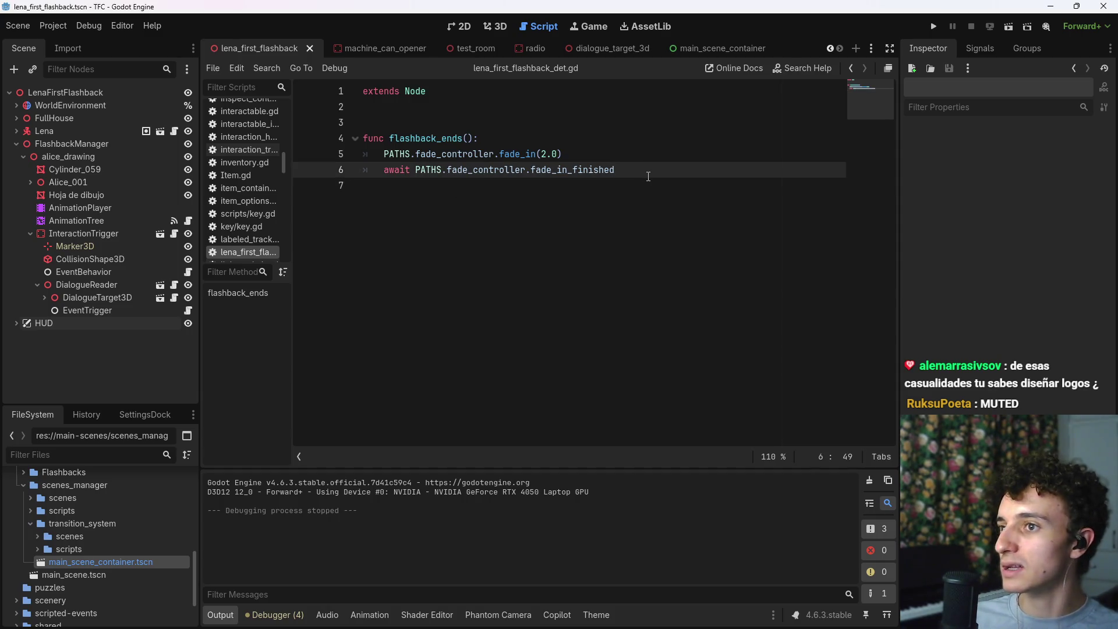
key("ctrl+s")
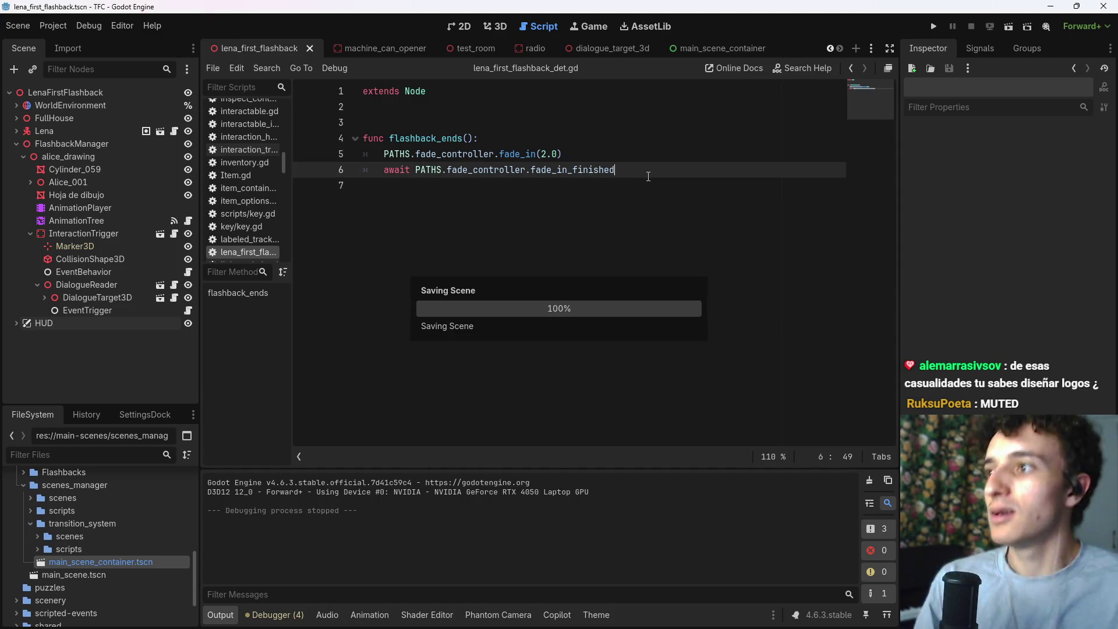
left_click(23, 485)
left_click(24, 505)
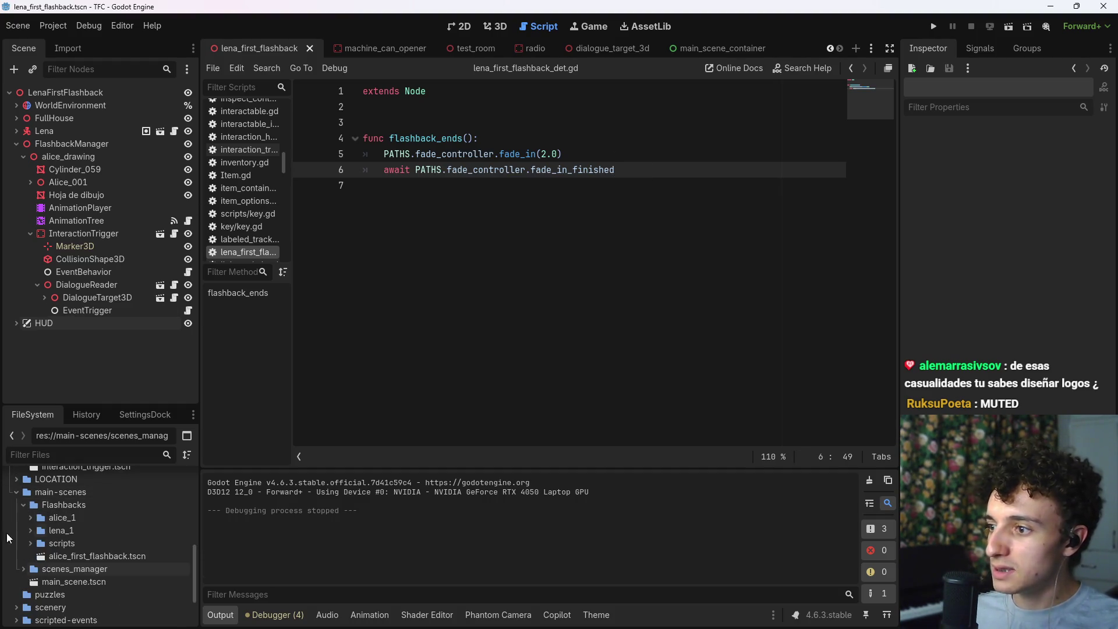
left_click(30, 530)
left_click(38, 543)
left_click(86, 556)
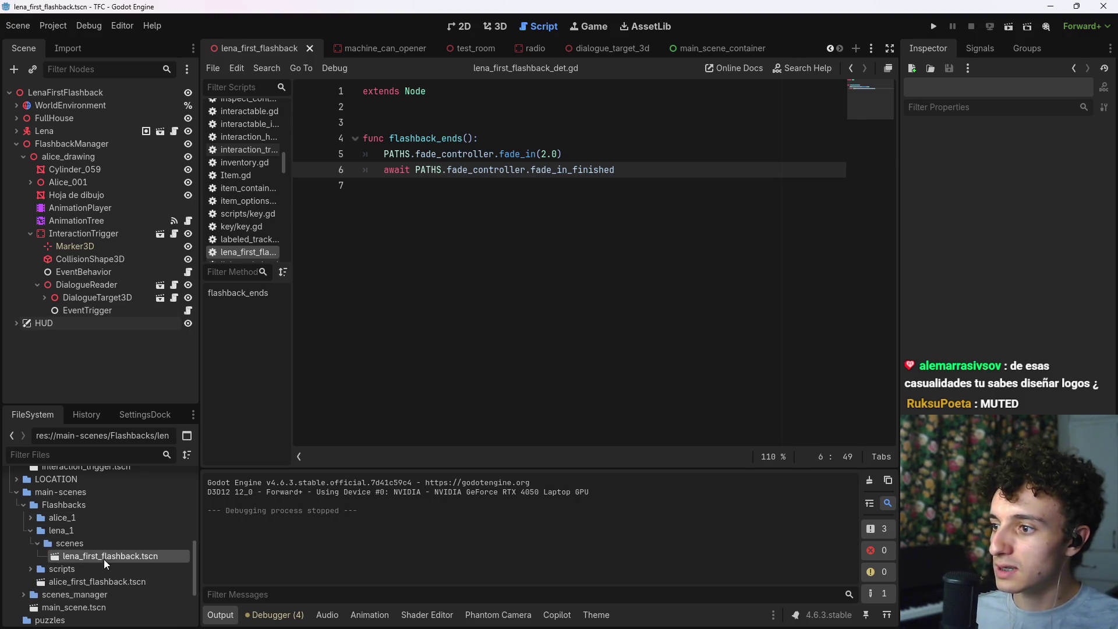
Step: Save again, move the main_scene_container tab first, and switch to the main scene
left_click(517, 281)
key("ctrl+s")
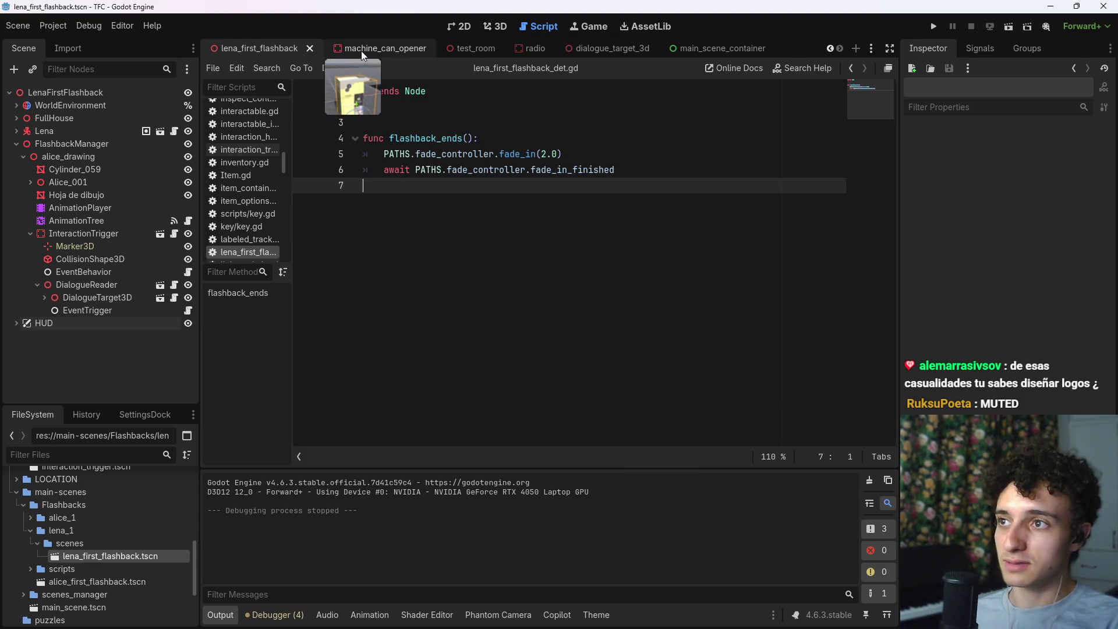
left_click_drag(719, 46, 239, 51)
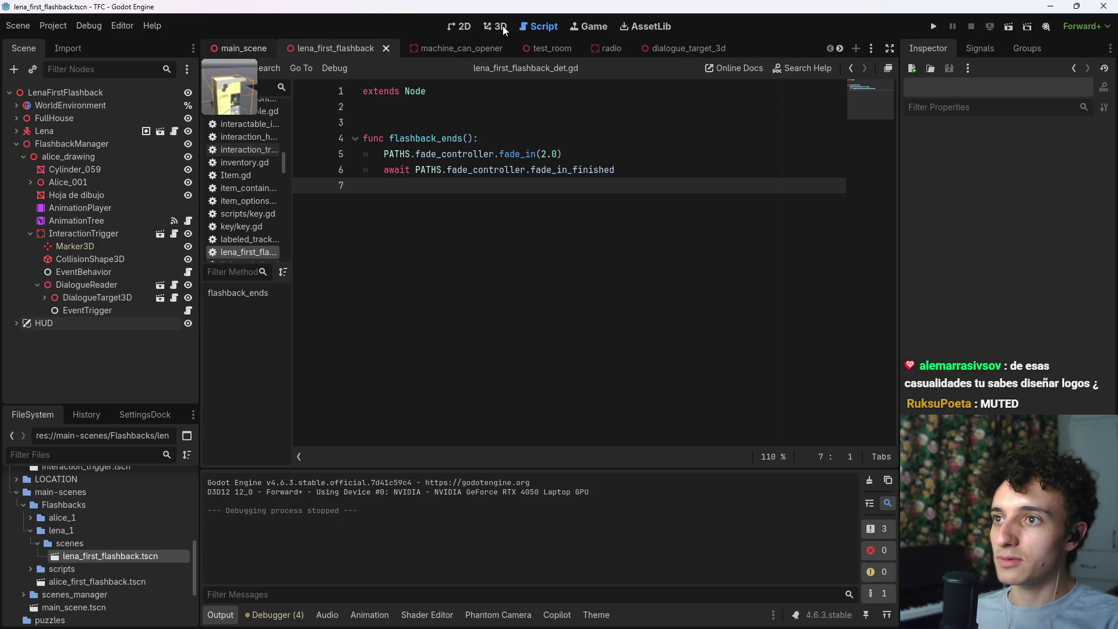
key("ctrl+shift+Tab")
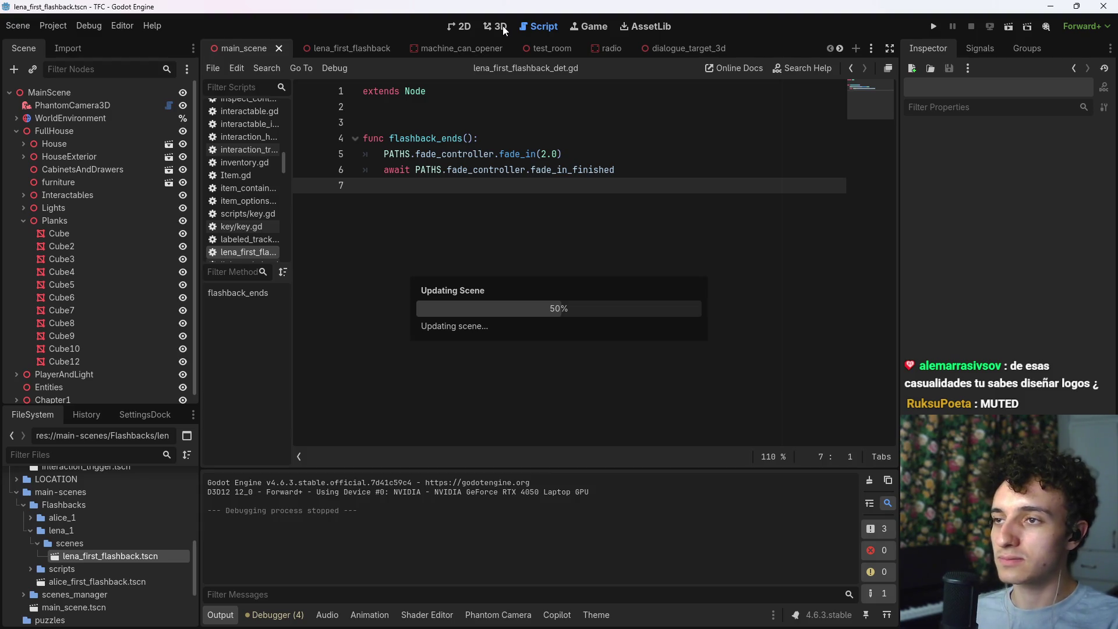
Step: Fly into the furnished room and delete the old Tape object
left_click(504, 30)
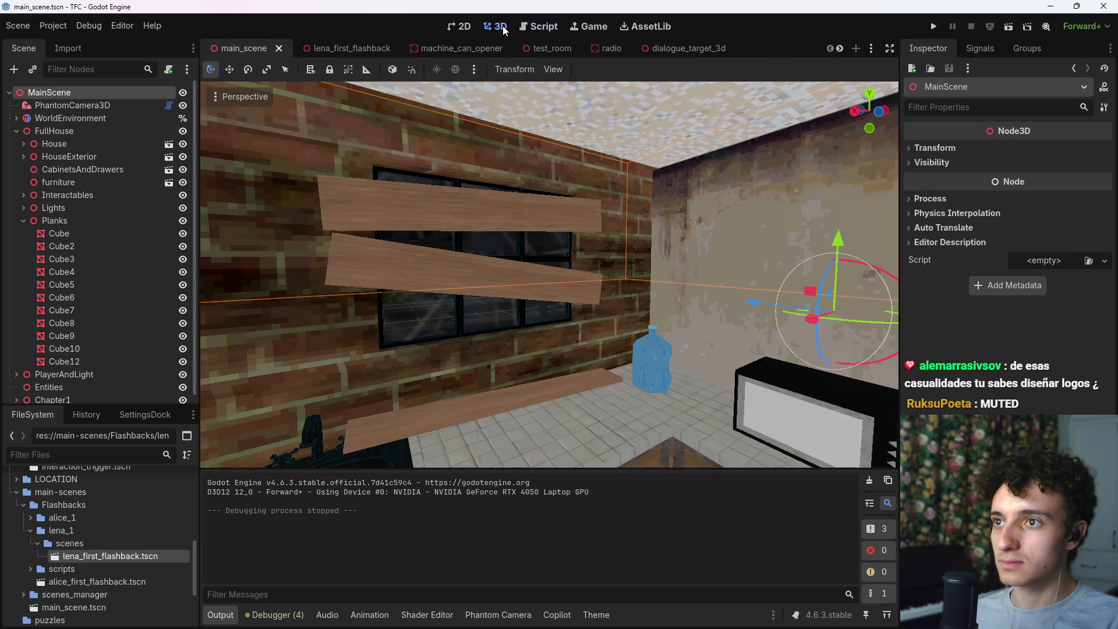
double_click(68, 395)
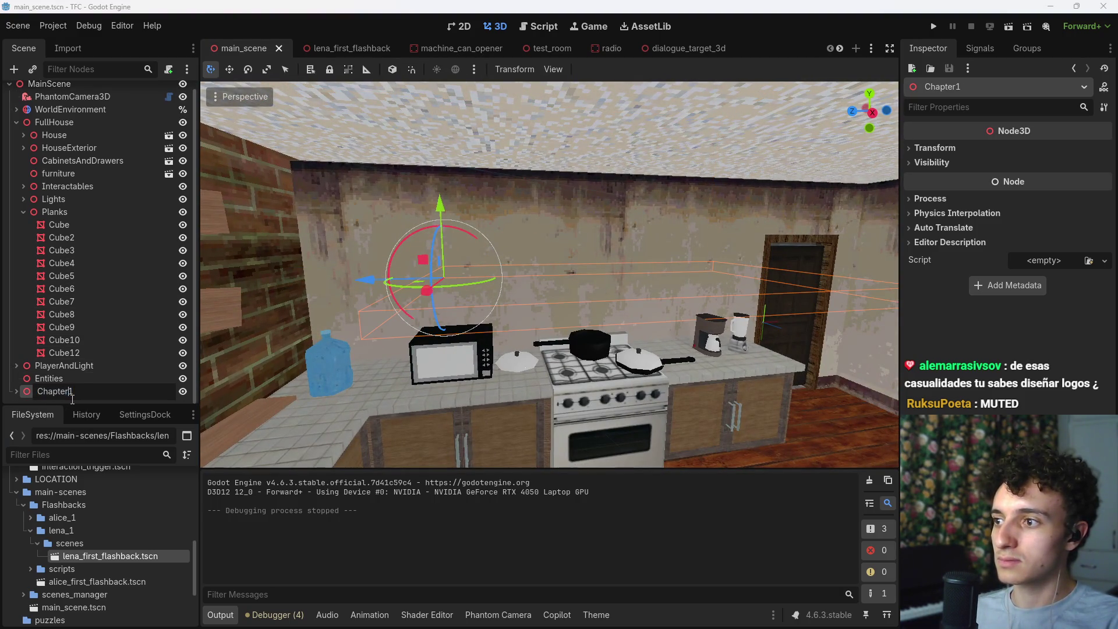
key("Return")
left_click(61, 399)
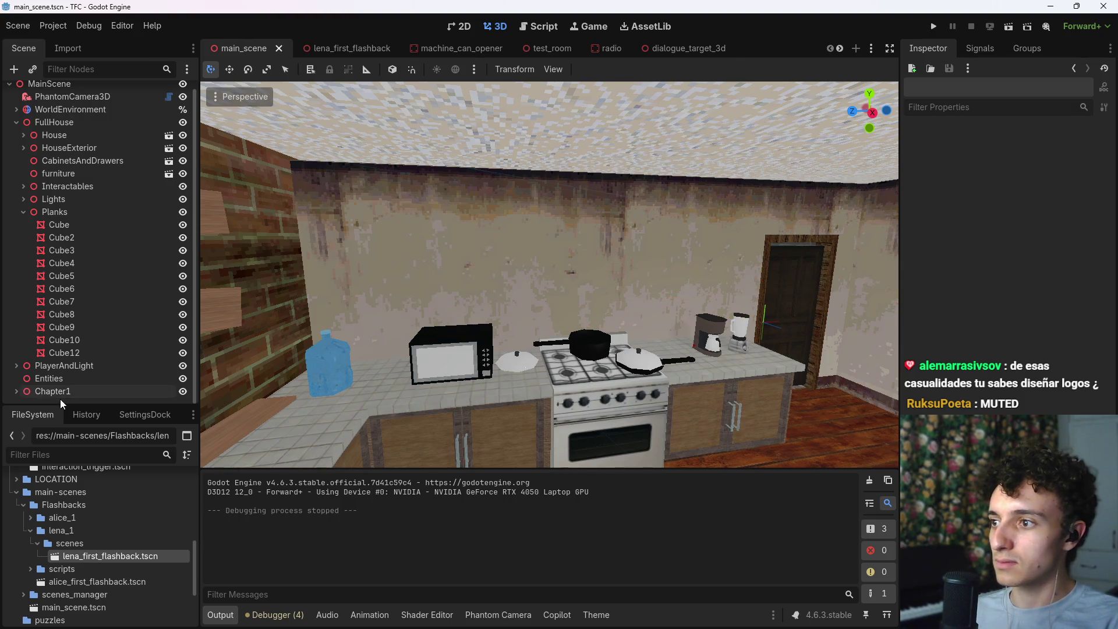
key("w")
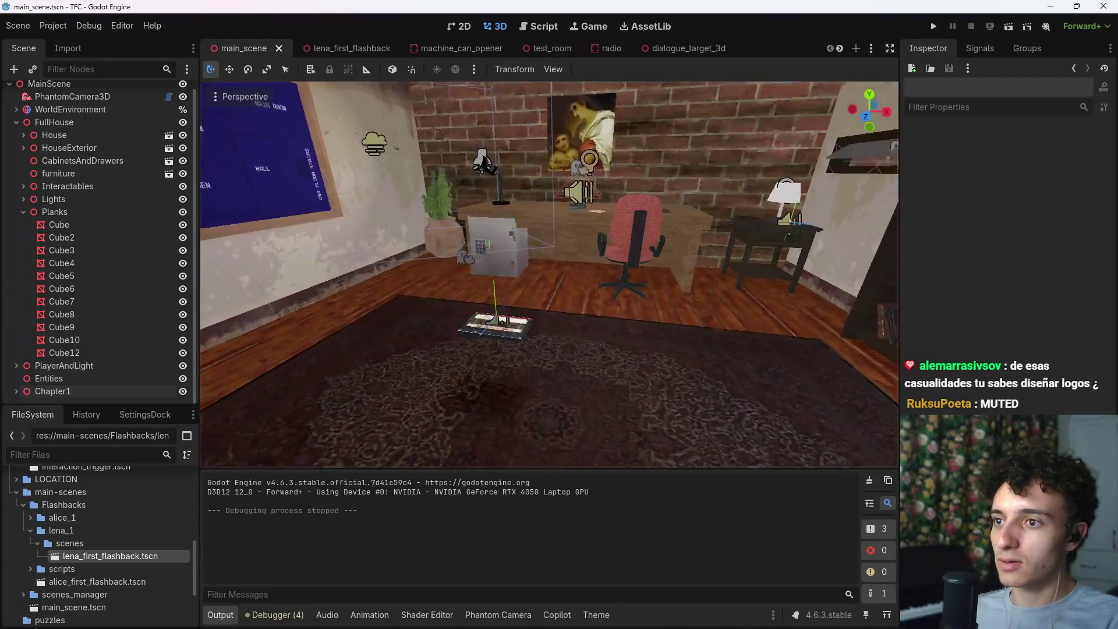
left_click(496, 340)
key("w")
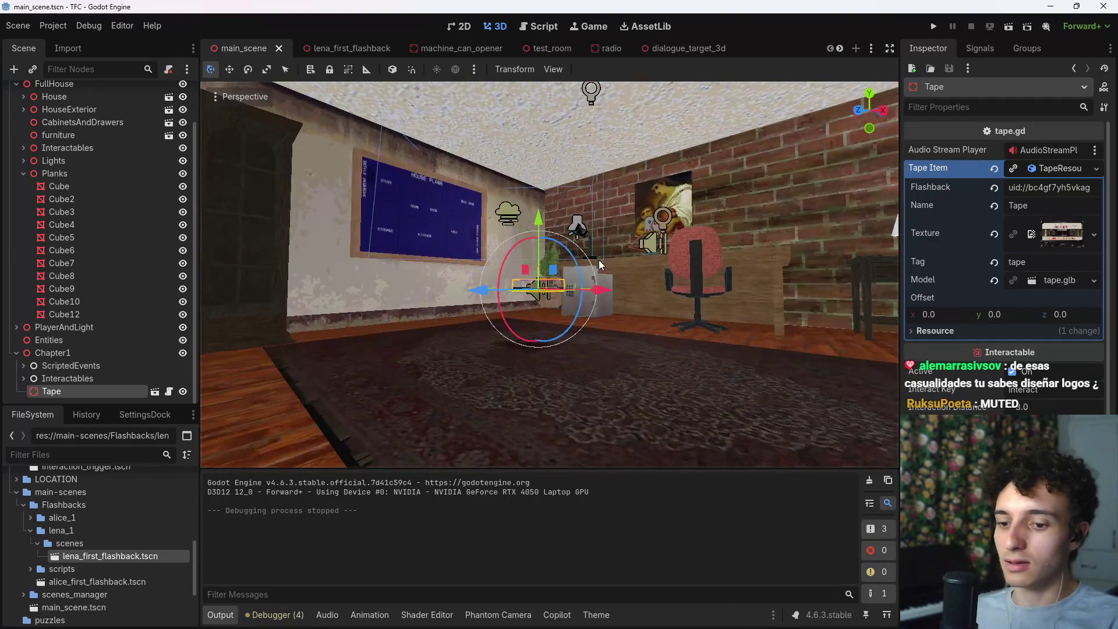
key("Delete")
key("Return")
Step: Fly down to the stairs and select the BasementTape cassette
key("w")
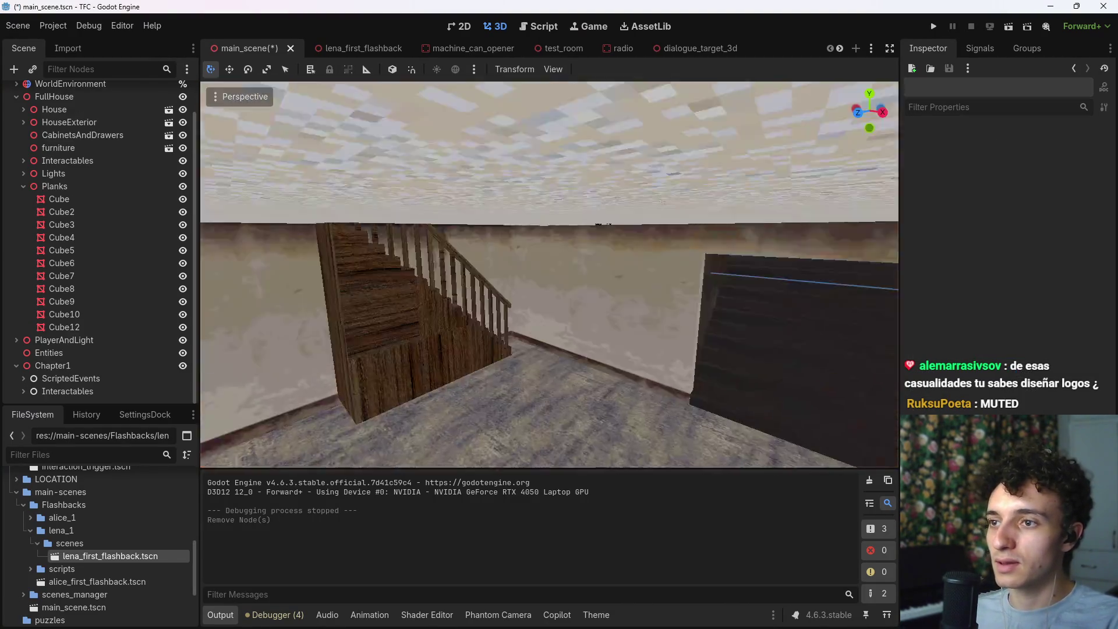
key("w")
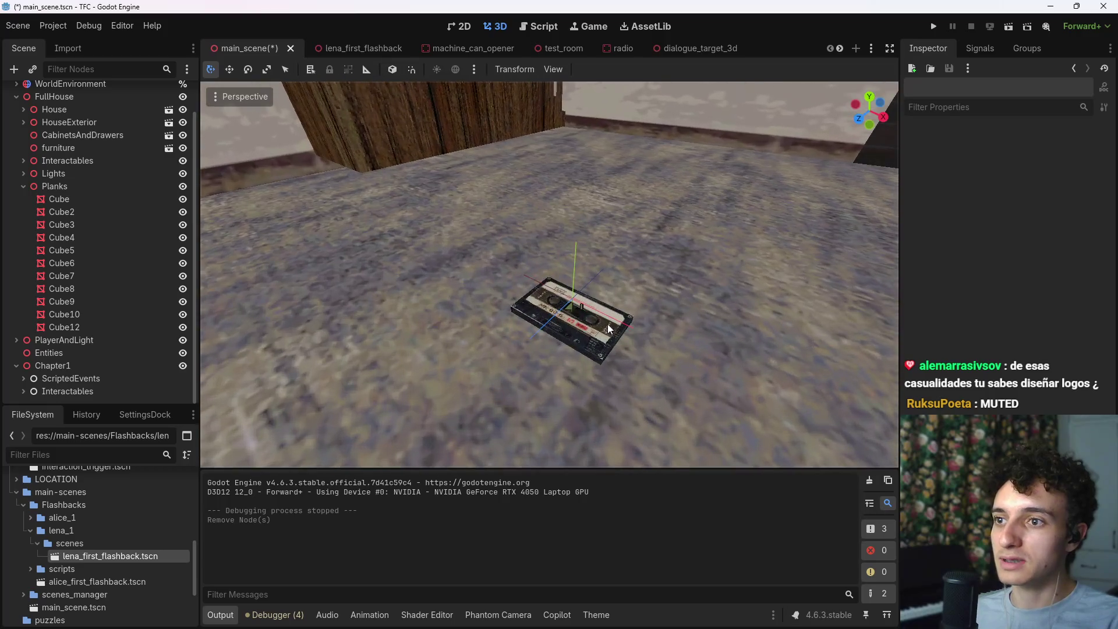
left_click(573, 309)
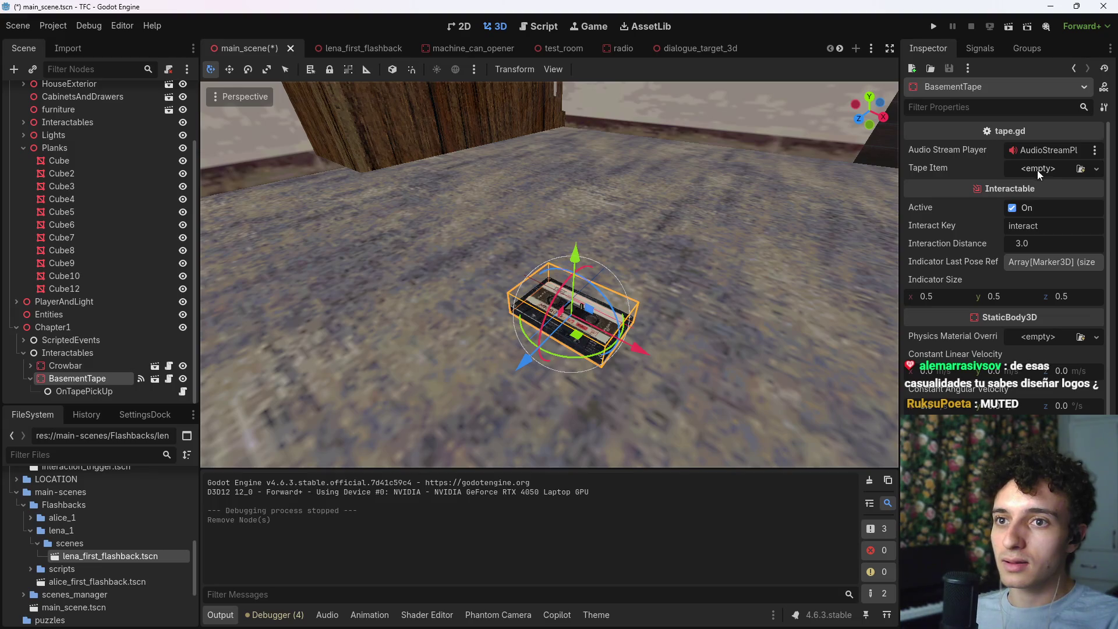
Step: Assign a new TapeResource to BasementTape's Tape Item
left_click(29, 531)
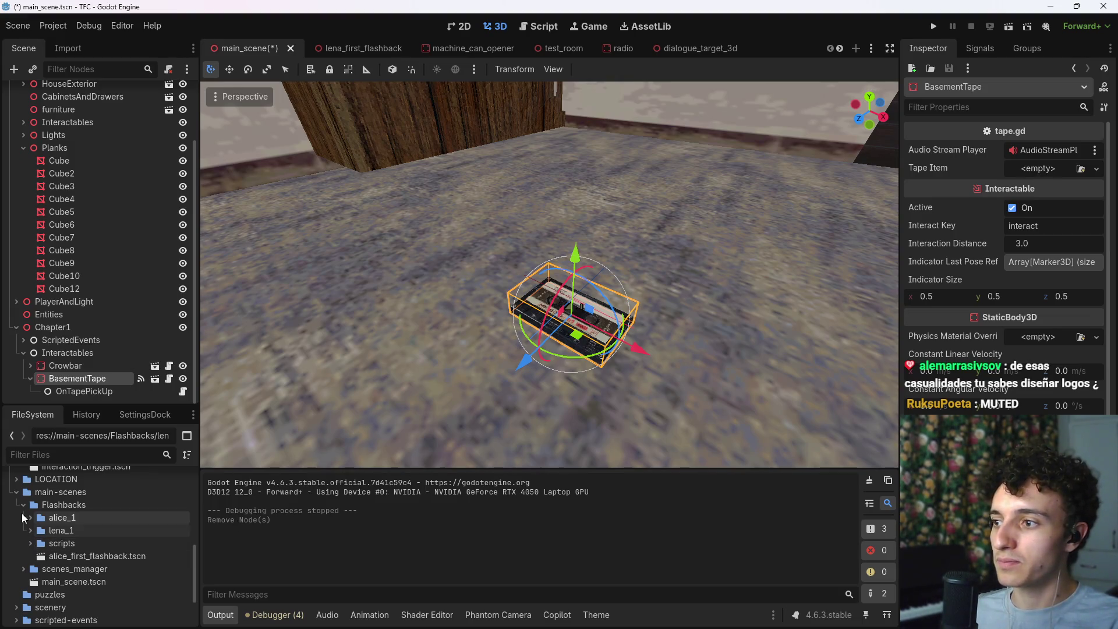
left_click(1051, 175)
left_click(1039, 198)
left_click(1043, 177)
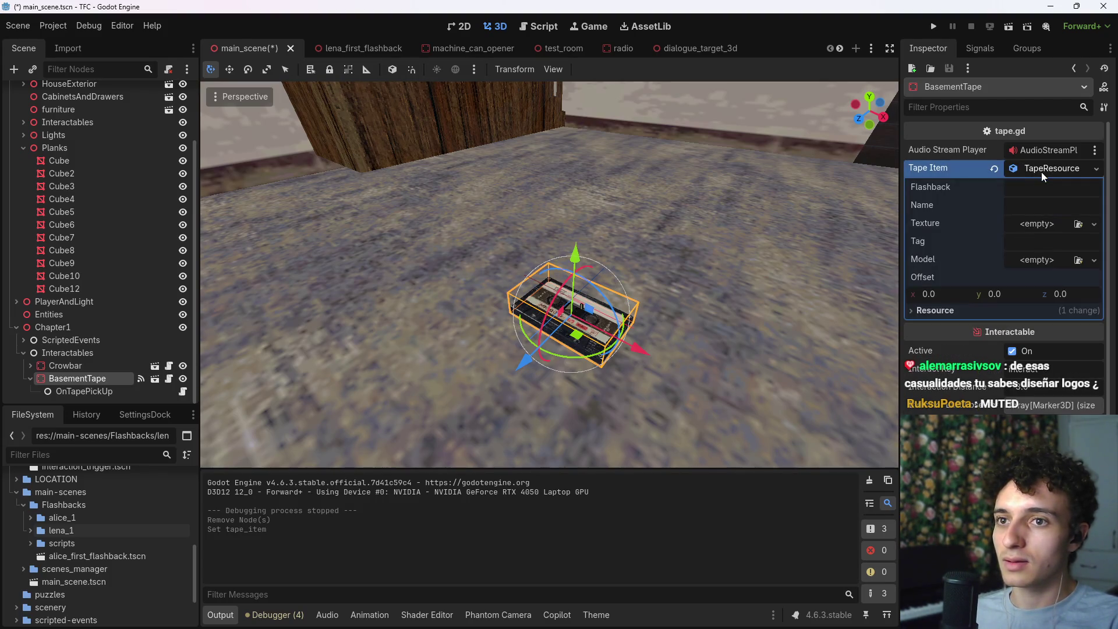
left_click(994, 168)
left_click(1038, 169)
left_click(1037, 175)
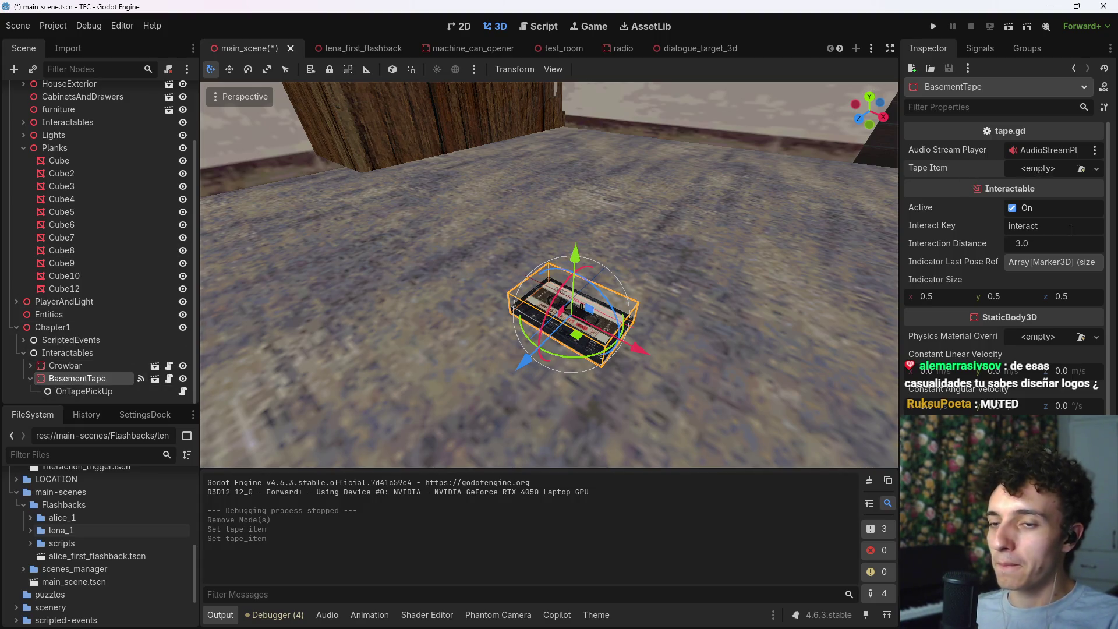
left_click(1036, 169)
left_click(1039, 199)
Step: Set the tape's Flashback to the copied lena_first_flashback.tscn reference
left_click(1049, 187)
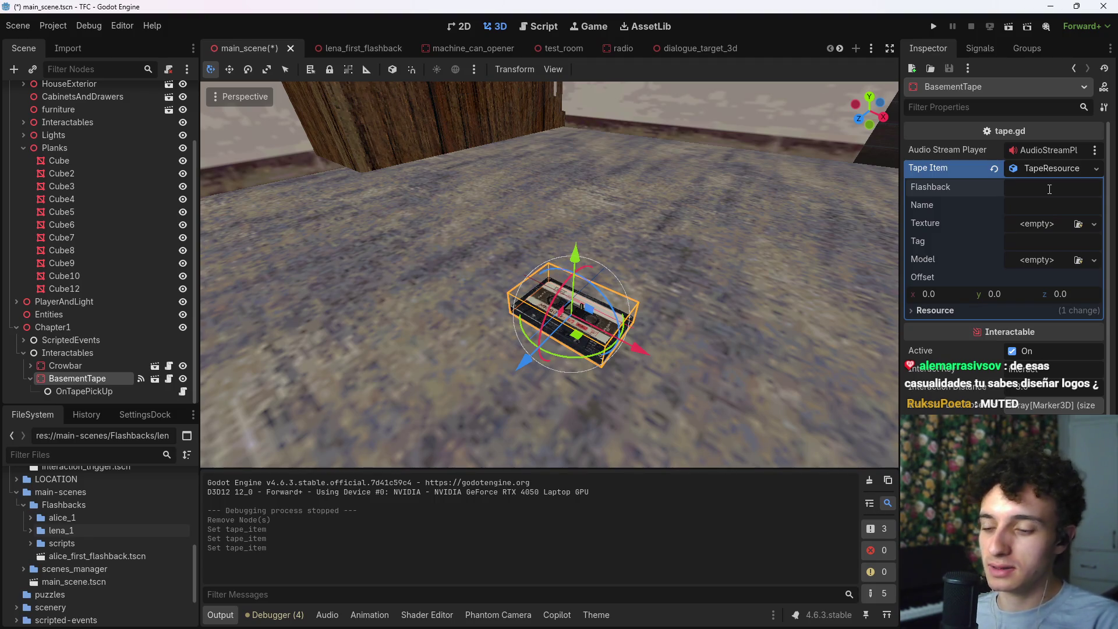
type("lena_f")
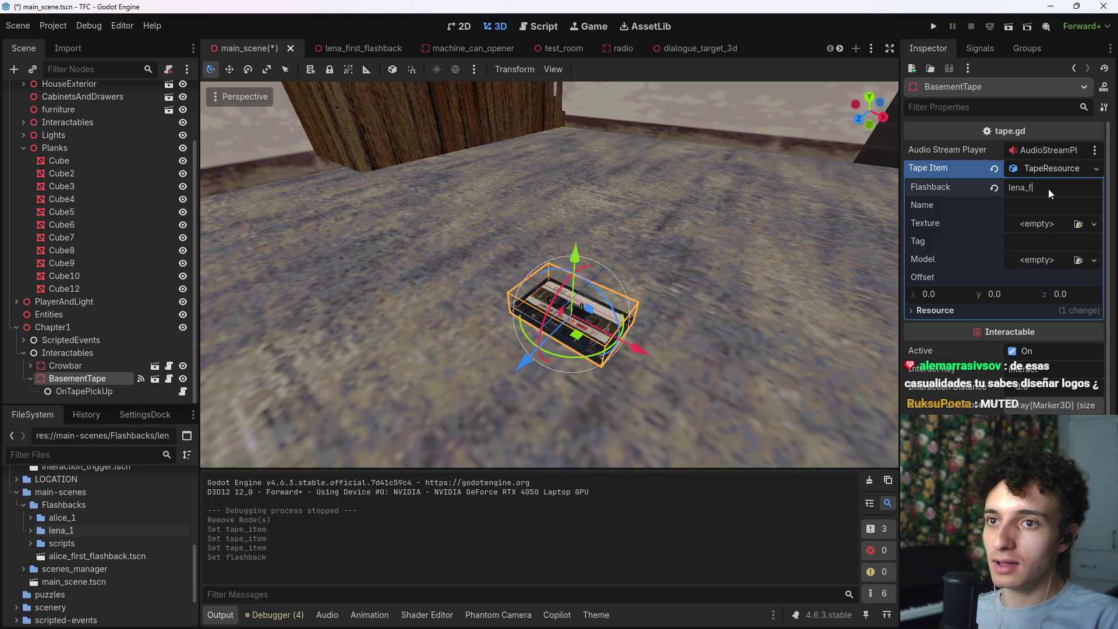
type("irst_flashback")
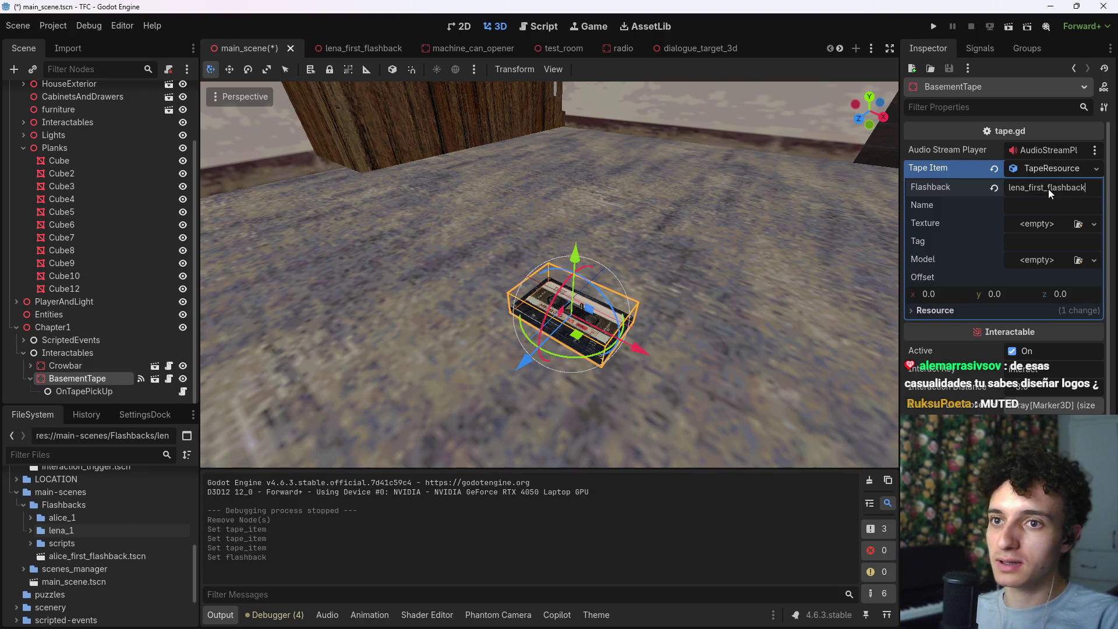
key("Tab")
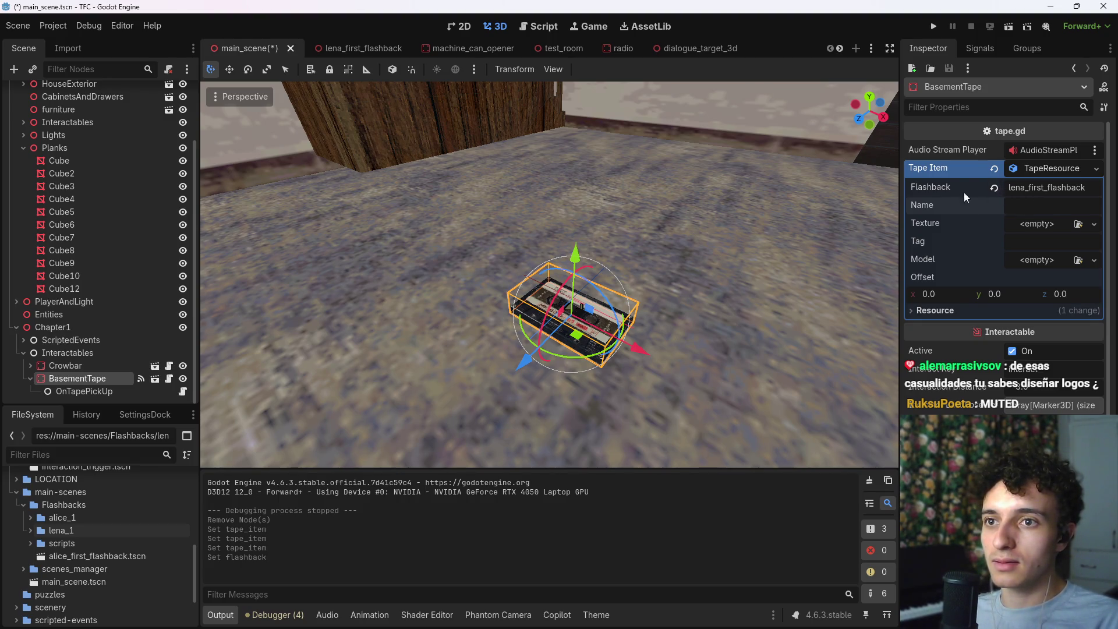
double_click(1044, 187)
key("BackSpace")
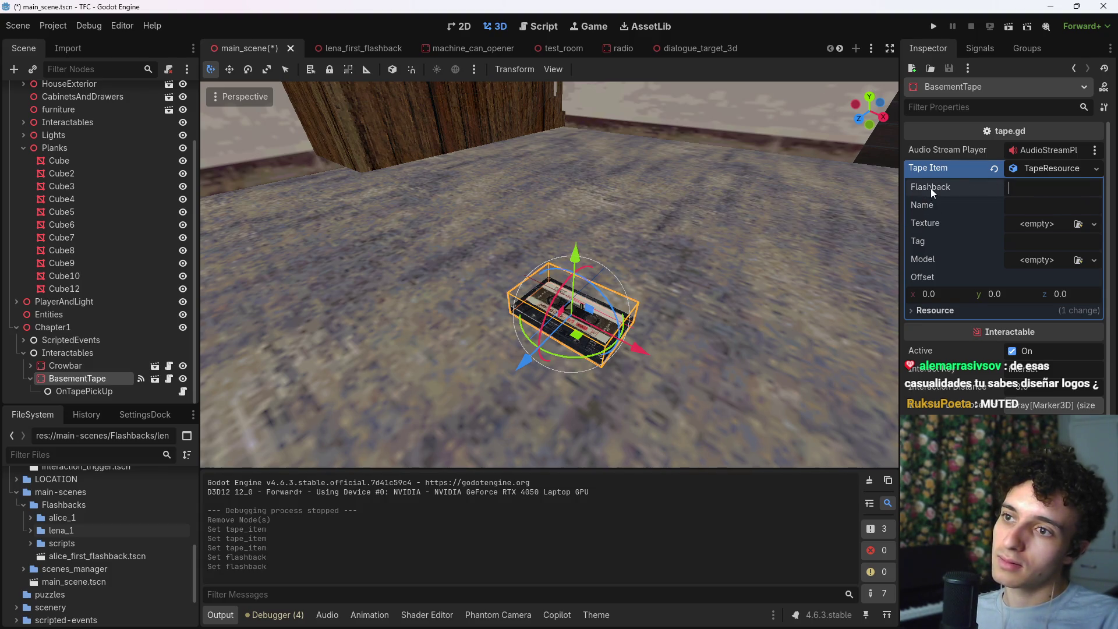
left_click(88, 558)
right_click(89, 562)
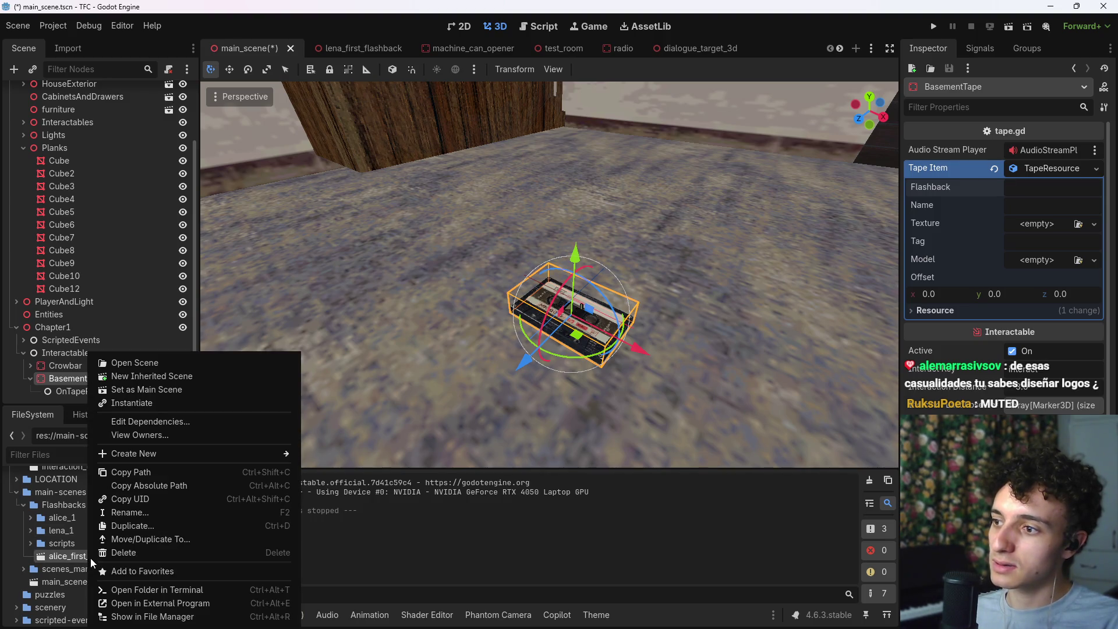
left_click(64, 558)
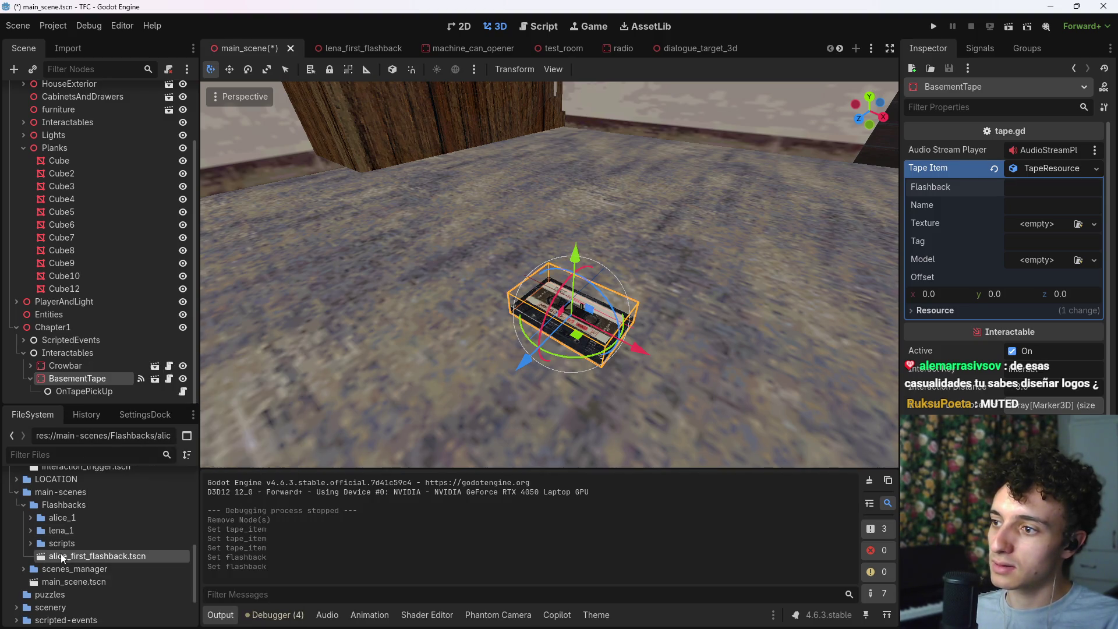
left_click(31, 531)
right_click(82, 555)
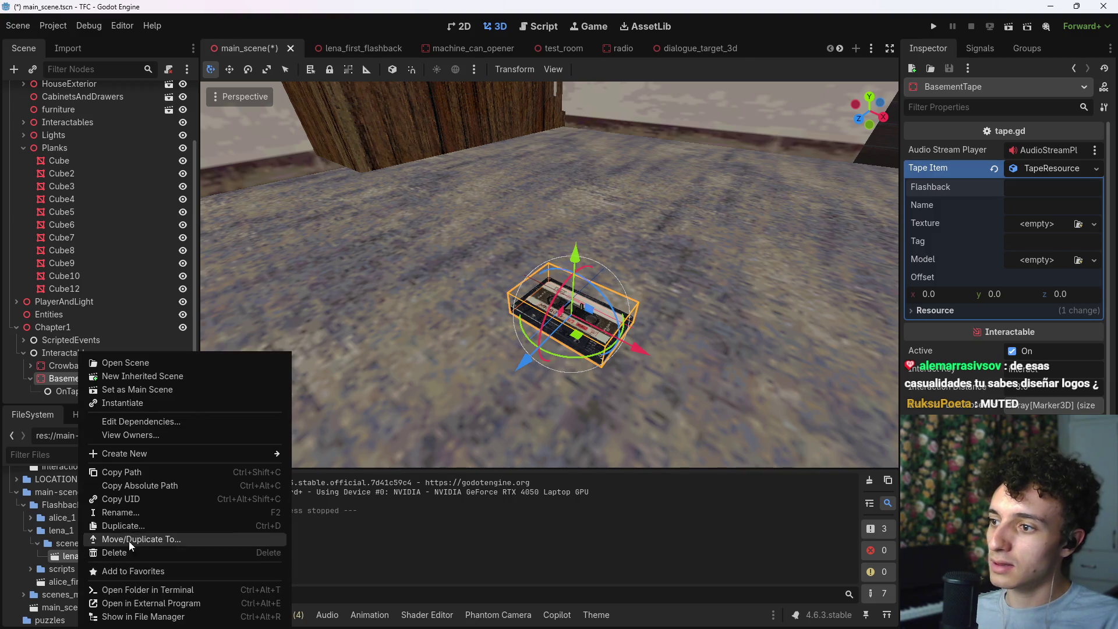
left_click(155, 491)
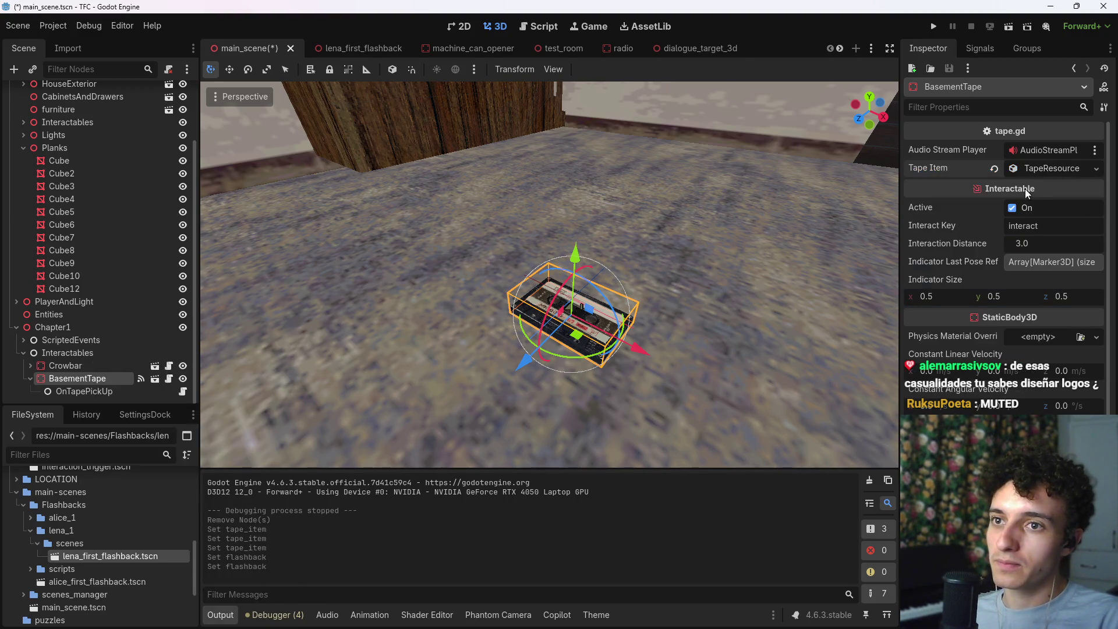
left_click(1037, 190)
key("ctrl+v")
Step: Name the tape 'First Tape' and tag it first_tape
left_click(1041, 203)
type("lena_f")
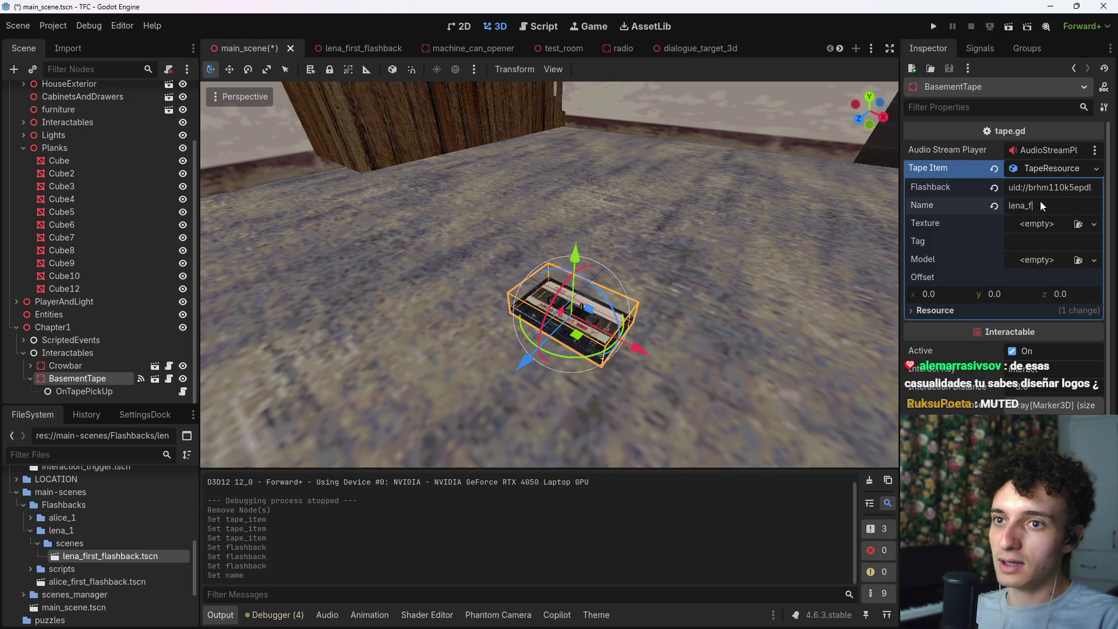
key("BackSpace")
key("BackSpace")
key("BackSpace")
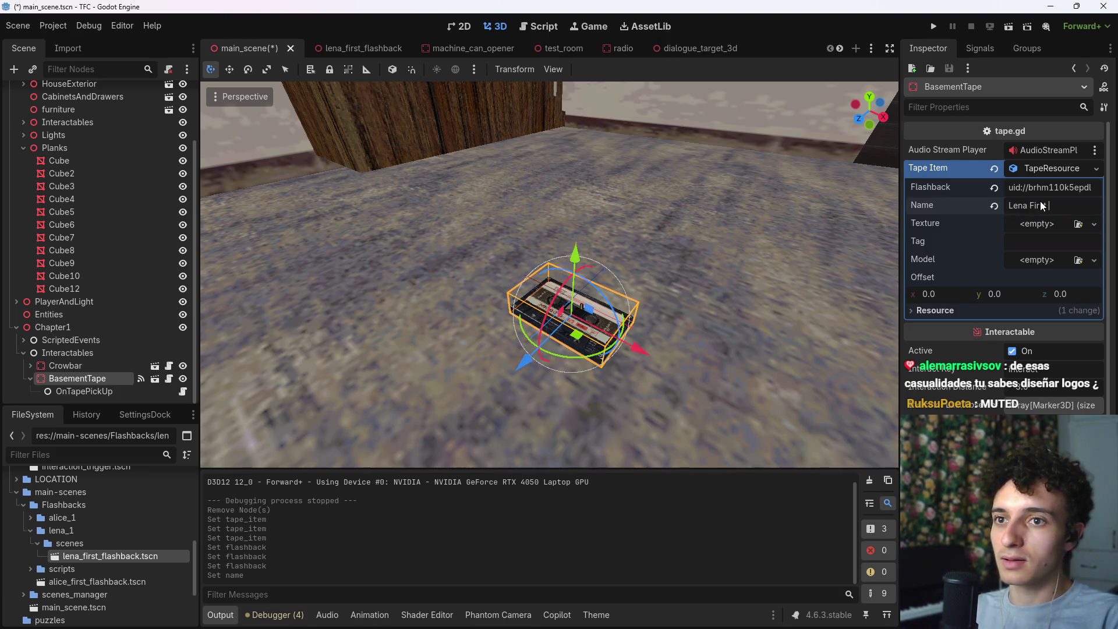
key("BackSpace")
key("BackSpace")
key("BackSpace")
type("First Tape")
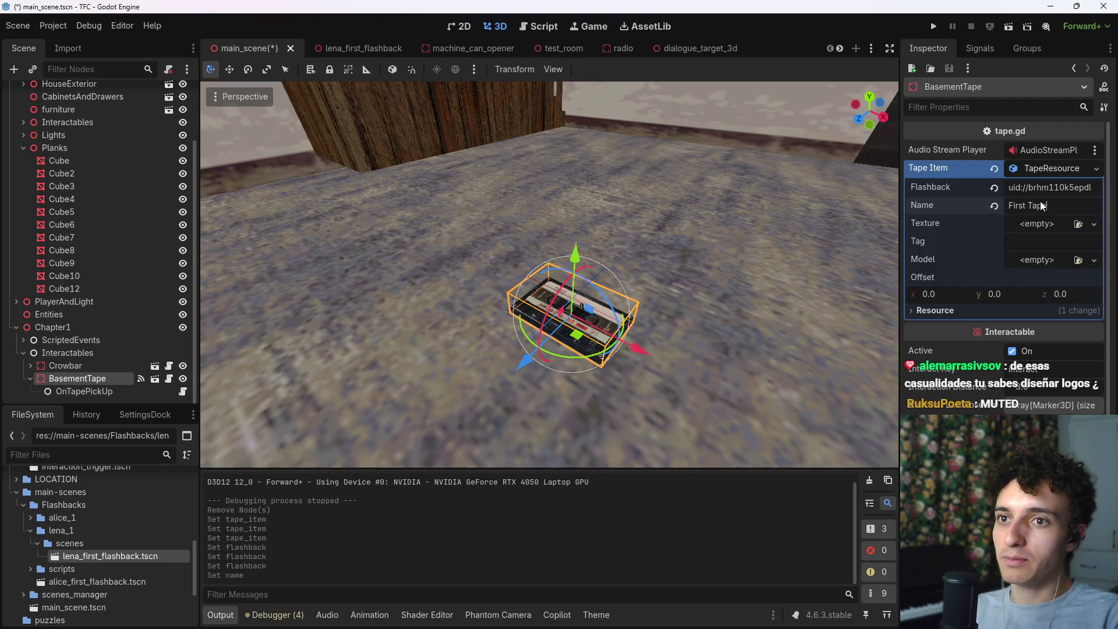
left_click(1037, 243)
key("ctrl+s")
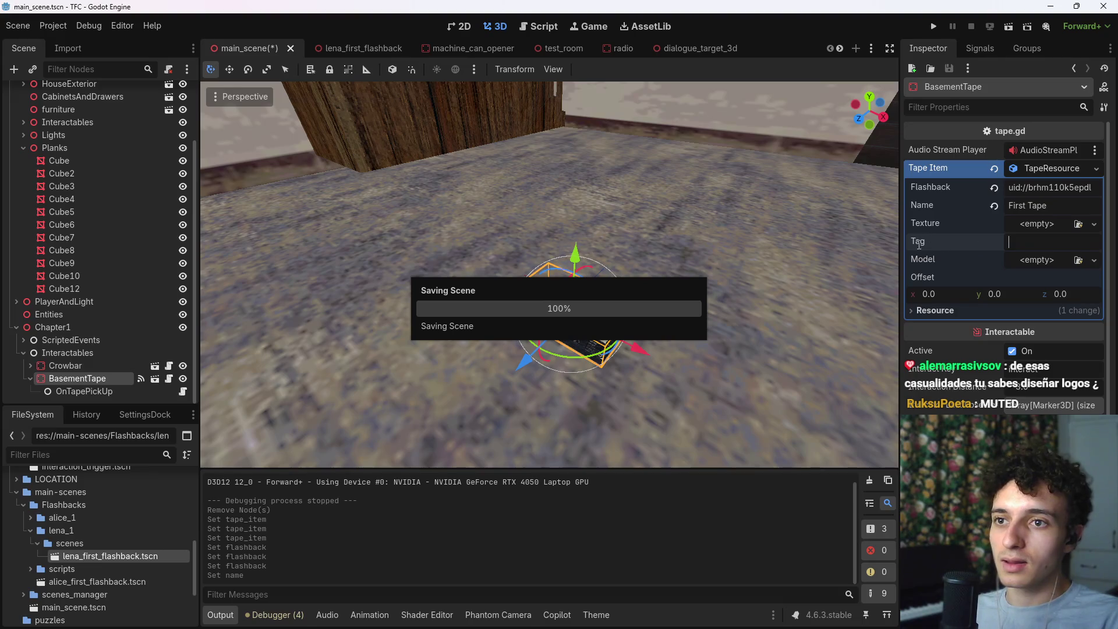
type("fiest_tape")
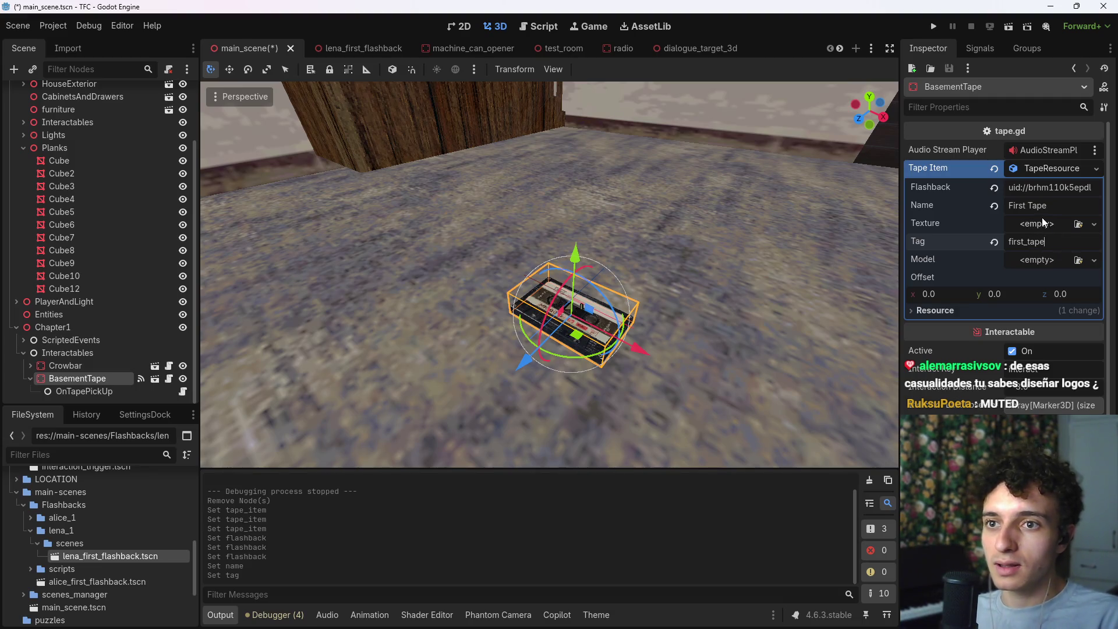
Step: Give the tape the 1st.png texture and tape.glb model, then save
left_click(1043, 223)
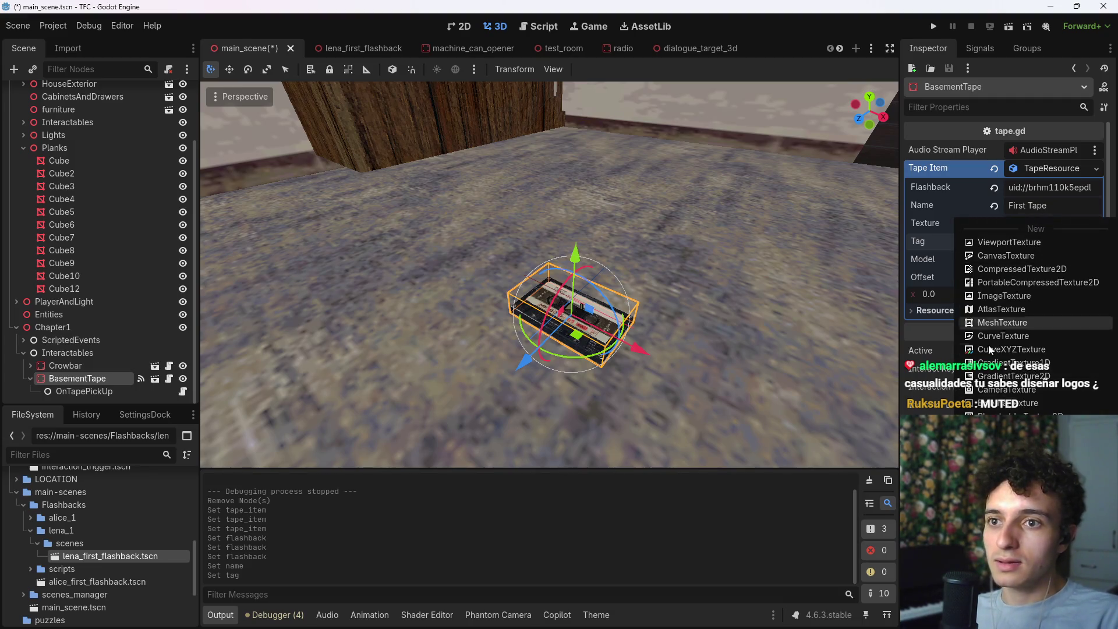
left_click(995, 375)
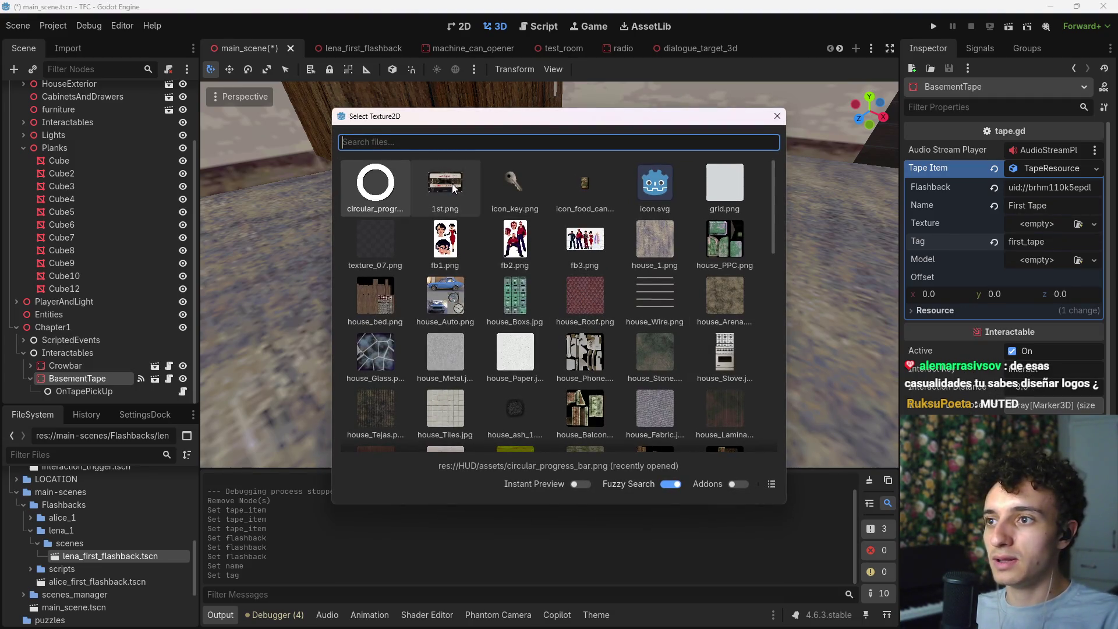
double_click(454, 182)
left_click(1042, 281)
left_click(1063, 326)
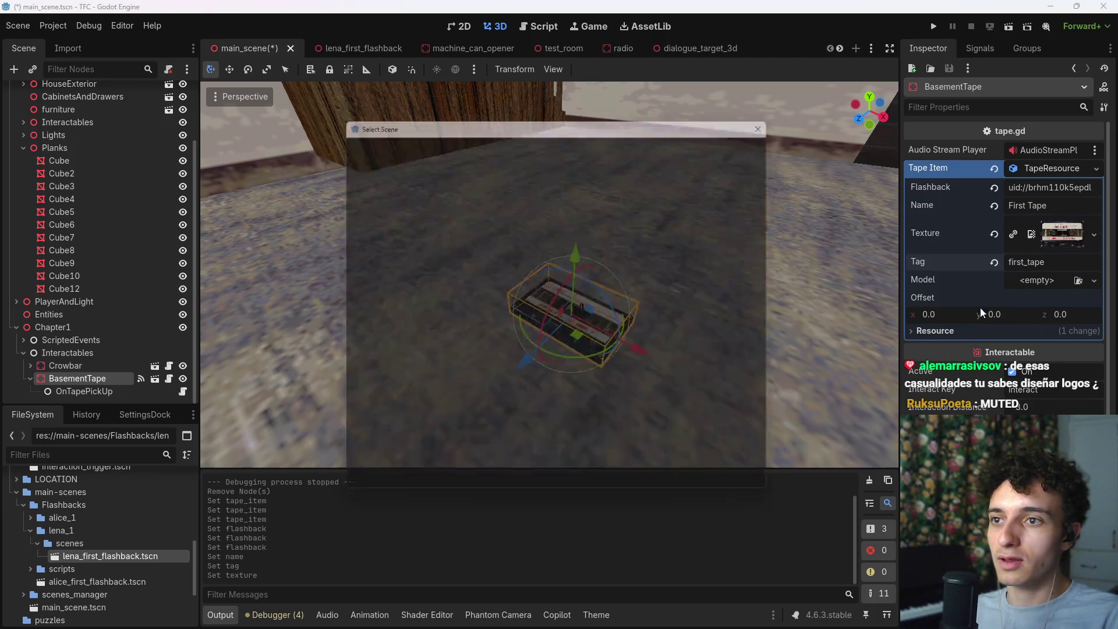
type("tape")
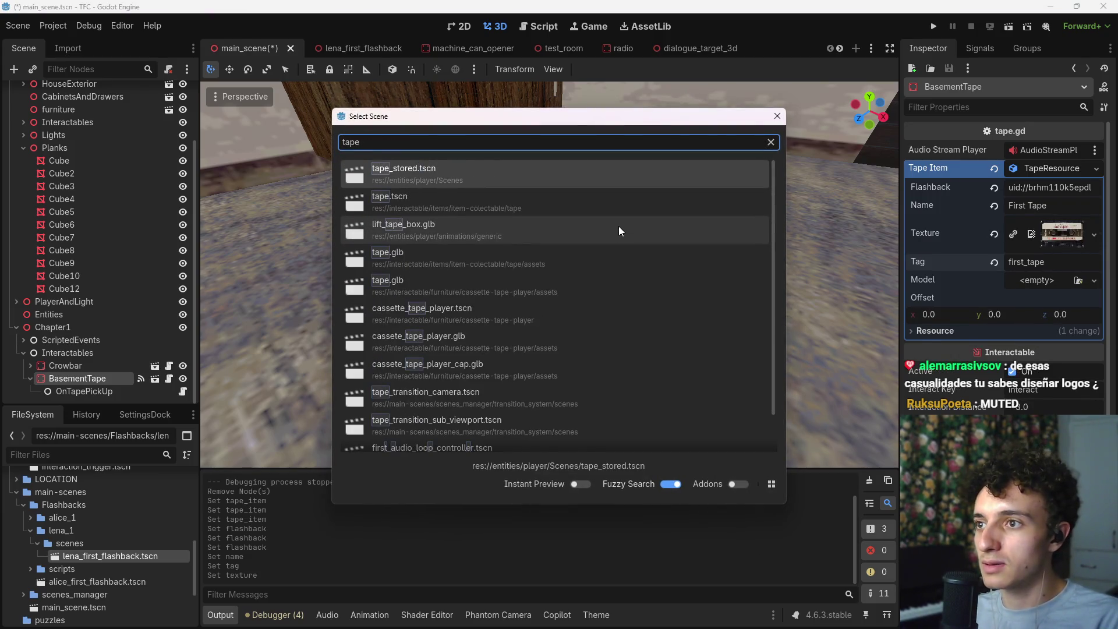
key("Down")
key("Down")
key("Down")
key("Return")
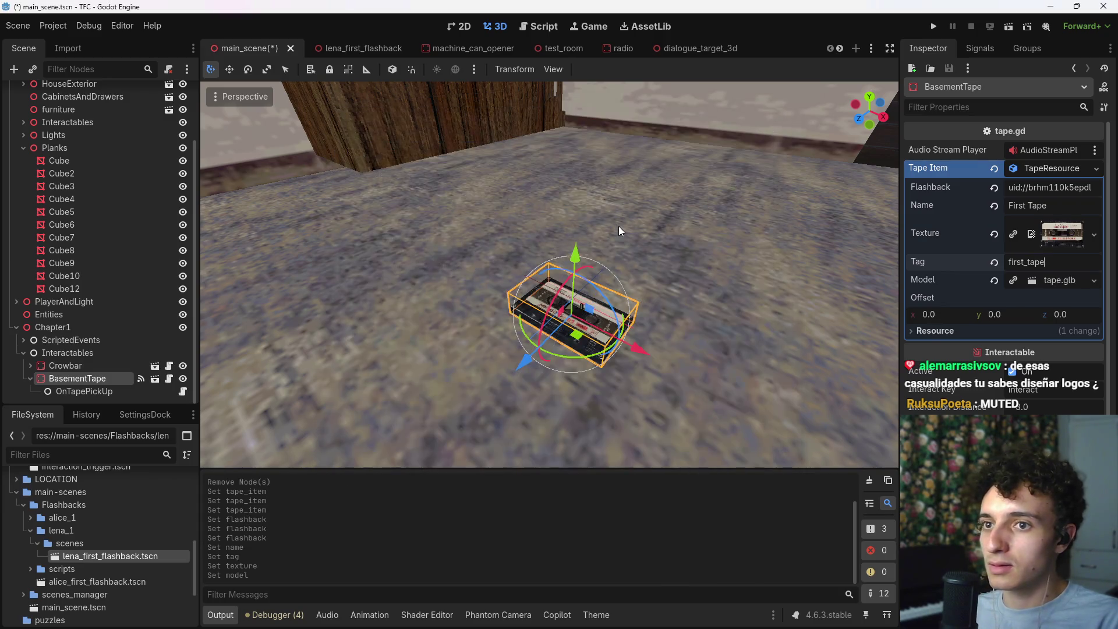
key("ctrl+s")
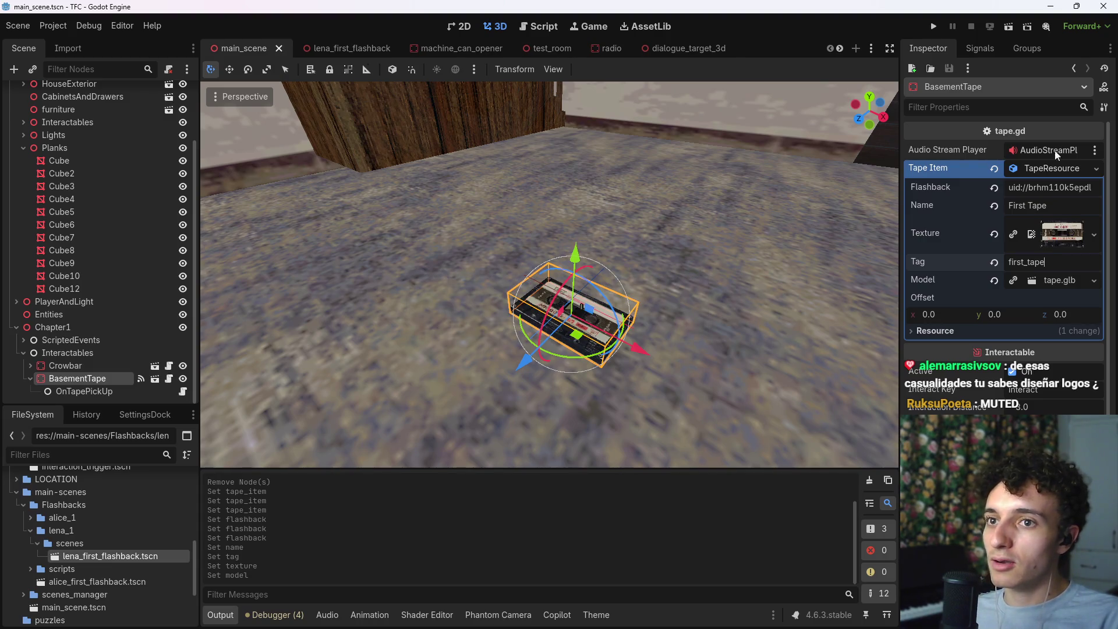
Step: Move the cassette onto the rug, raise it slightly, and save the scene
left_click_drag(707, 256, 629, 297)
left_click_drag(553, 350, 549, 237)
mouse_move(629, 297)
left_mouse_down()
mouse_move(617, 279)
mouse_move(553, 297)
left_mouse_up()
left_click_drag(473, 285, 472, 169)
key("ctrl+s")
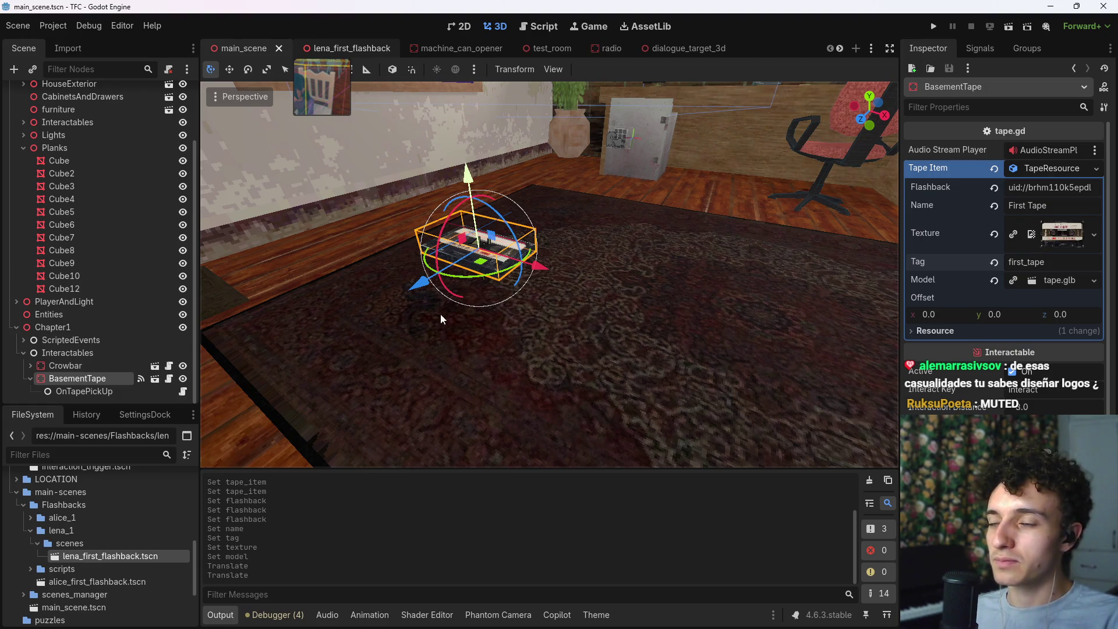
Step: Delete the HUD node from the Lena flashback scene and save it
left_click(535, 614)
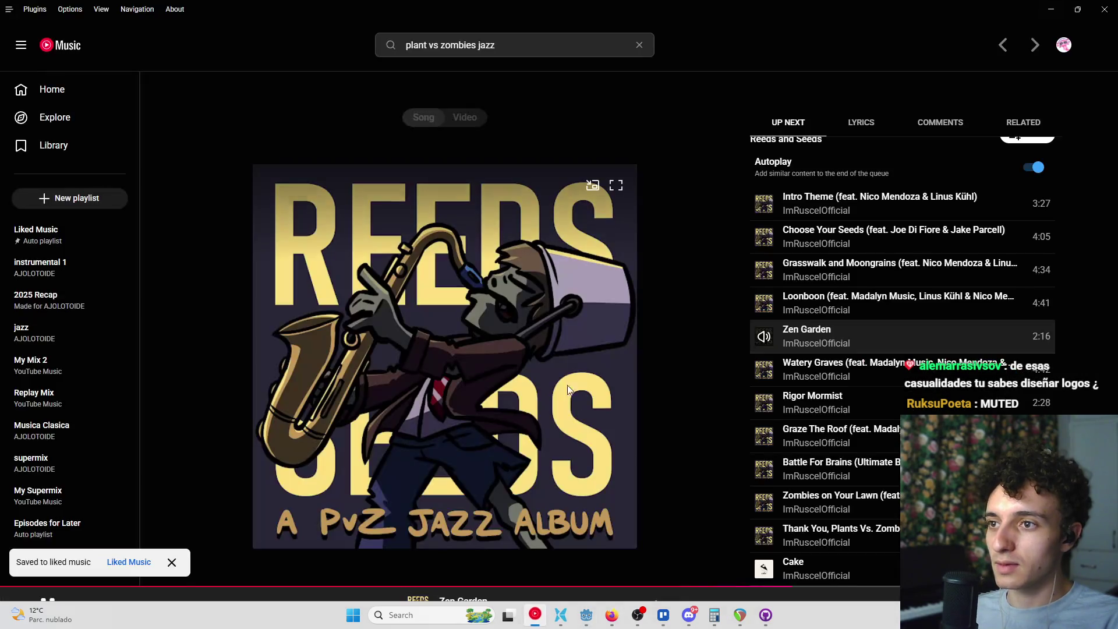
left_click(1051, 9)
left_click_drag(490, 333, 408, 323)
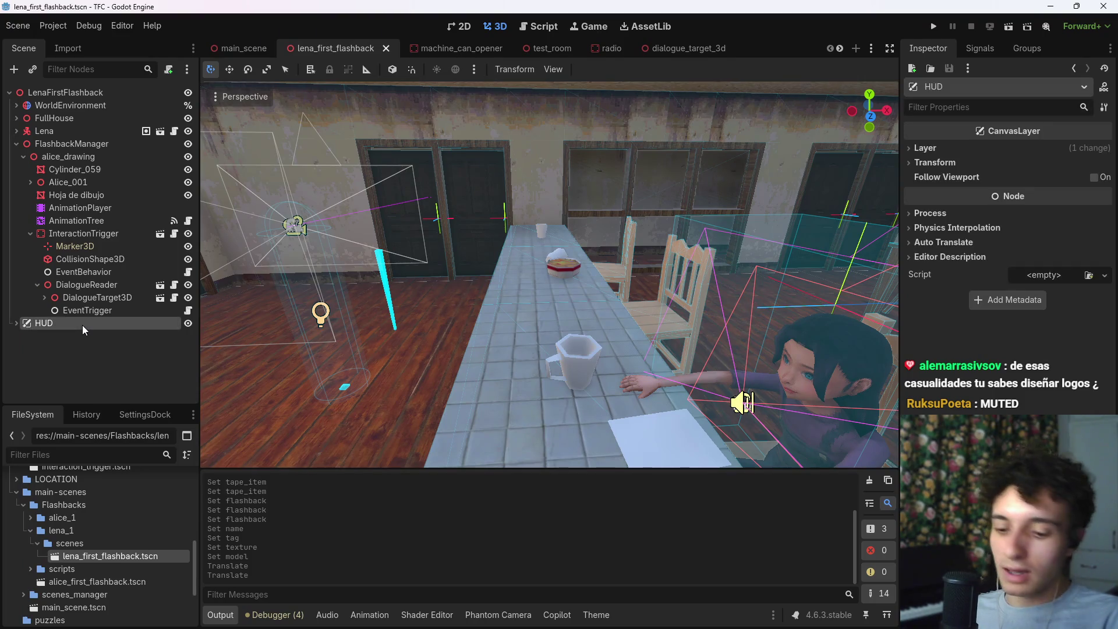
key("Delete")
left_click(522, 326)
key("ctrl+s")
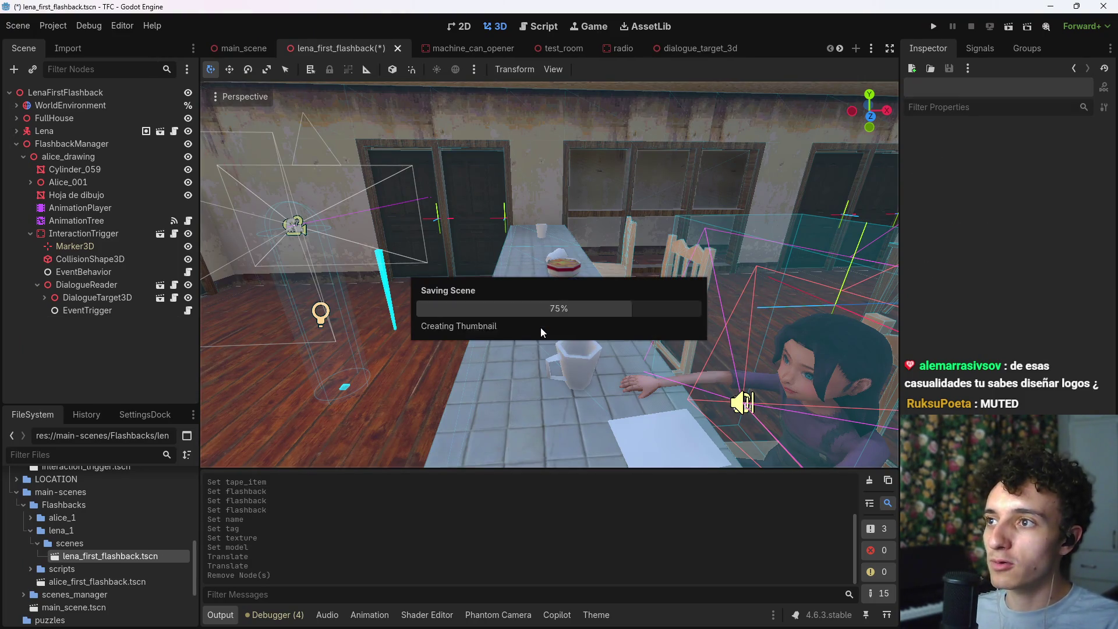
Step: Playtest the flashback once, stop it, and select the WorldEnvironment node
left_click(932, 26)
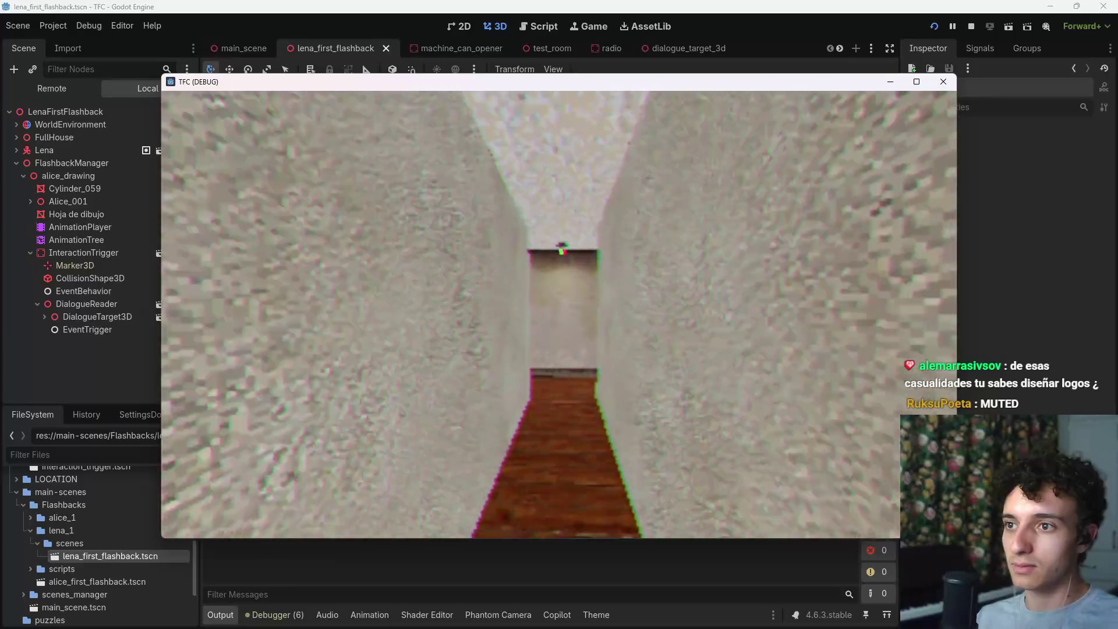
key("Escape")
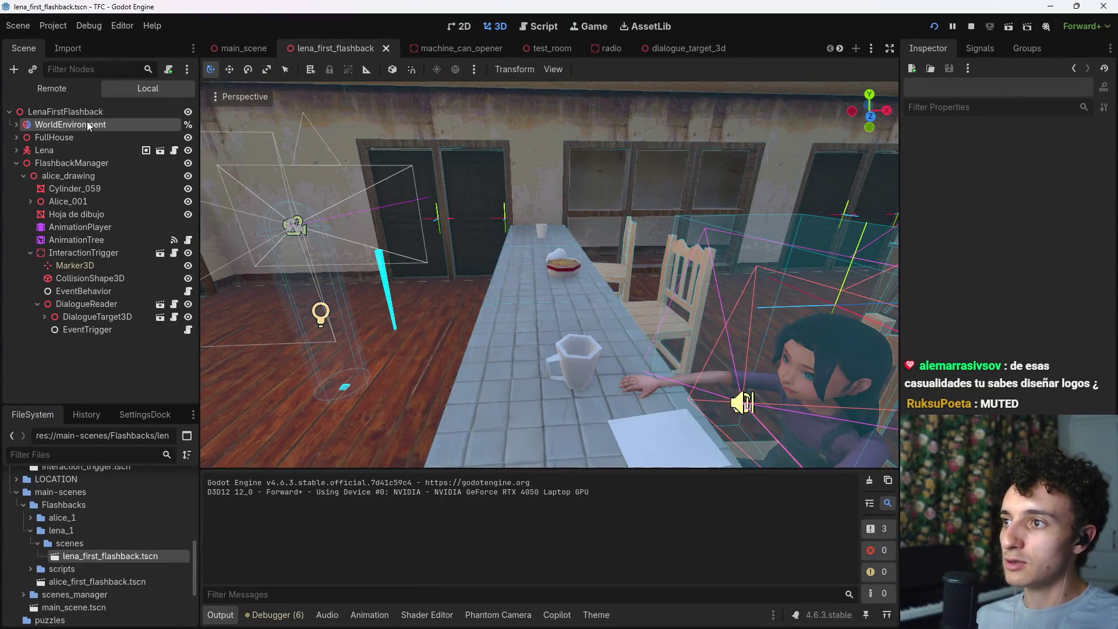
left_click(88, 126)
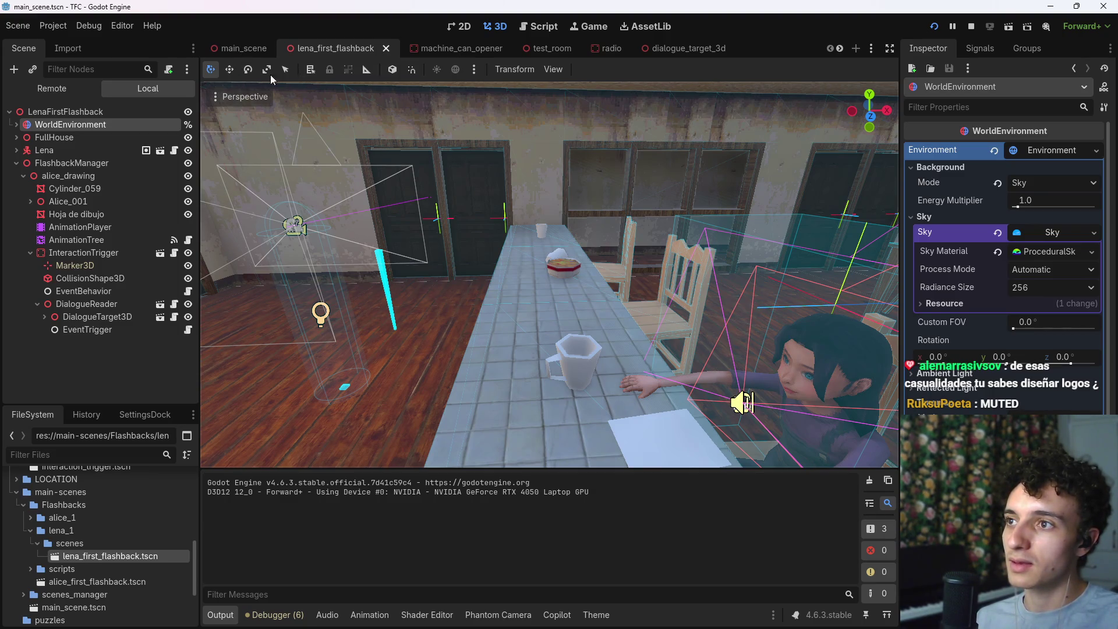
key("ctrl+shift+Tab")
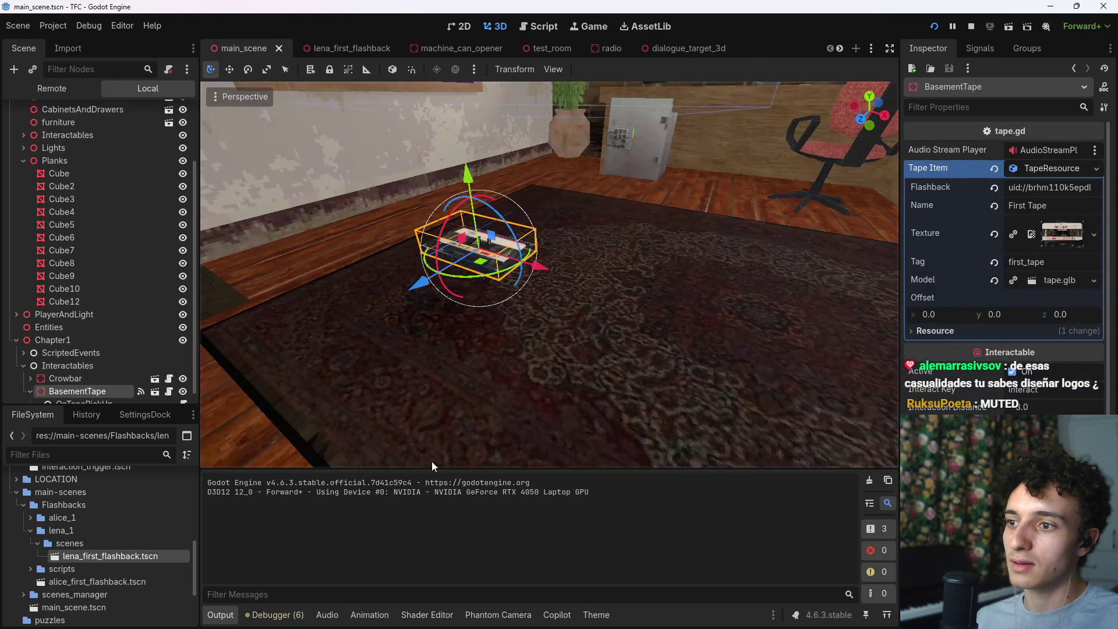
Step: Quick-load house_demo as the main WorldEnvironment's Environment and save the main scene
scroll(58, 149, "up", 3)
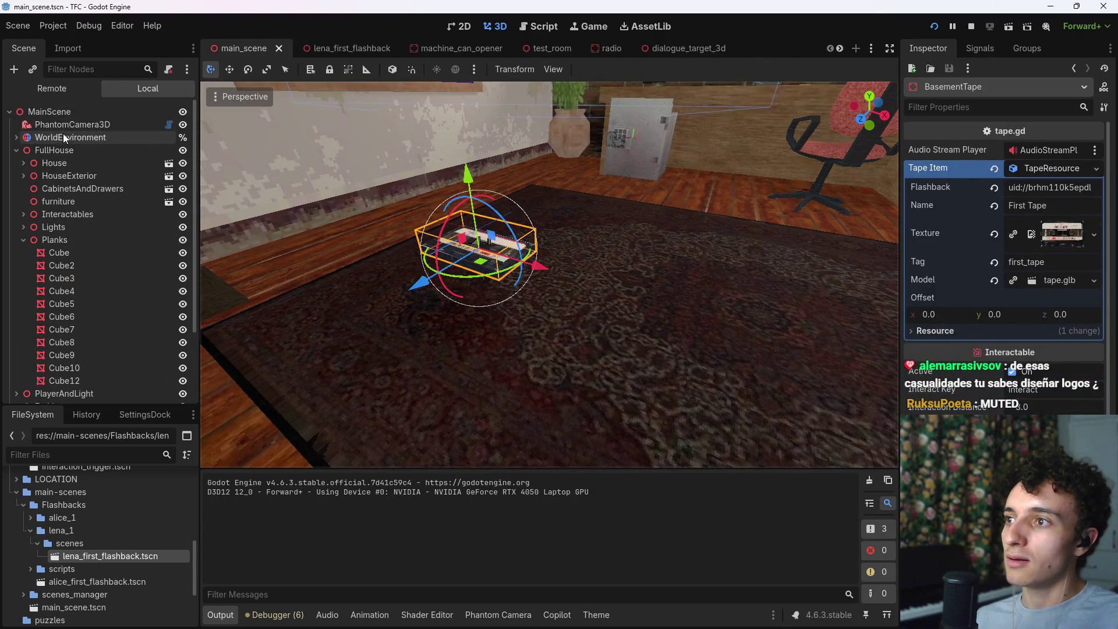
left_click(64, 137)
left_click(997, 151)
left_click(1044, 151)
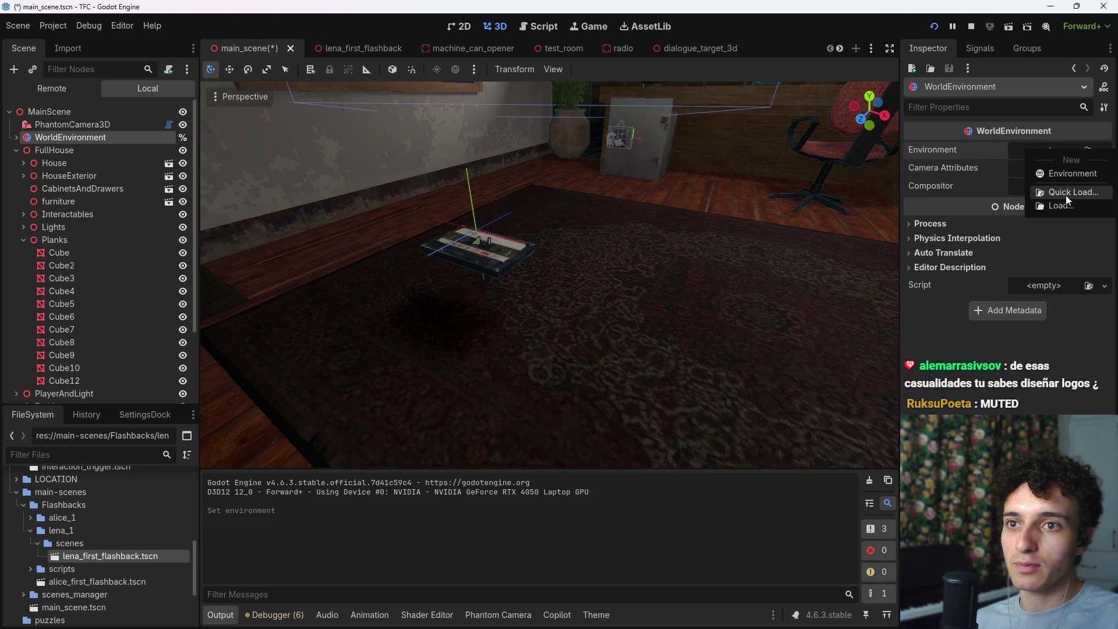
left_click(1068, 195)
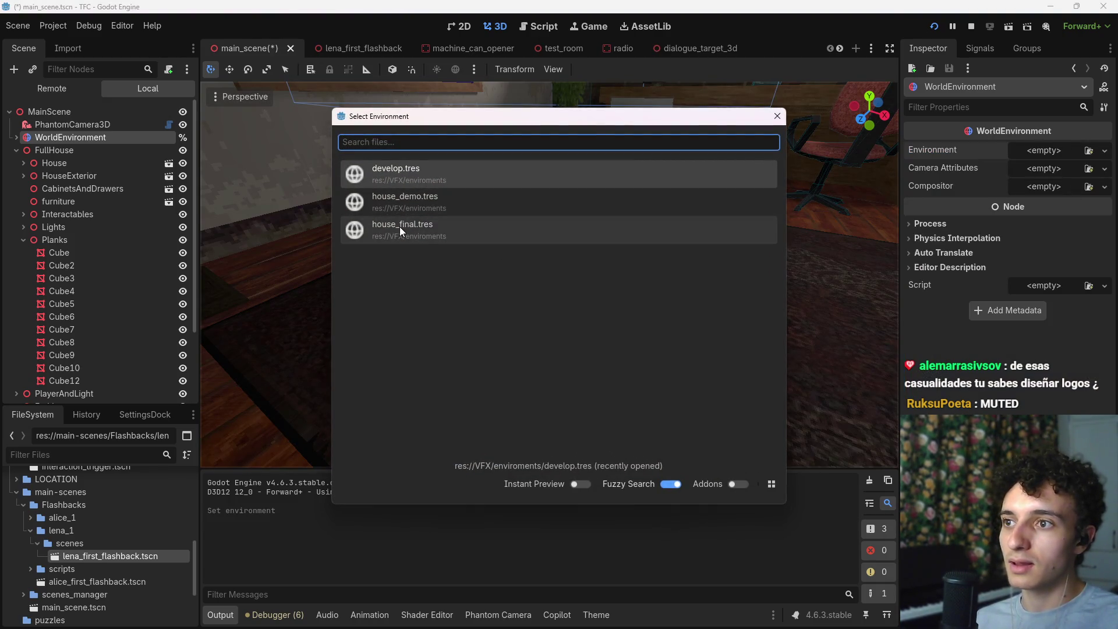
left_click(426, 202)
key("ctrl+s")
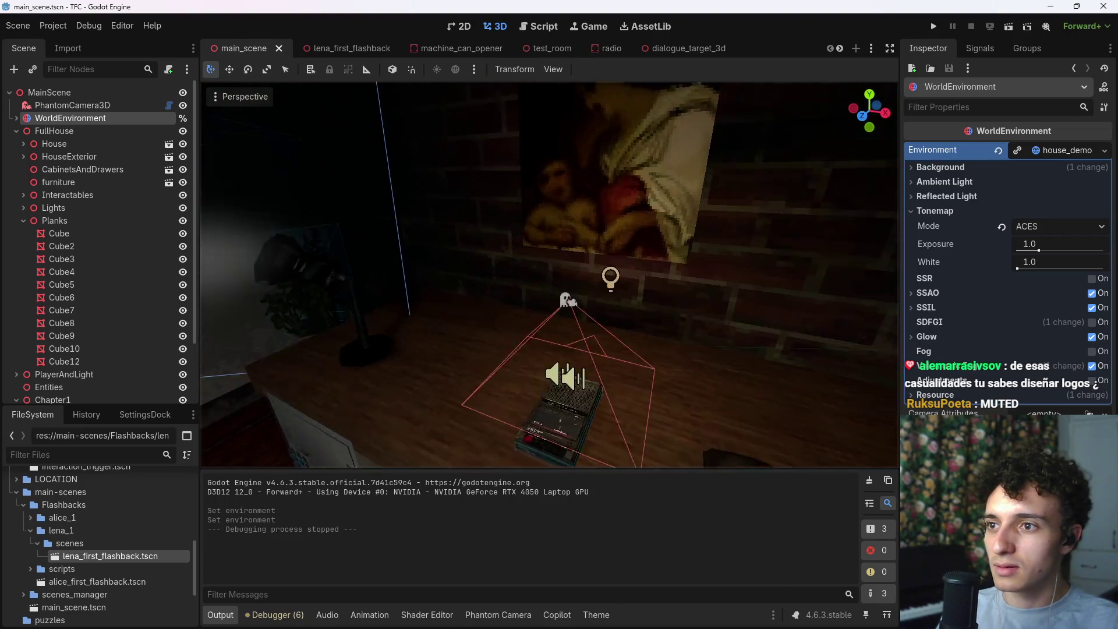
left_click(607, 307)
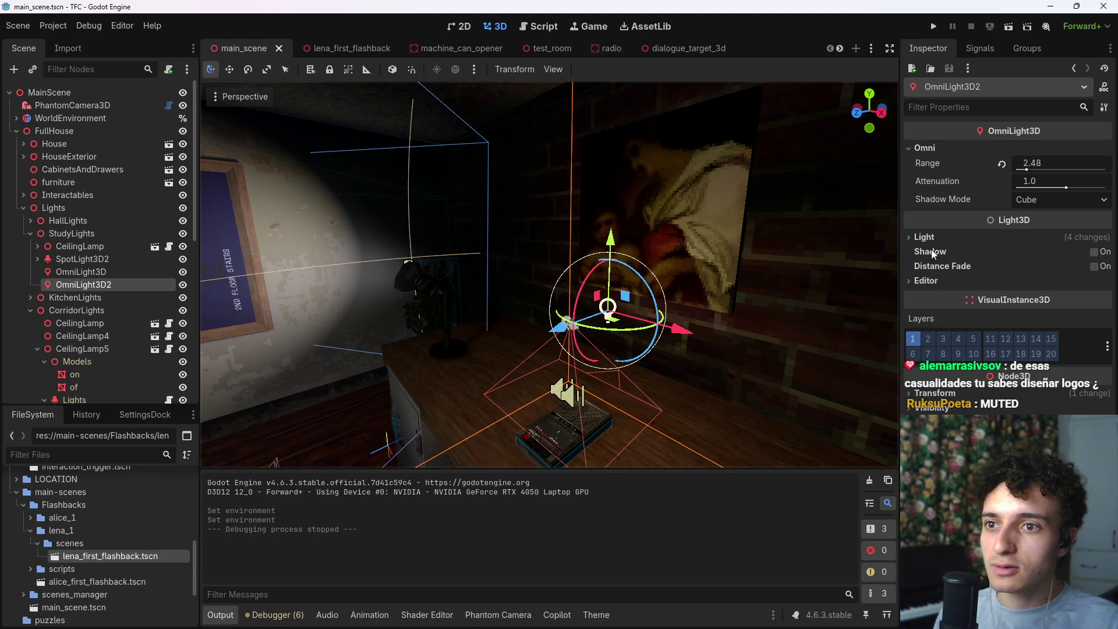
Step: Enable visual layer 2 on OmniLight3D2, save, and compare lighting with it hidden
left_click(927, 339)
key("ctrl+s")
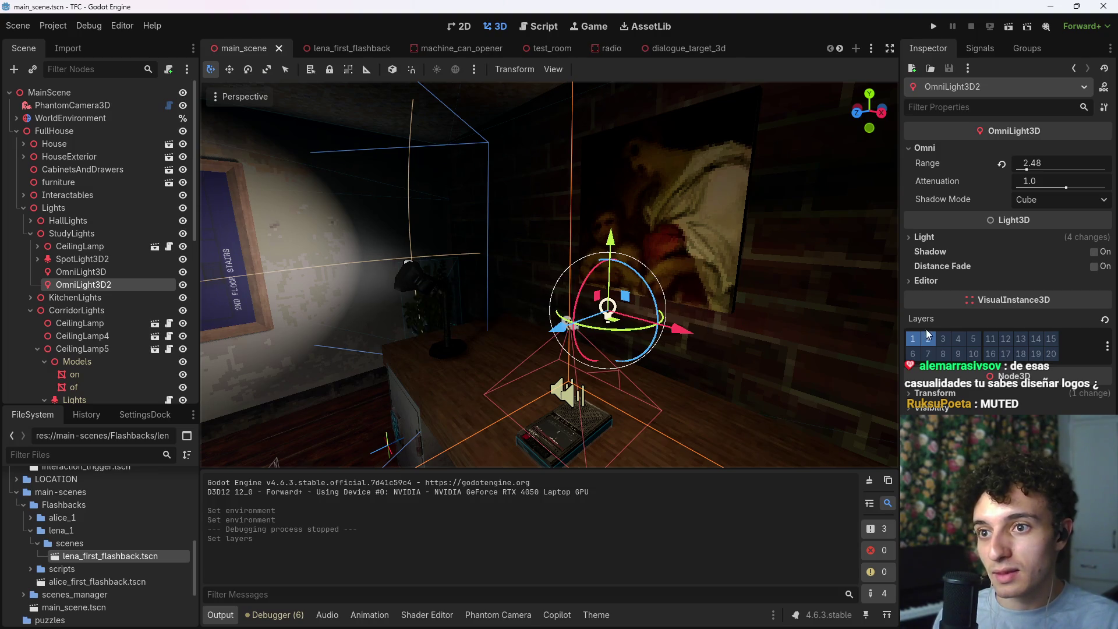
left_click(183, 286)
left_click(184, 286)
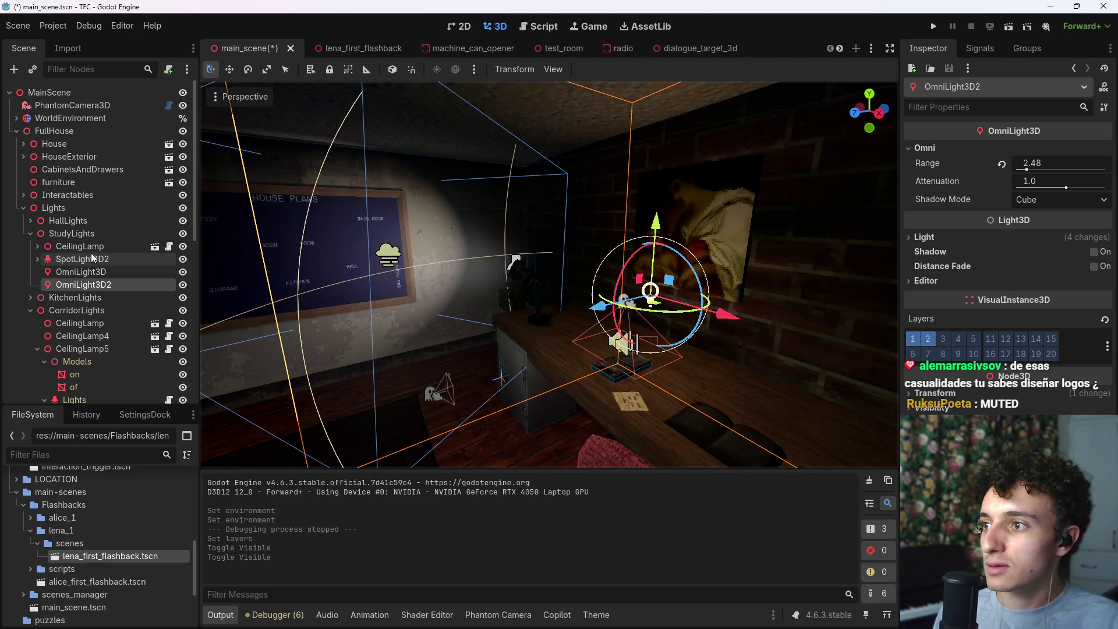
Step: Toggle the study lights' visibility while flying around the desk to compare lighting
left_click(75, 259, "shift")
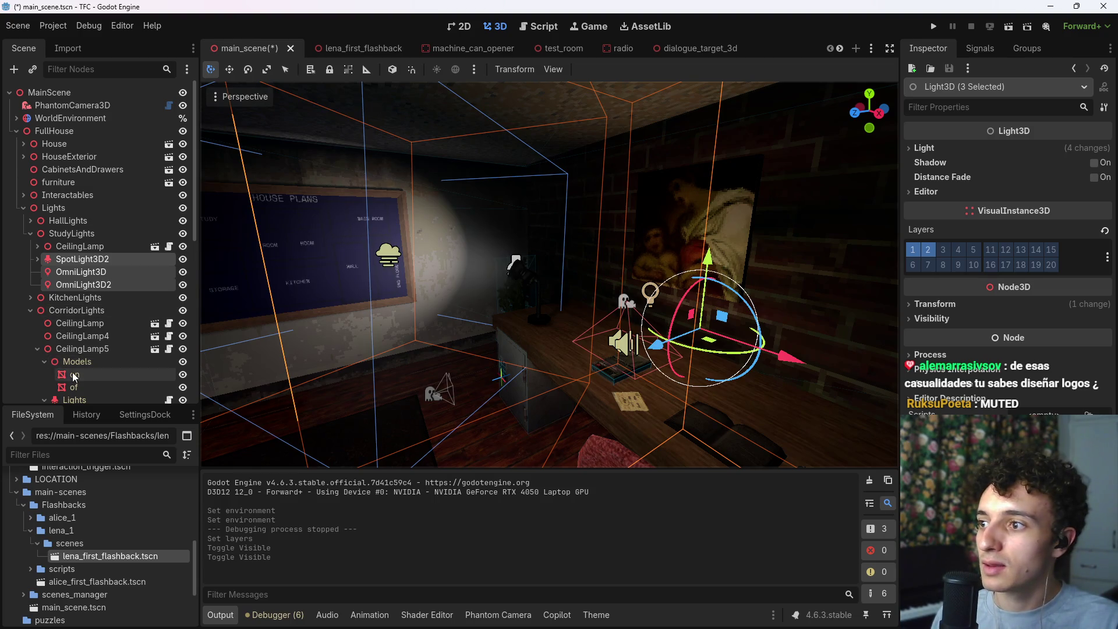
left_click(88, 297)
left_click(105, 285)
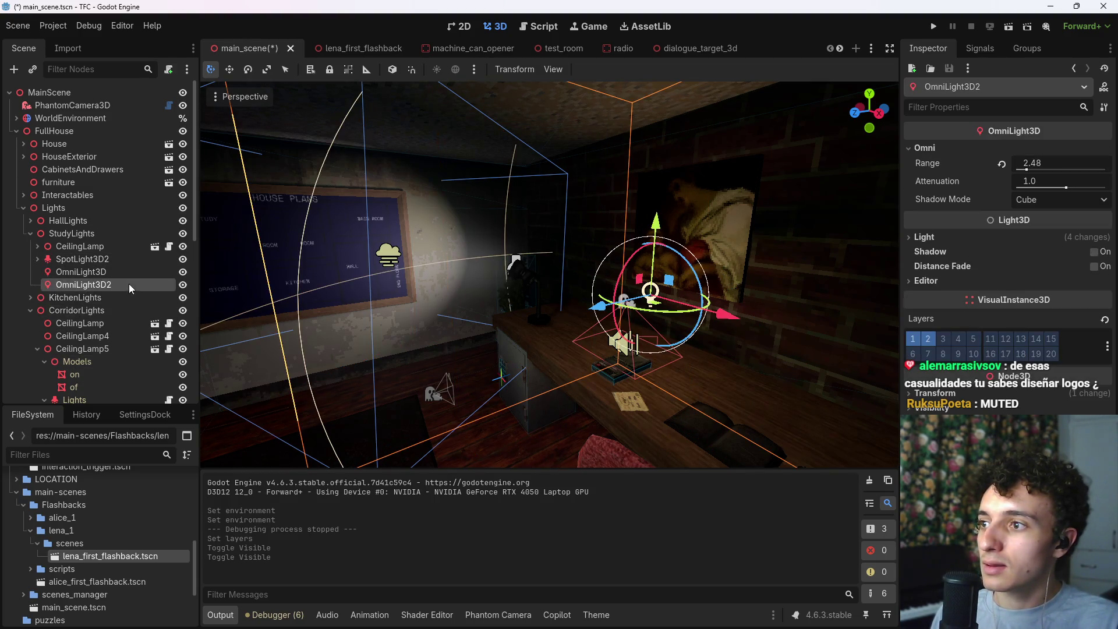
left_click(183, 286)
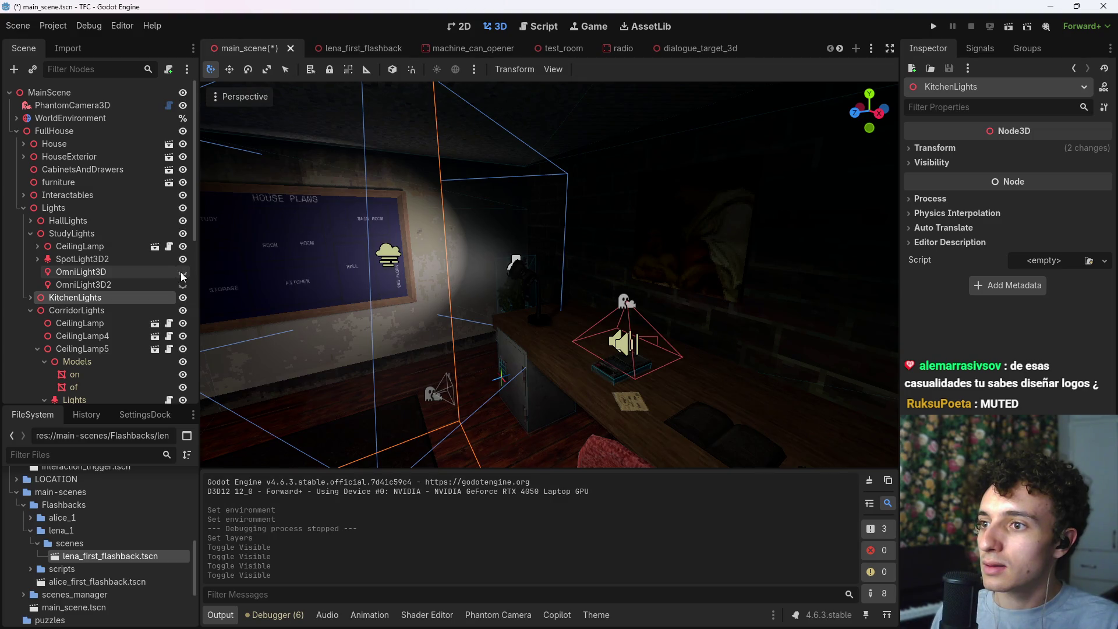
left_click(183, 272)
double_click(182, 286)
key("f")
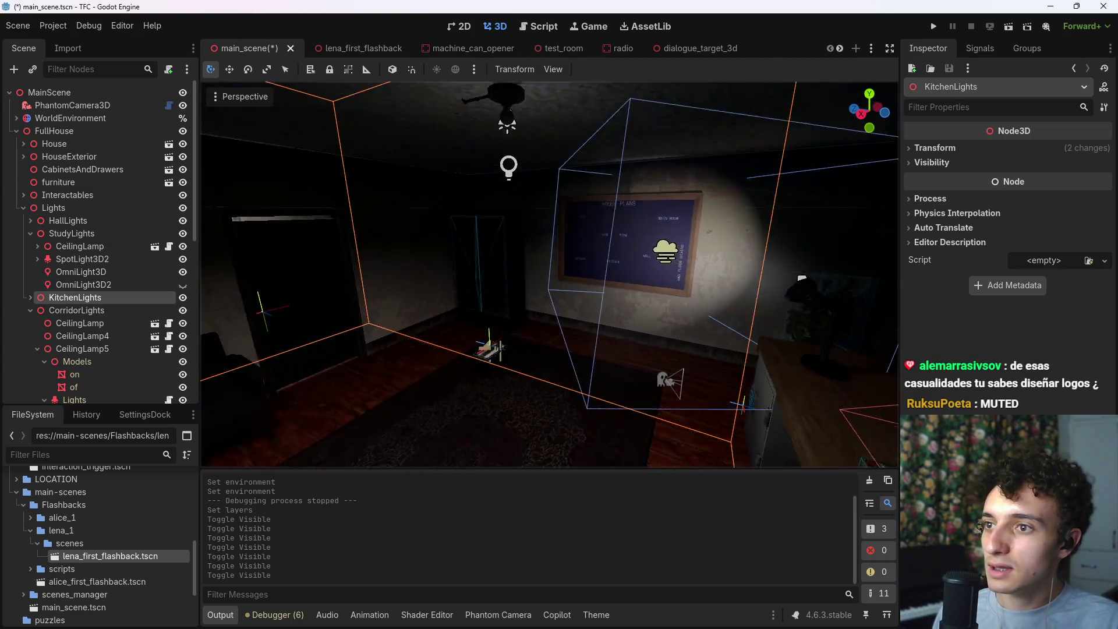
key("w")
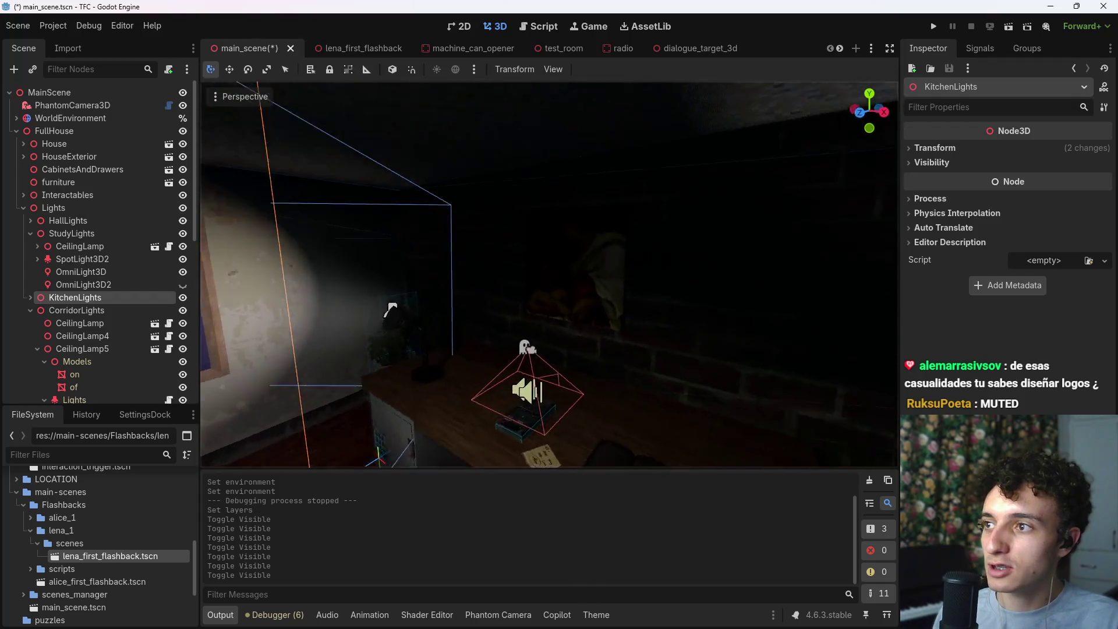
key("w")
left_click(182, 286)
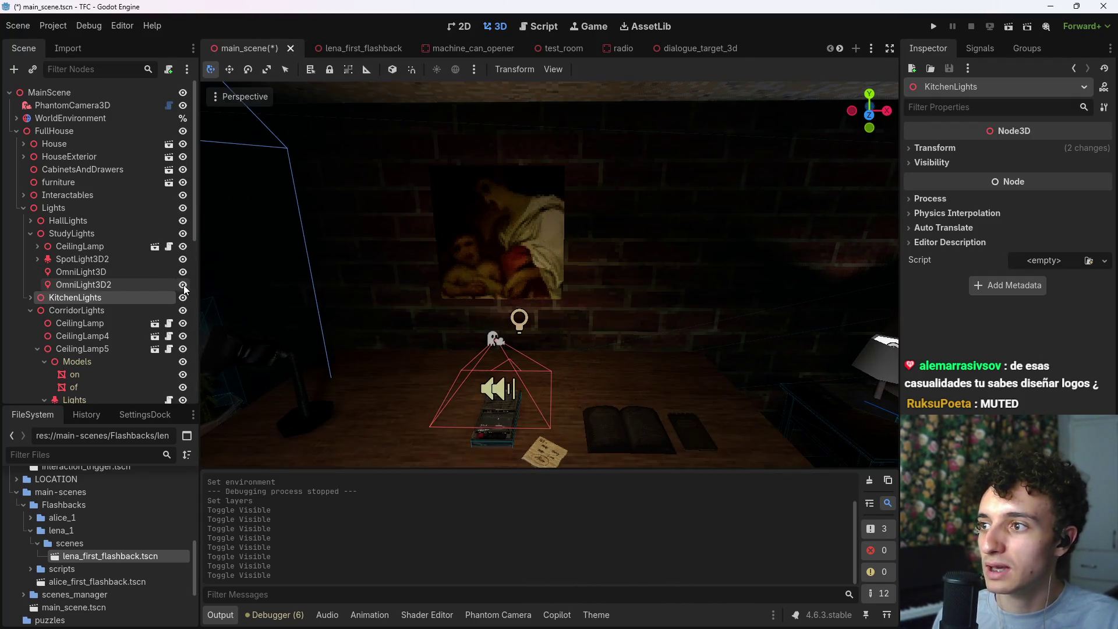
Step: Review OmniLight3D's settings (range 5.0, attenuation 1.04, energy 0.085) and save the main scene
left_click(150, 286)
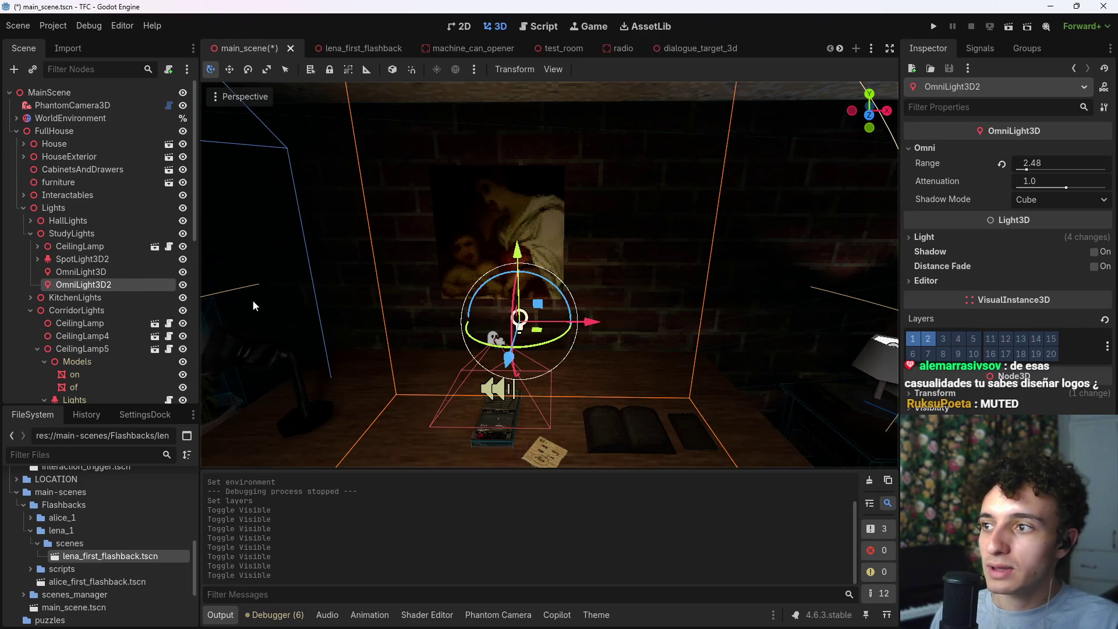
left_click(102, 272)
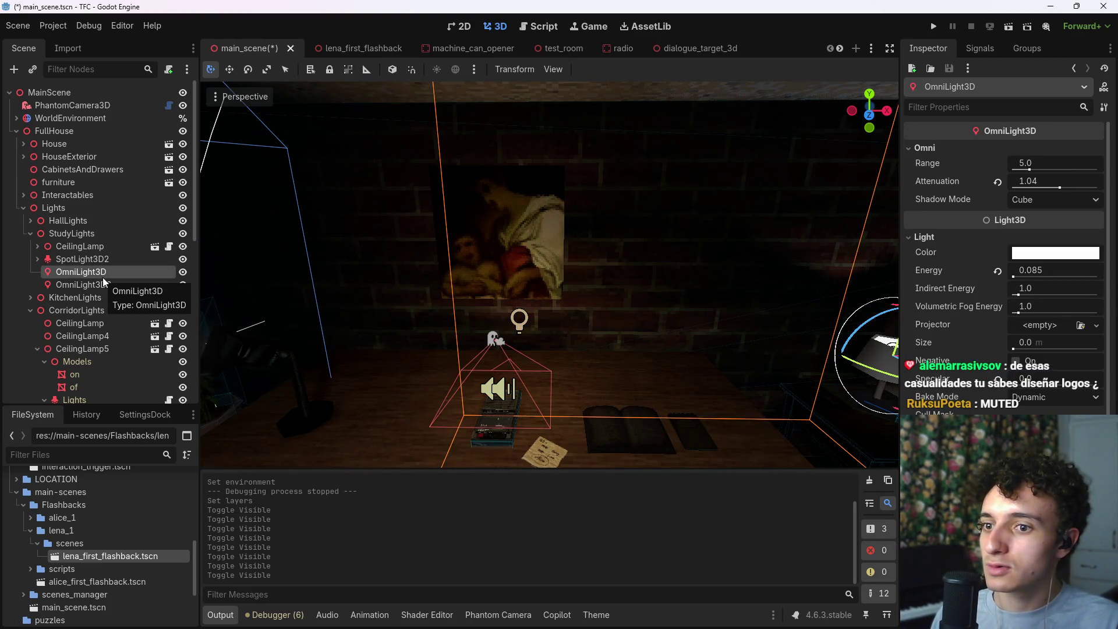
key("Up")
key("Down")
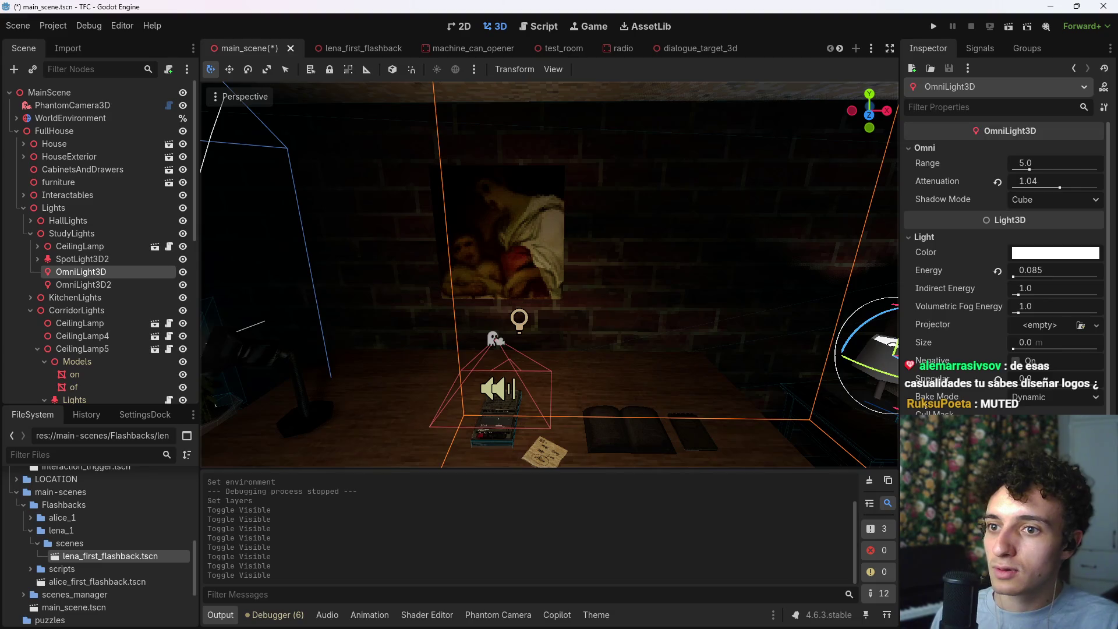
scroll(926, 412, "down", 4)
key("ctrl+s")
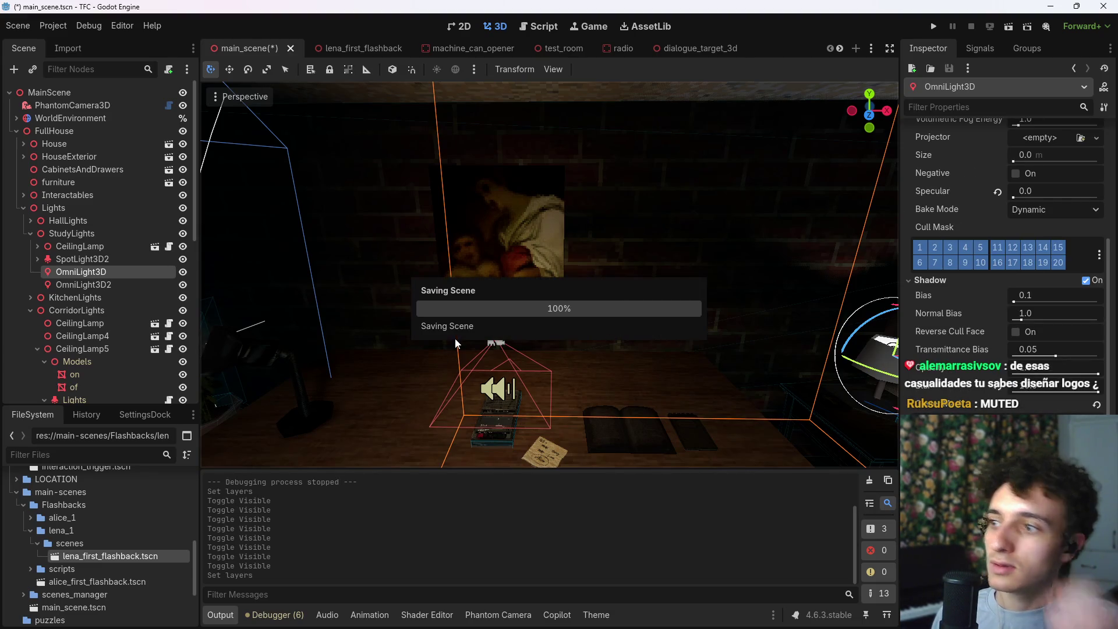
left_click_drag(572, 288, 554, 284)
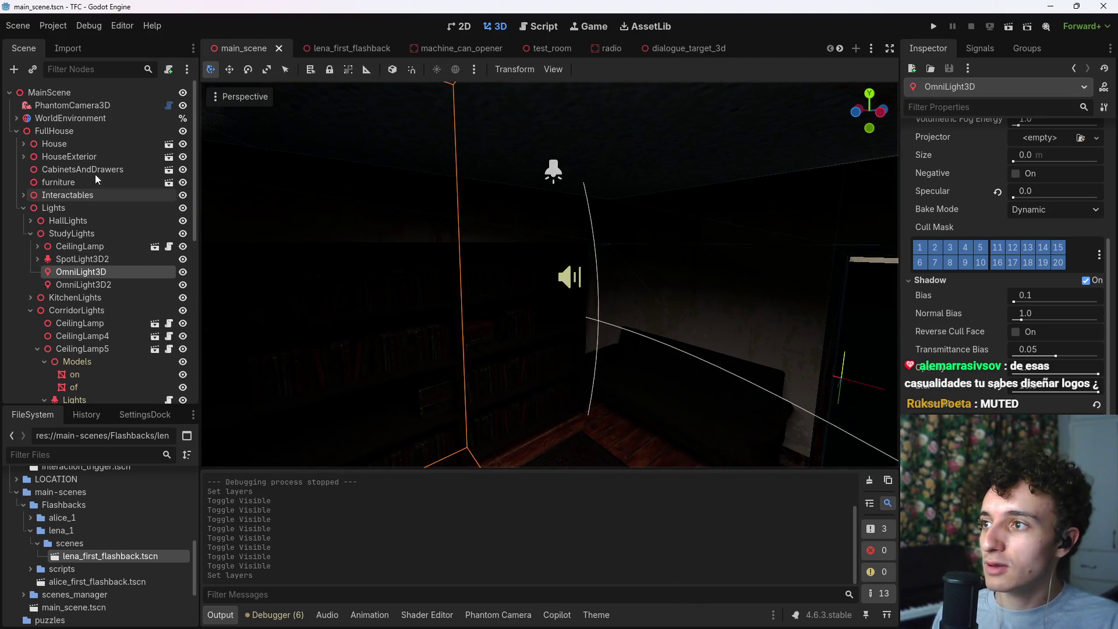
Step: Collapse CeilingLamp5 and select the Player, undoing an accidental move along X
scroll(31, 258, "down", 3)
left_click(37, 271)
scroll(50, 318, "up", 3)
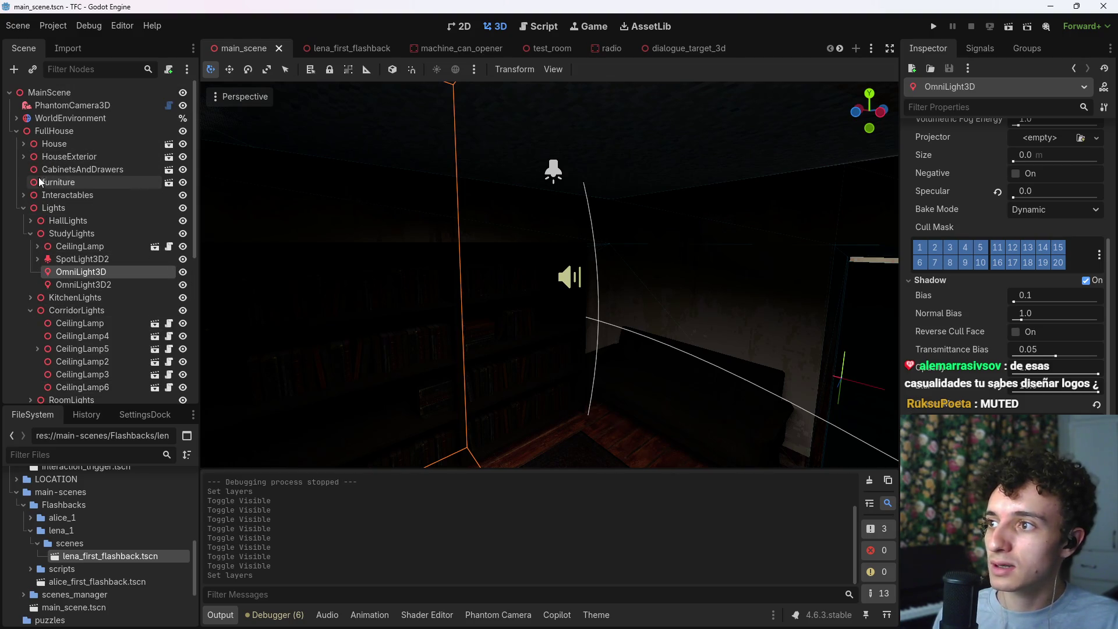
scroll(41, 192, "down", 10)
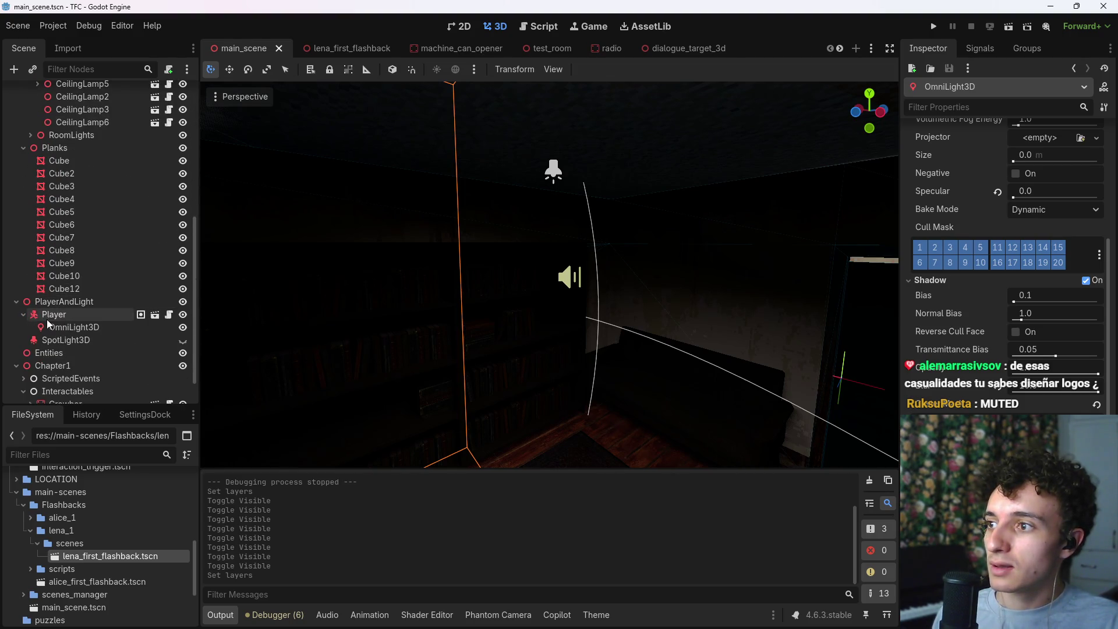
double_click(54, 315)
left_click_drag(639, 210, 611, 242)
key("ctrl+z")
Step: Move the Player to a new spot, save the main scene, and run the game
left_click_drag(349, 244, 722, 250)
key("f")
left_click_drag(582, 250, 579, 271)
left_click(504, 224)
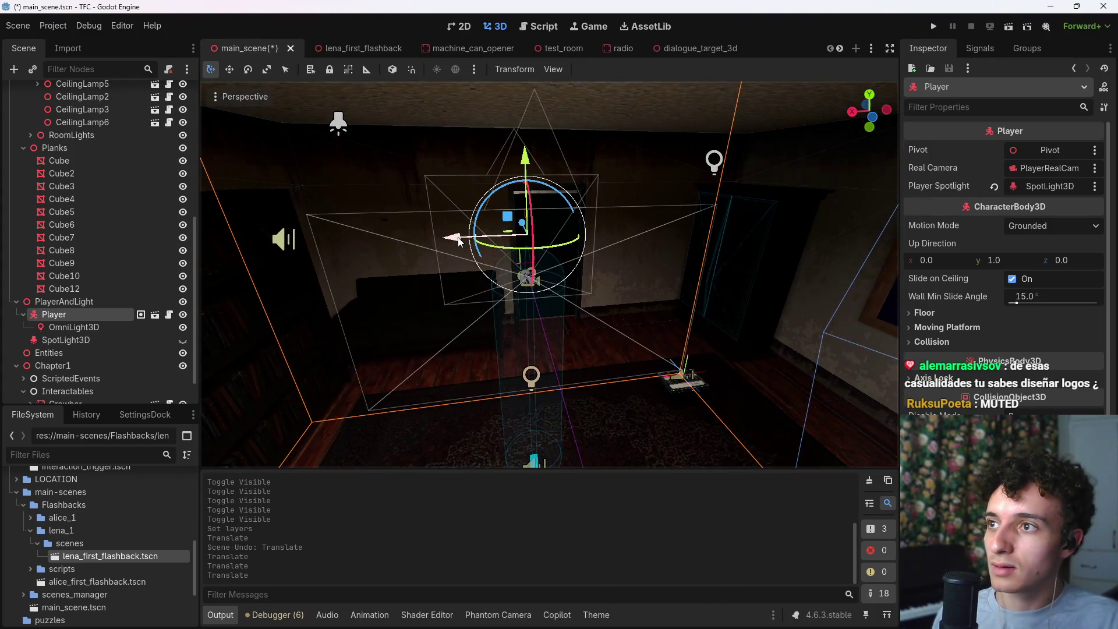
left_click(460, 241)
key("ctrl+s")
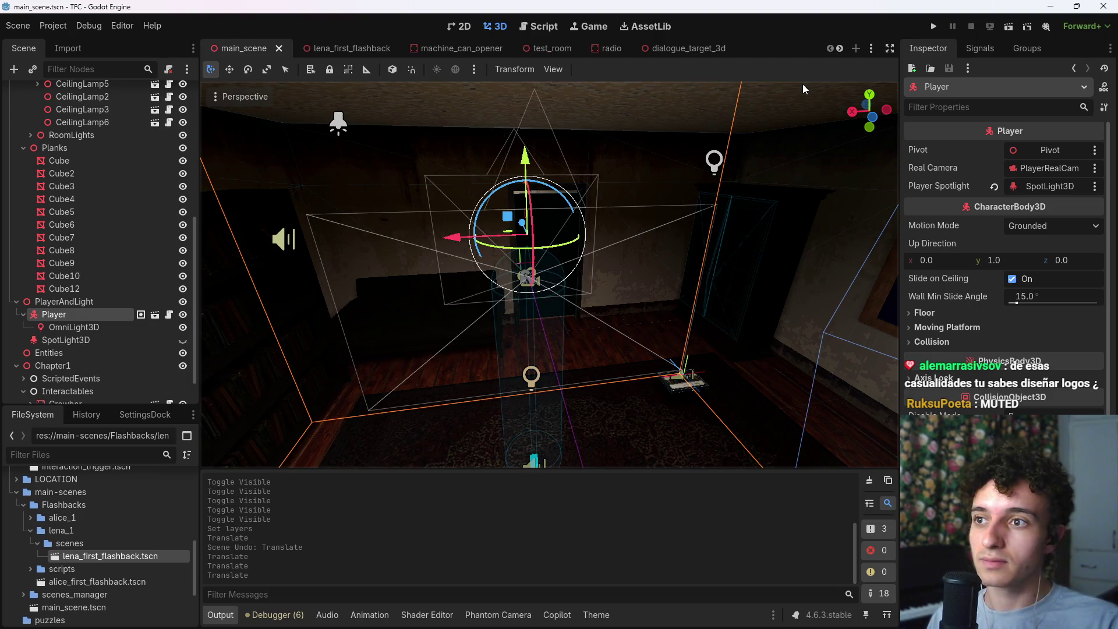
left_click(221, 615)
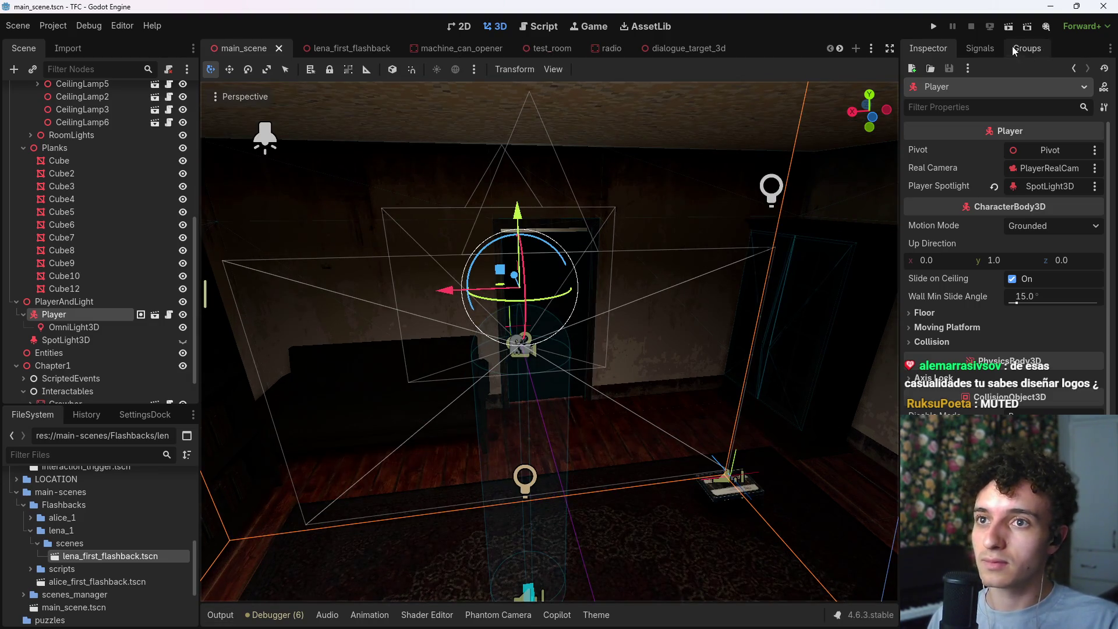
left_click(933, 26)
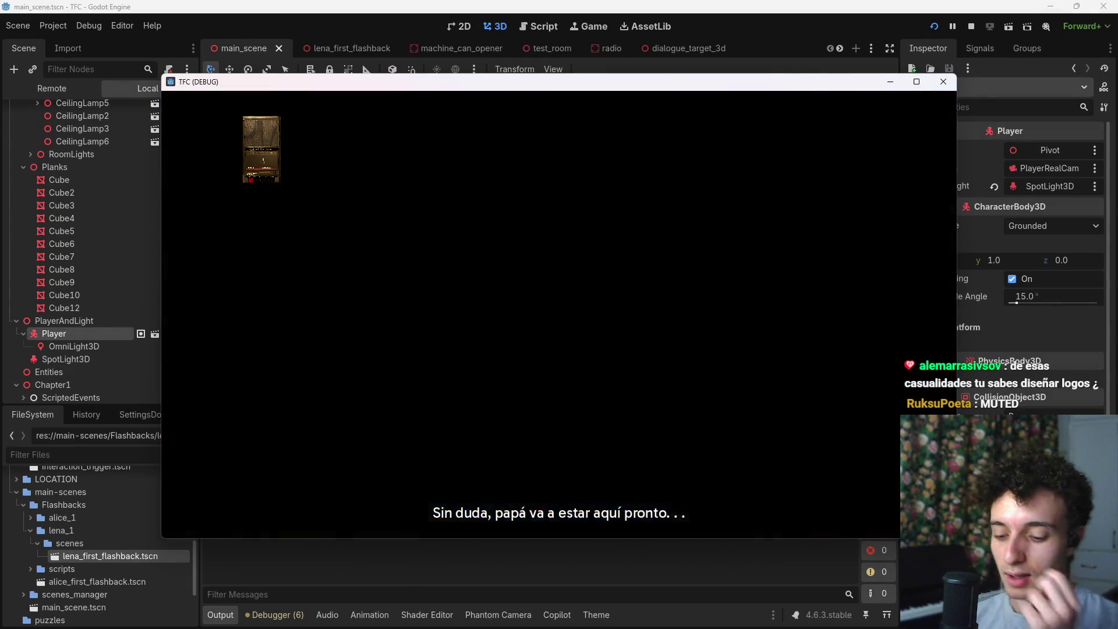
Step: Stop the game, run the lena_first_flashback scene on its own, then stop that playtest
key("F8")
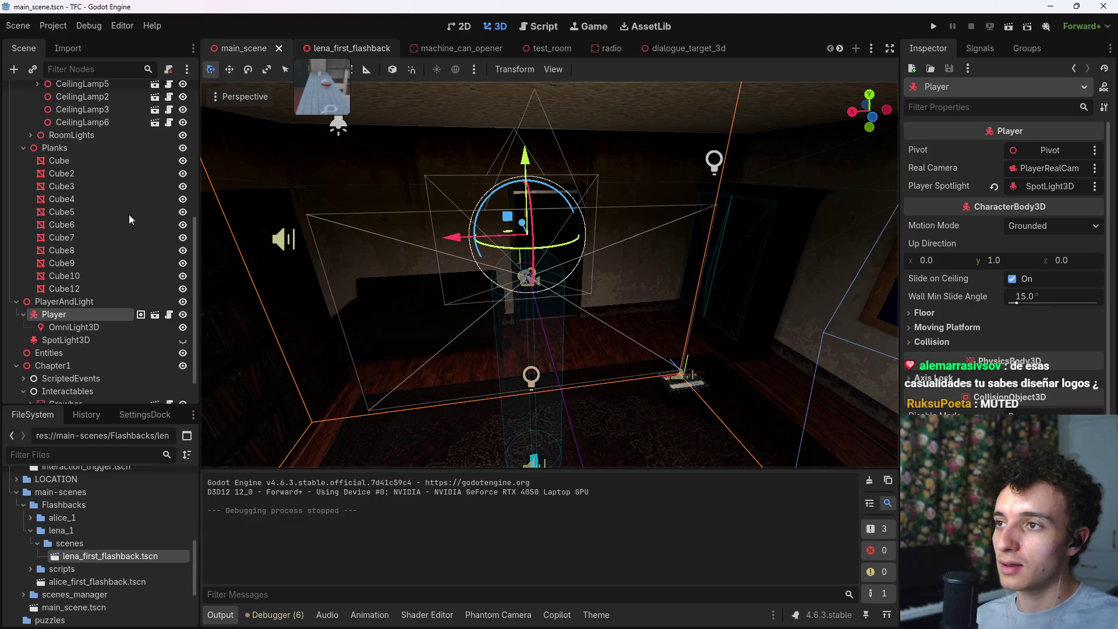
left_click(353, 51)
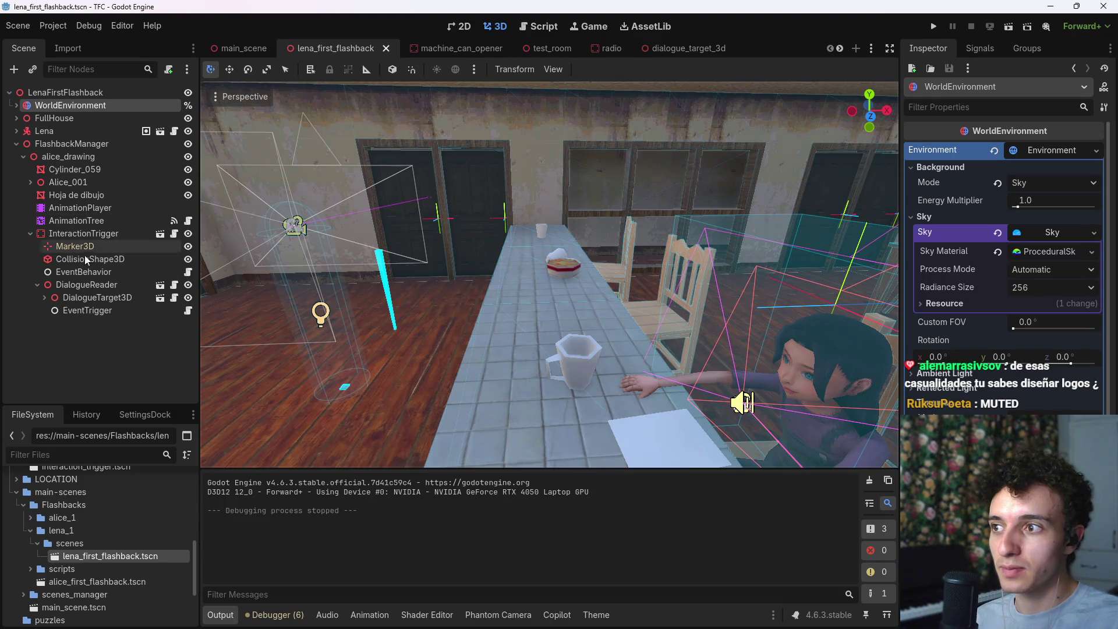
left_click(1008, 26)
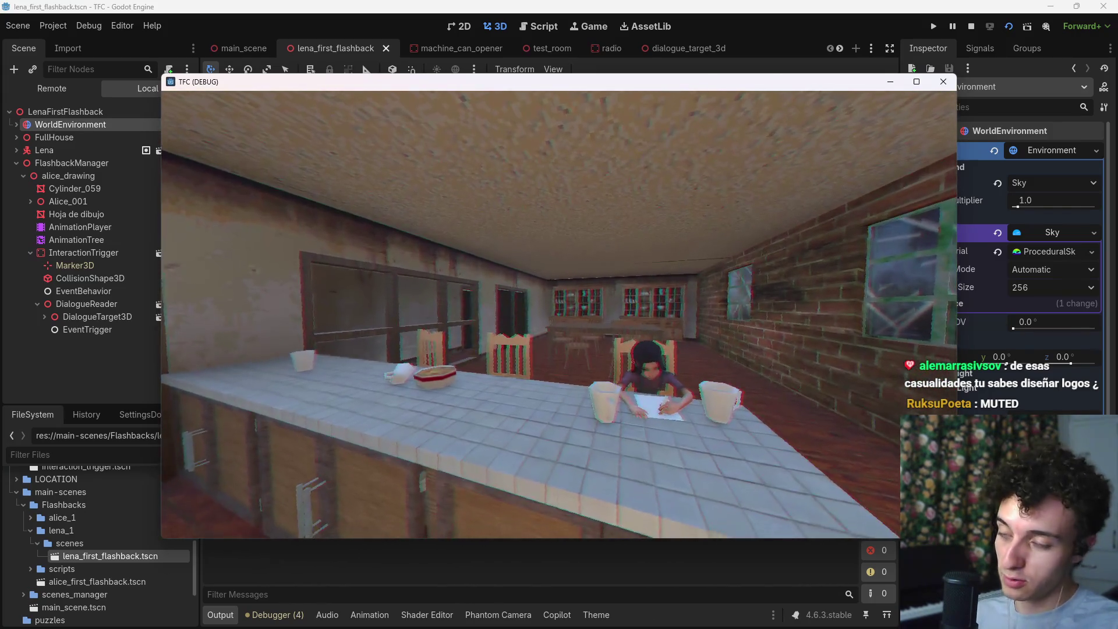
key("F8")
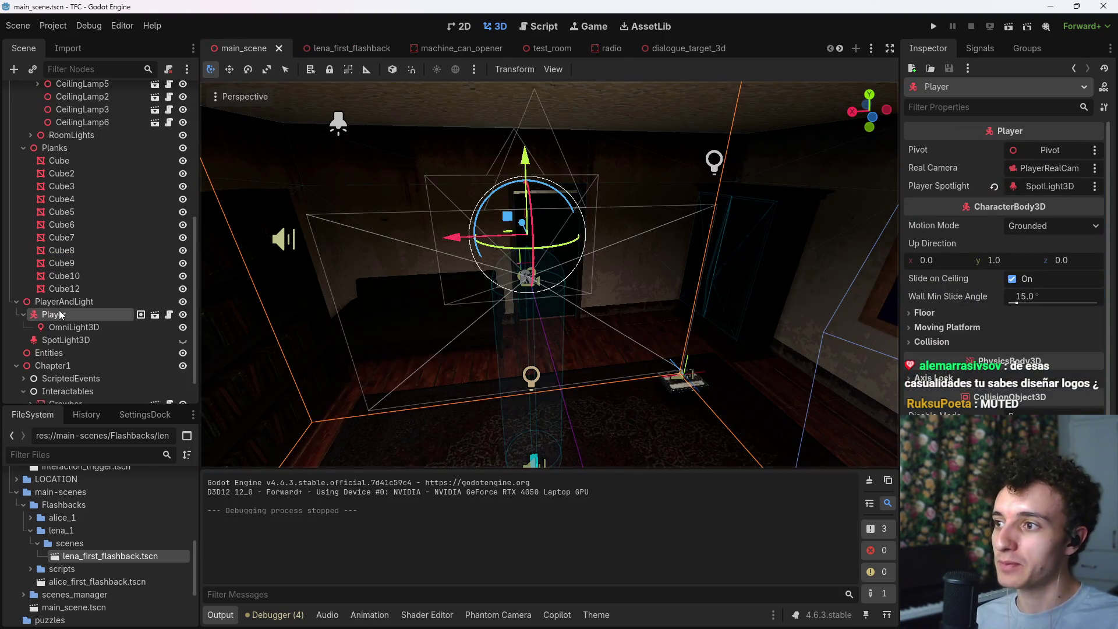
scroll(48, 296, "up", 8)
scroll(62, 304, "down", 10)
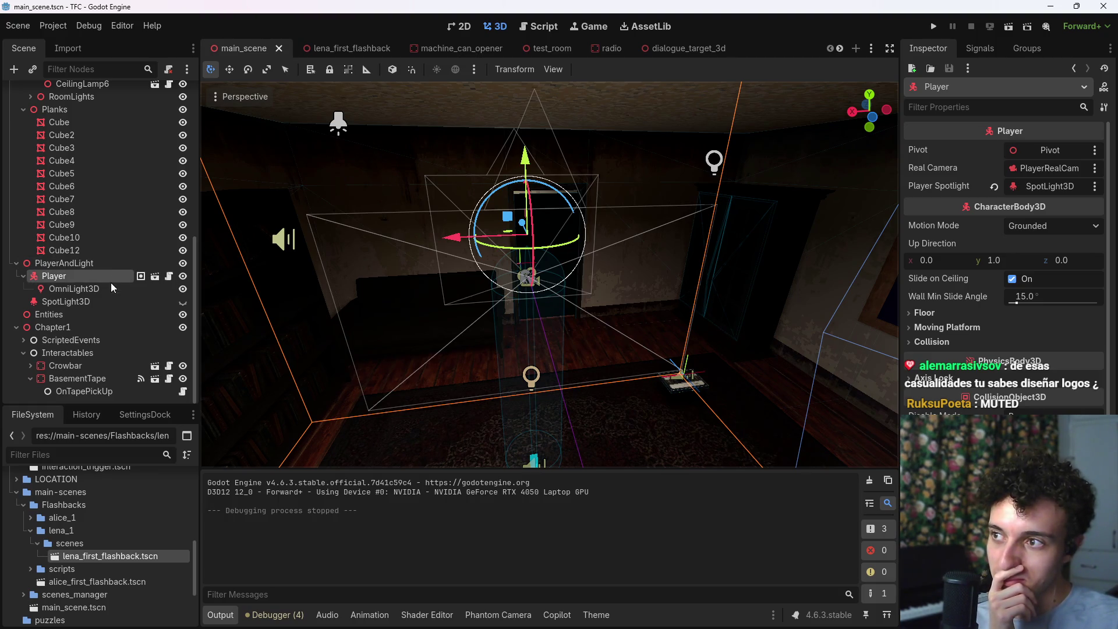
scroll(102, 291, "up", 8)
scroll(93, 296, "down", 10)
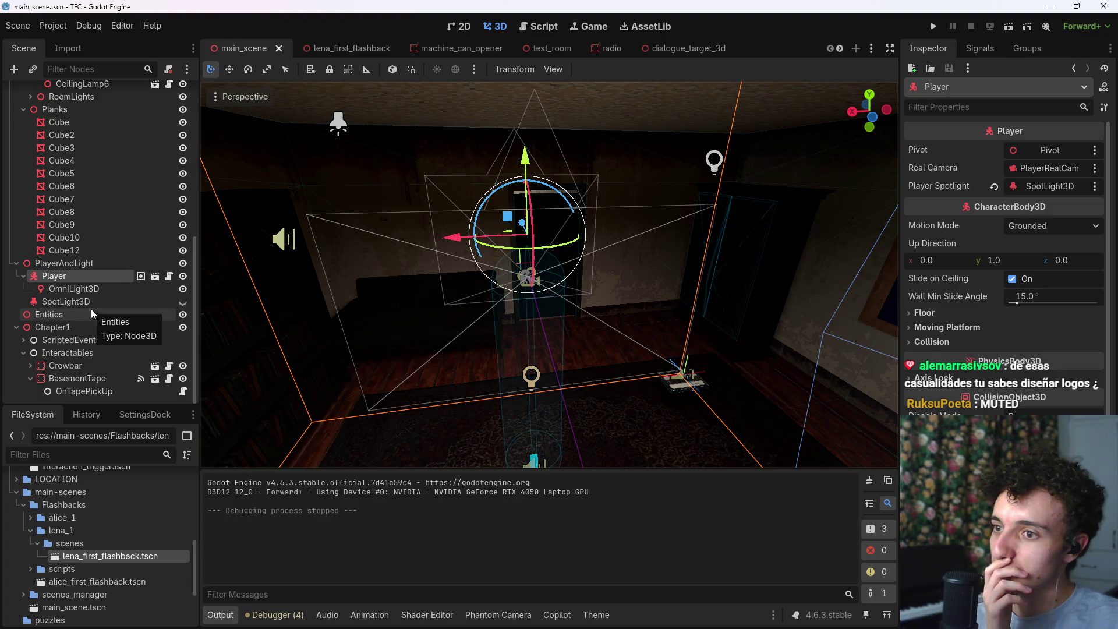
Step: Hide the Output and Audio panels and collapse the Lights and Planks nodes
left_click(220, 614)
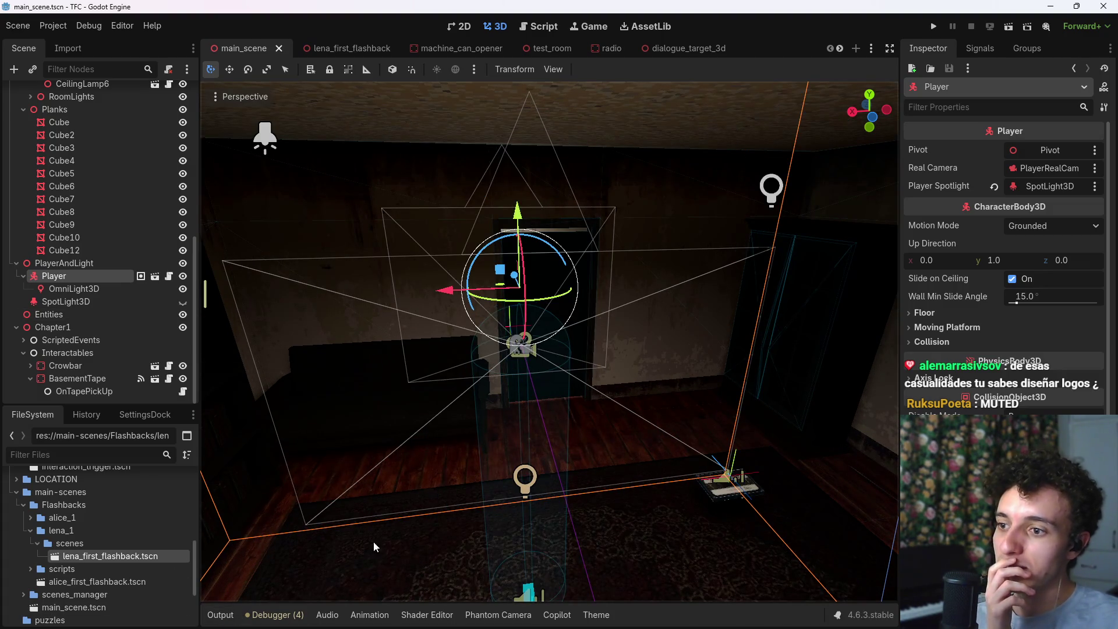
left_click(327, 615)
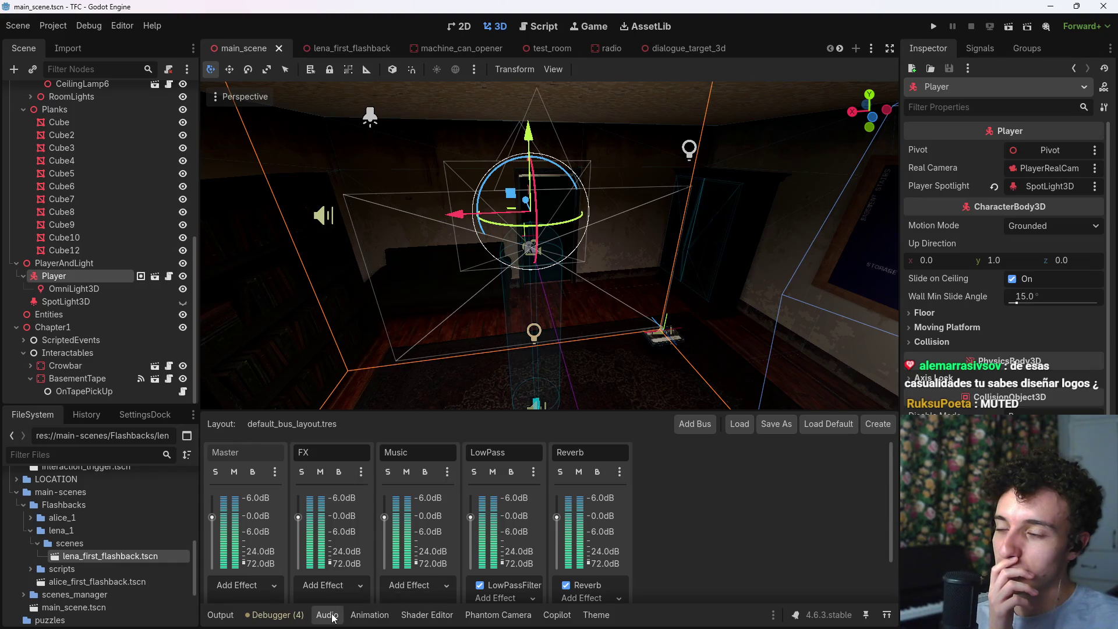
left_click(327, 615)
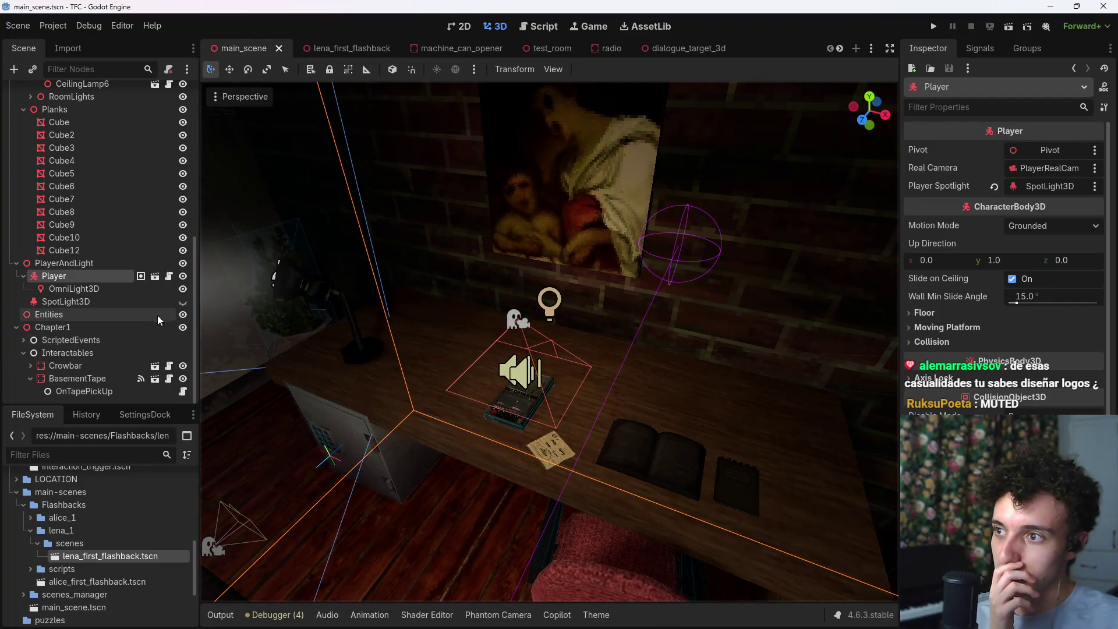
left_click_drag(194, 322, 191, 154)
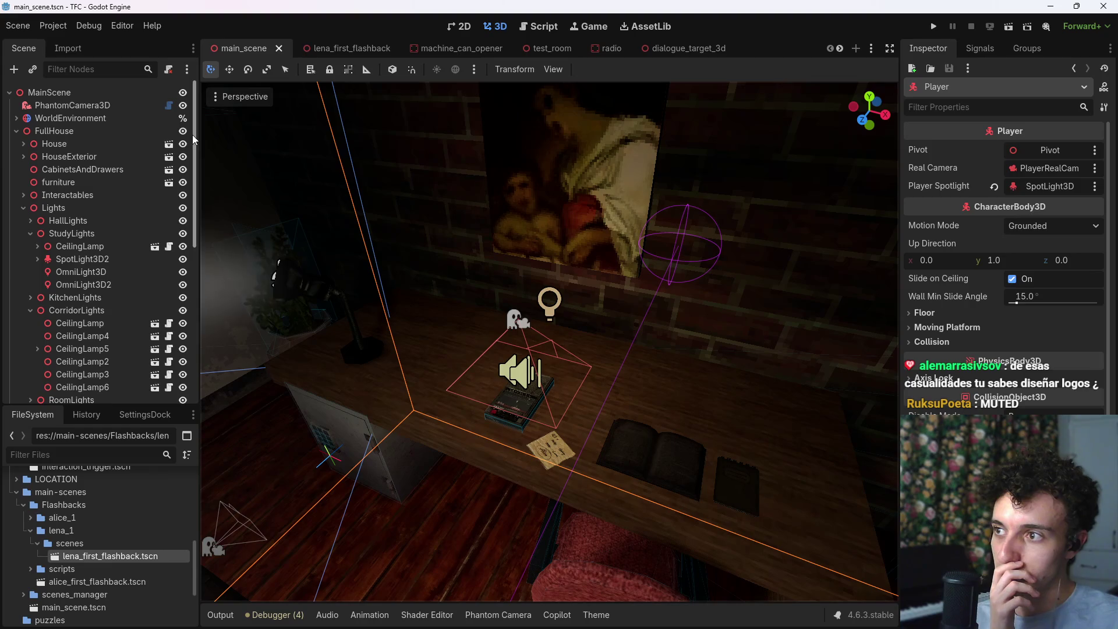
left_click(24, 207)
left_click(23, 220)
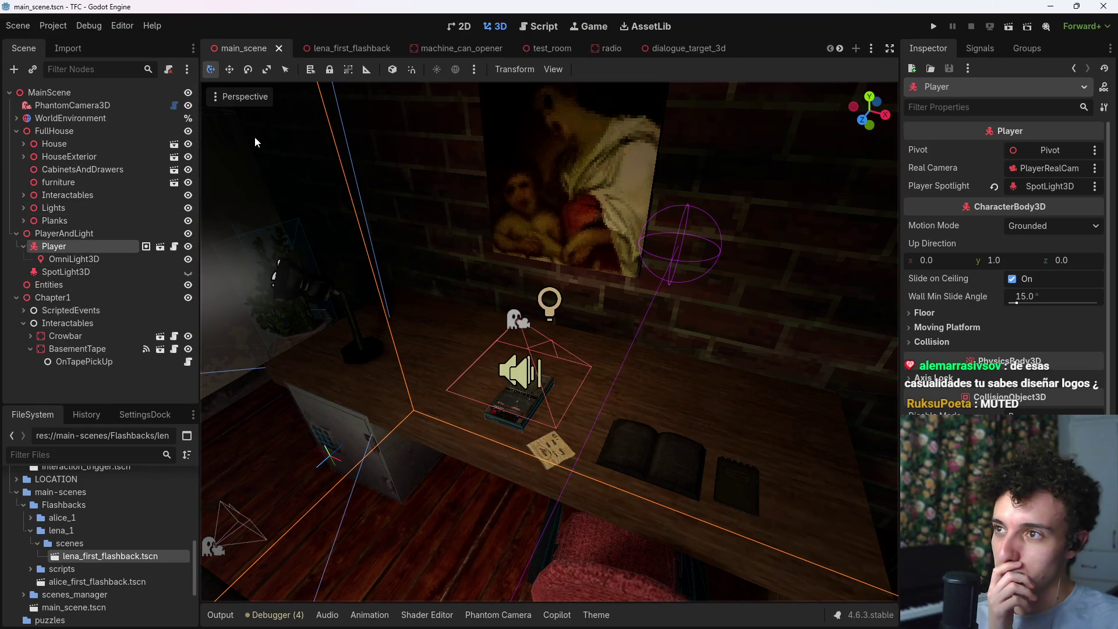
Step: Frame the Player, drag it into the middle of the room, and save the main scene
key("f")
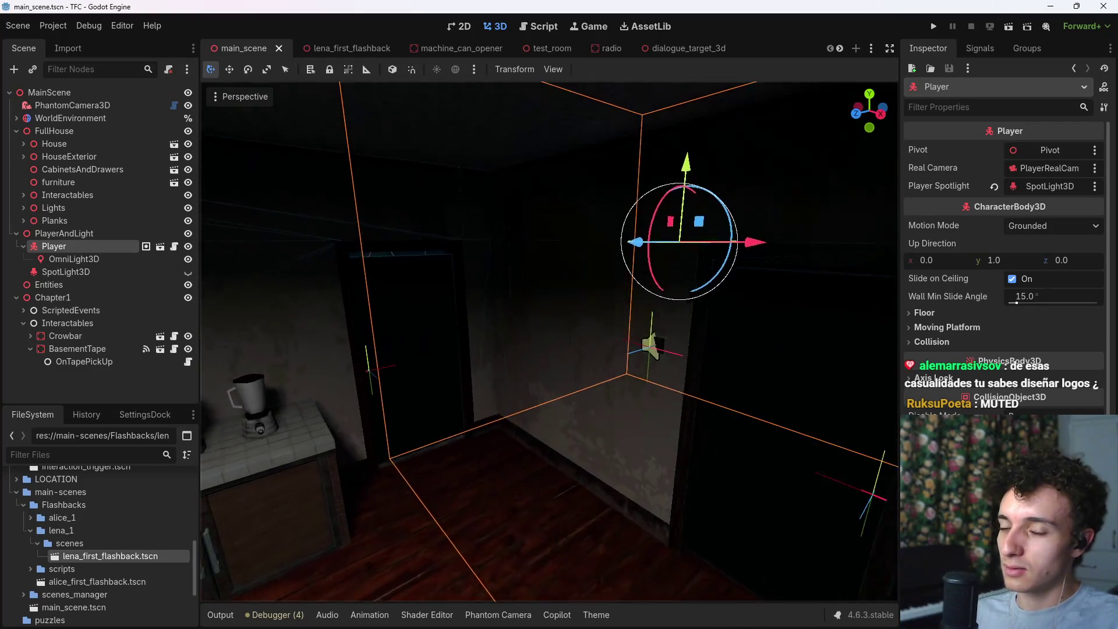
left_click_drag(678, 274, 331, 288)
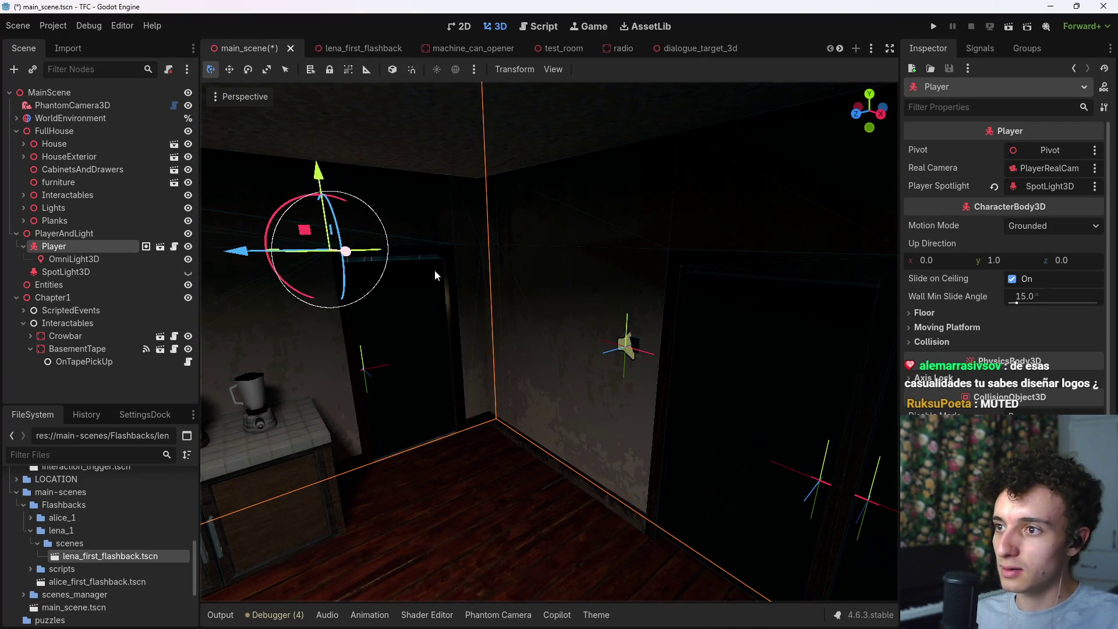
left_click_drag(428, 274, 576, 318)
key("ctrl+s")
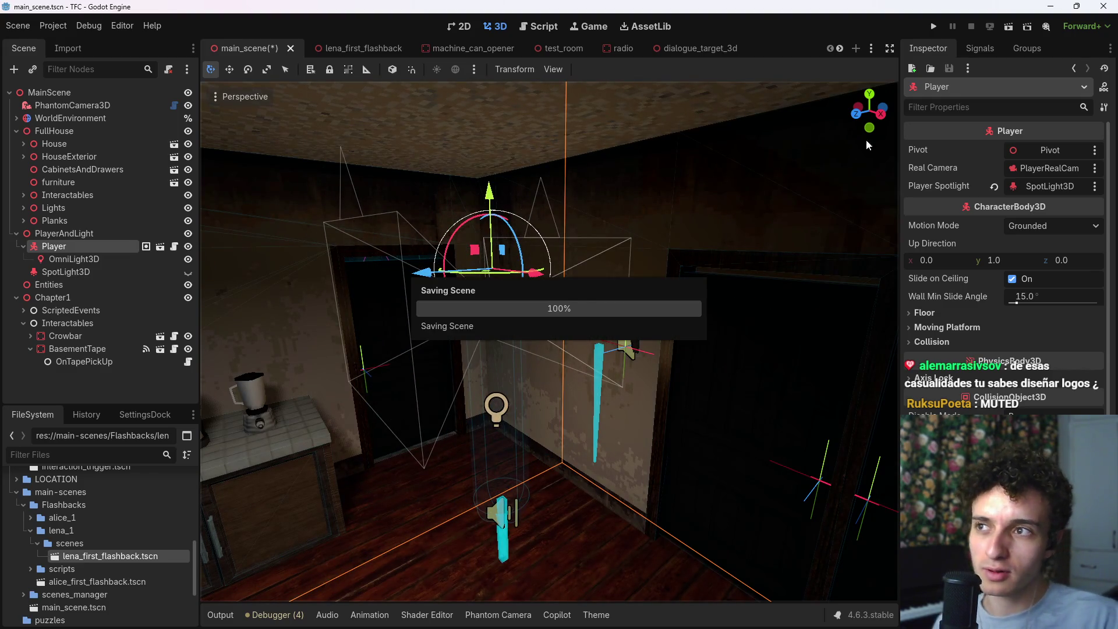
left_click(933, 27)
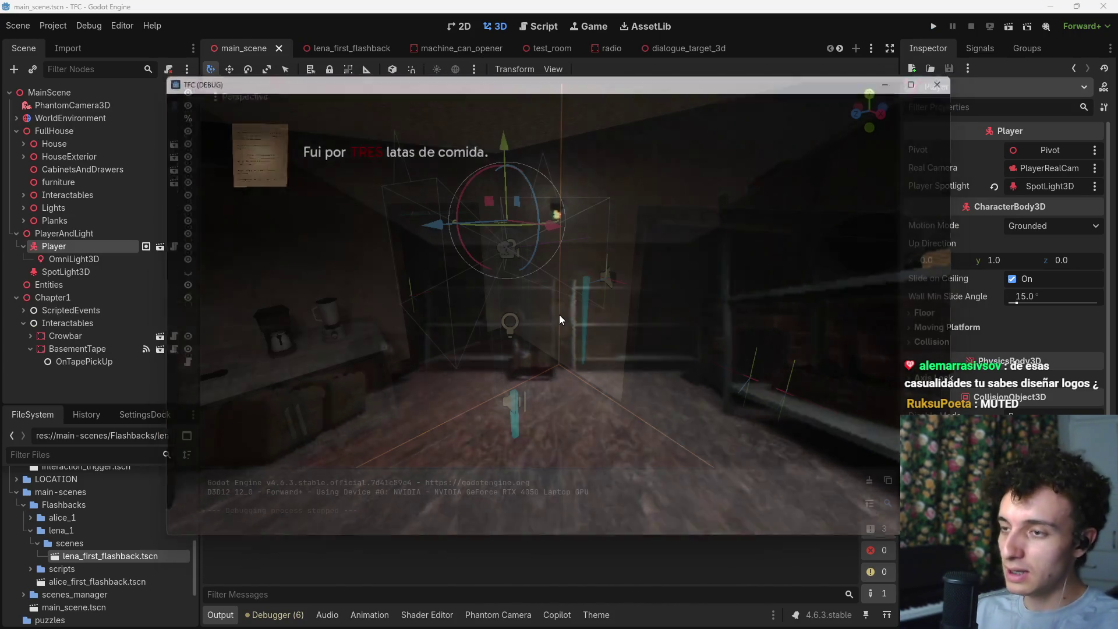
key("F8")
right_click(310, 276)
key("w")
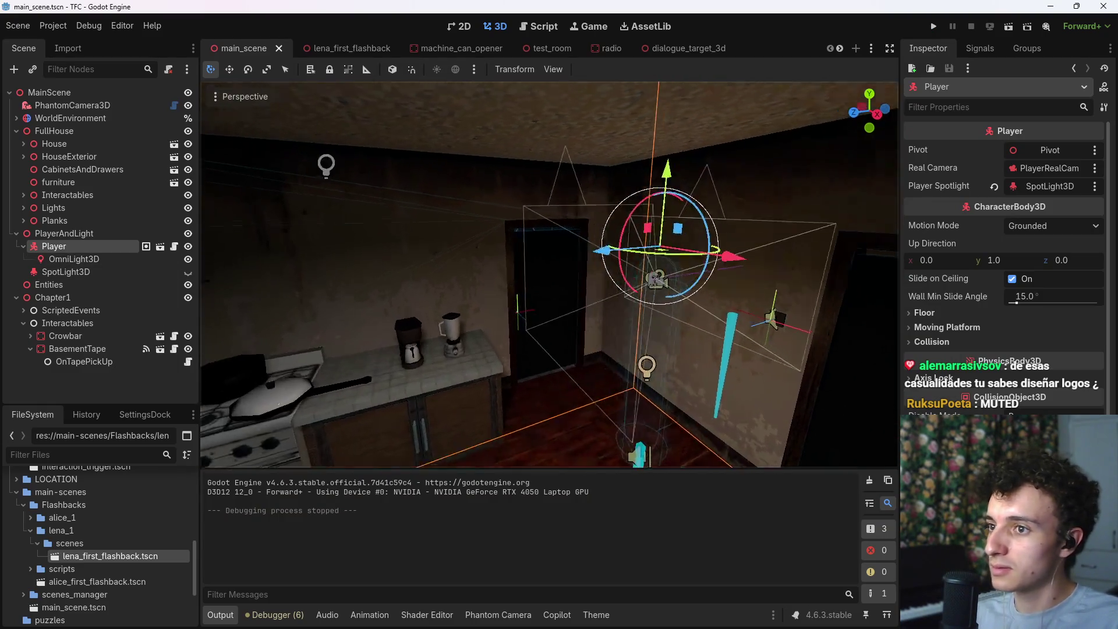
key("s")
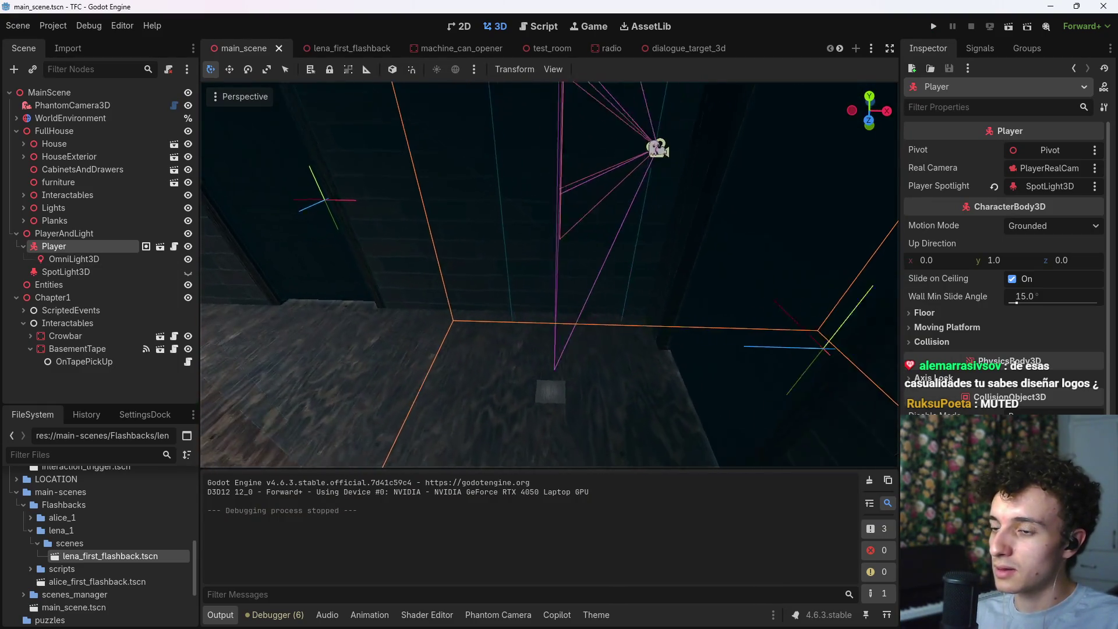
left_click(542, 299)
left_click(529, 307)
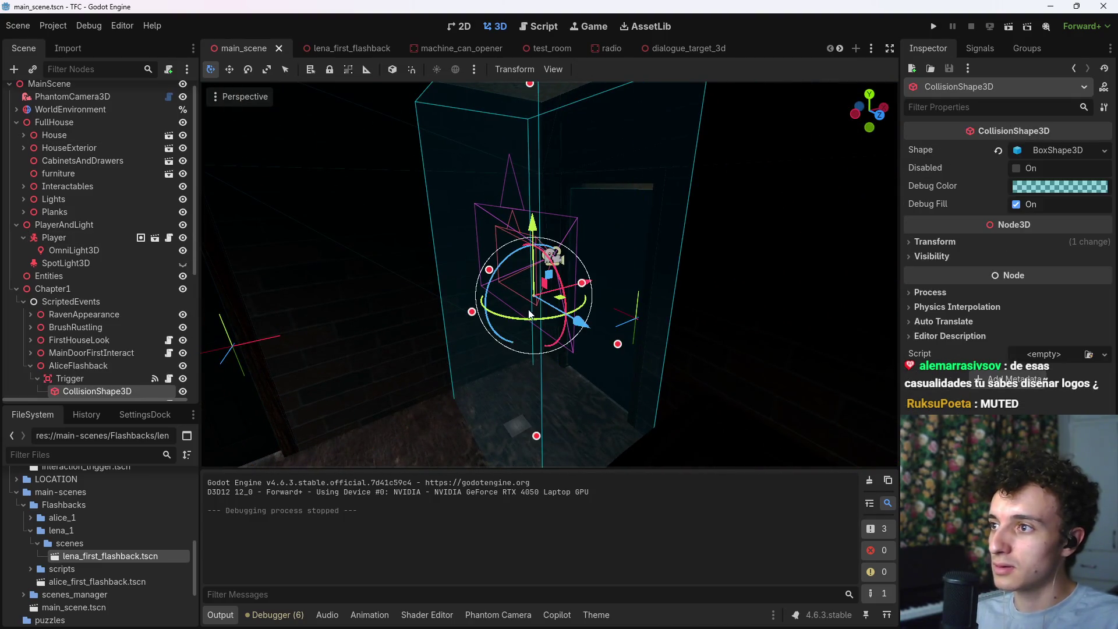
scroll(116, 338, "down", 2)
left_click(37, 265)
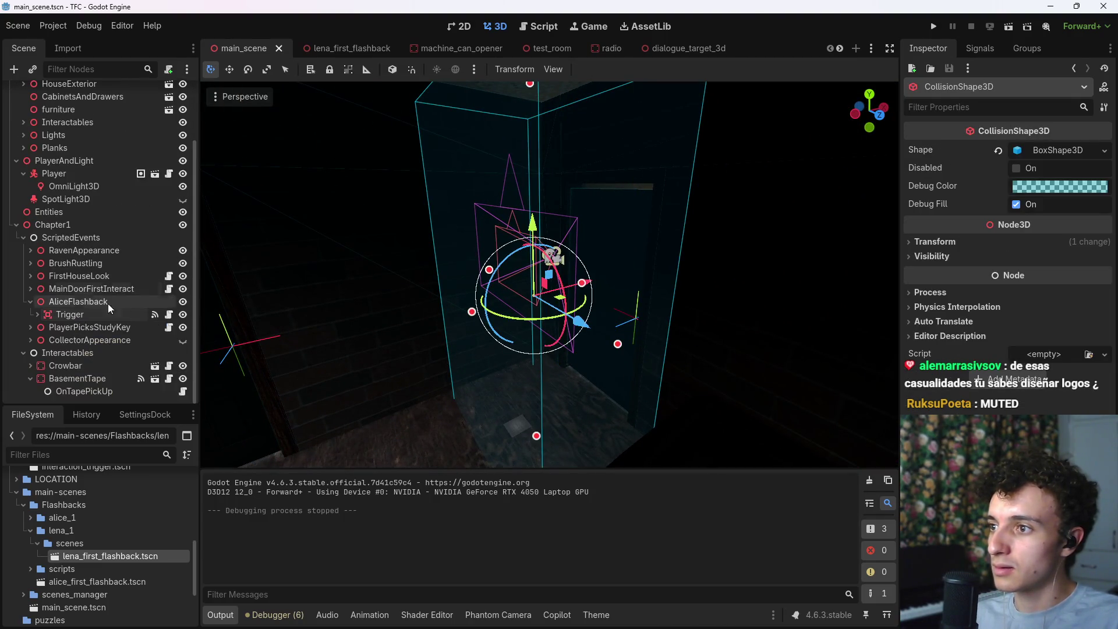
left_click(169, 314)
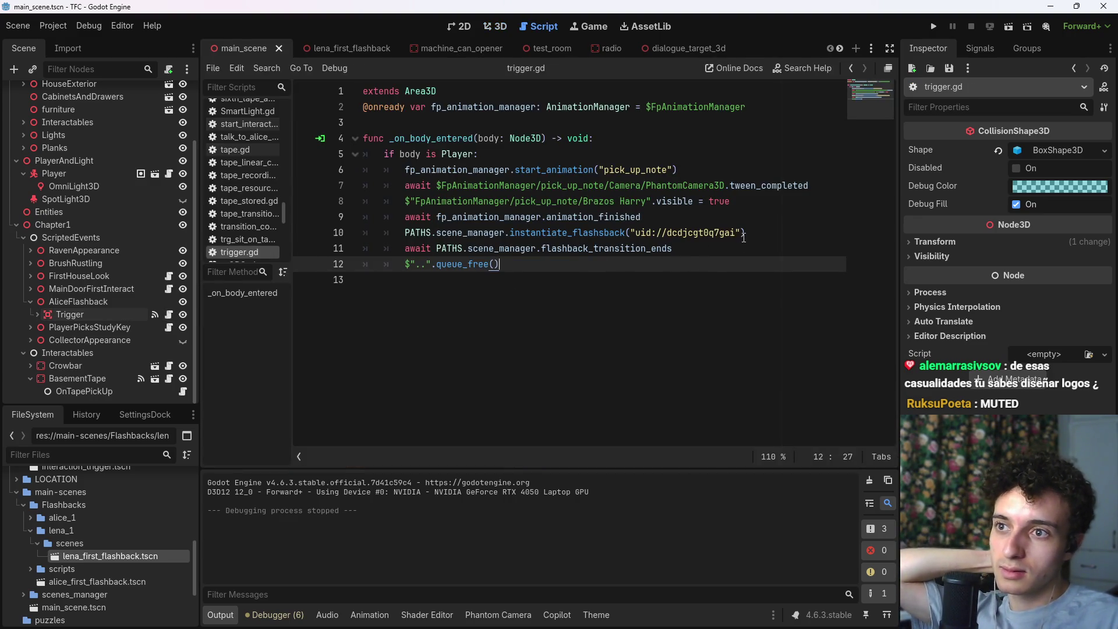
left_click_drag(754, 233, 406, 237)
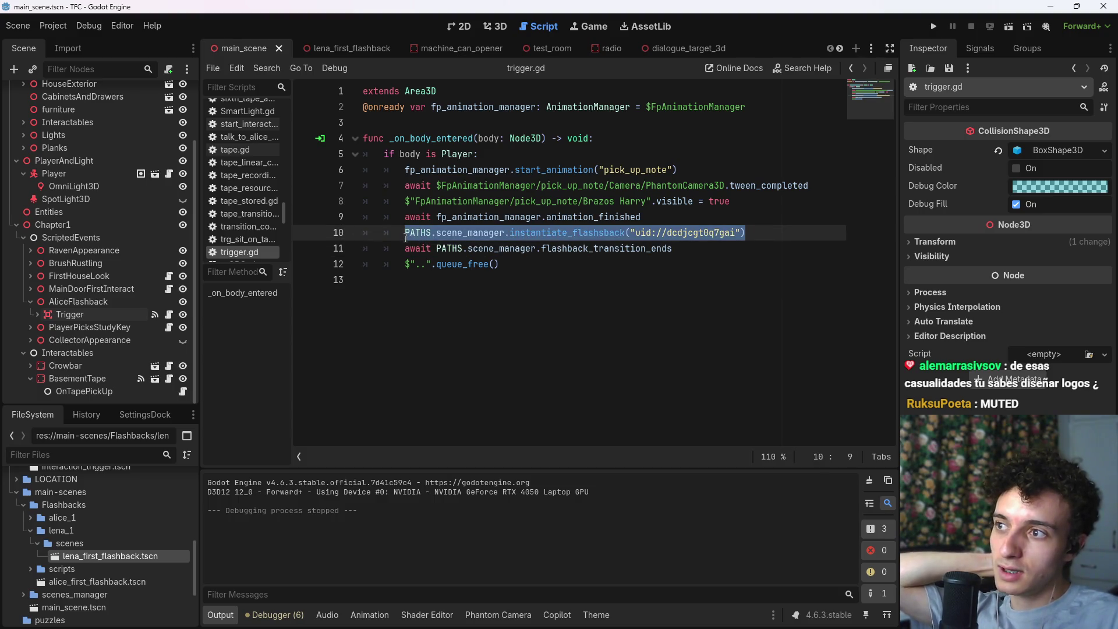
scroll(670, 48, "down", 1)
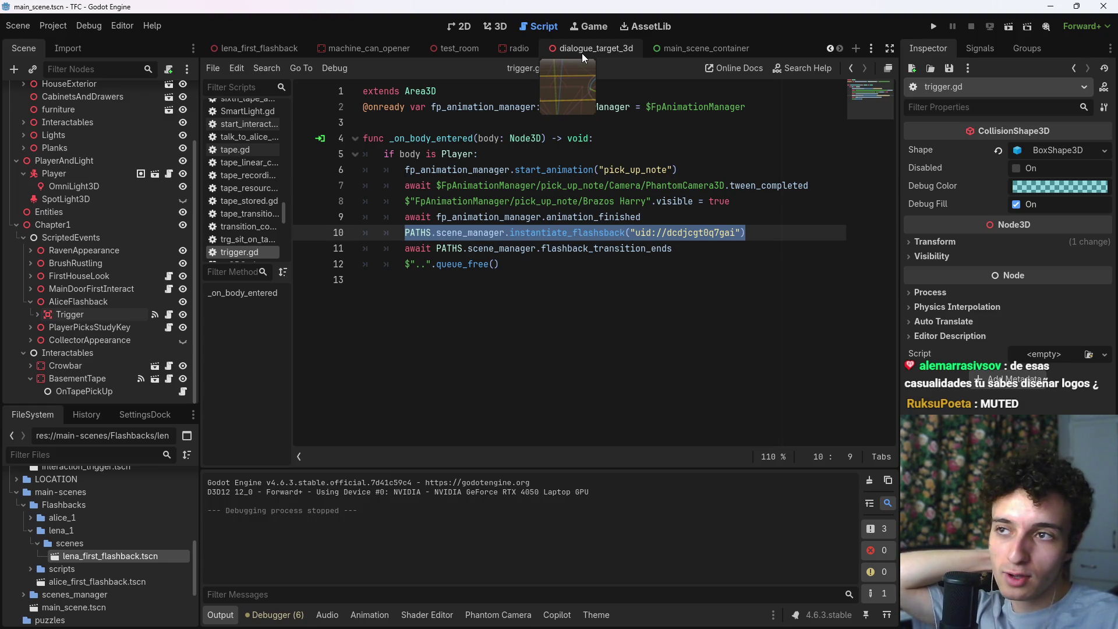
key("ctrl+F2")
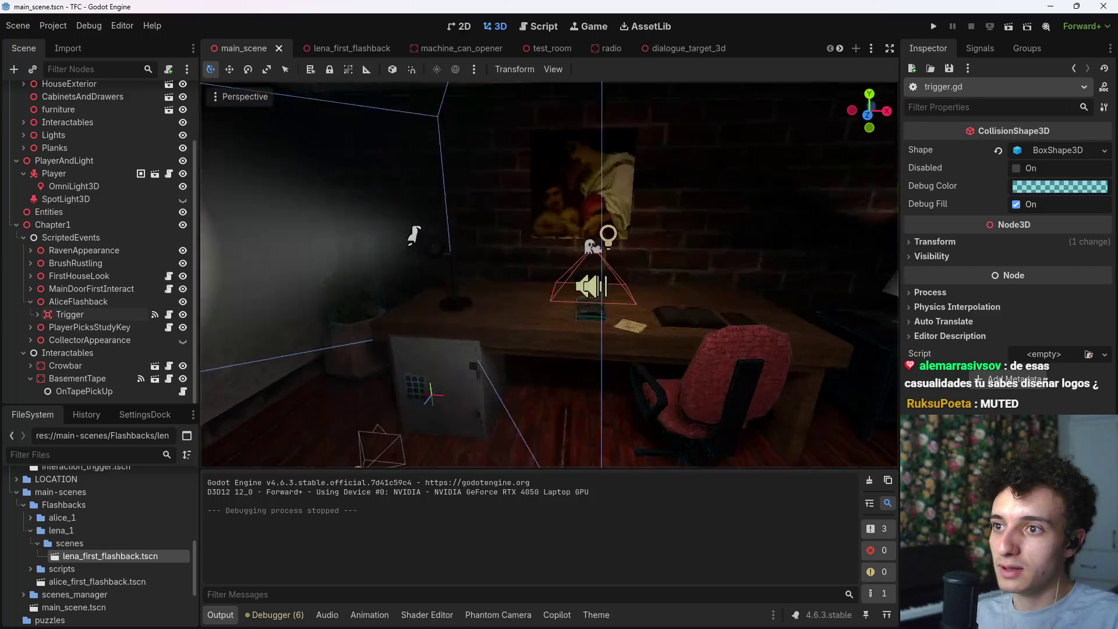
left_click(527, 291)
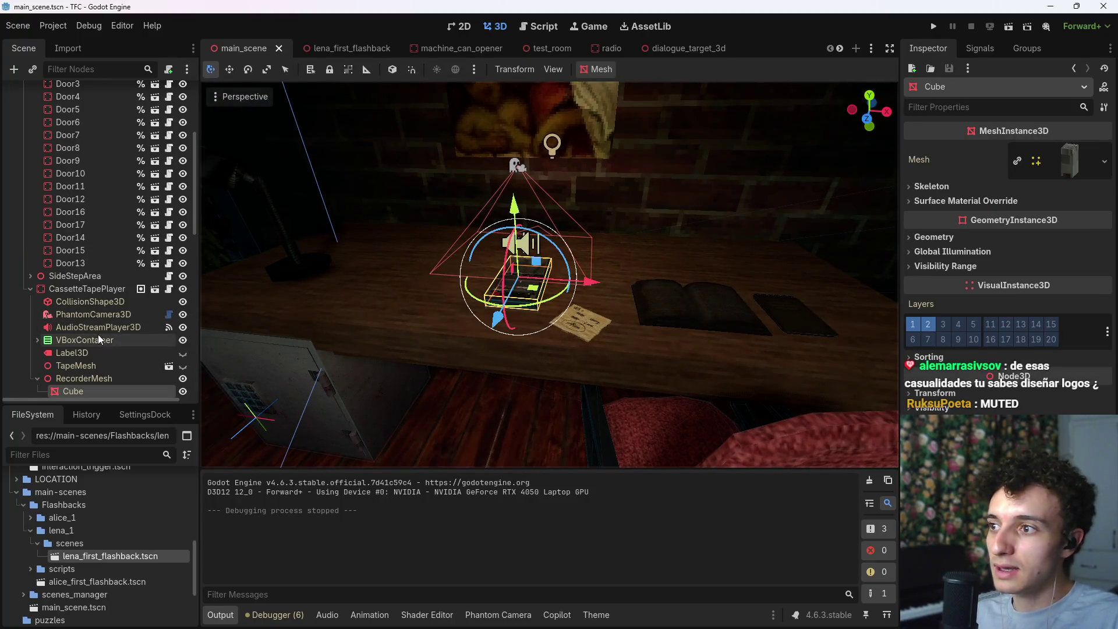
left_click(169, 287)
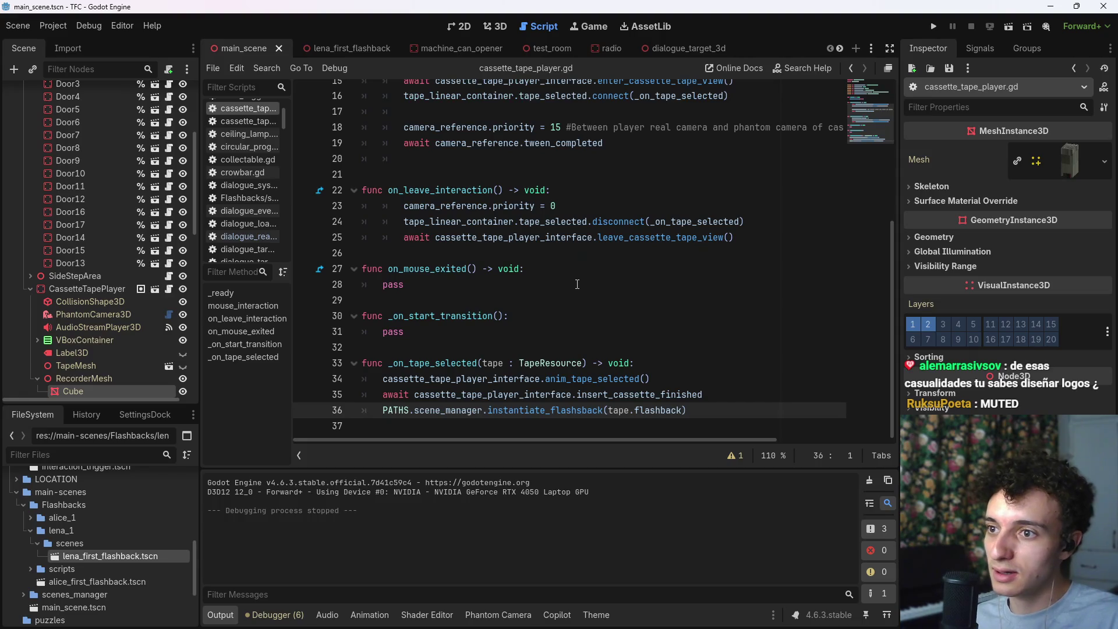
left_click_drag(710, 408, 489, 411)
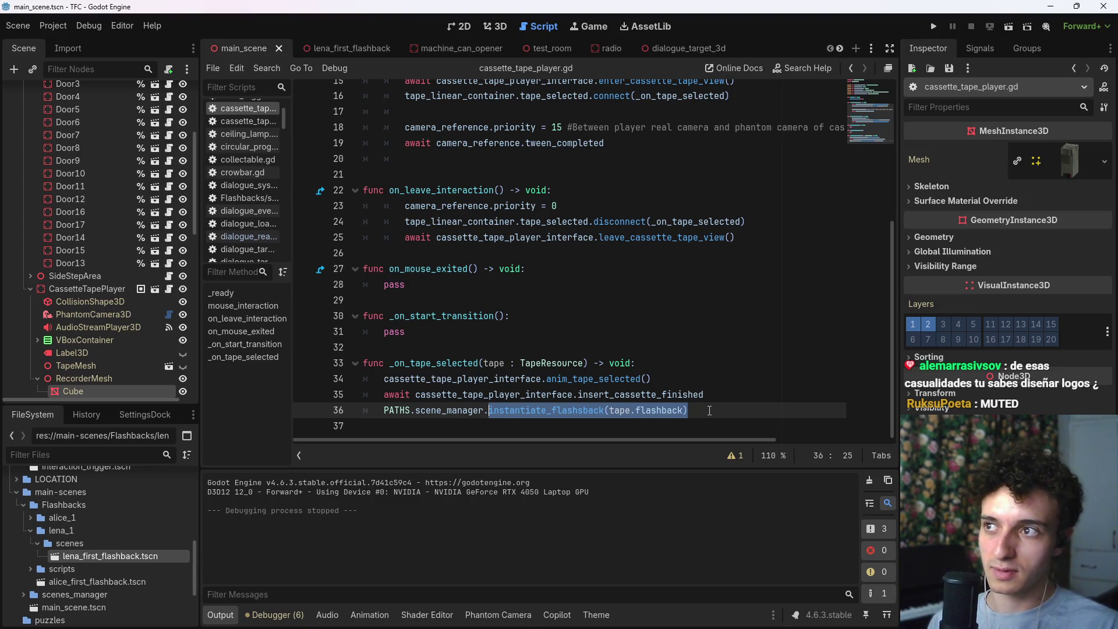
key("ctrl+F2")
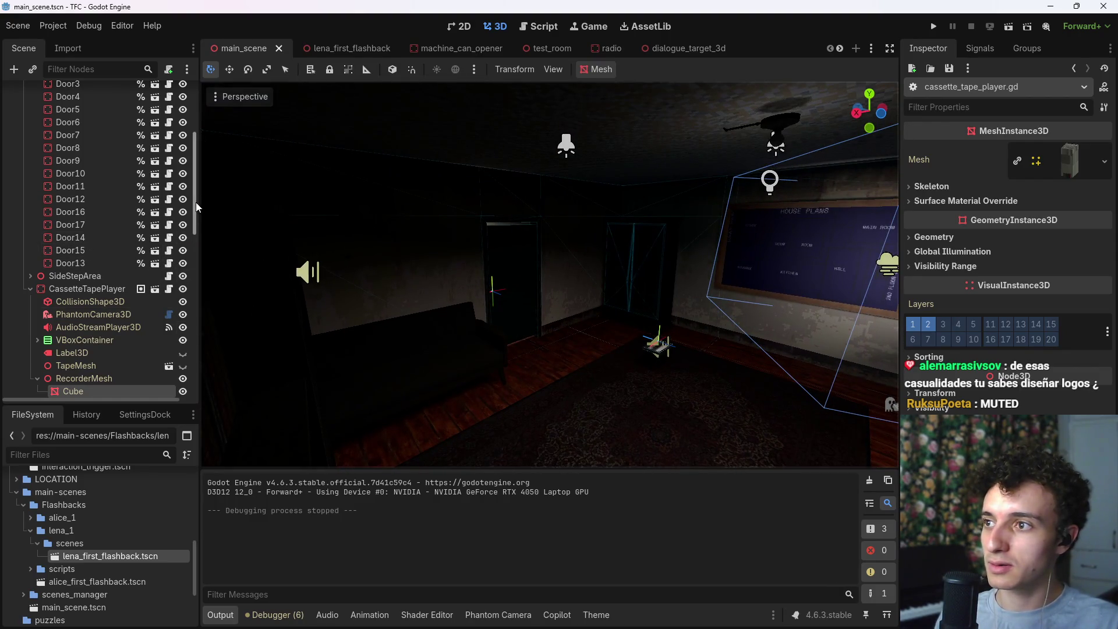
Step: Collapse Doors and CassetteTapePlayer, move the Player back about 11.8 units, and save
scroll(196, 207, "up", 5)
left_click(29, 208)
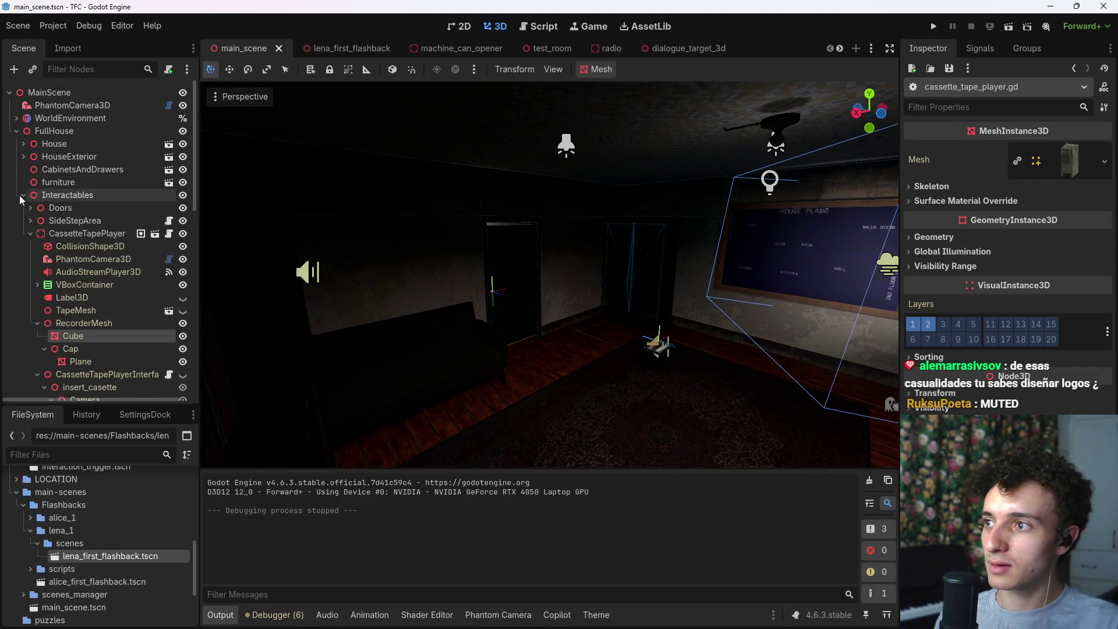
left_click(29, 234)
double_click(53, 323)
mouse_move(382, 227)
left_mouse_down()
mouse_move(534, 293)
mouse_move(528, 243)
mouse_move(665, 215)
left_mouse_up()
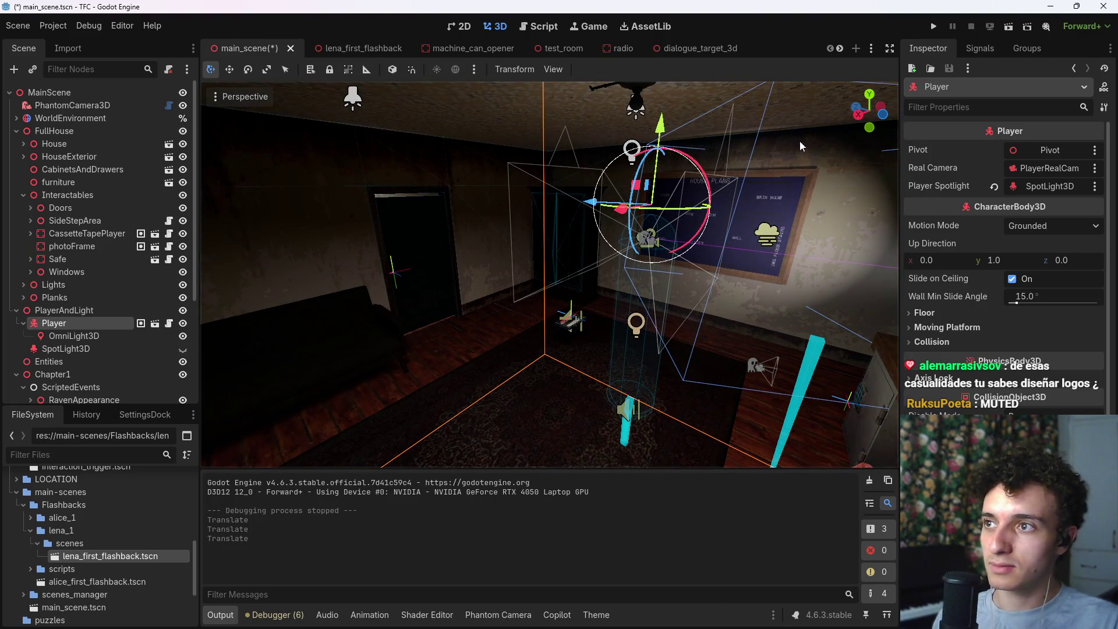
key("ctrl+s")
Step: Run the project, pick up the First Tape cassette, leave the close-up, and stop the game
left_click(934, 28)
key("F5")
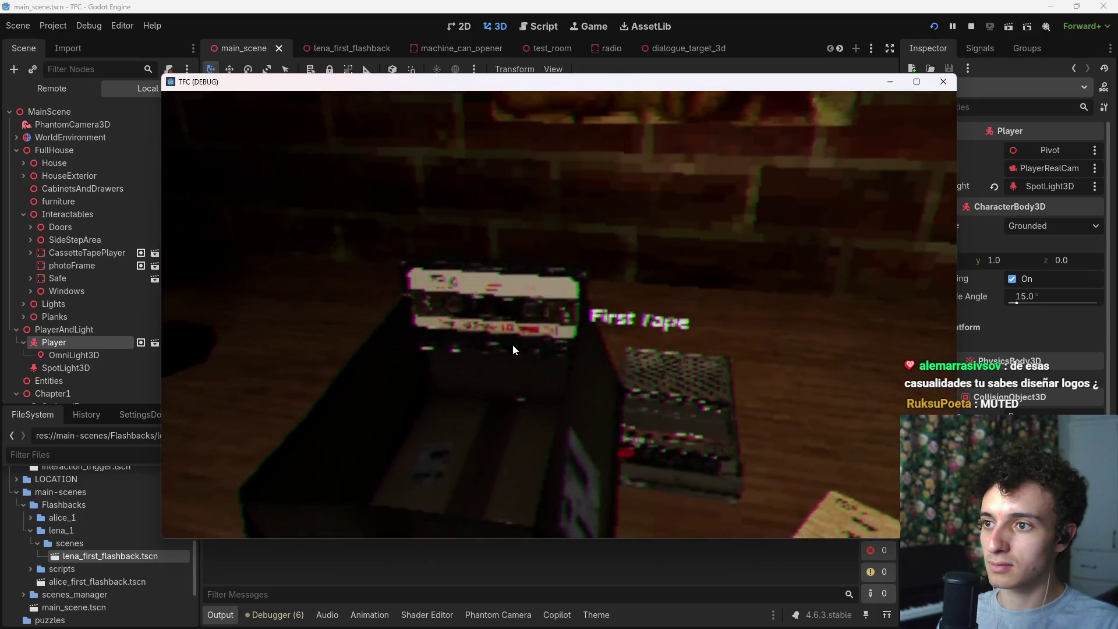
left_click(511, 316)
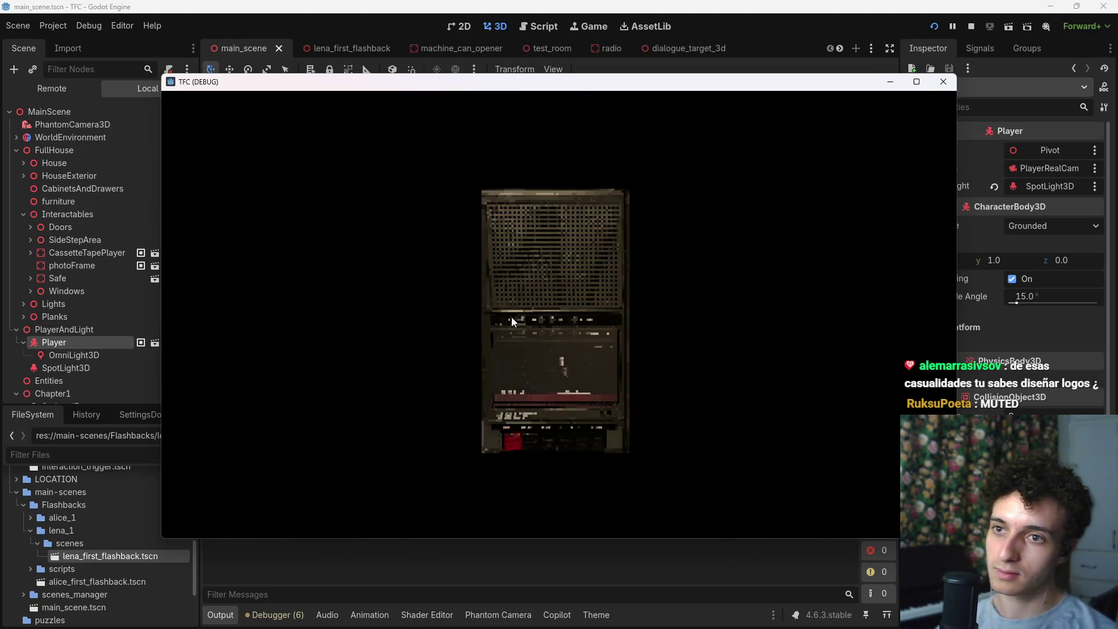
left_click(511, 317)
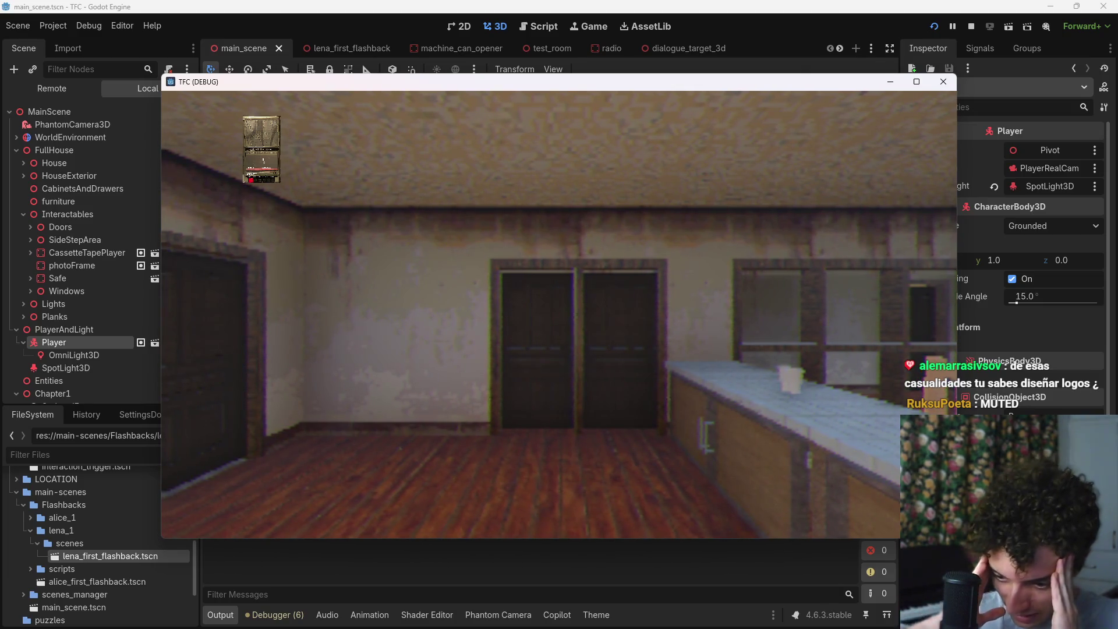
key("F8")
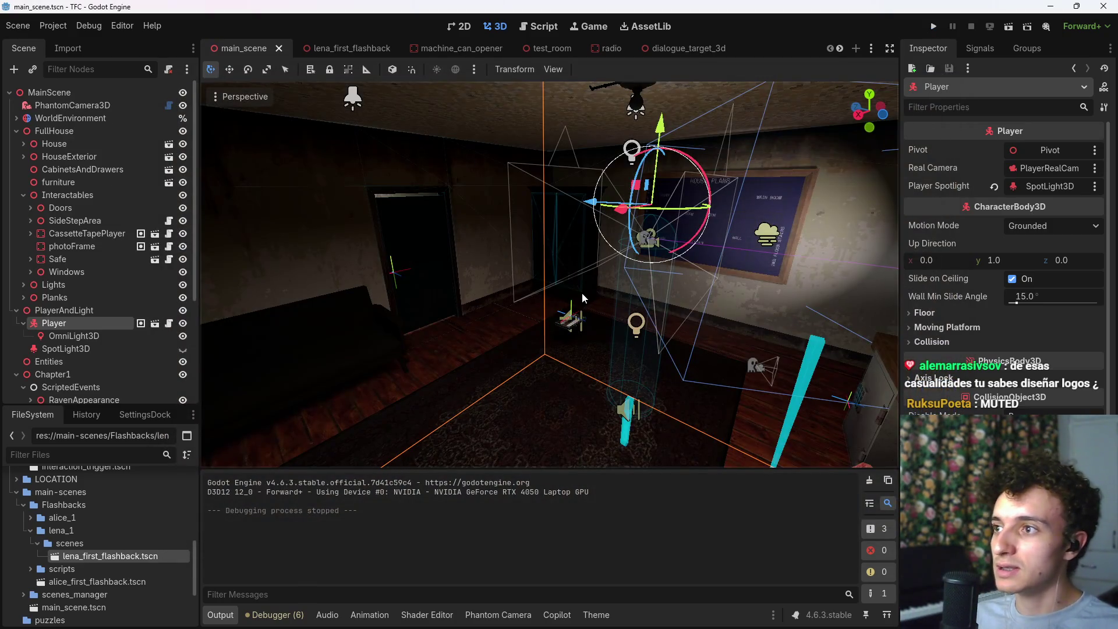
Step: Save the main scene, switch to lena_first_flashback, and collapse InteractionTrigger and alice_drawing
key("ctrl+s")
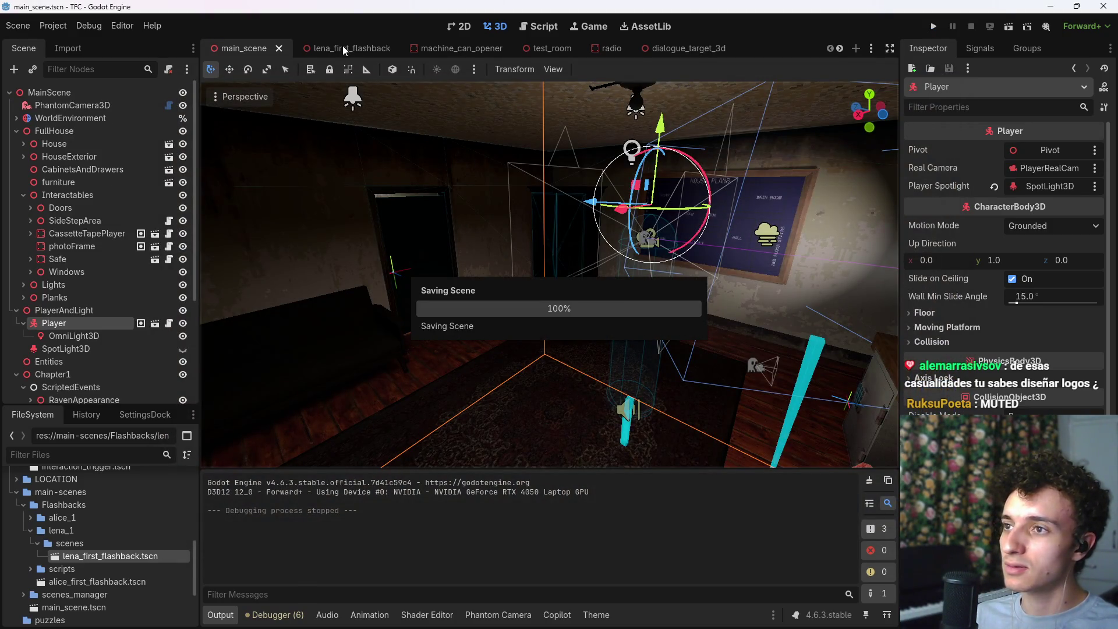
mouse_move(341, 46)
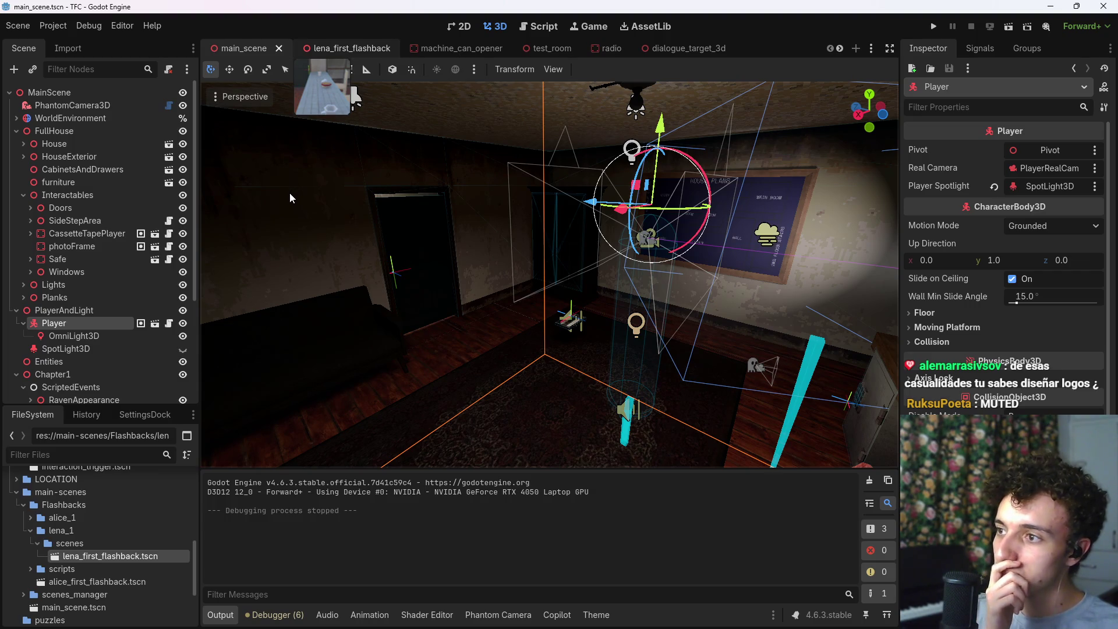
key("ctrl+Tab")
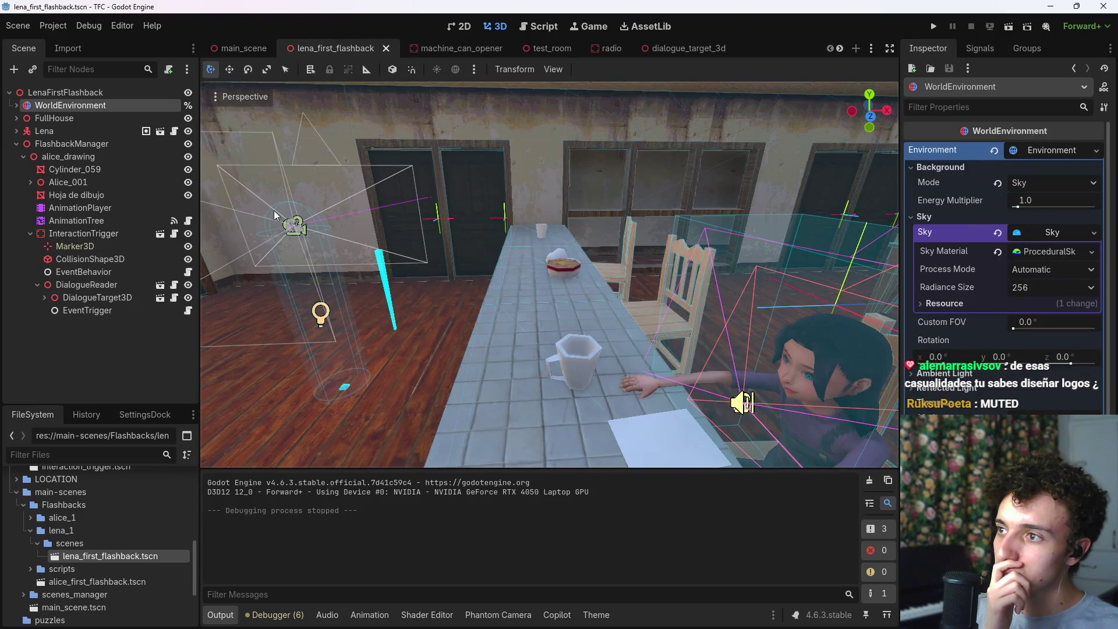
left_click(28, 233)
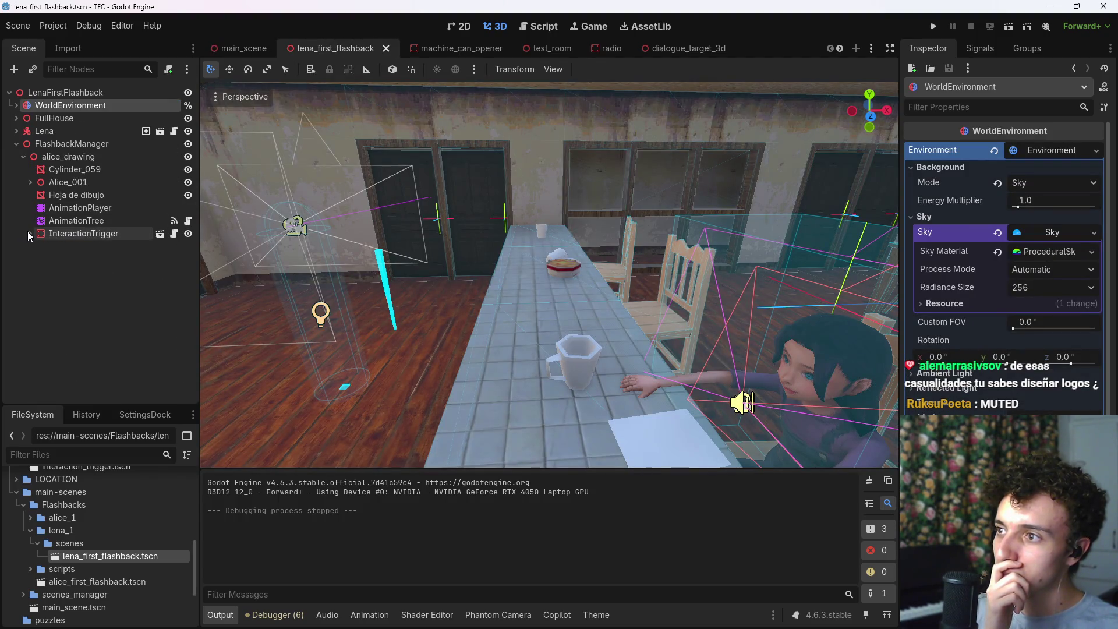
left_click(22, 157)
Step: Fly over the rooftop into the kitchen, then expand FullHouse and collapse its House node
key("w")
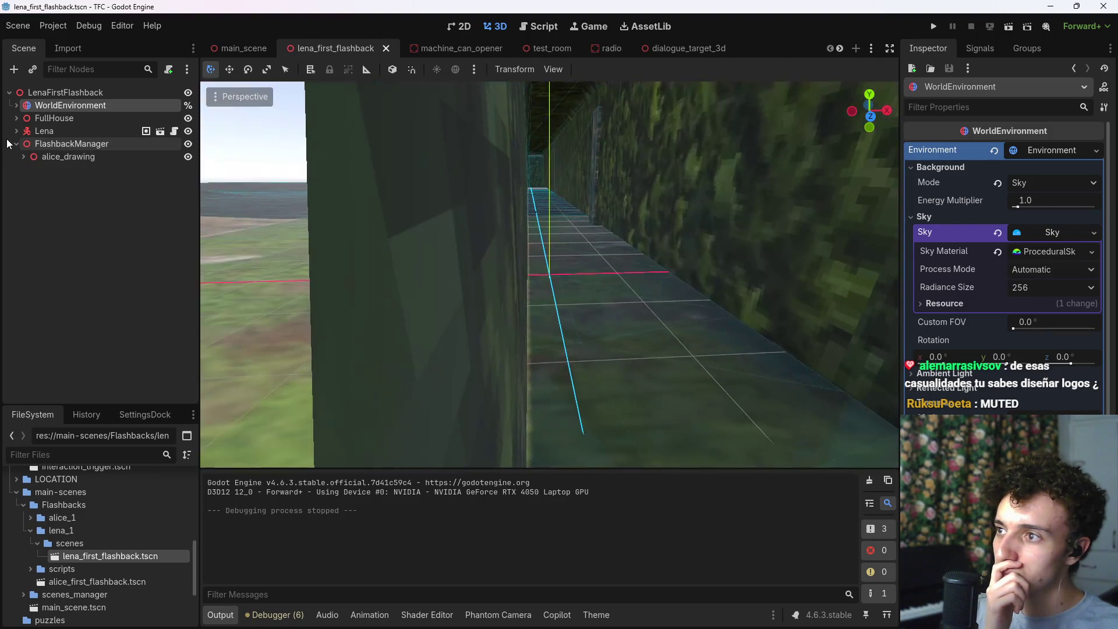
key("w")
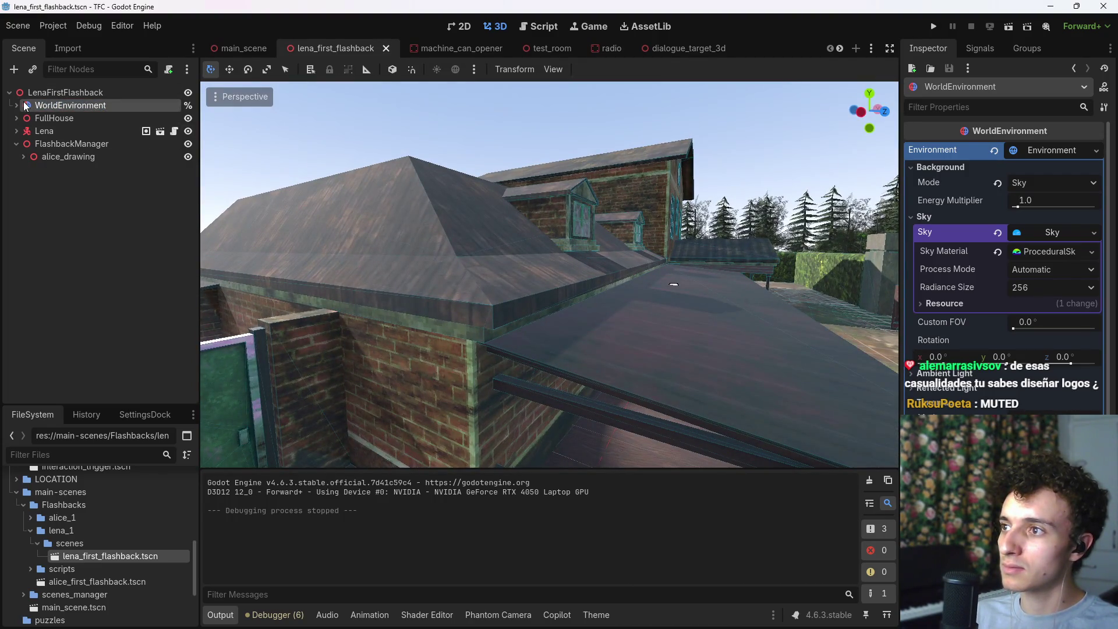
key("w")
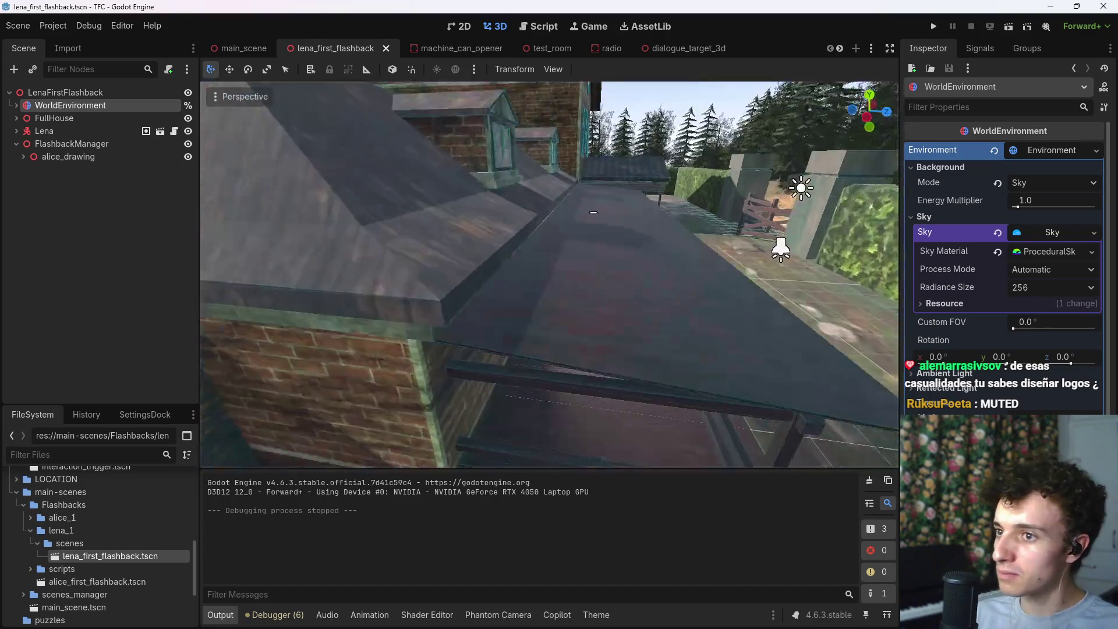
key("w")
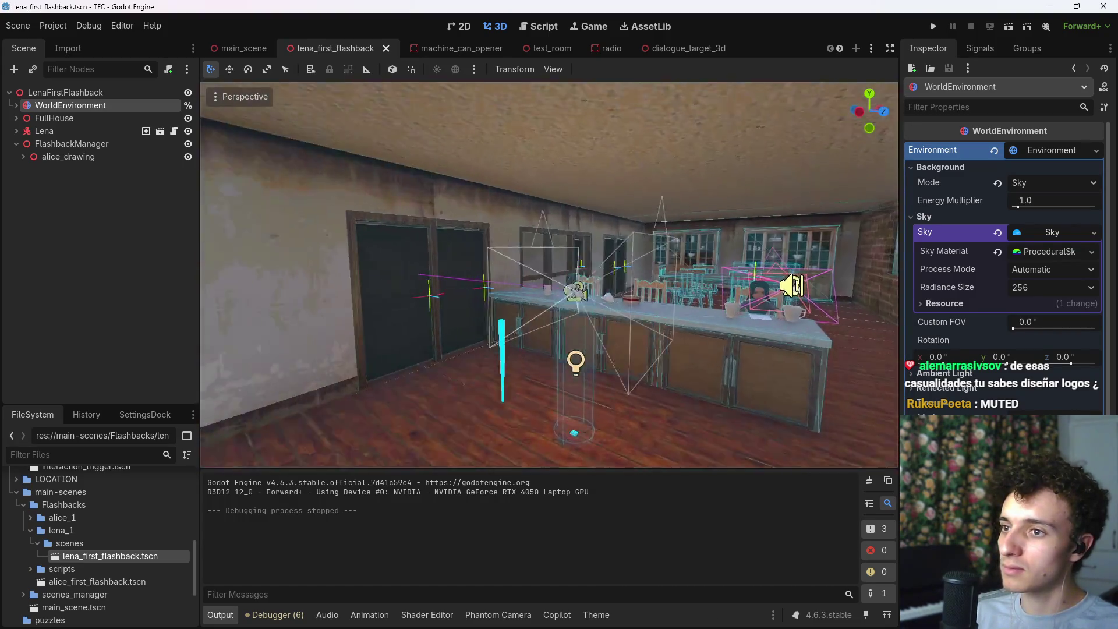
key("a")
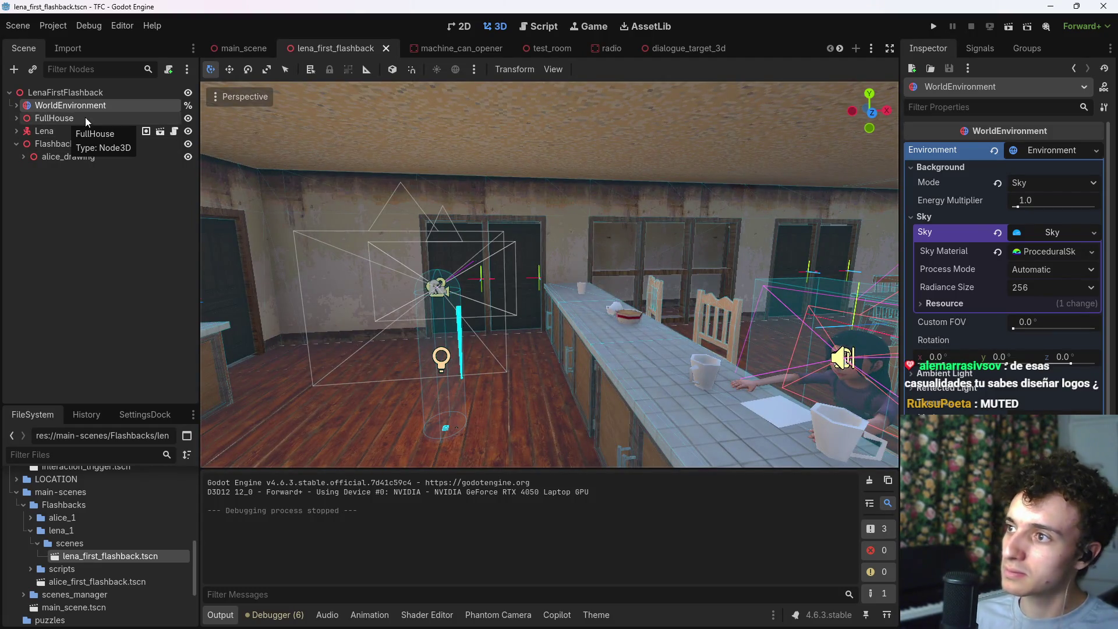
left_click(16, 118)
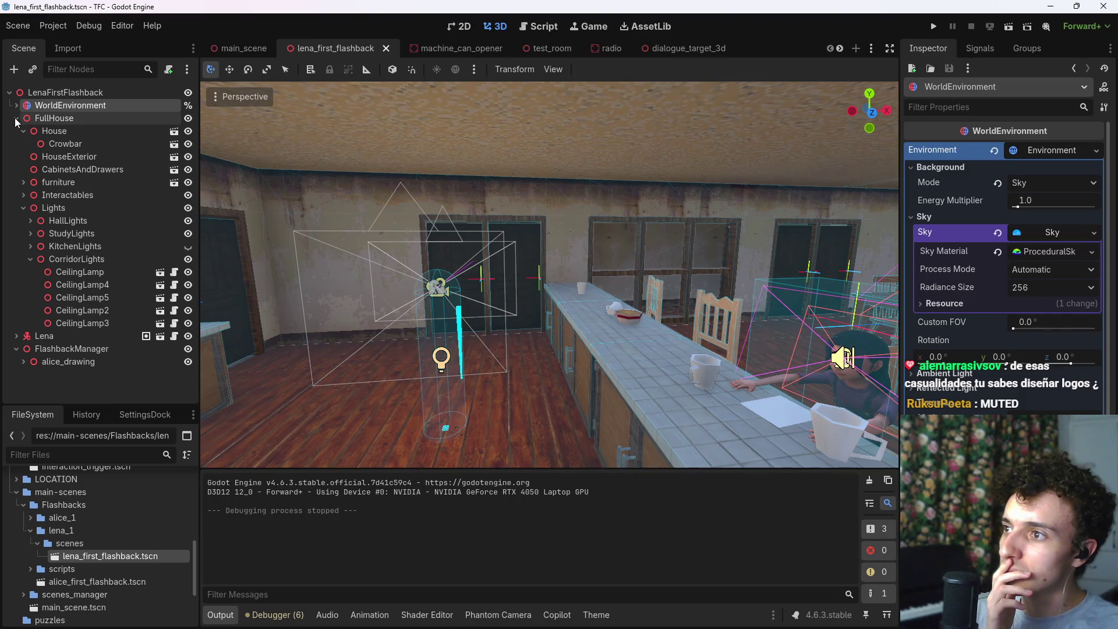
left_click(23, 131)
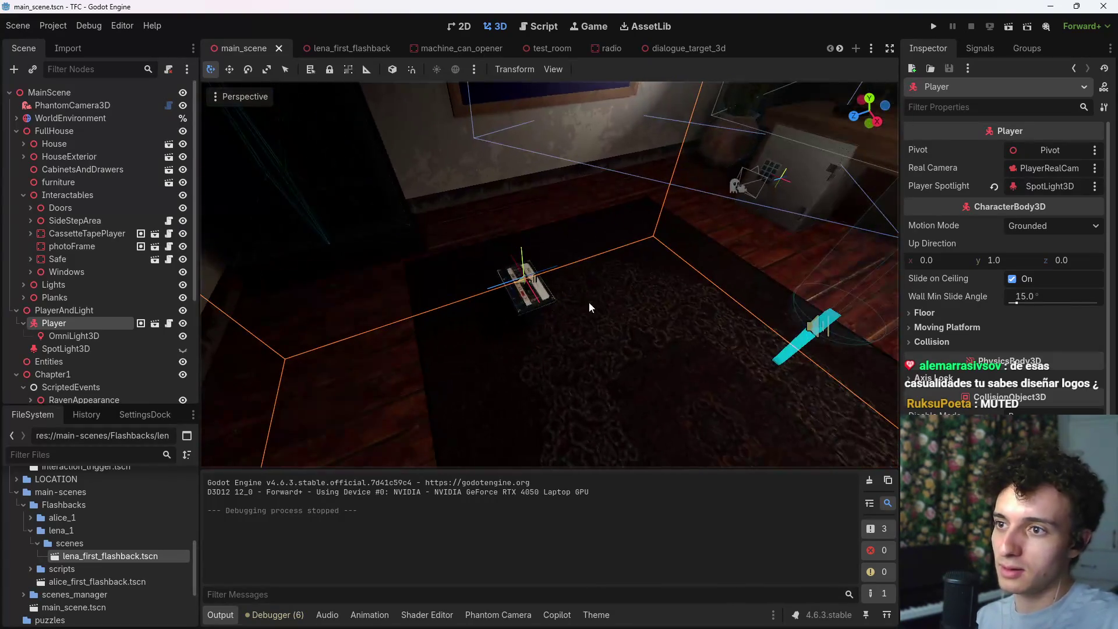
Step: Duplicate the cassette tape as BasementTape2 and move it along the Z axis to a new spot
left_click(521, 286)
key("ctrl+d")
key("g")
key("z")
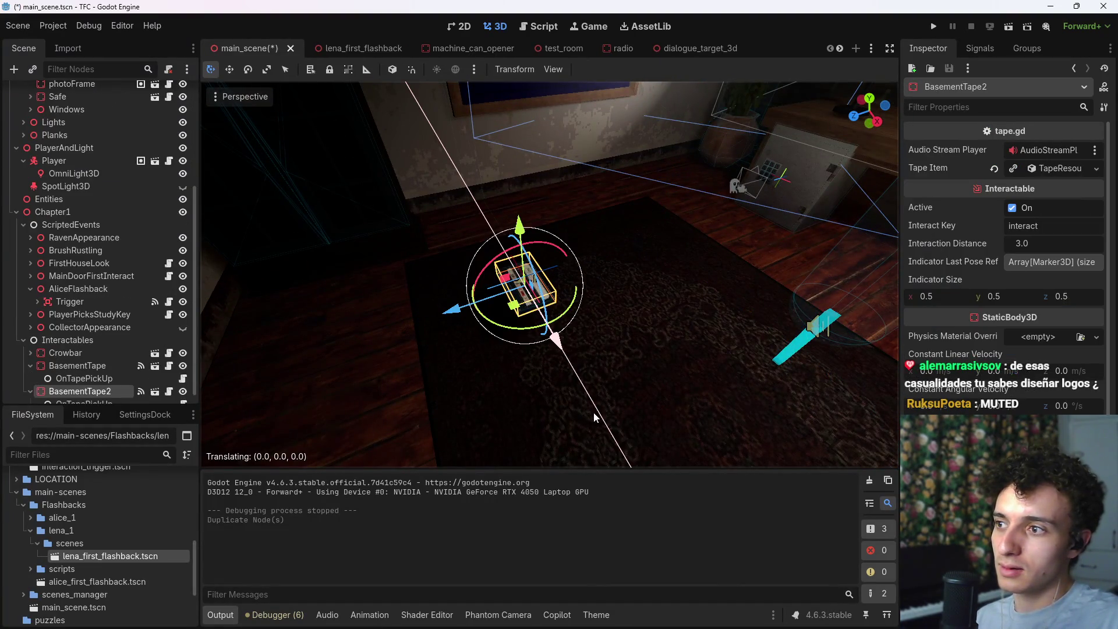
left_click(604, 436)
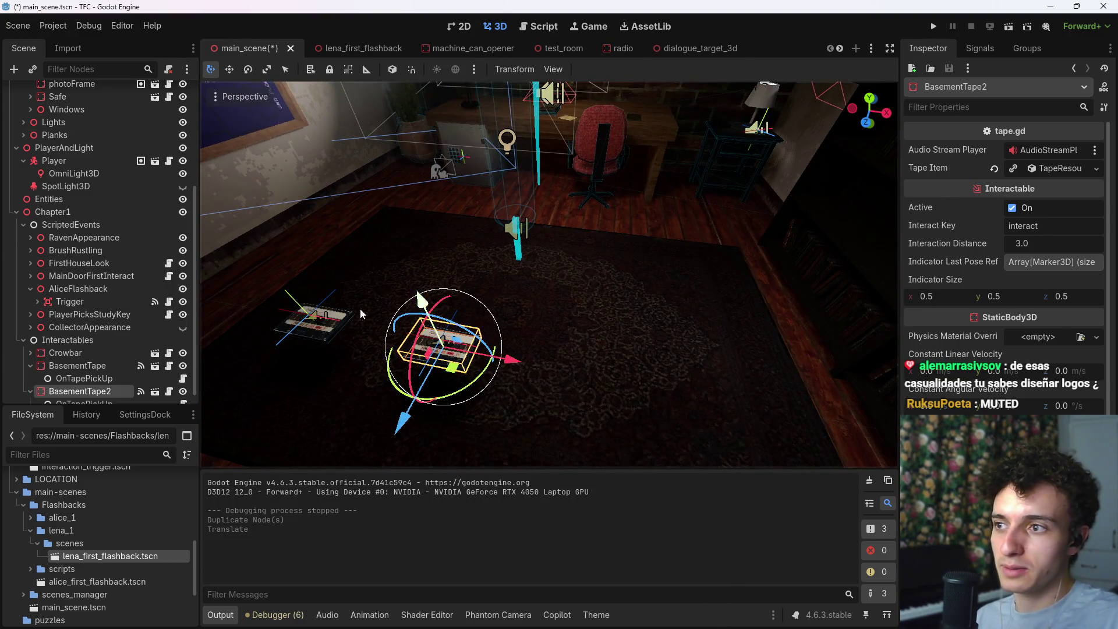
Step: Expand BasementTape2's Tape Item and copy the UID of alice_first_flashback.tscn
left_click(1046, 168)
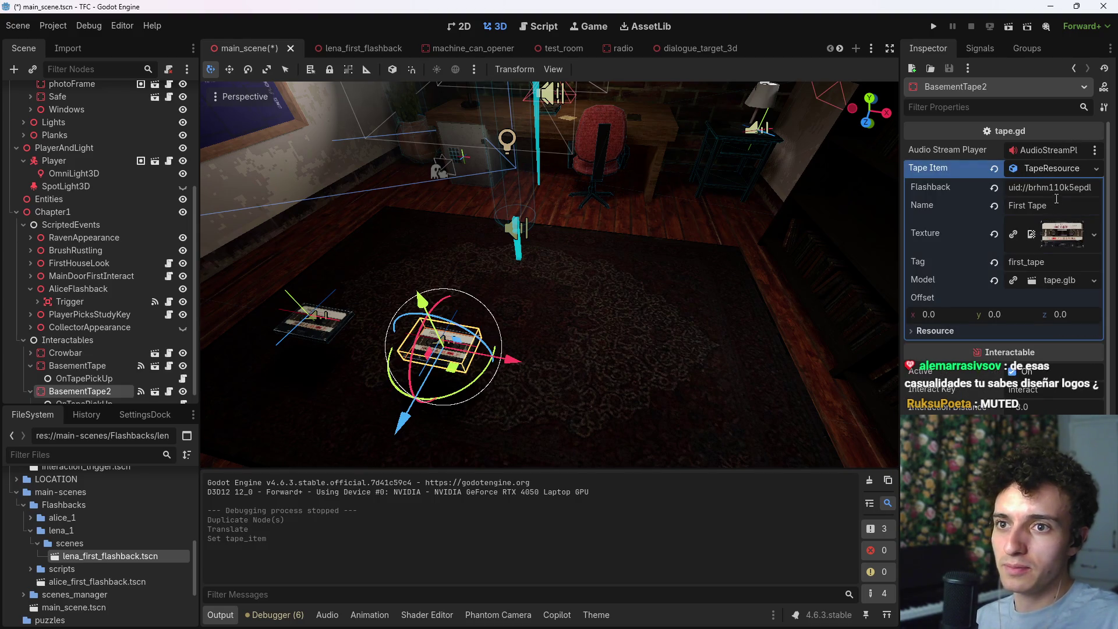
left_click(30, 530)
left_click(30, 516)
left_click(37, 543)
left_click(37, 543)
left_click(101, 559)
right_click(100, 559)
left_click(132, 499)
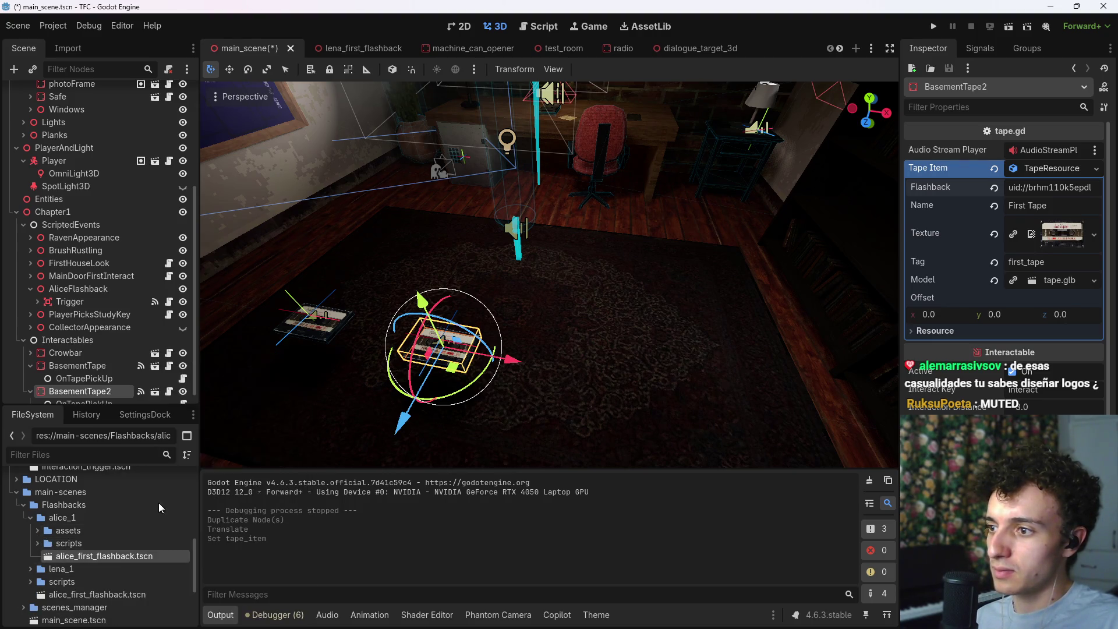
Step: Paste the alice_first_flashback UID as the Flashback value, save, and run the game
key("ctrl+a")
type("uid://bc4gf7yh5vkag")
key("Return")
key("ctrl+s")
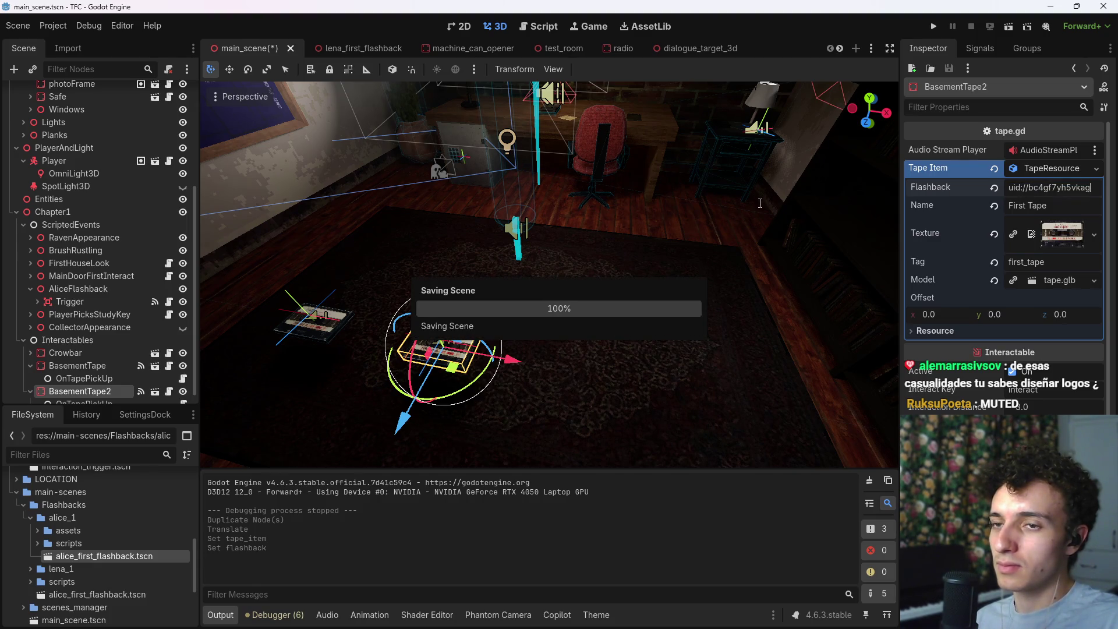
left_click(933, 26)
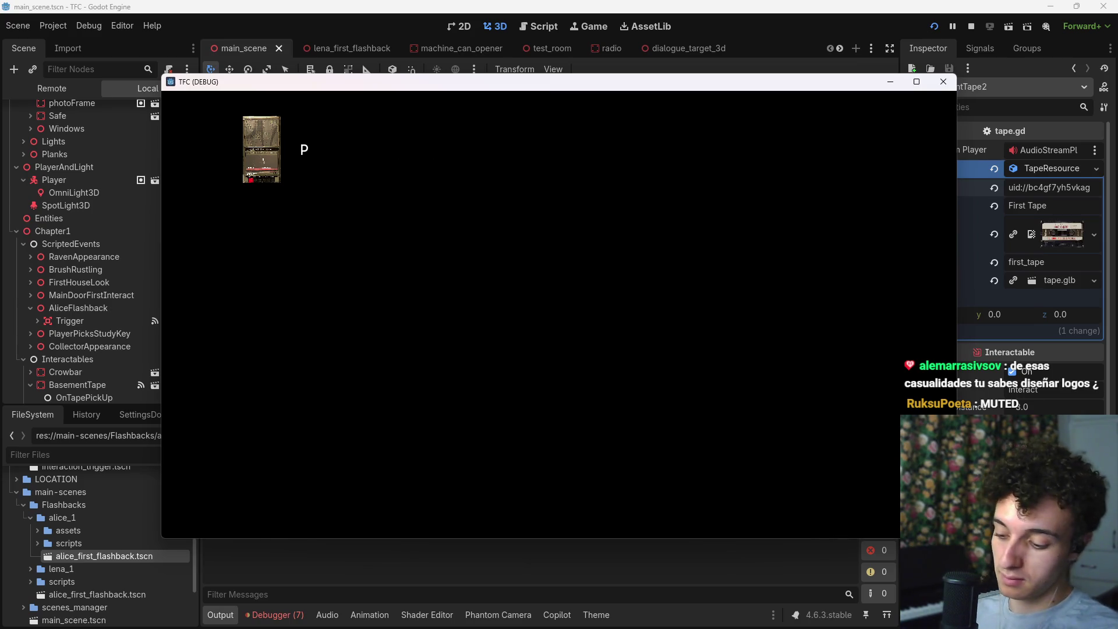
Step: Stop the test run of the duplicated BasementTape2 with F8
key("F8")
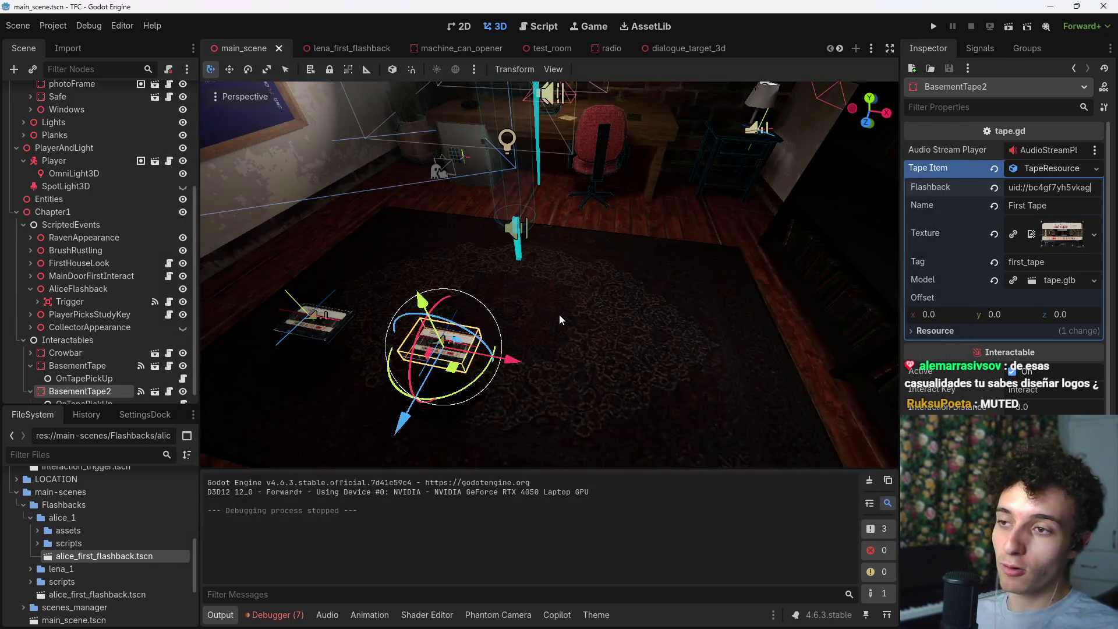
Step: Save, select the original BasementTape, open alice_first_flashback.tscn, and expand the lena_1 folder
key("ctrl+s")
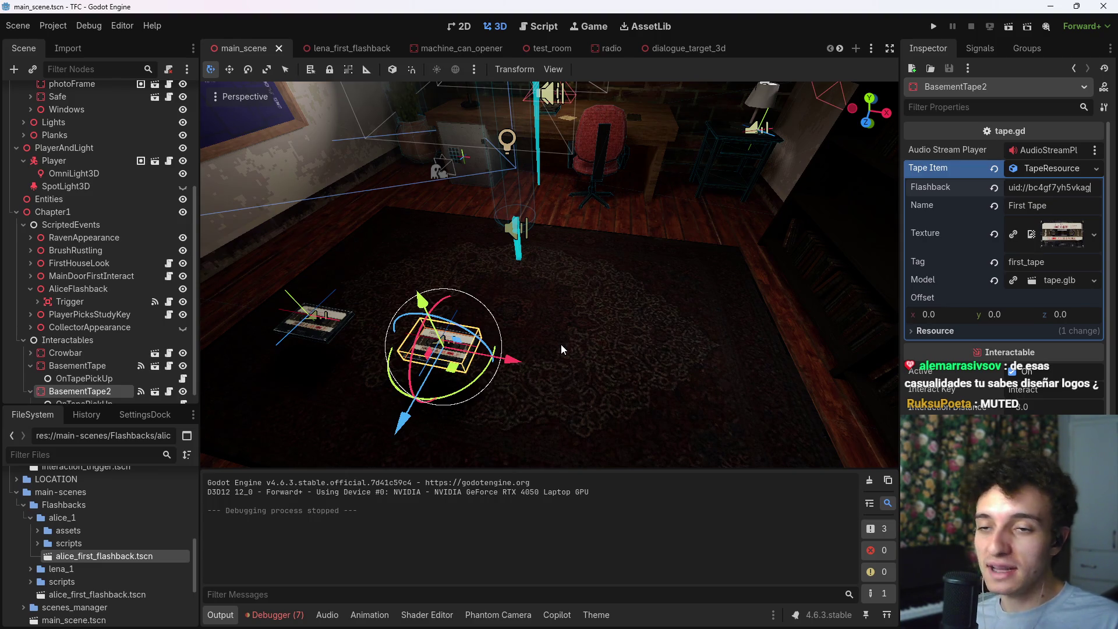
left_click(308, 327)
double_click(104, 560)
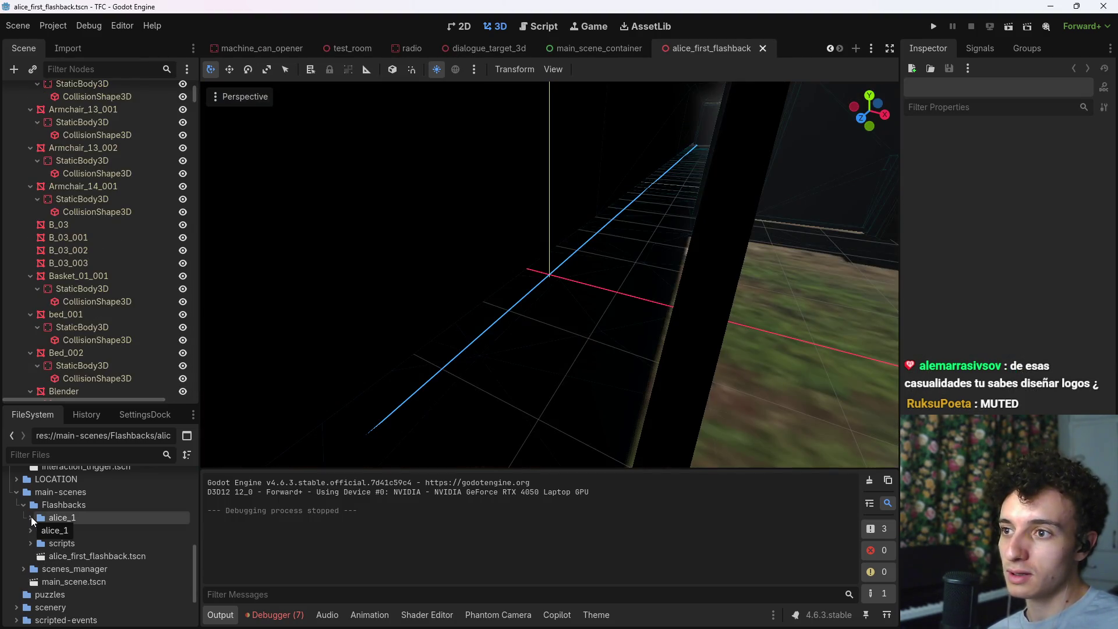
left_click(30, 516)
left_click(28, 529)
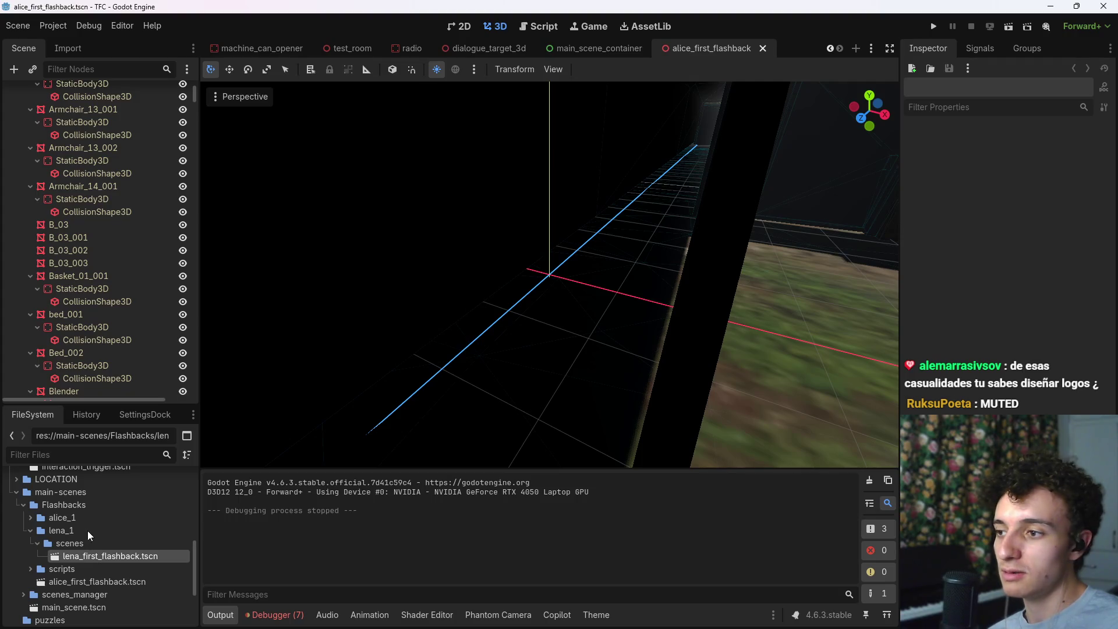
Step: Open lena_first_flashback, turn toward the kitchen, expand Lena and open its Player script
double_click(107, 555)
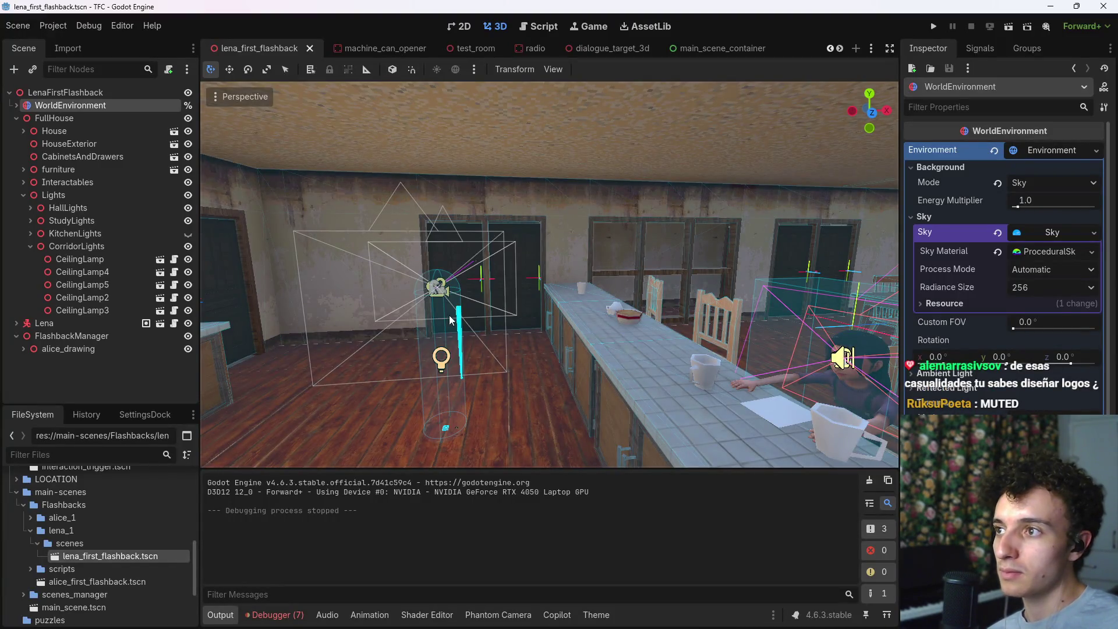
left_click_drag(449, 316, 396, 328)
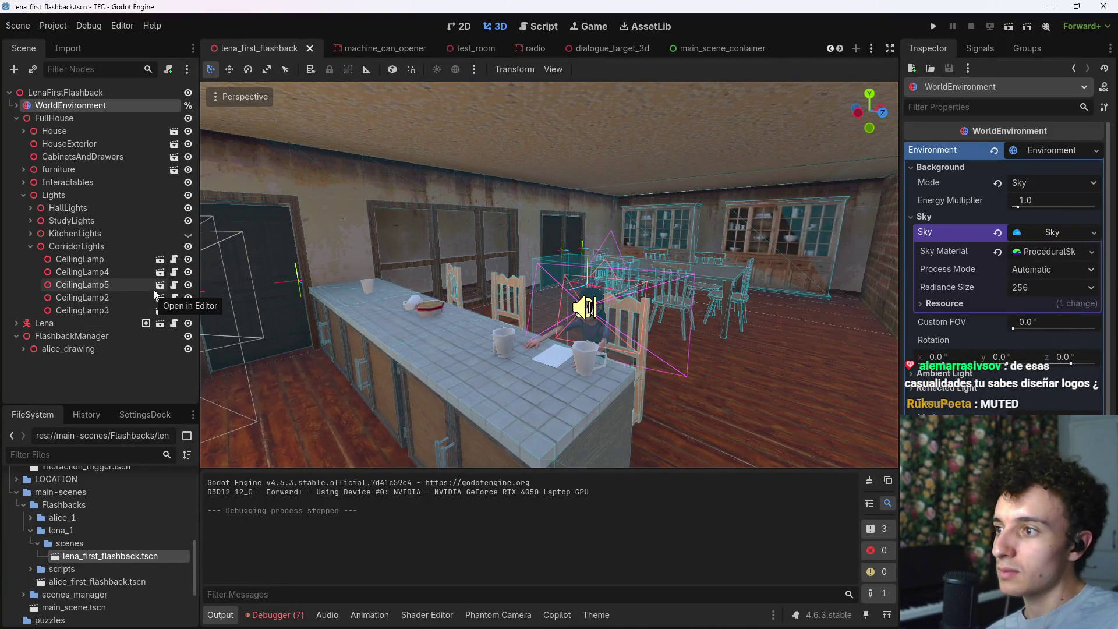
left_click(17, 323)
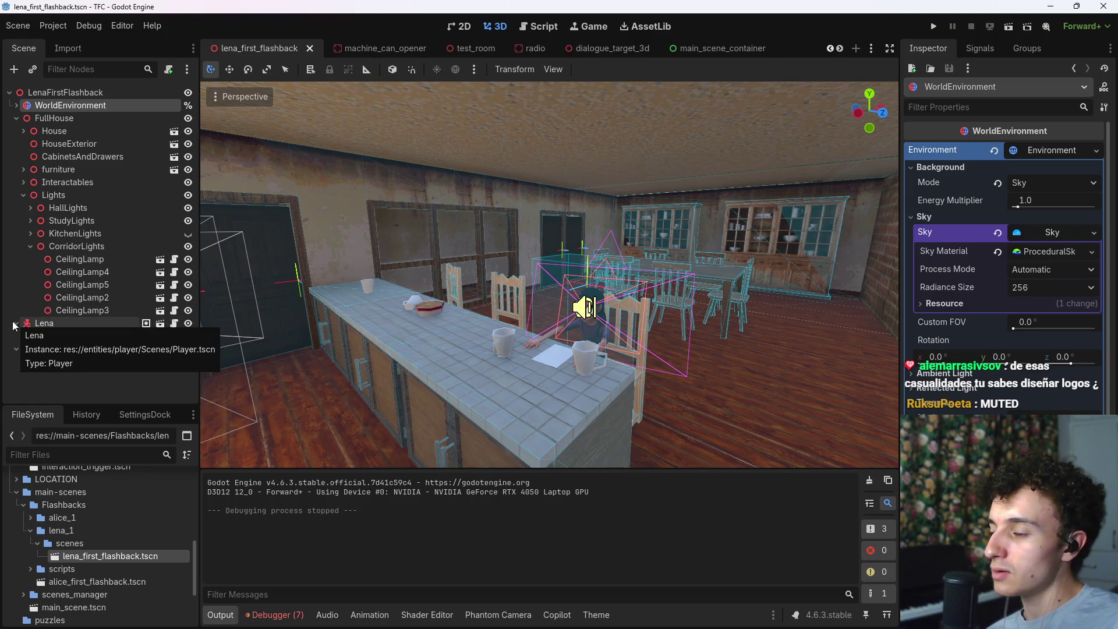
left_click(174, 323)
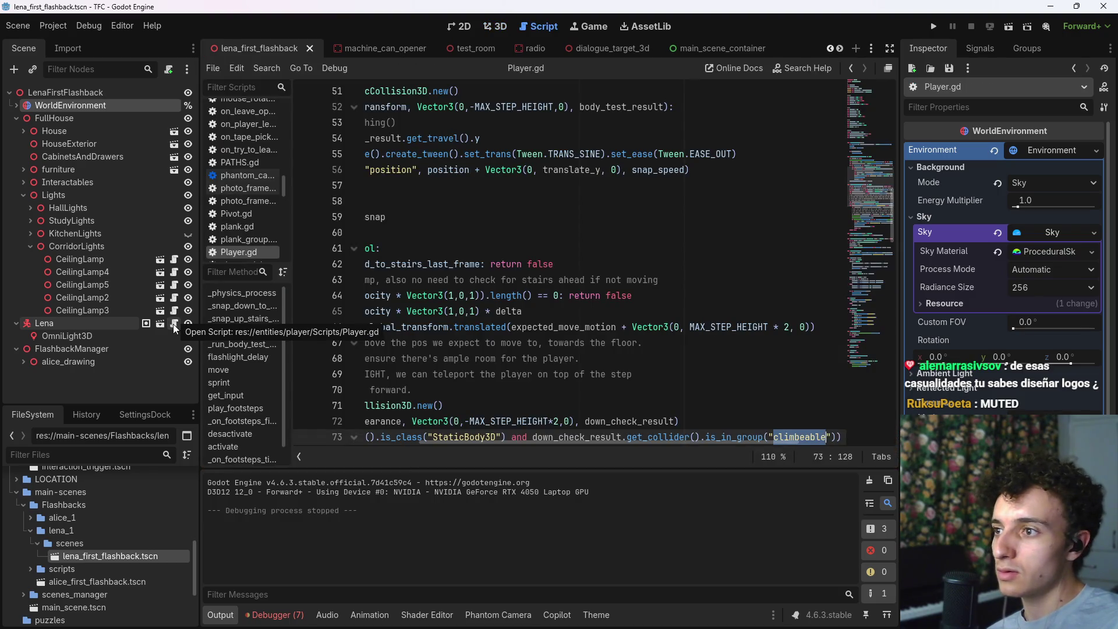
Step: Scroll Player.gd to the top, return to the 3D view, and fly toward the ceiling light
scroll(361, 218, "up", 10)
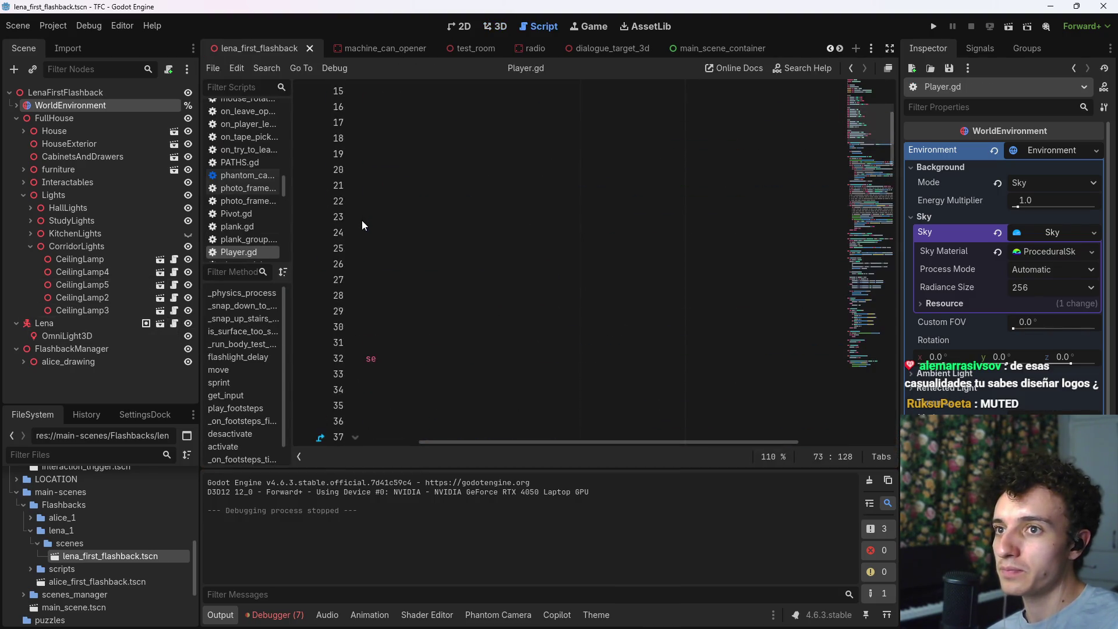
scroll(361, 221, "up", 5)
left_click_drag(445, 441, 320, 441)
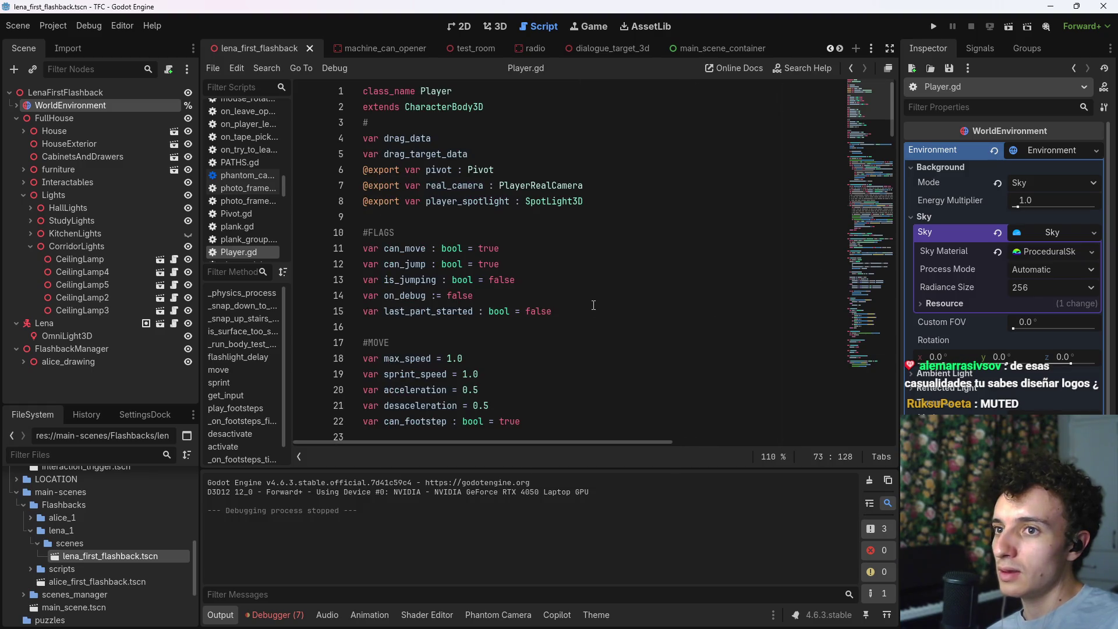
left_click(493, 27)
left_click_drag(230, 299, 268, 306)
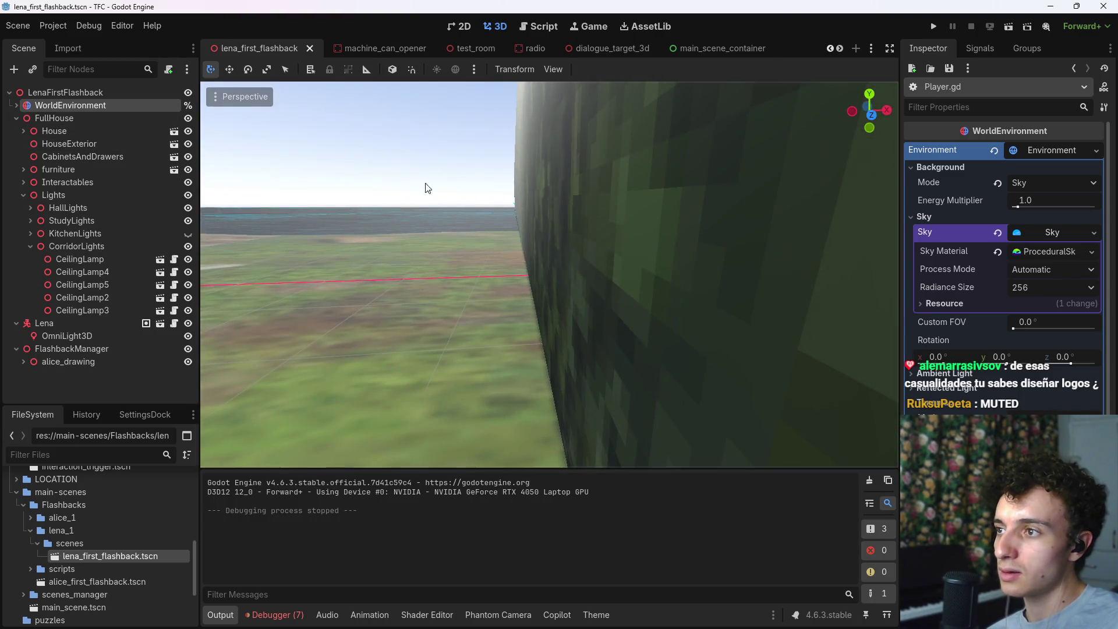
Step: Inspect the Lights, Lena, OmniLight3D and FlashbackManager nodes, then reveal the alice_first_flashback tab
left_click_drag(426, 188, 427, 187)
key("f")
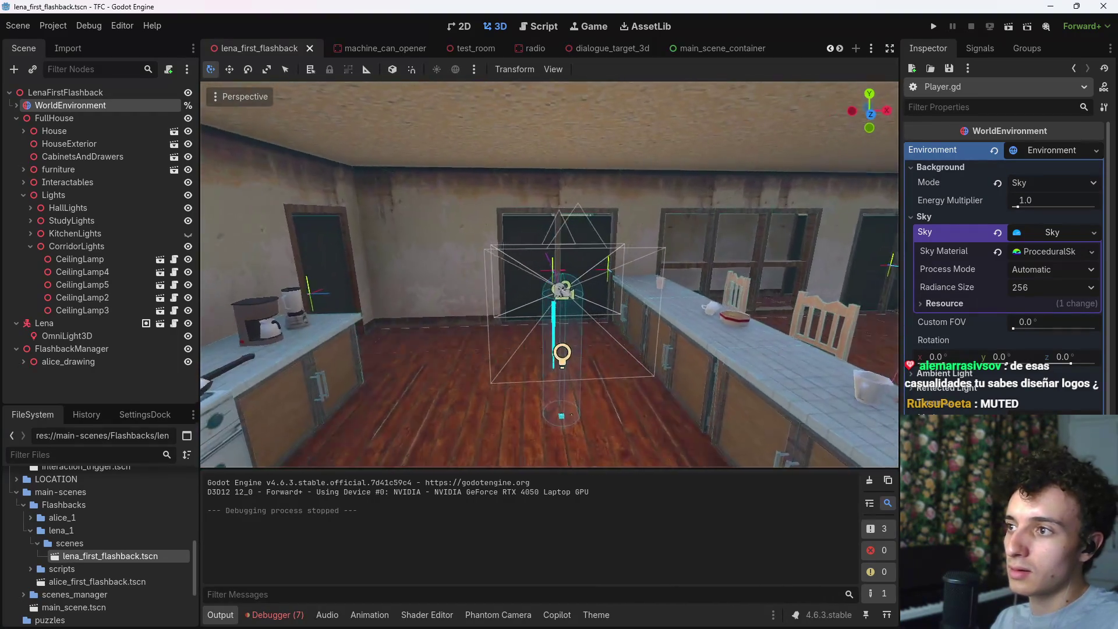
left_click(24, 195)
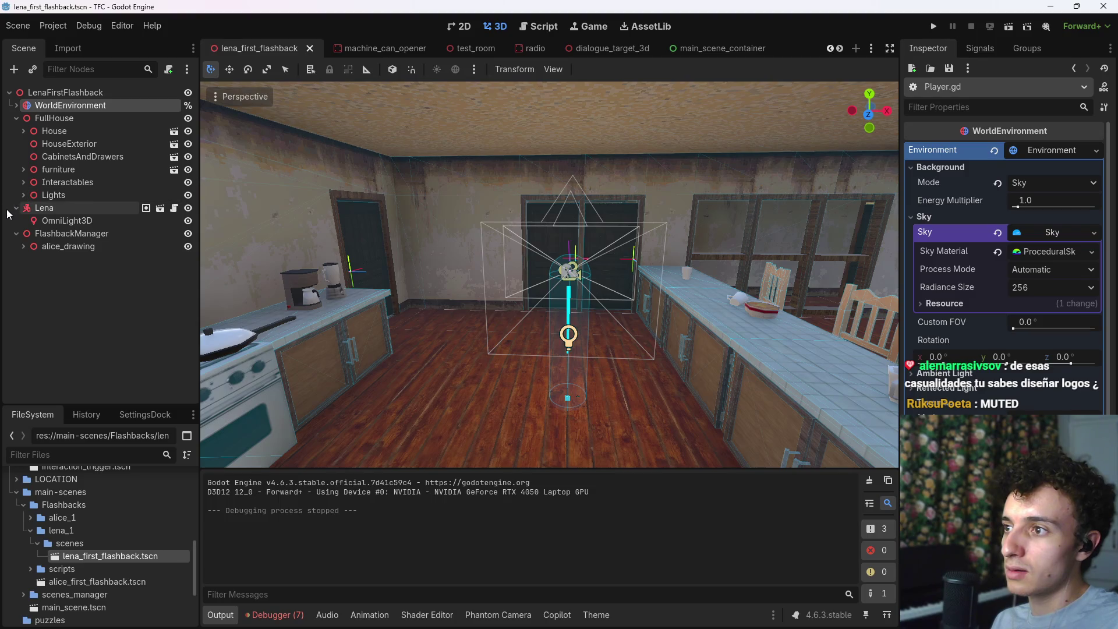
left_click(36, 208)
left_click(51, 221)
left_click(51, 234)
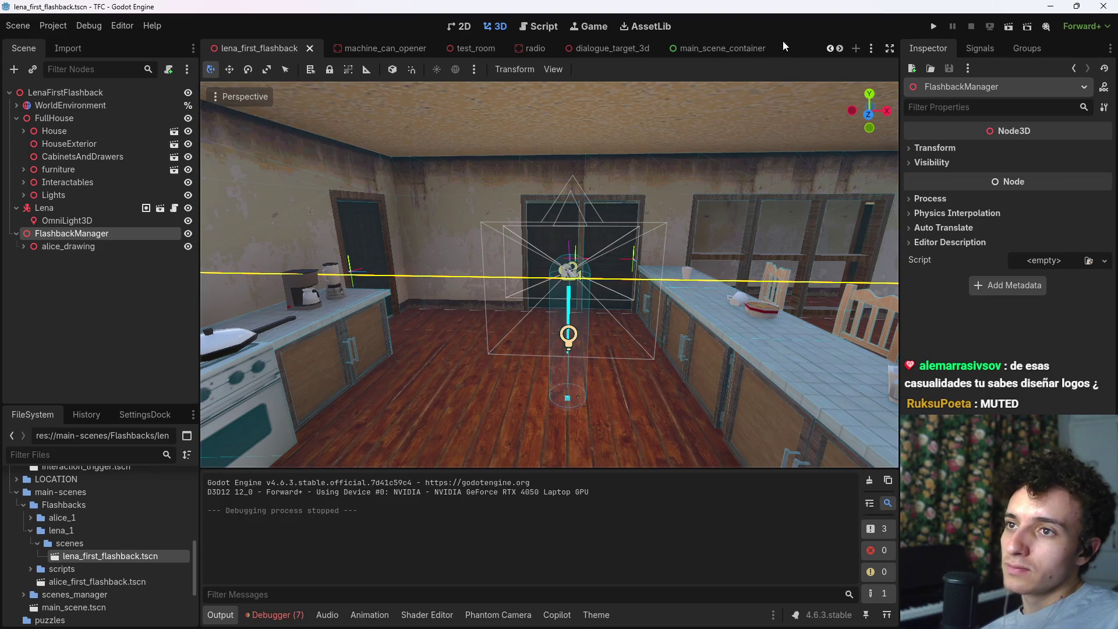
left_click(838, 48)
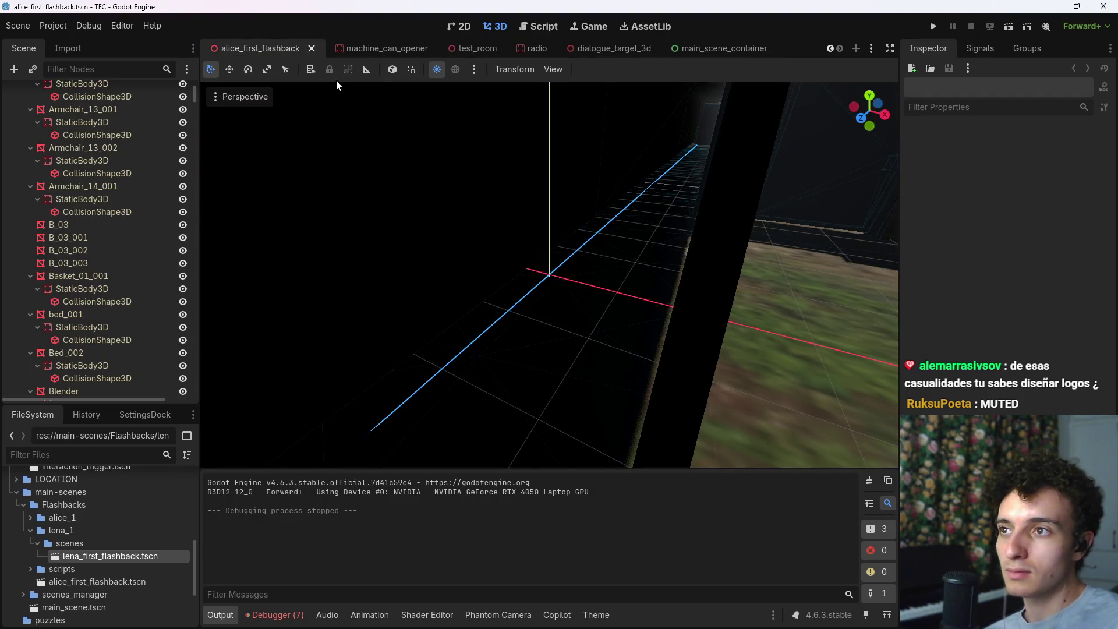
Step: Collapse the FullHouse, Player and FlashbackManager branches and review FlashbackManager's attached script
scroll(256, 53, "up", 2)
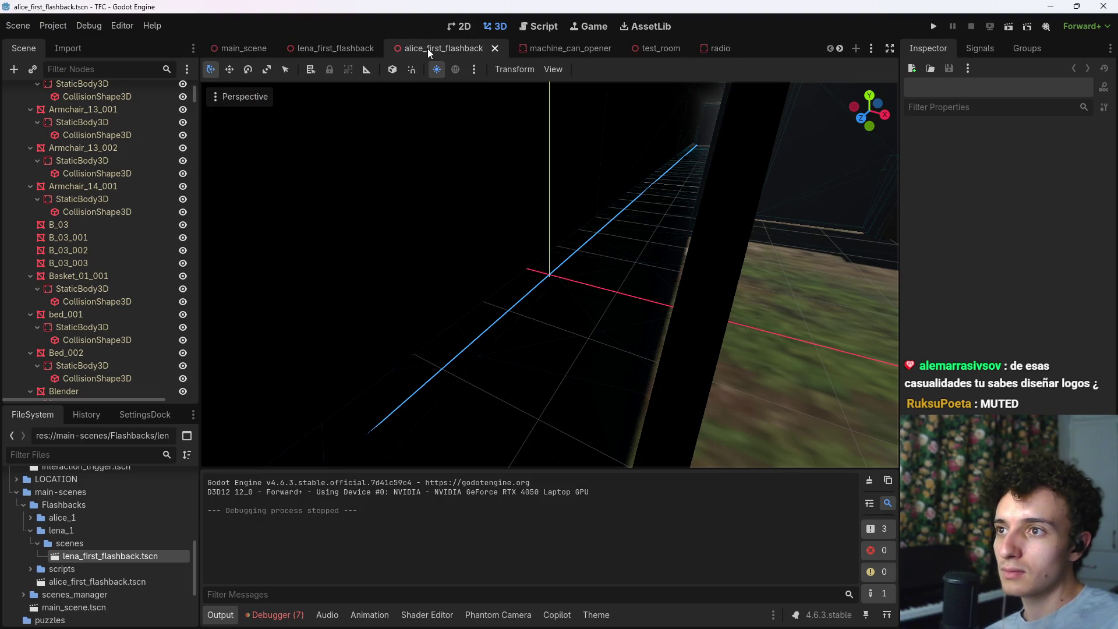
scroll(86, 200, "up", 3)
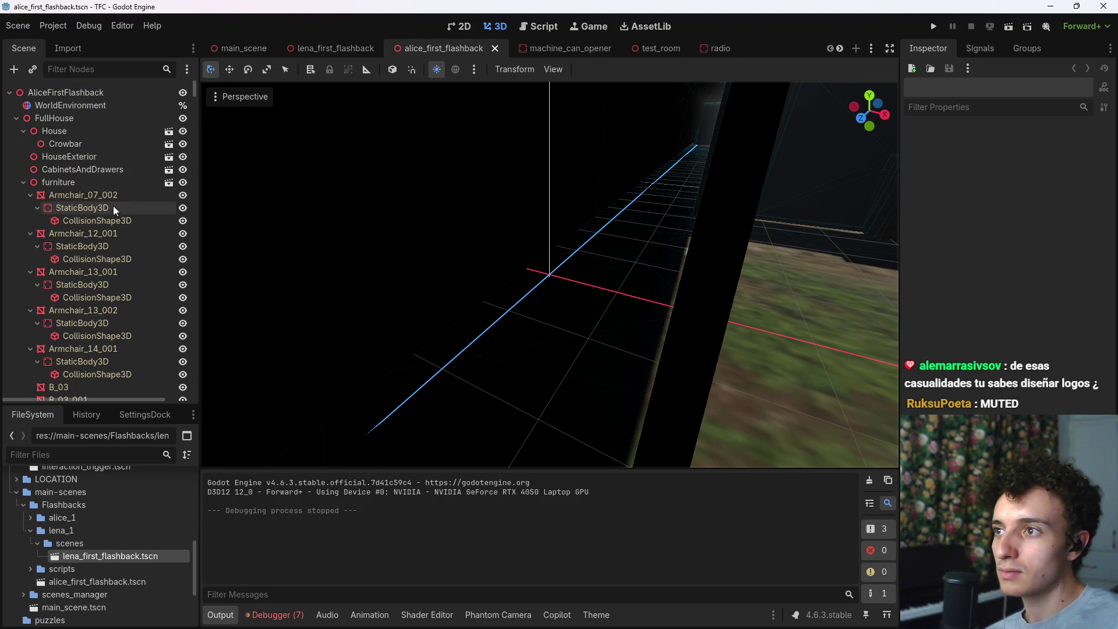
left_click(14, 117)
left_click(16, 130)
left_click(16, 144)
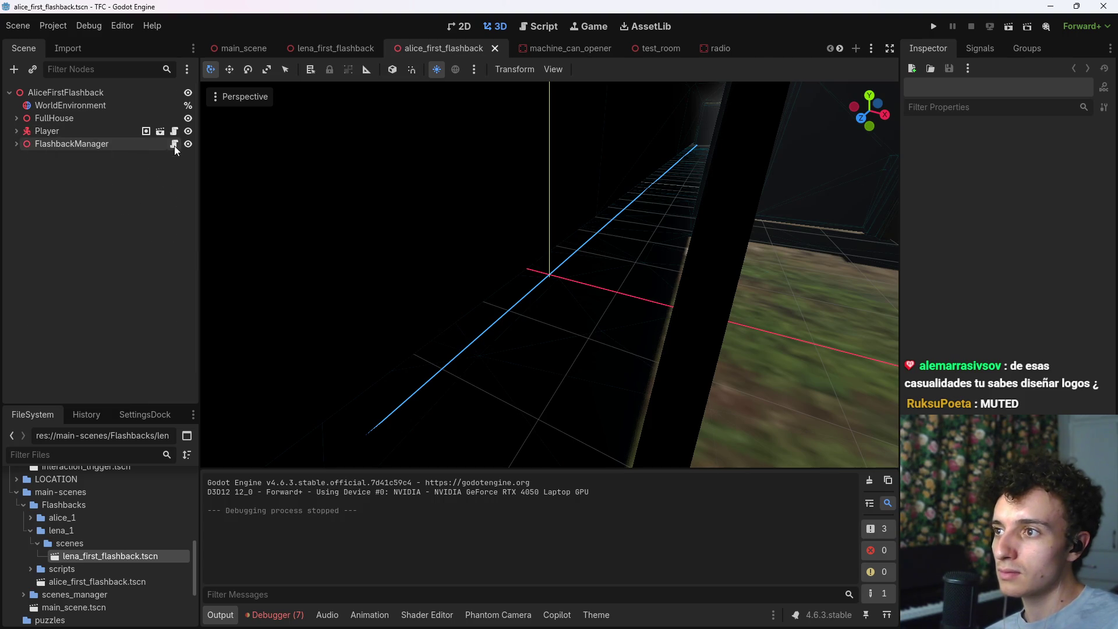
left_click(173, 144)
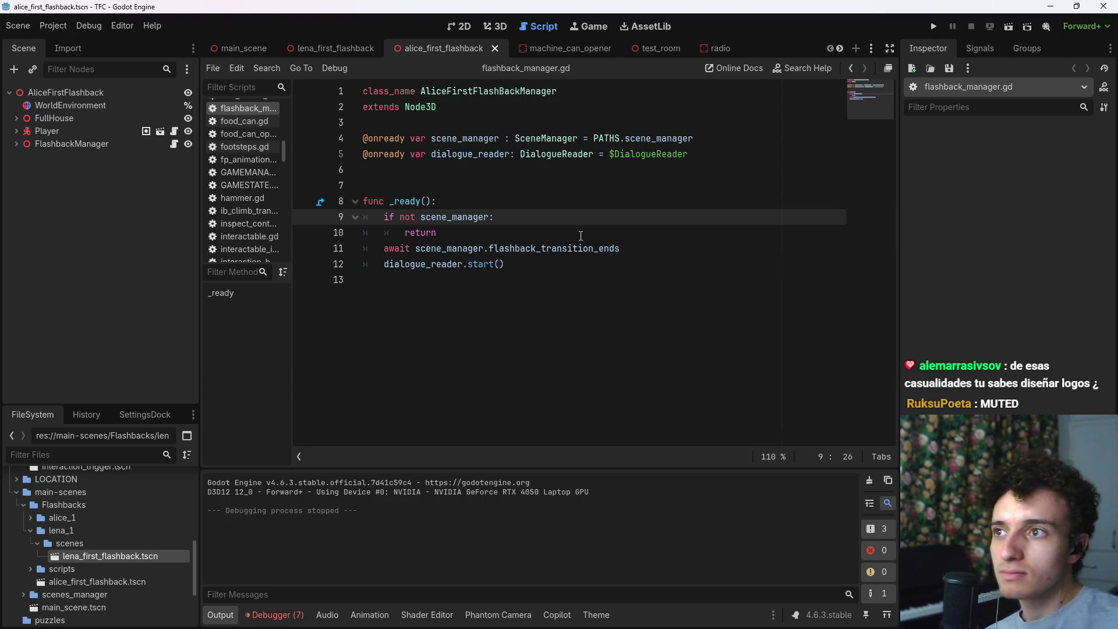
mouse_move(339, 55)
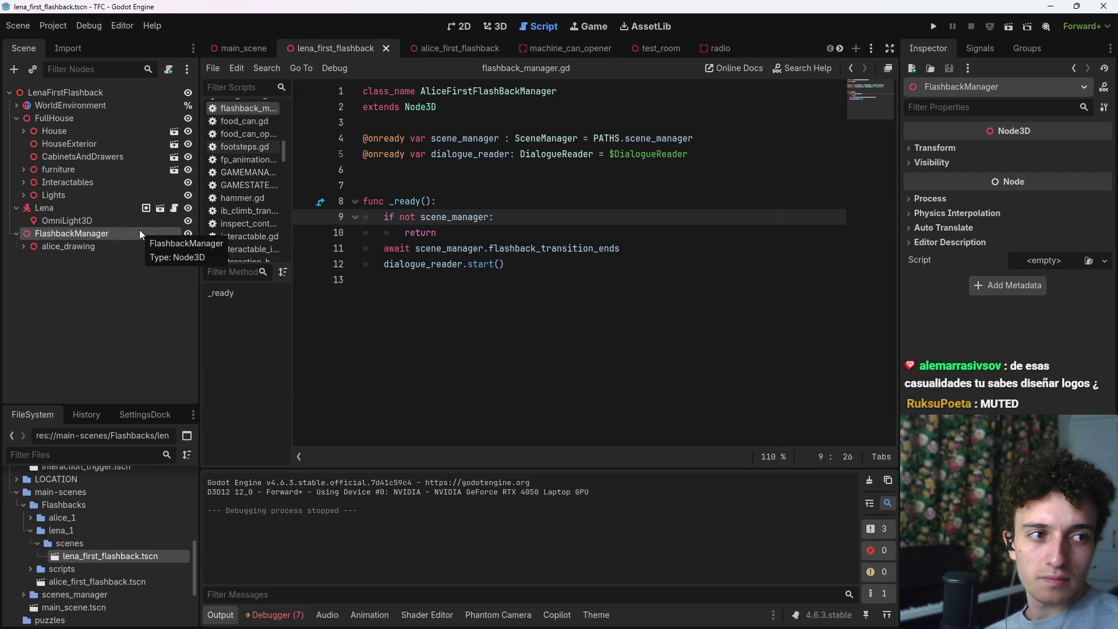
Step: Inspect the alice_drawing node and its children, then switch to main_scene in the 3D view
left_click(66, 247)
left_click(24, 246)
left_click(23, 246)
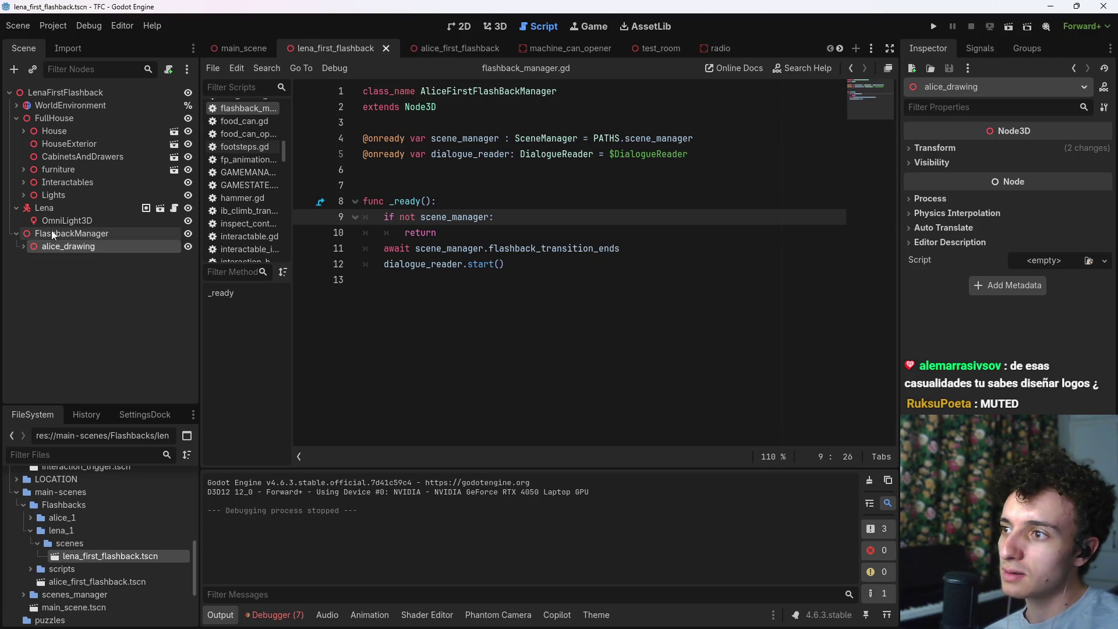
left_click(95, 288)
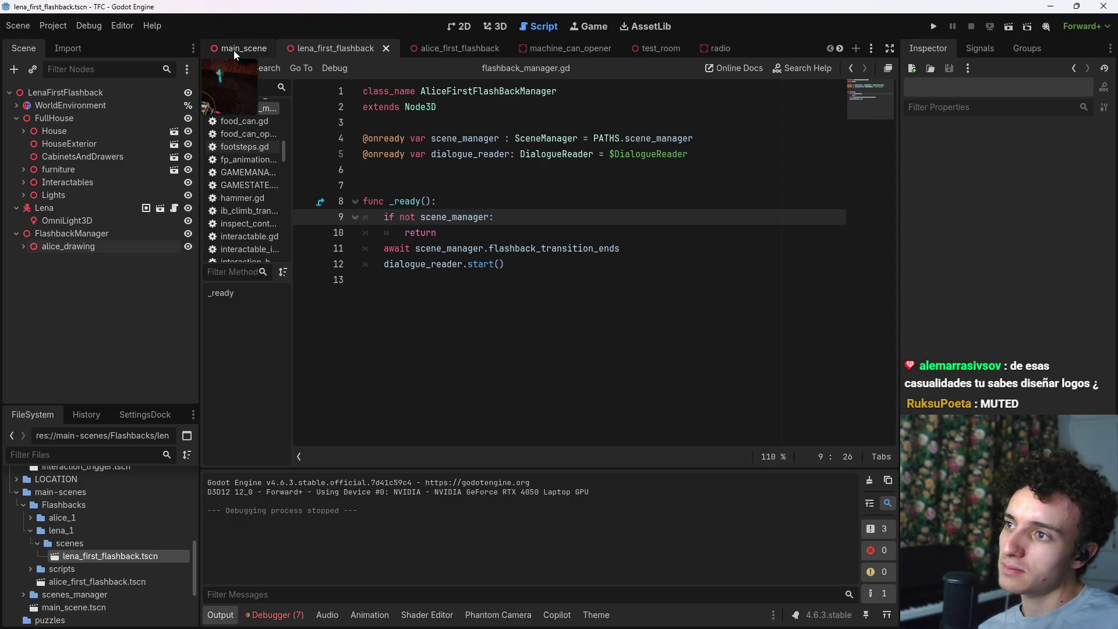
left_click(501, 29)
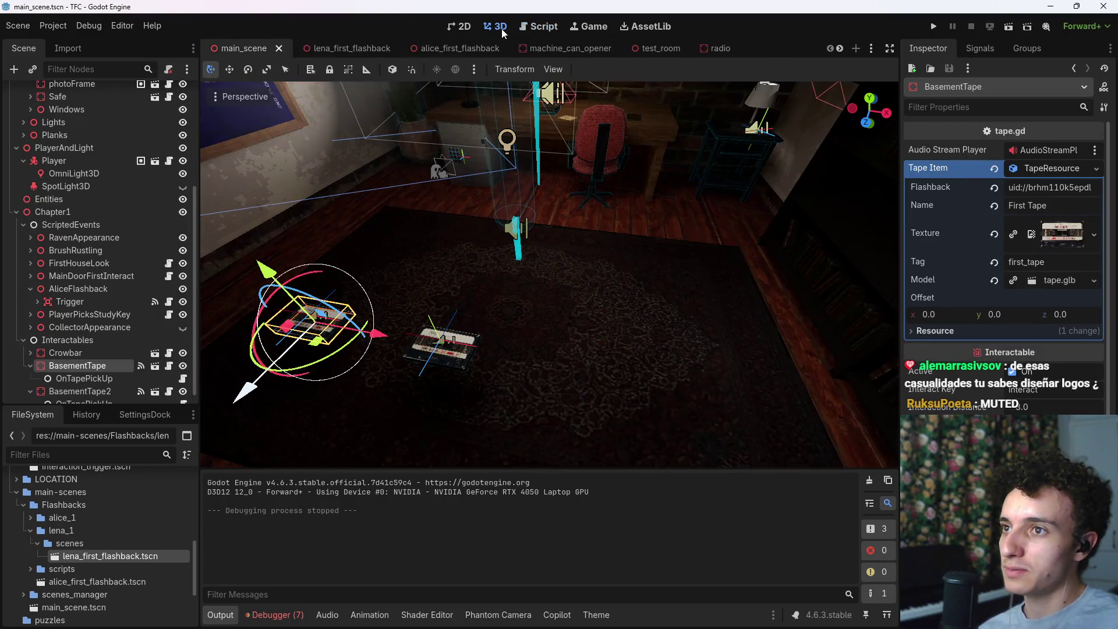
Step: Frame the BasementTape cassette in the main_scene viewport
key("f")
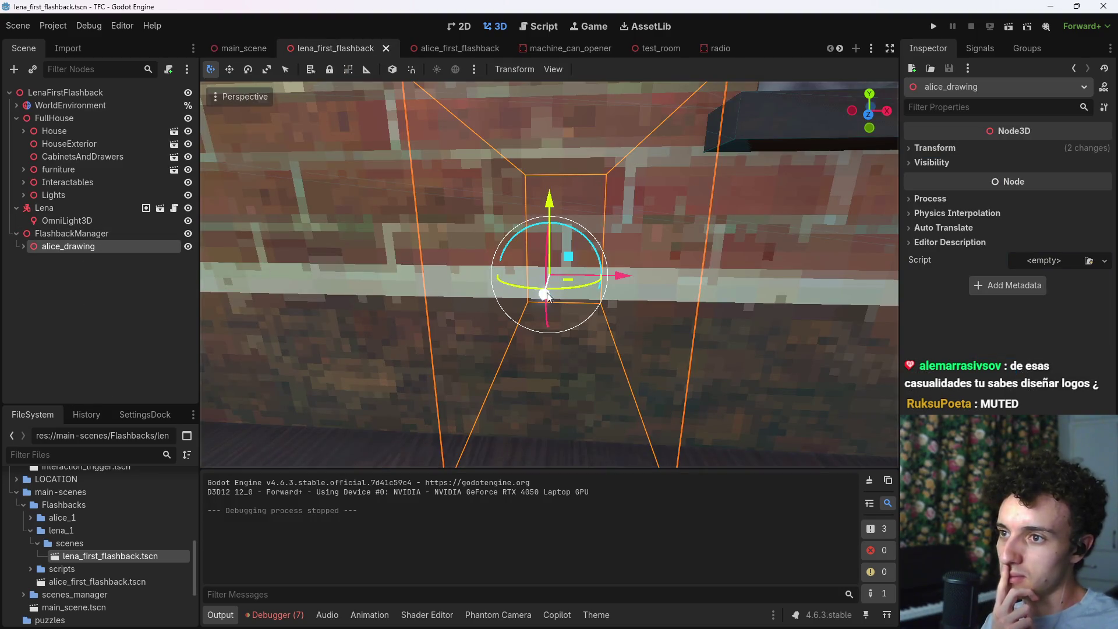
Step: Expand alice_drawing under FlashbackManager and review InteractionTrigger's script around its on_interaction_end call
scroll(525, 292, "down", 10)
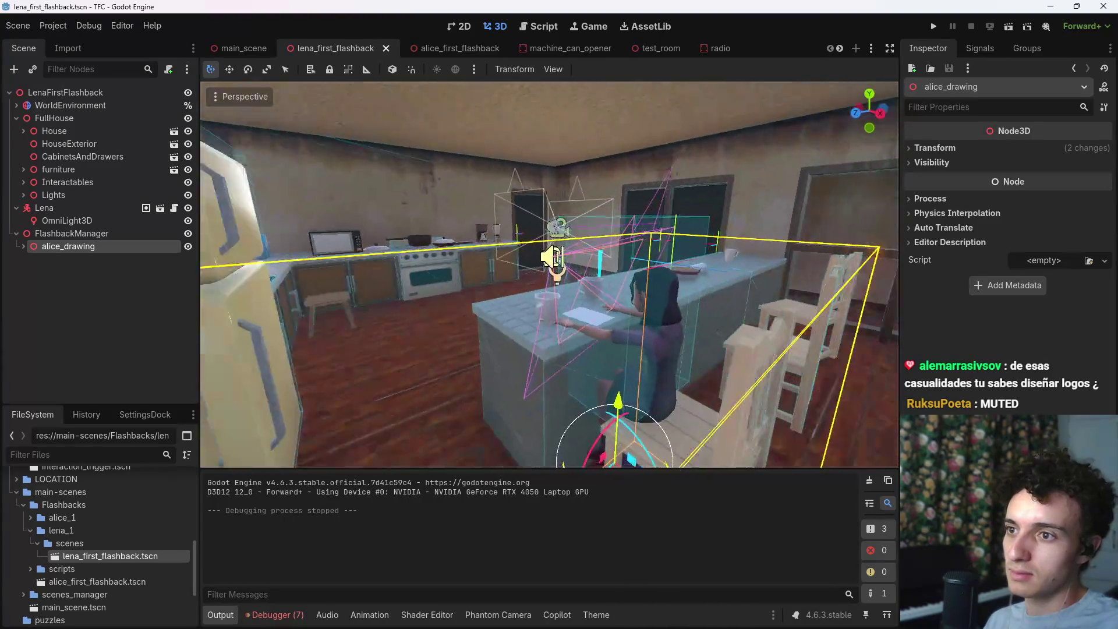
left_click(245, 322)
left_click(112, 234)
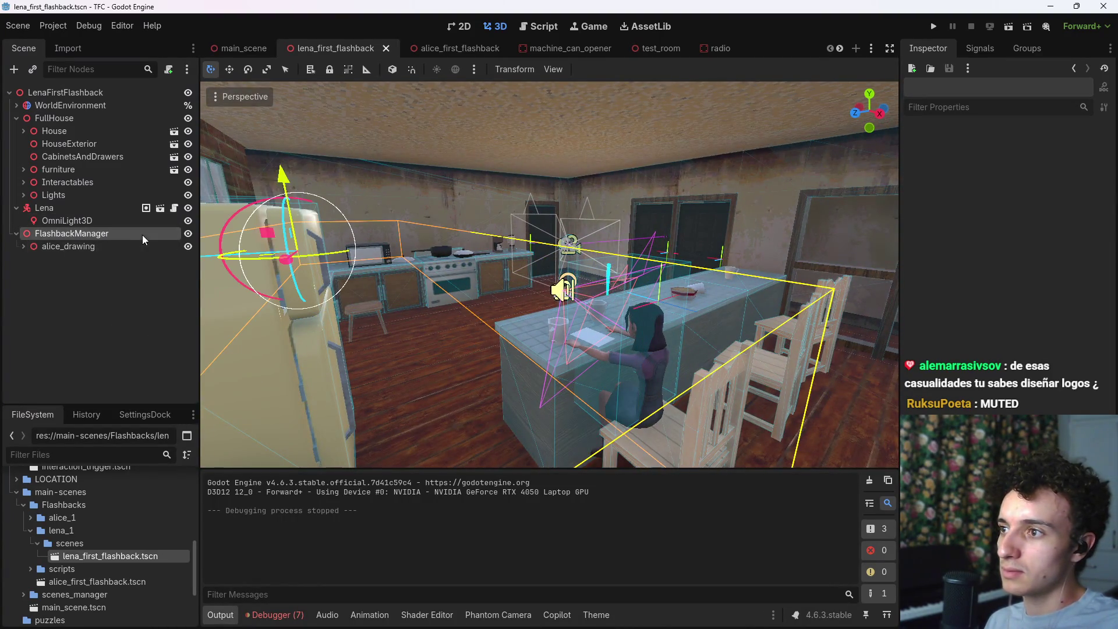
left_click(23, 246)
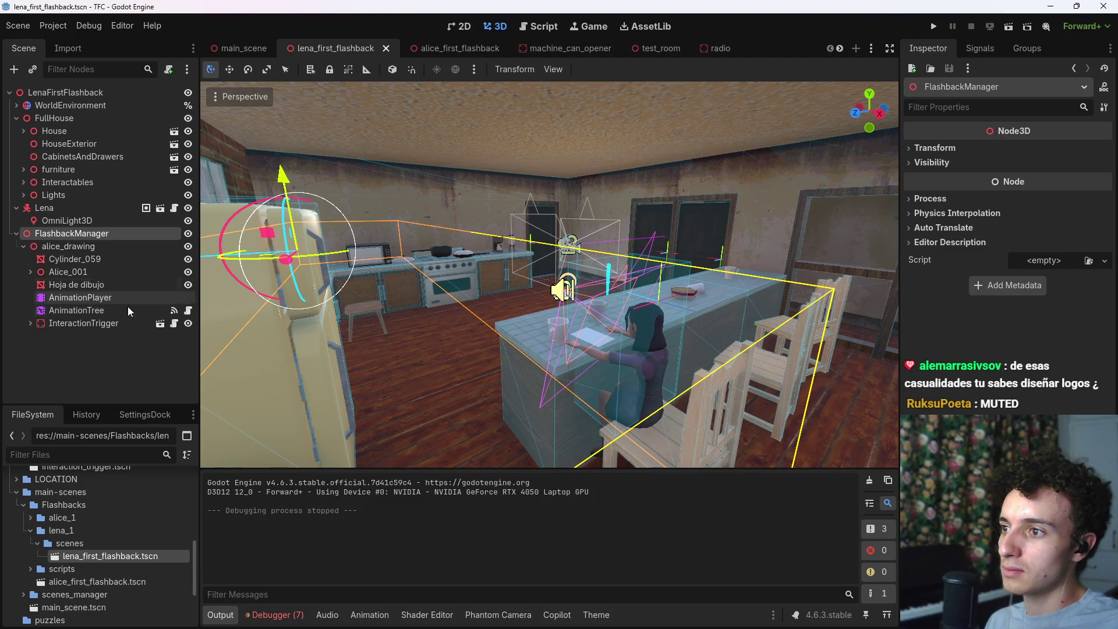
left_click(175, 324)
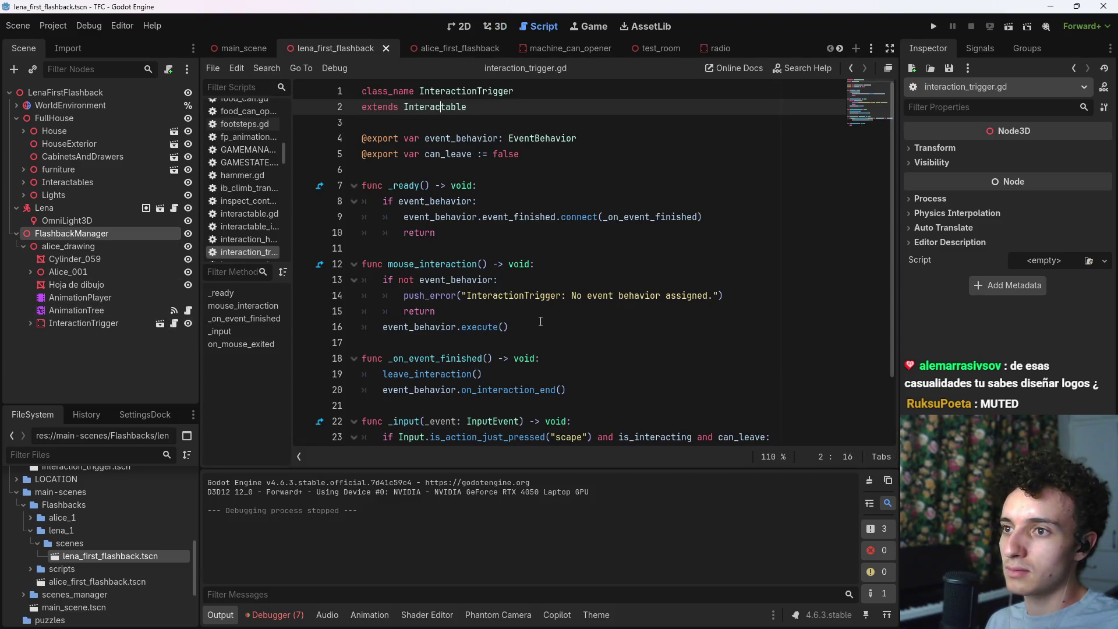
scroll(540, 322, "down", 2)
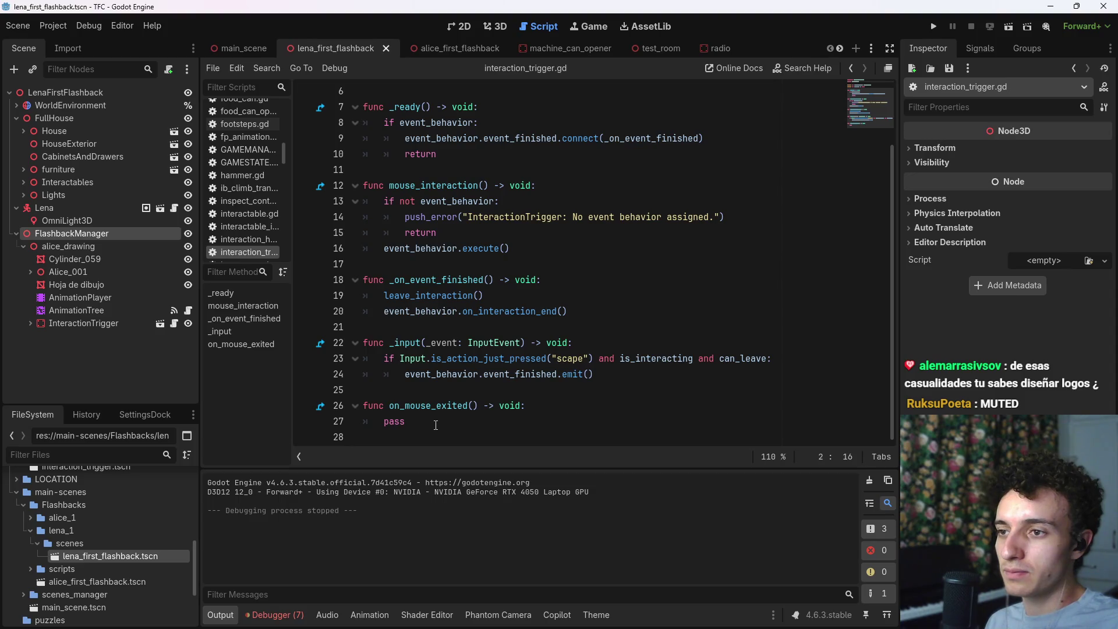
scroll(436, 424, "up", 2)
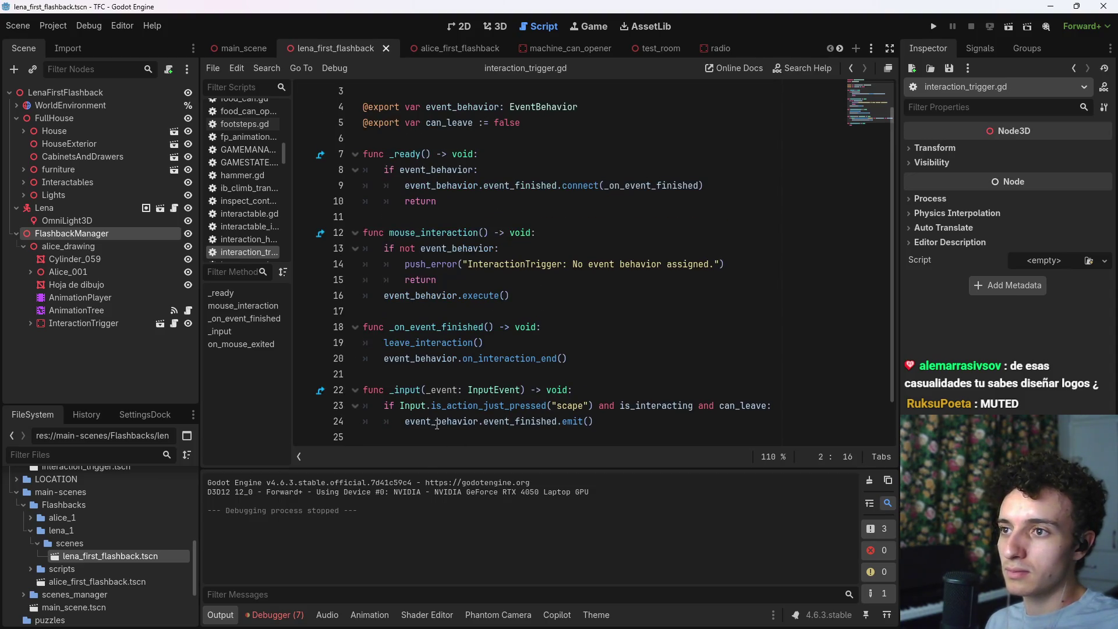
scroll(491, 399, "down", 2)
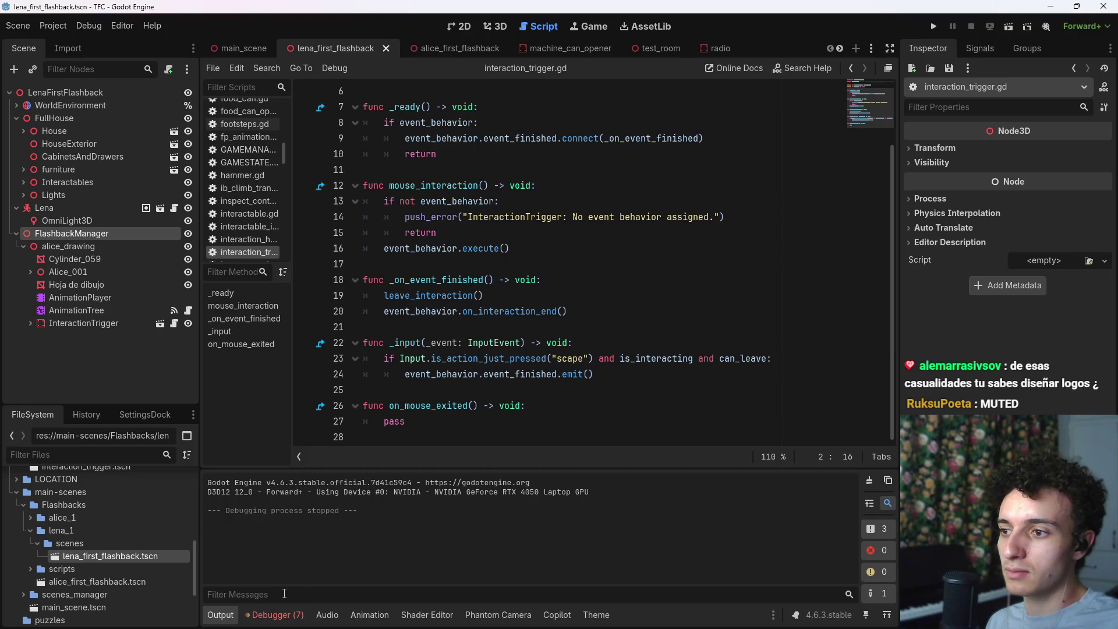
left_click(614, 373)
left_click(619, 311)
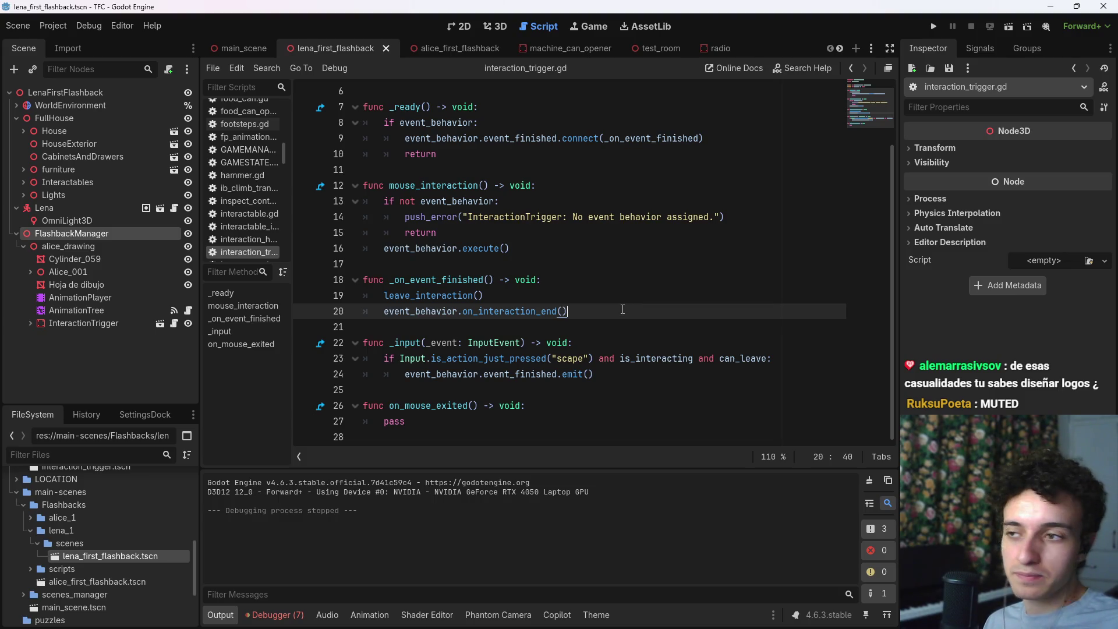
scroll(622, 317, "up", 2)
scroll(577, 332, "down", 2)
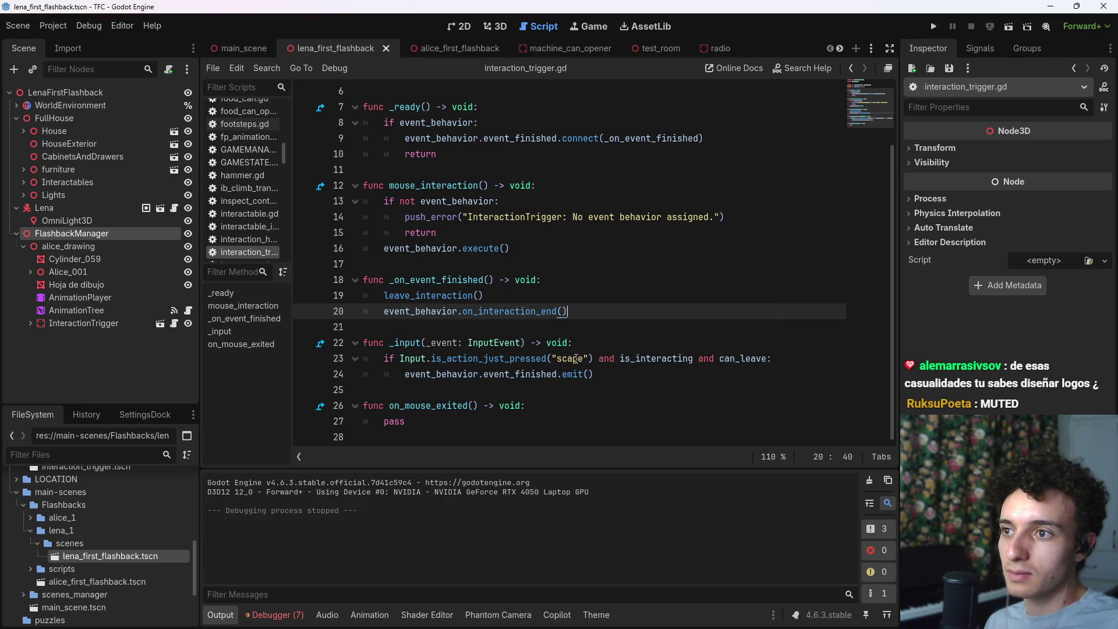
scroll(575, 359, "up", 2)
Step: Expand InteractionTrigger to reveal DialogueReader and EventTrigger, then open EventTrigger's script
left_click(30, 324)
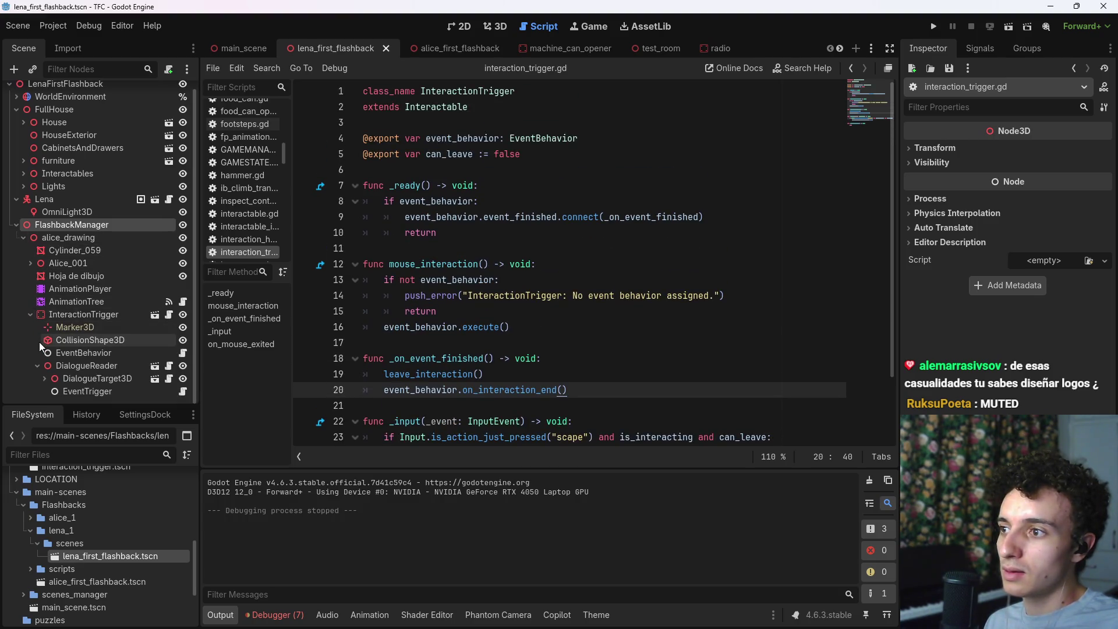
scroll(481, 346, "down", 2)
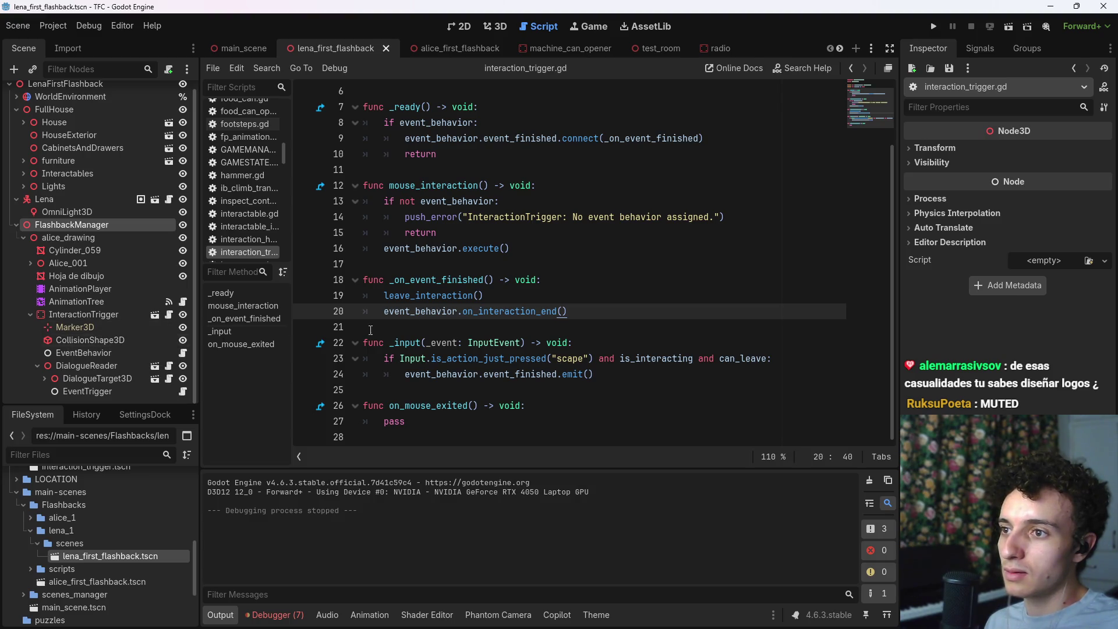
scroll(557, 324, "up", 2)
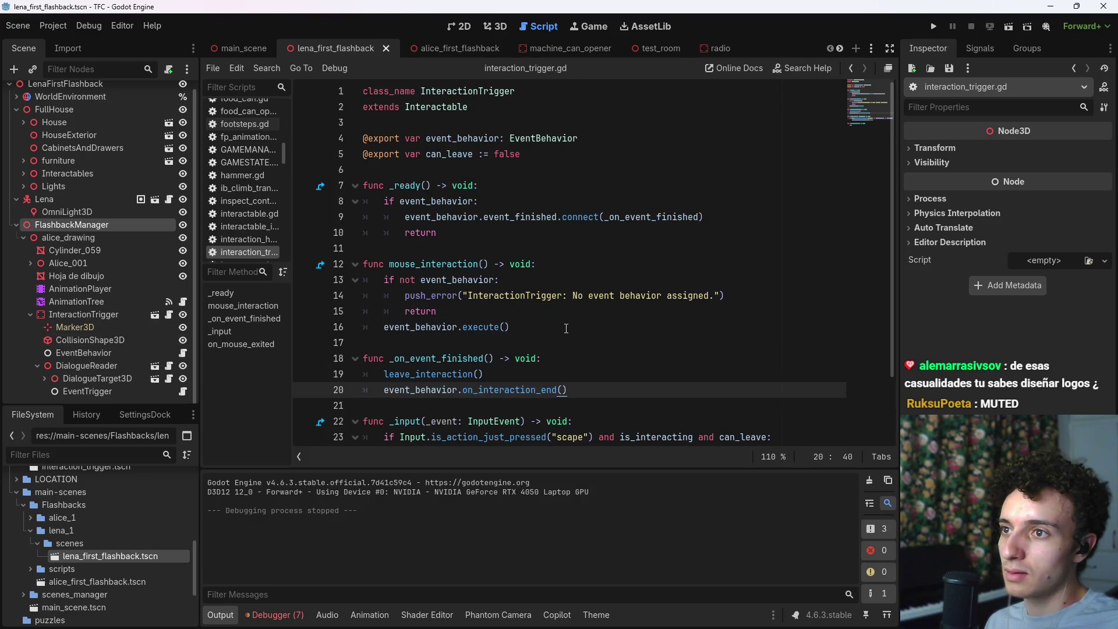
scroll(557, 325, "down", 2)
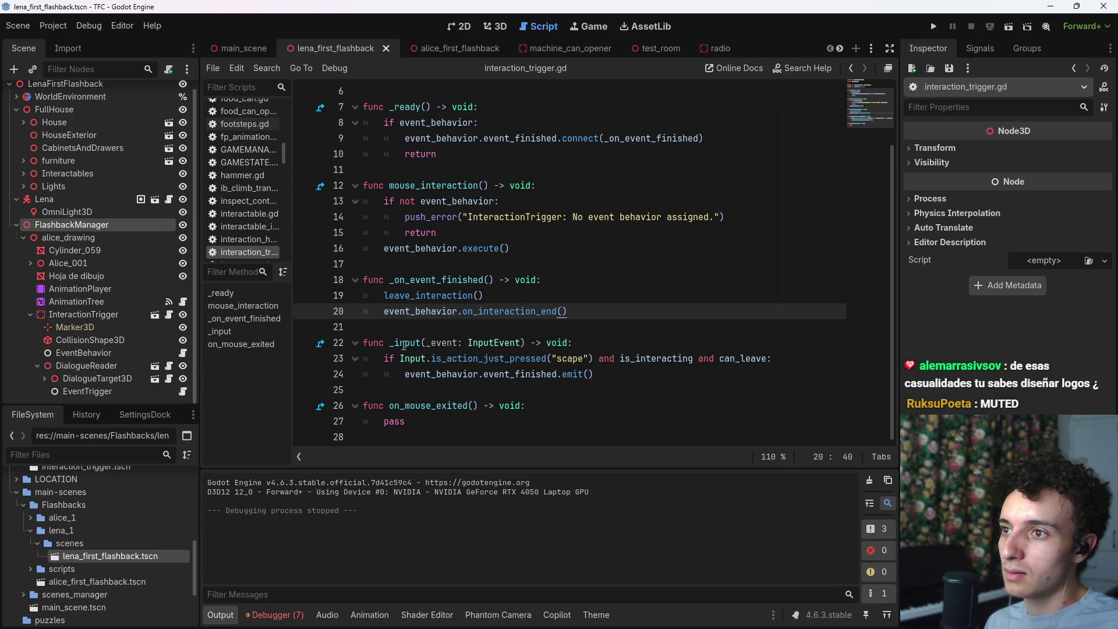
scroll(424, 348, "up", 2)
scroll(424, 348, "down", 2)
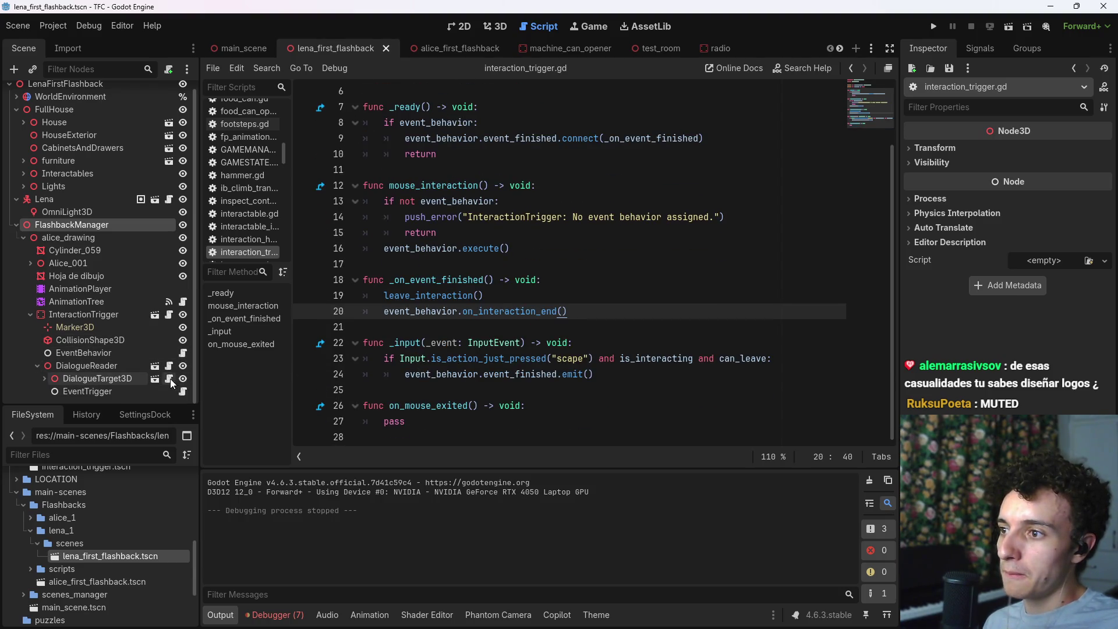
left_click(182, 392)
Step: Add a line awaiting the DialogueReader node's dialogue_finished signal after the fade_in_finished wait
left_click(663, 172)
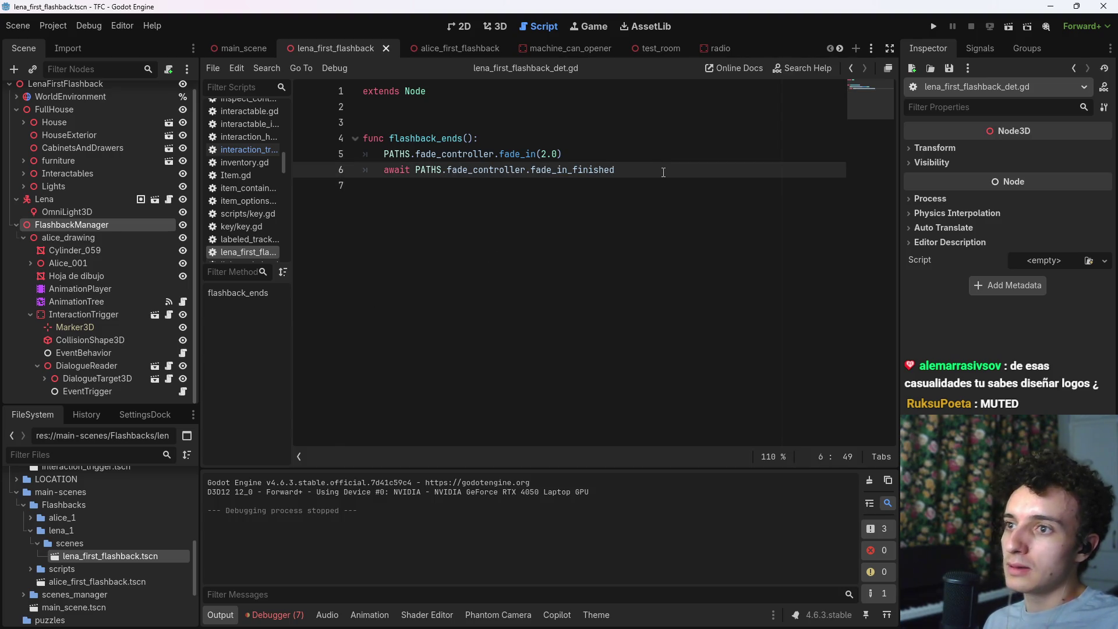
key("Return")
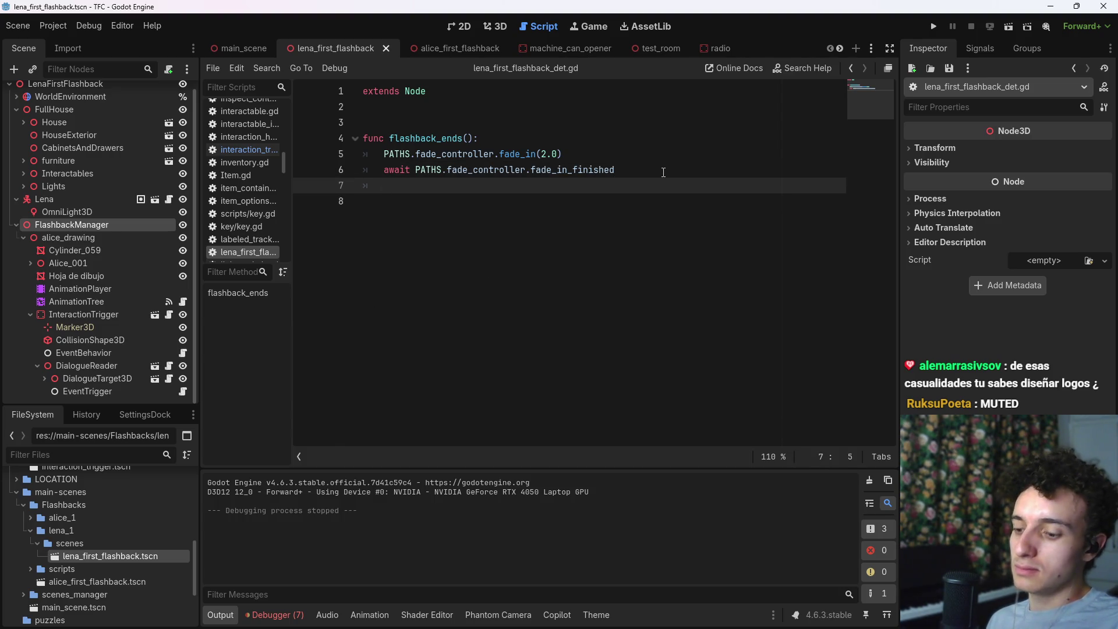
type("await")
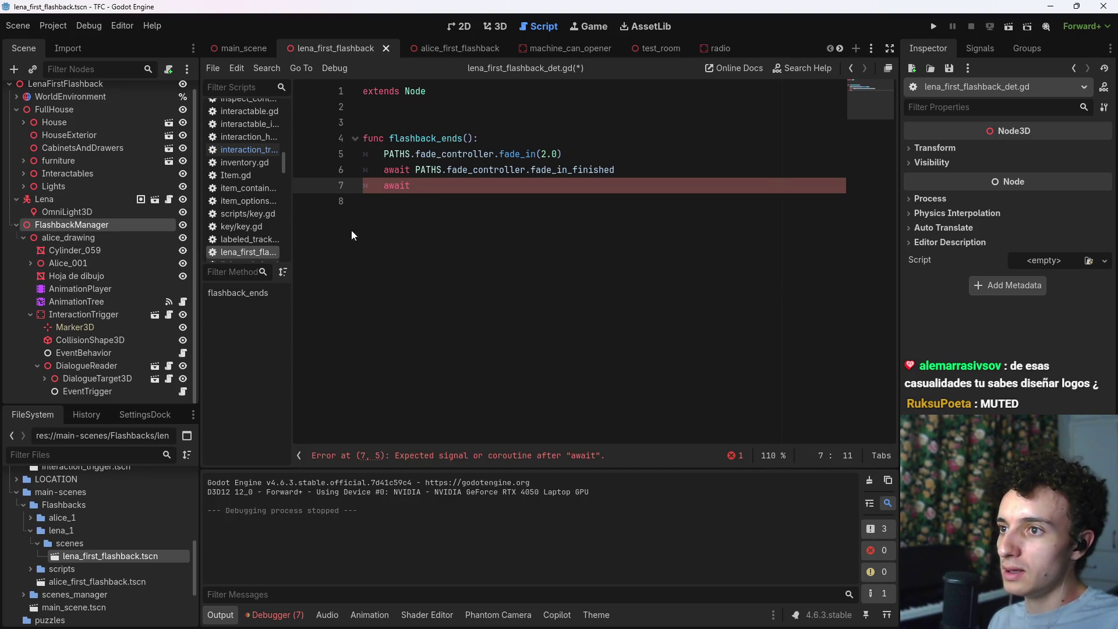
mouse_move(78, 364)
left_mouse_down()
mouse_move(452, 189)
mouse_move(507, 184)
left_mouse_up()
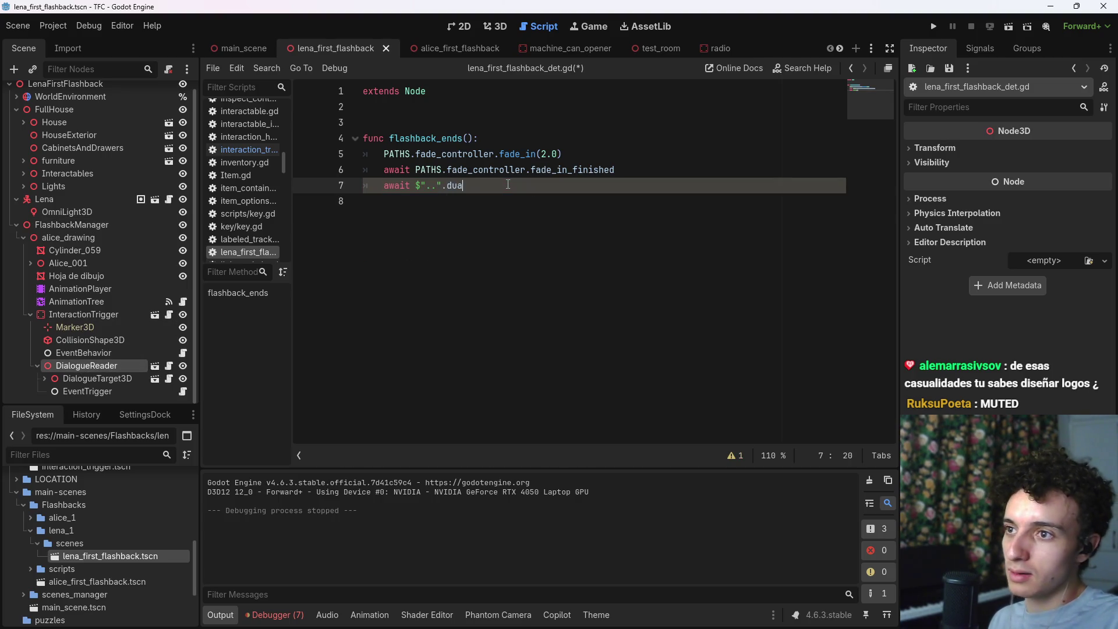
key("BackSpace")
type(".")
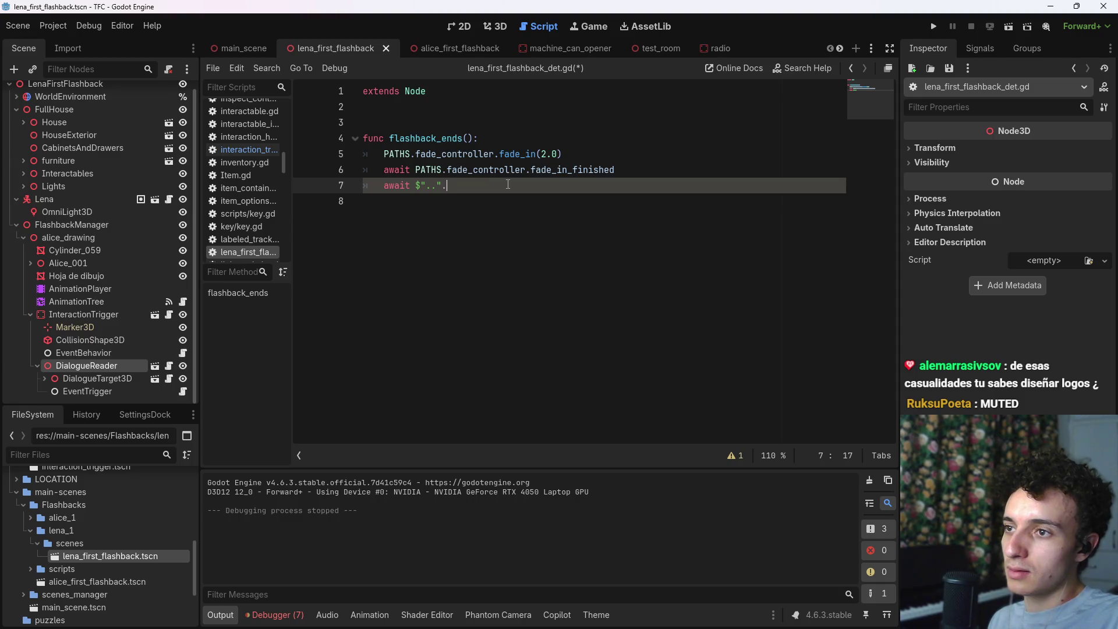
type("di")
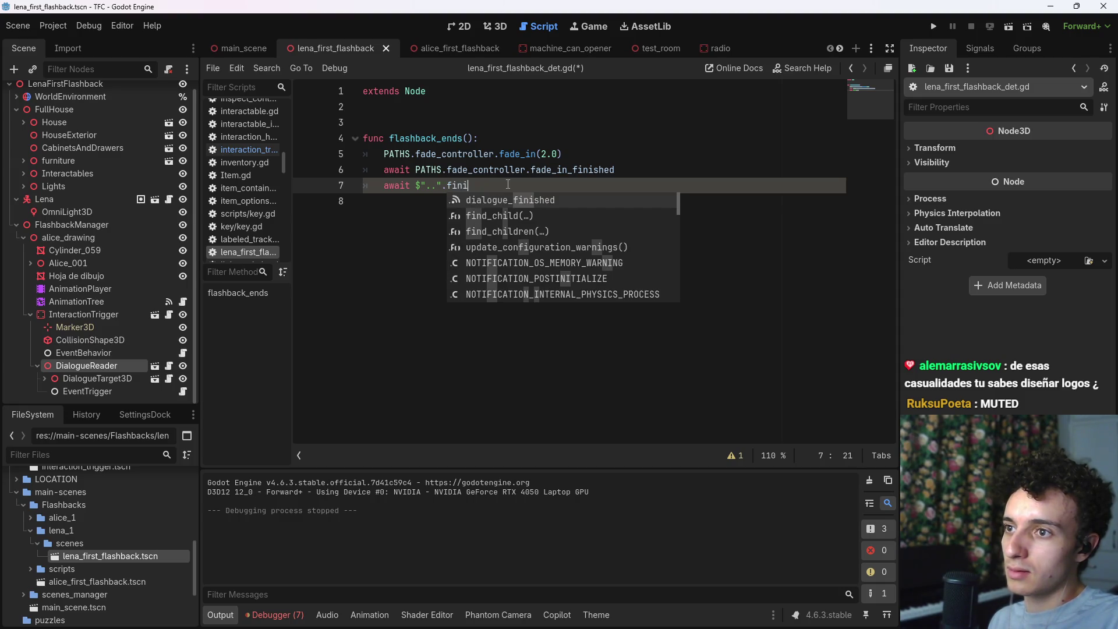
key("Return")
key("Return")
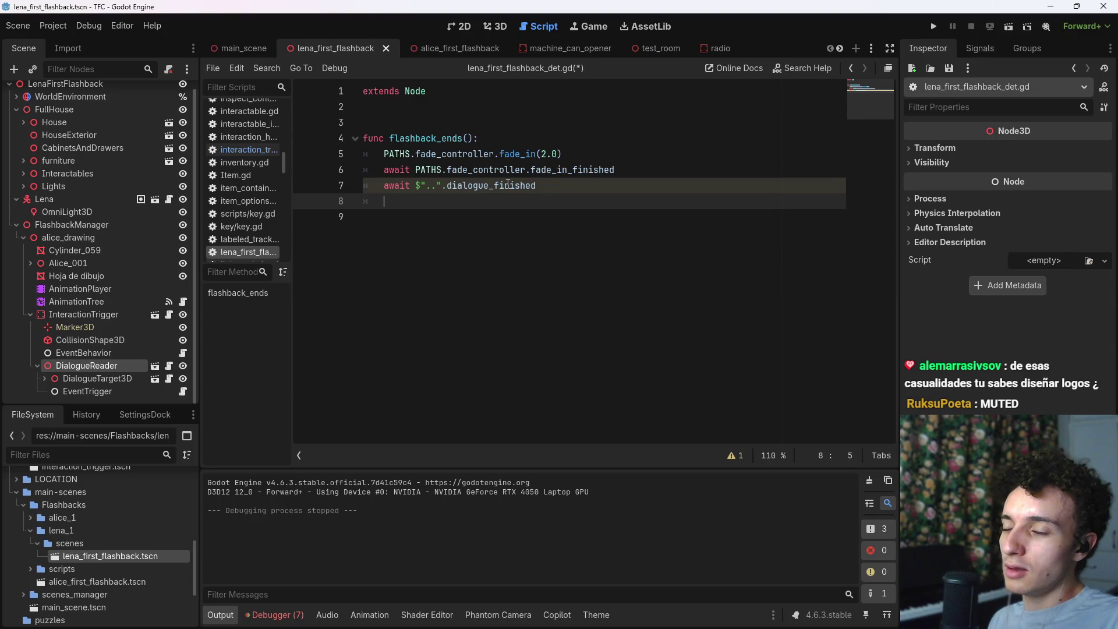
Step: Call PATHS.scene_manager.end_flashback() on line 8, save the script, and launch a playtest
type("PATHS")
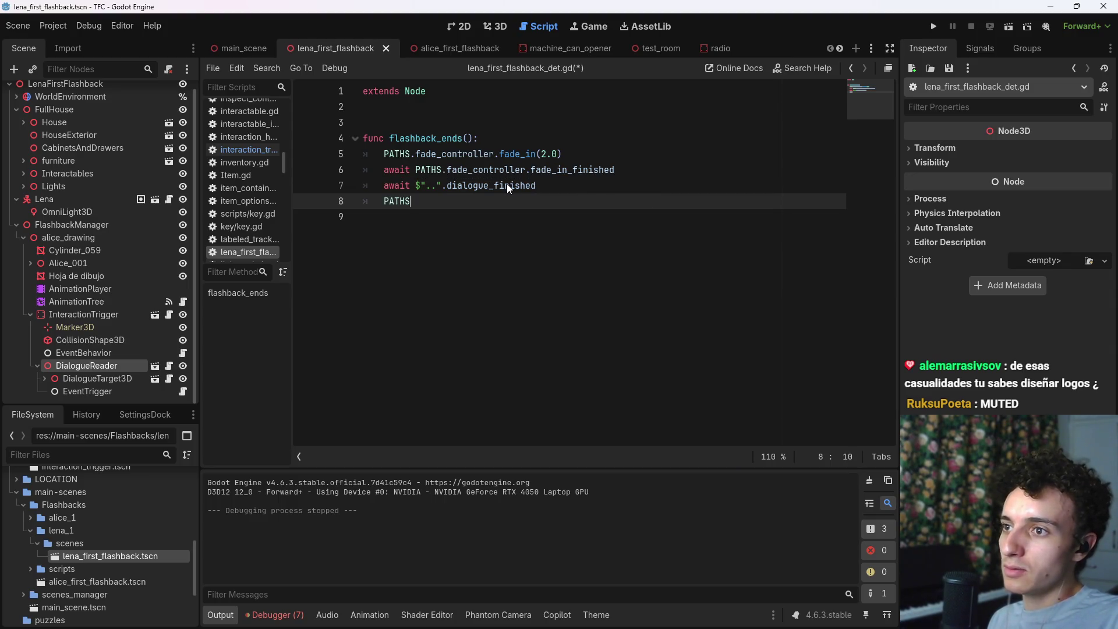
type(".sc")
key("Return")
type(".")
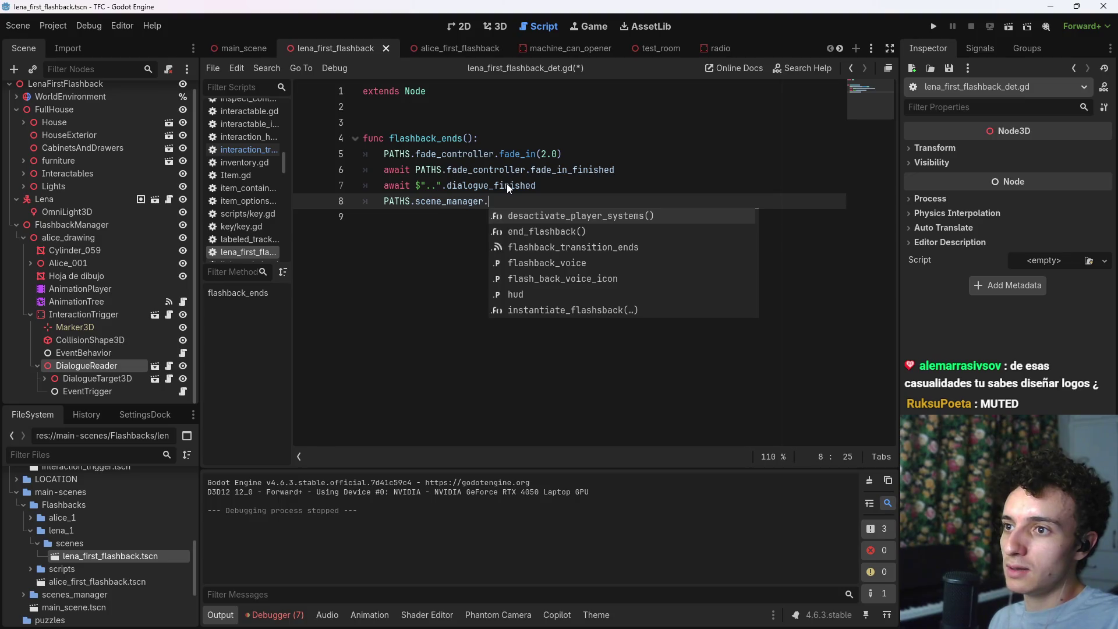
key("Down")
key("Return")
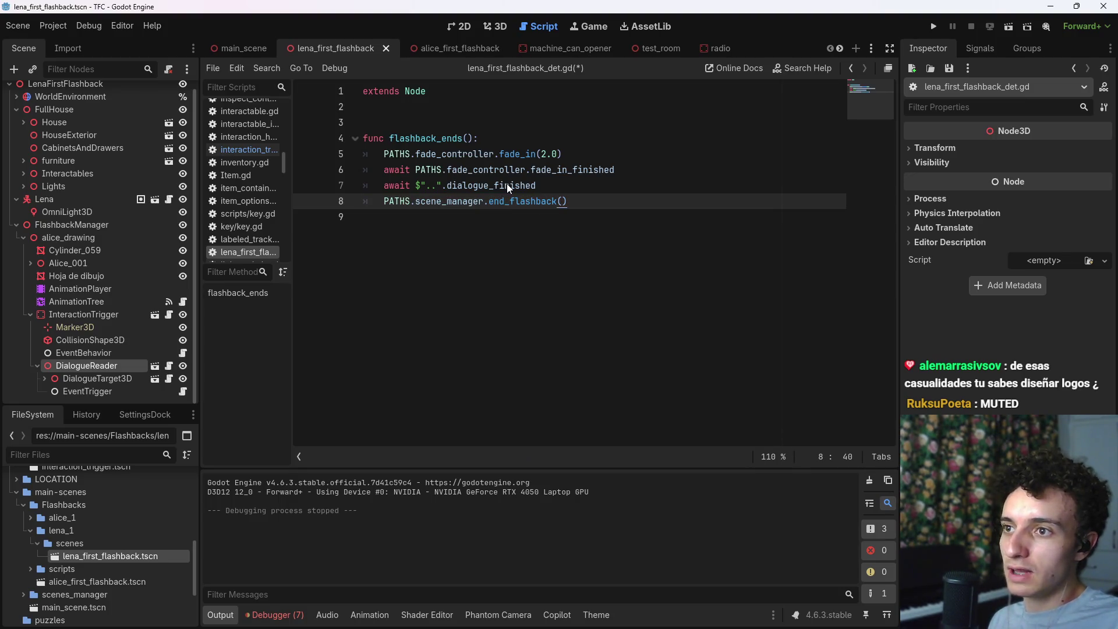
key("ctrl+s")
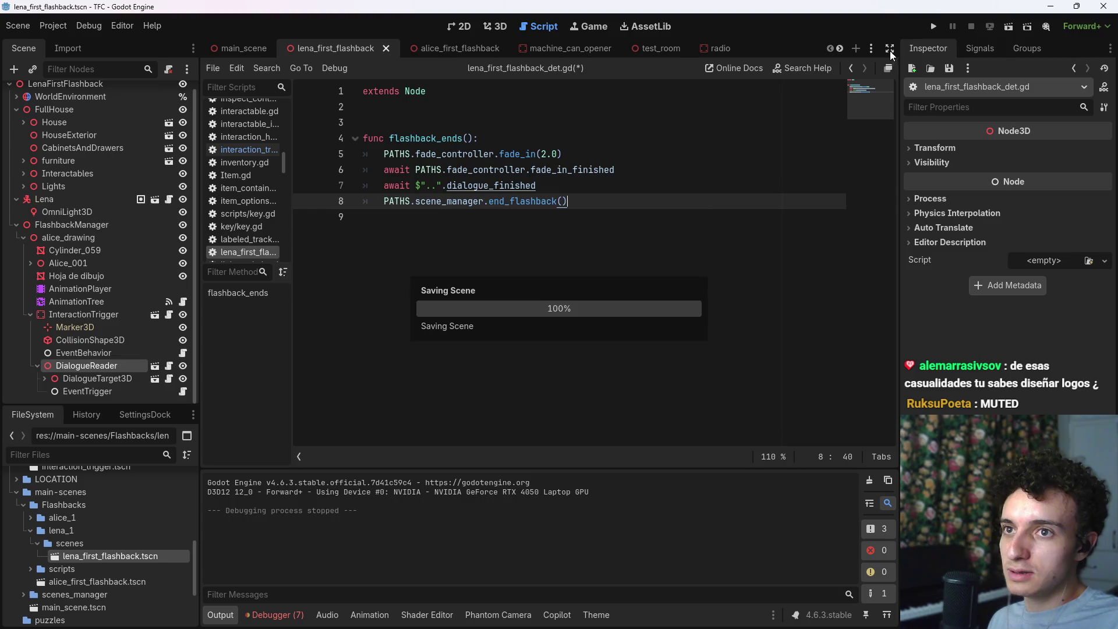
left_click(933, 26)
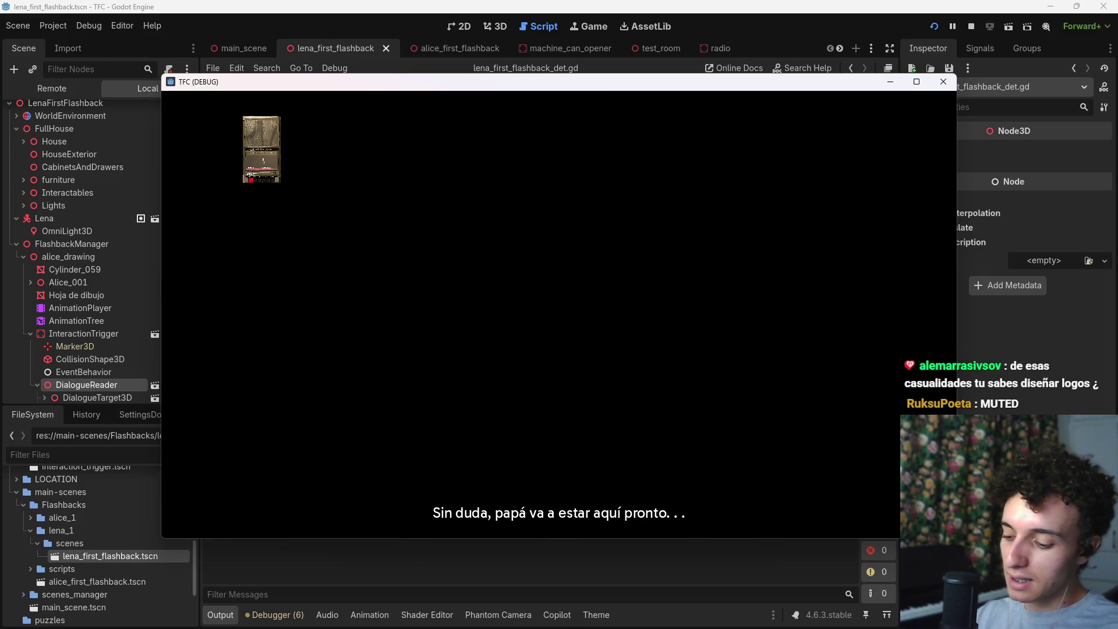
Step: Stop the playtest, delete the await dialogue_finished line, and select the end_flashback call
key("F8")
left_click_drag(536, 185, 382, 186)
key("BackSpace")
key("BackSpace")
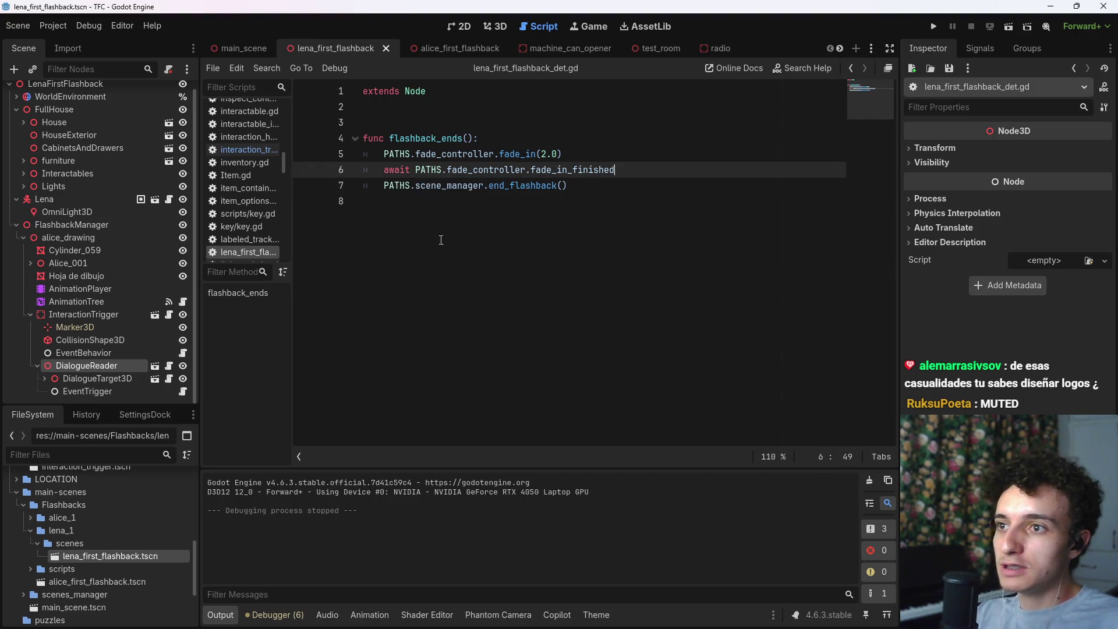
left_click_drag(597, 185, 382, 188)
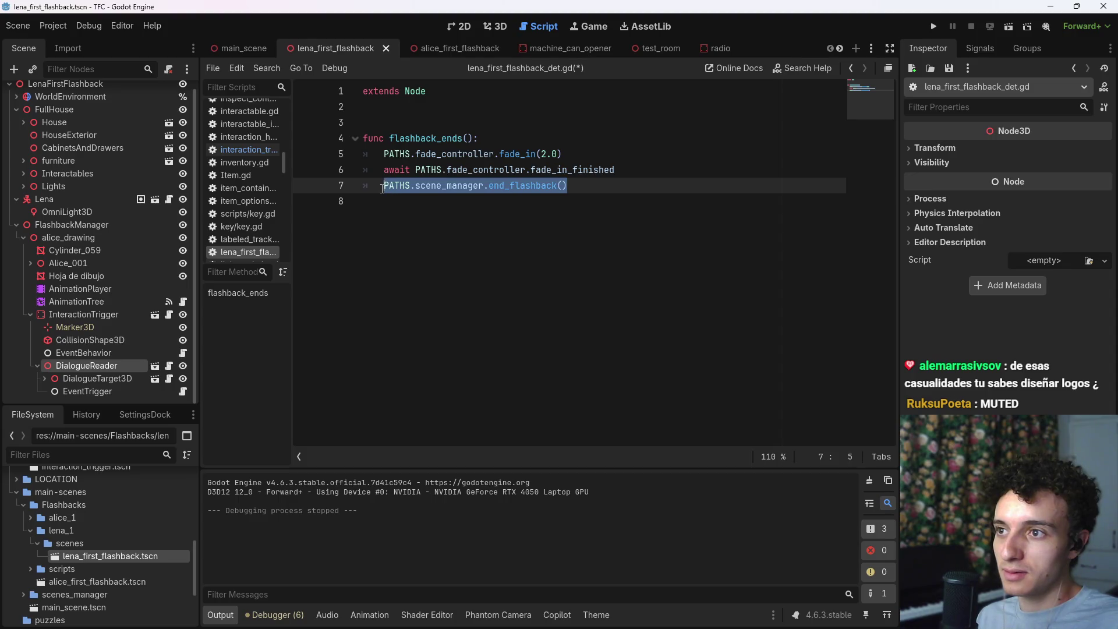
Step: Delete the end_flashback call and save, then restore the removed dialogue_finished and end_flashback lines
left_click(567, 185)
left_click_drag(567, 185, 385, 186)
key("BackSpace")
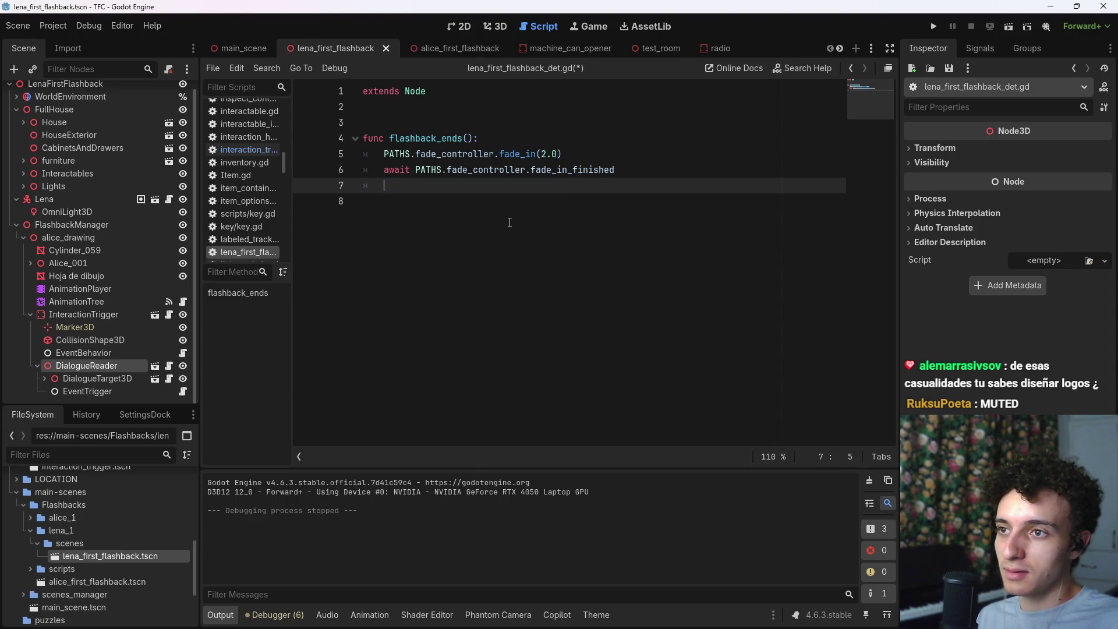
key("ctrl+s")
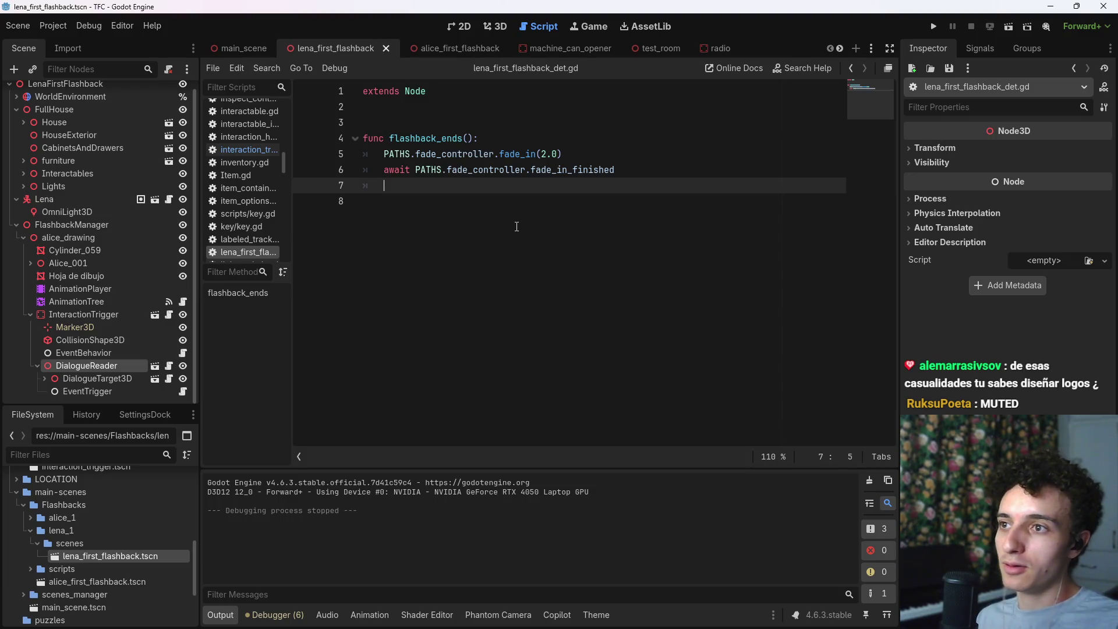
key("Return")
key("BackSpace")
key("BackSpace")
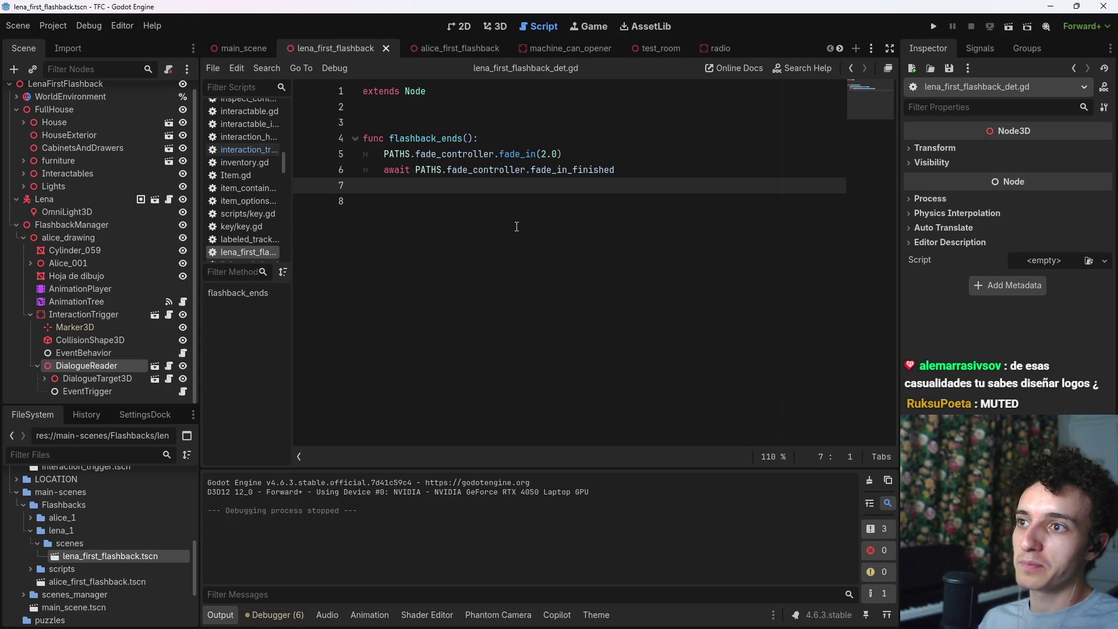
key("Return")
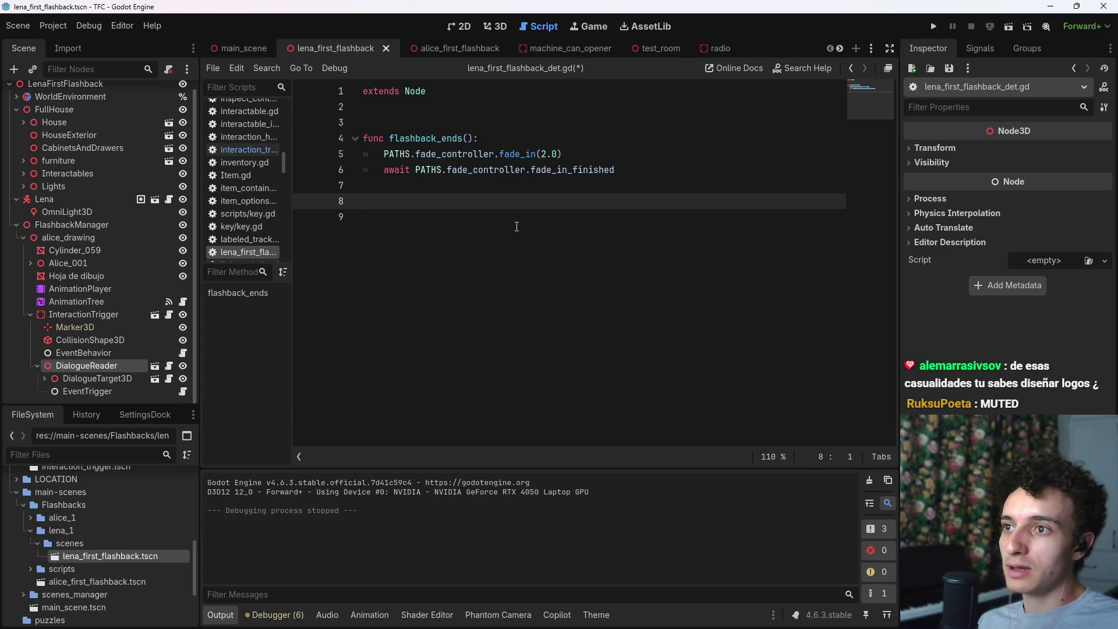
key("BackSpace")
key("BackSpace")
key("Return")
type("PATHS.scene_manager.end_flashback(")
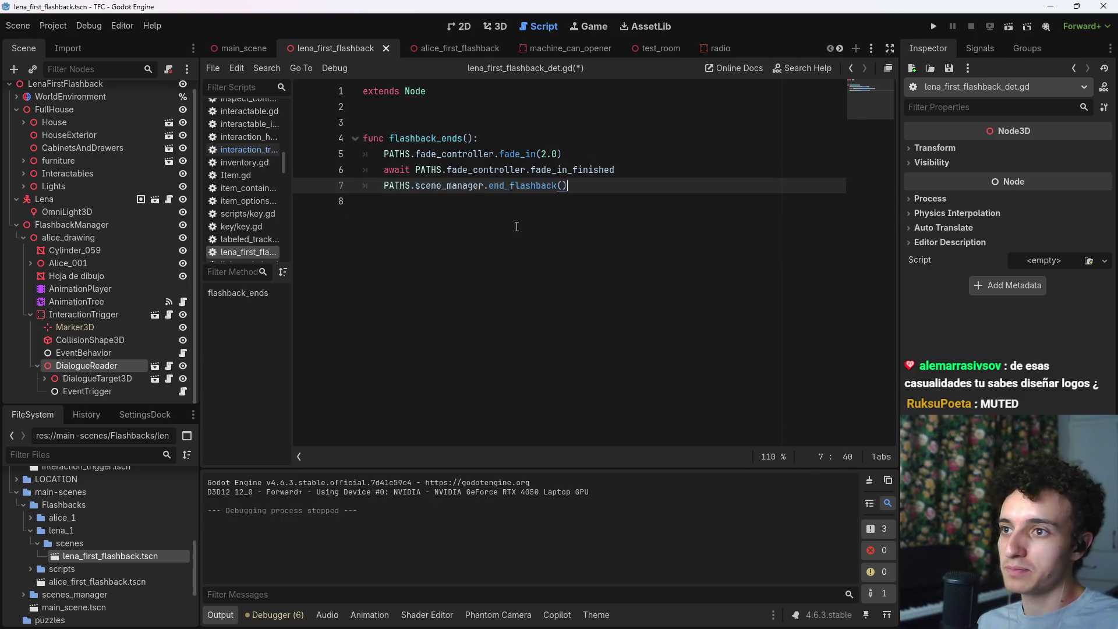
key("BackSpace")
key("BackSpace")
key("BackSpace")
key("Return")
key("Return")
key("Up")
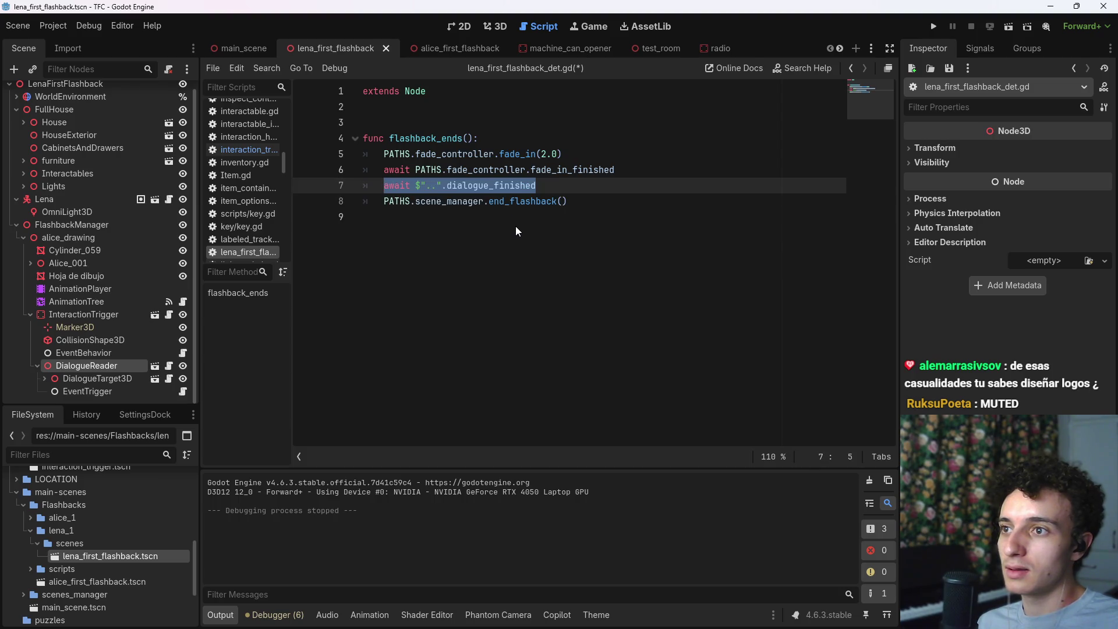
Step: Drop await and turn line 7 into dialogue_finished.connect(), moving the end_flashback call inside
left_click(417, 186)
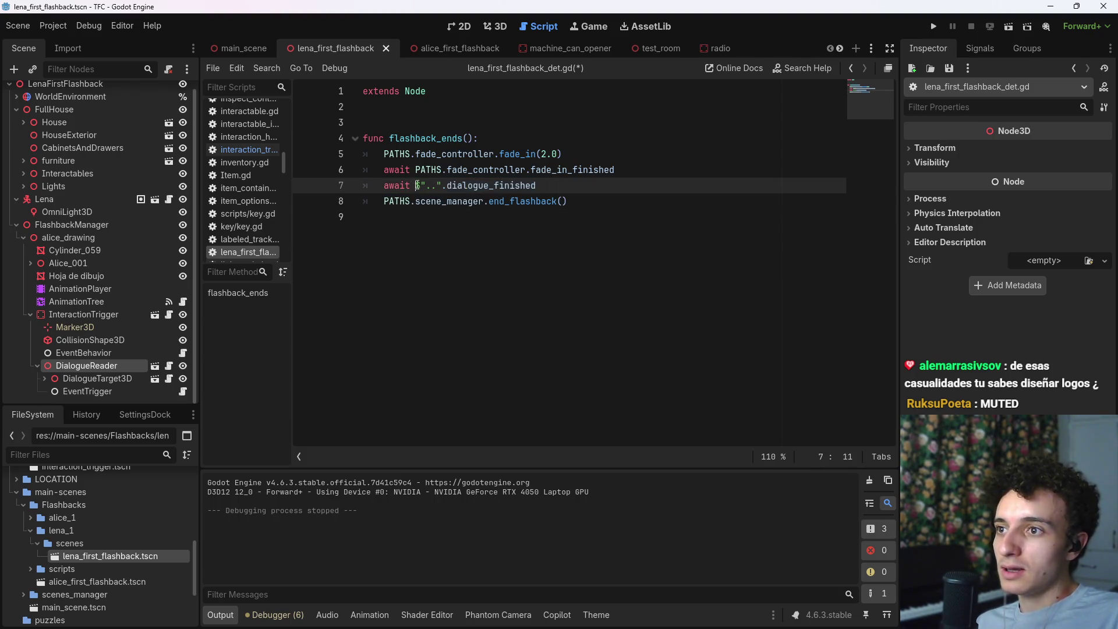
key("BackSpace")
key("BackSpace")
key("BackSpace")
left_click(536, 184)
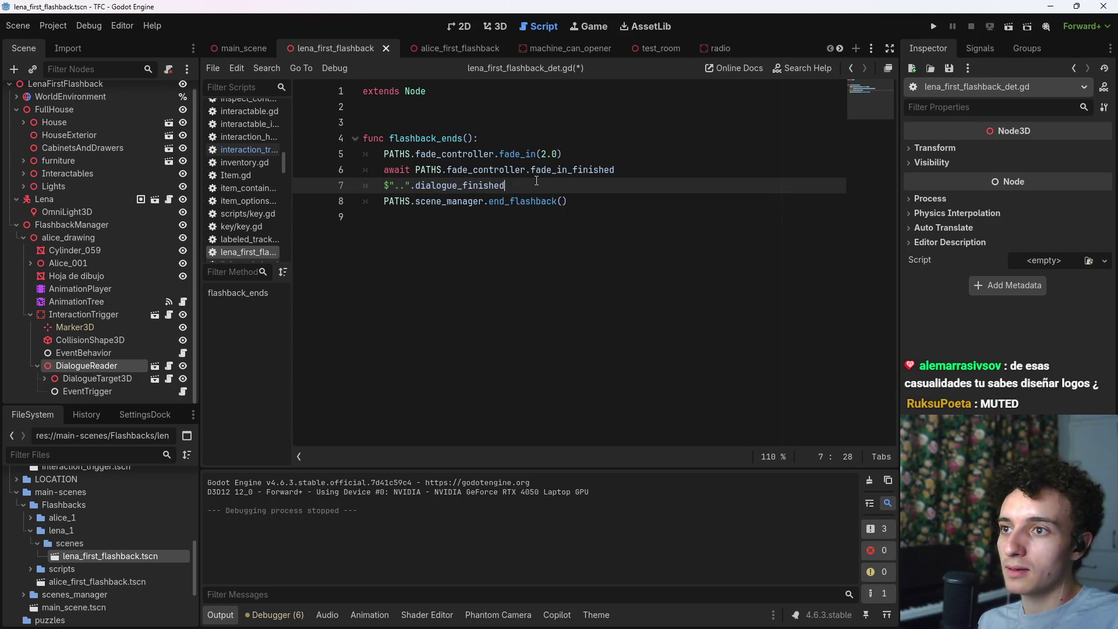
type(".conn")
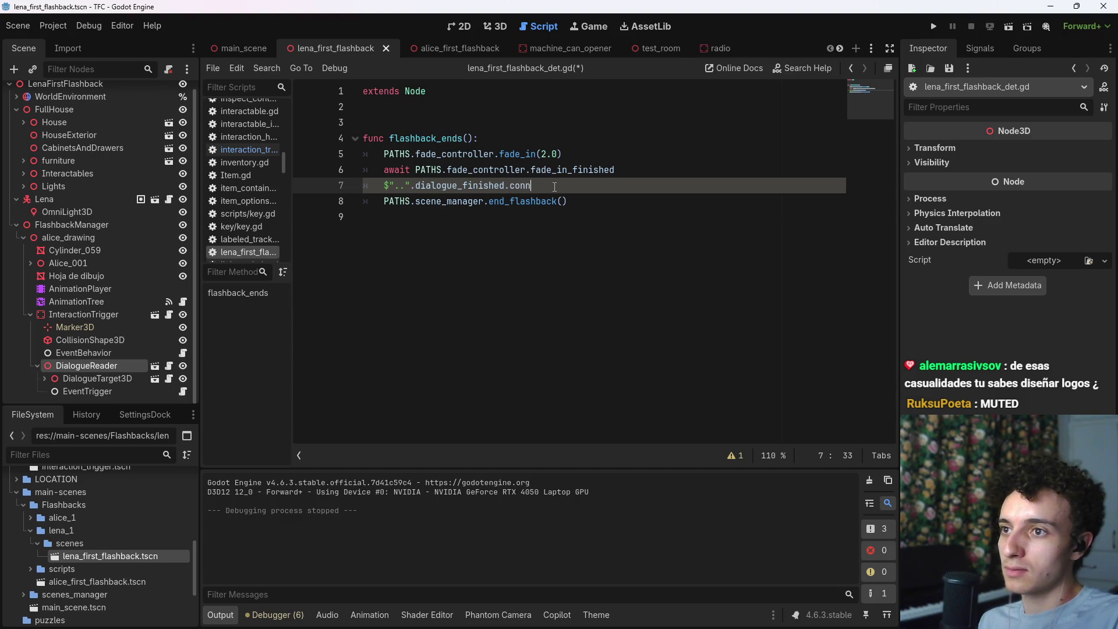
type("()")
key("Down")
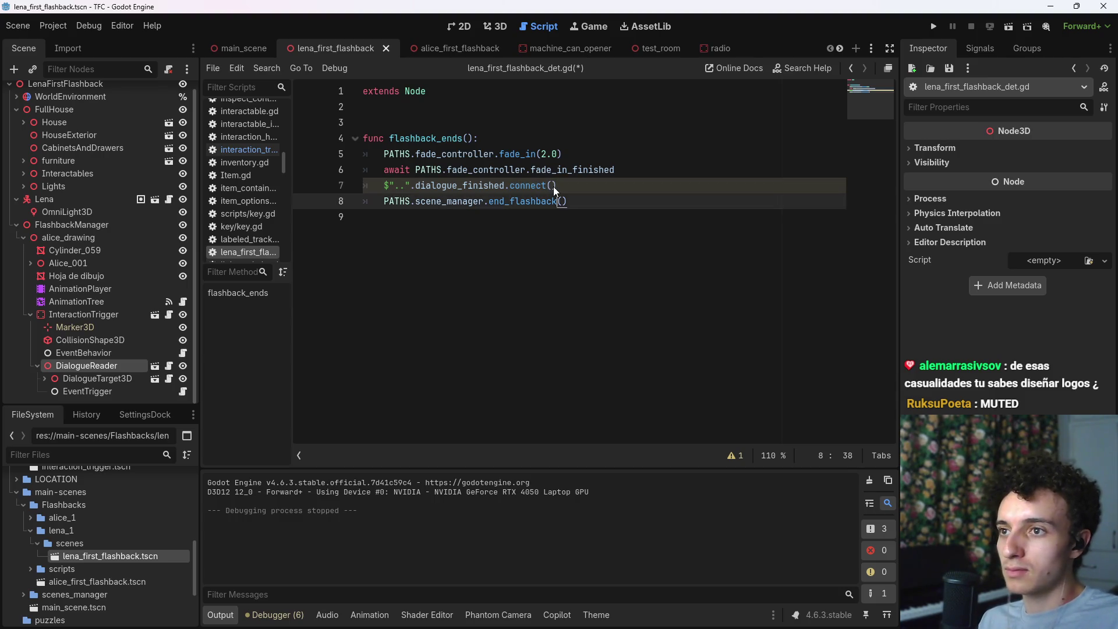
key("shift+Home")
key("ctrl+c")
key("BackSpace")
key("Up")
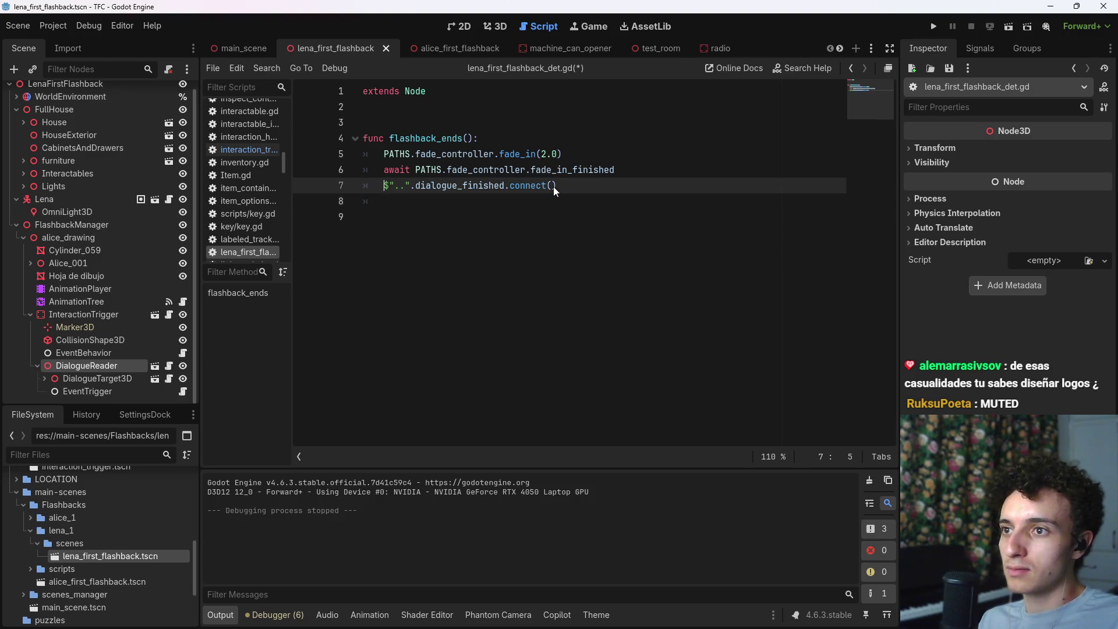
key("ctrl+v")
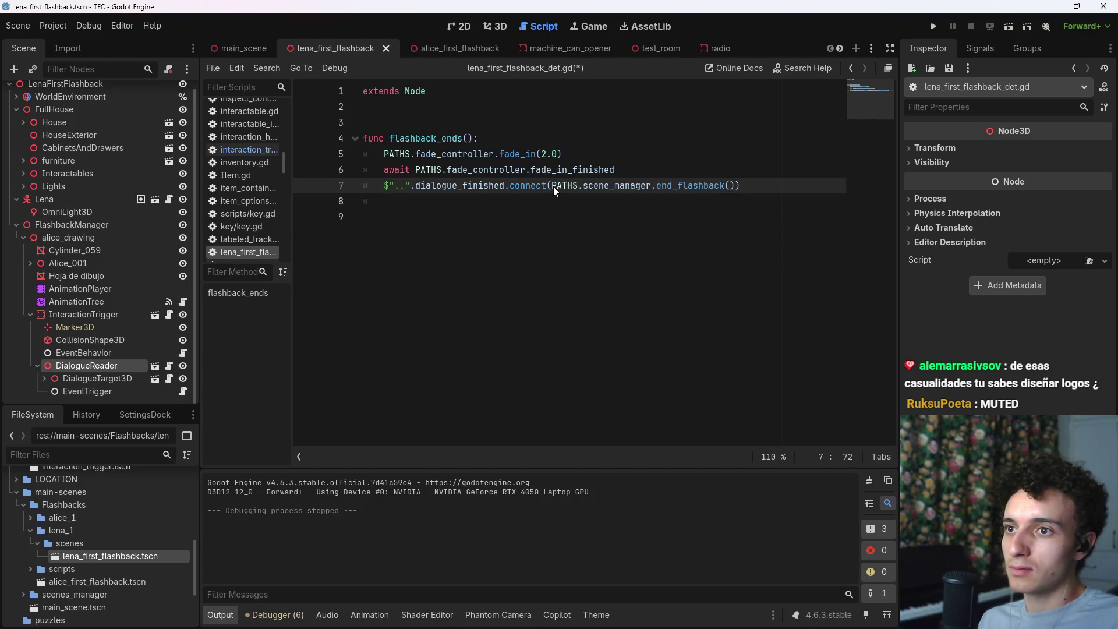
Step: Wrap the end_flashback call in a func(): lambda inside connect, save, and playtest again
key("Left")
key("Left")
key("Left")
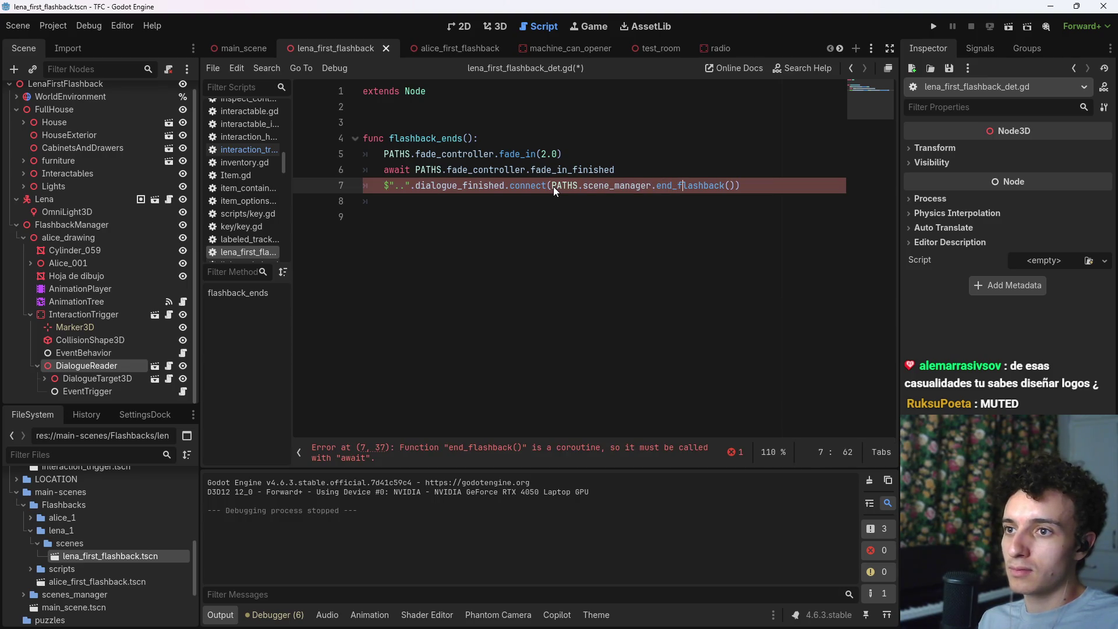
key("ctrl+shift+Left")
key("ctrl+shift+Left")
key("ctrl+shift+Left")
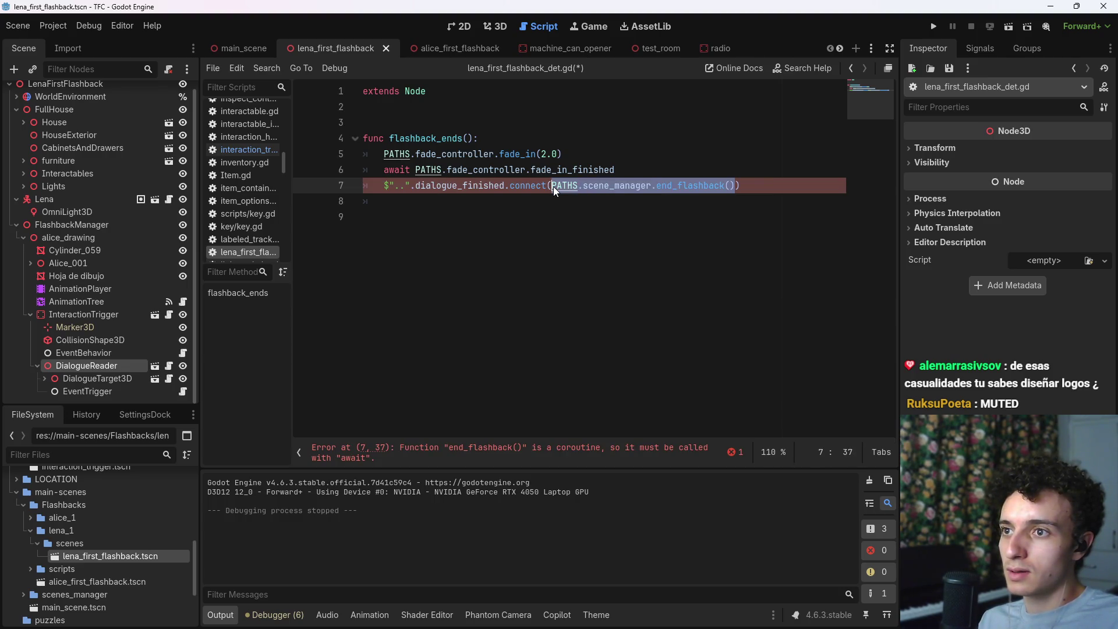
key("ctrl+shift+x")
key("ctrl+x")
type("func():")
key("ctrl+v")
key("ctrl+s")
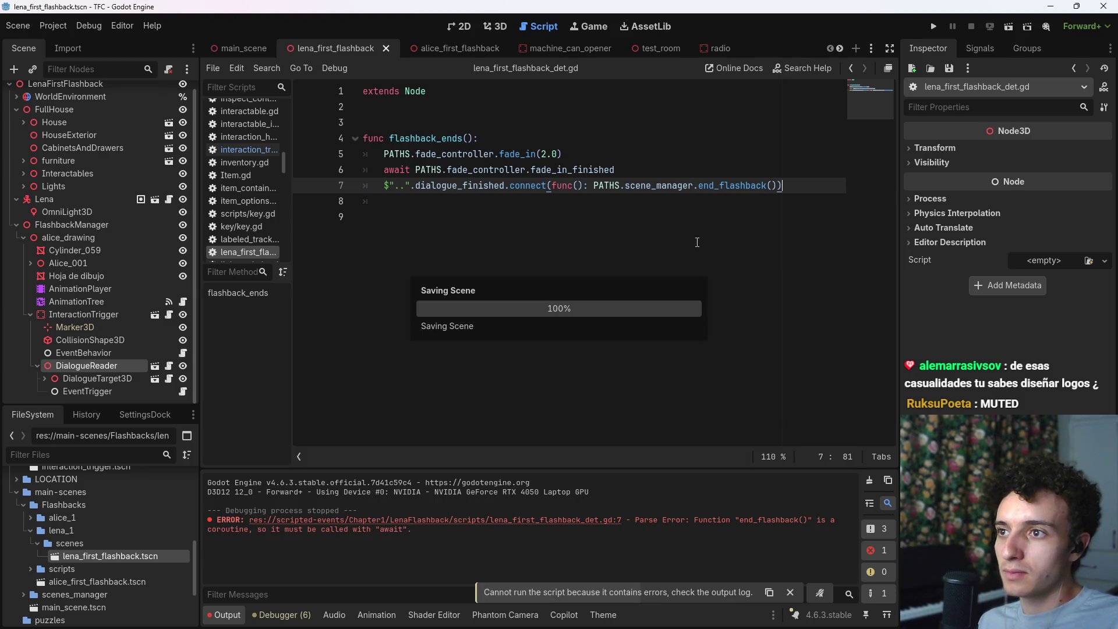
key("F5")
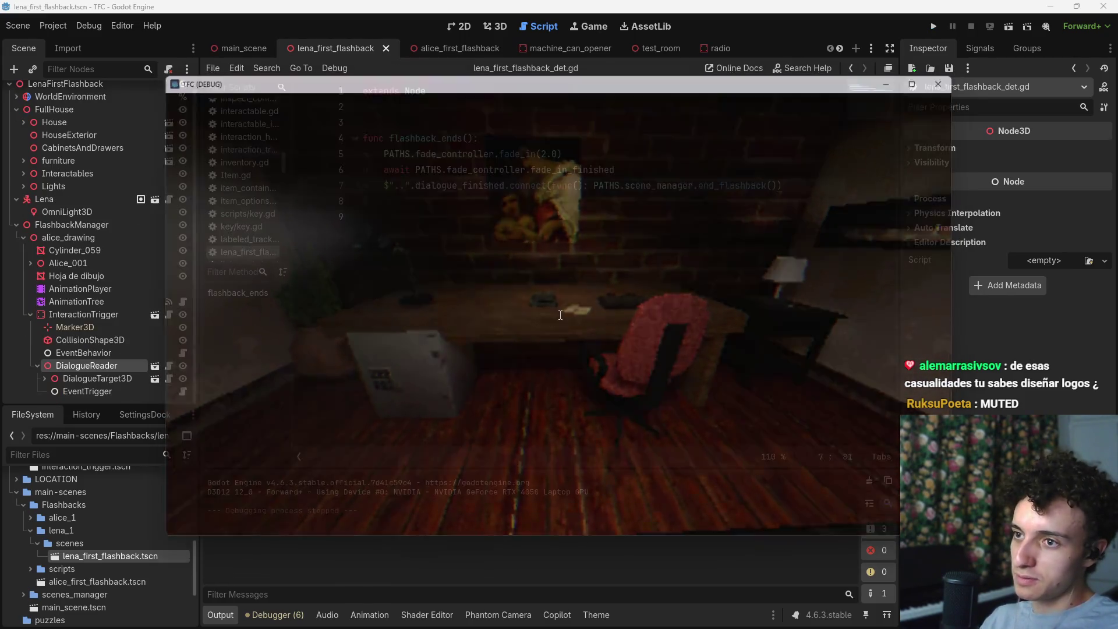
key("F8")
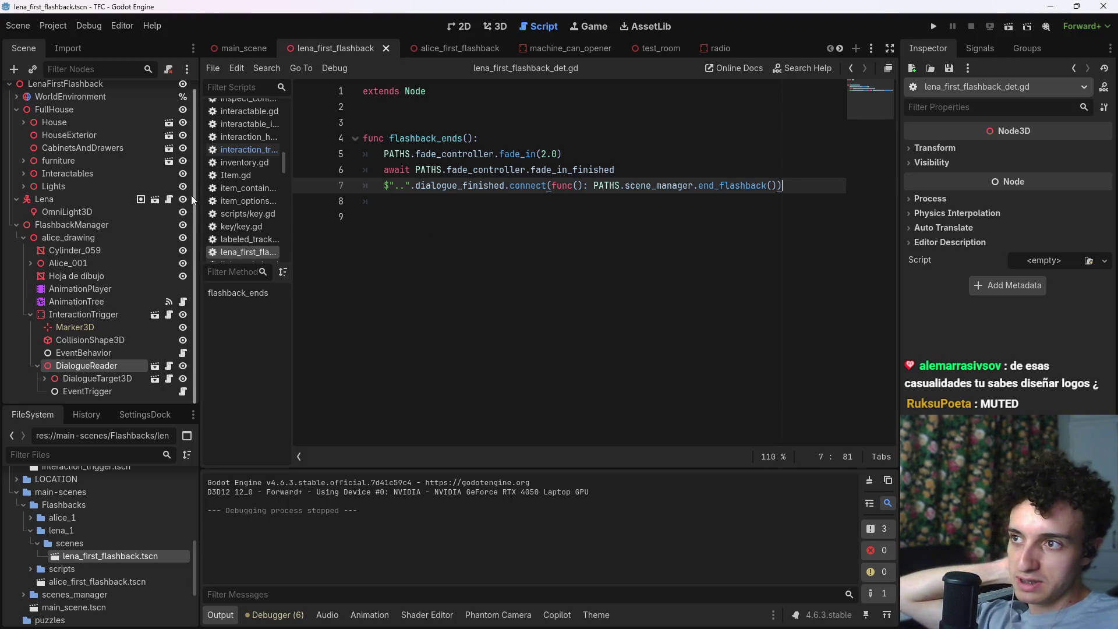
Step: Open Lena's Player scene, select AudioController's Background player, and open audio_controller.gd with a cleared Output log
left_click(169, 199)
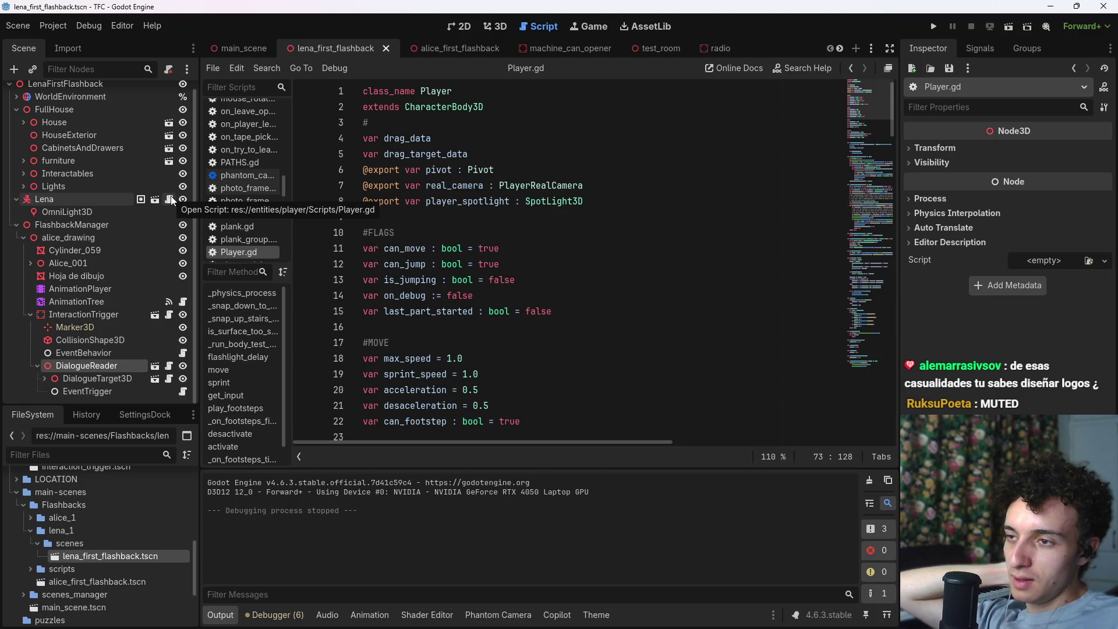
left_click(151, 202)
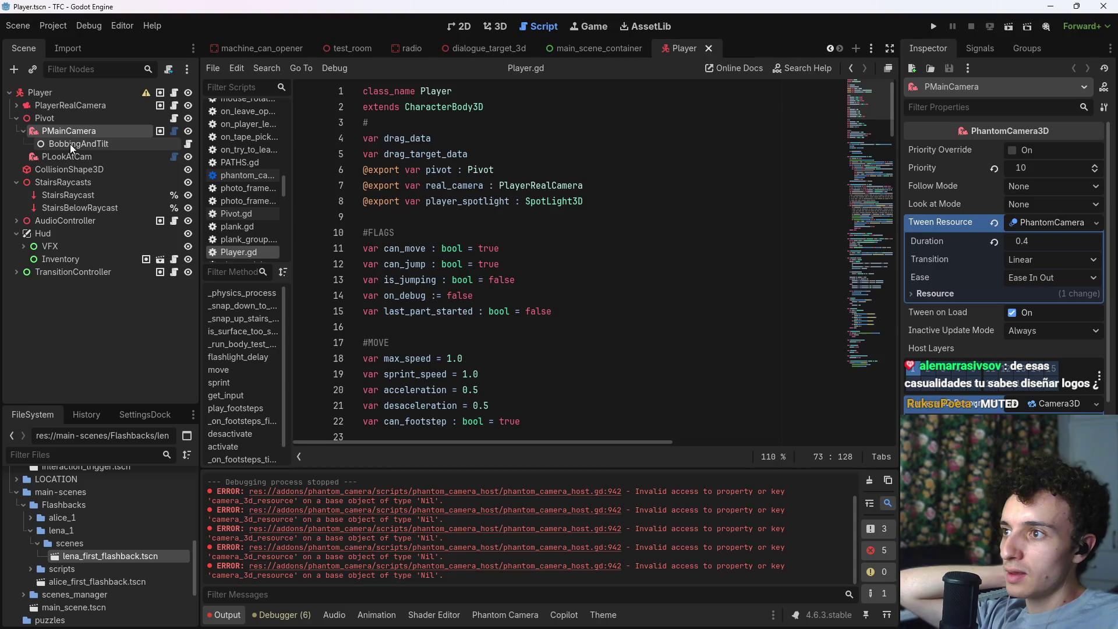
left_click(16, 220)
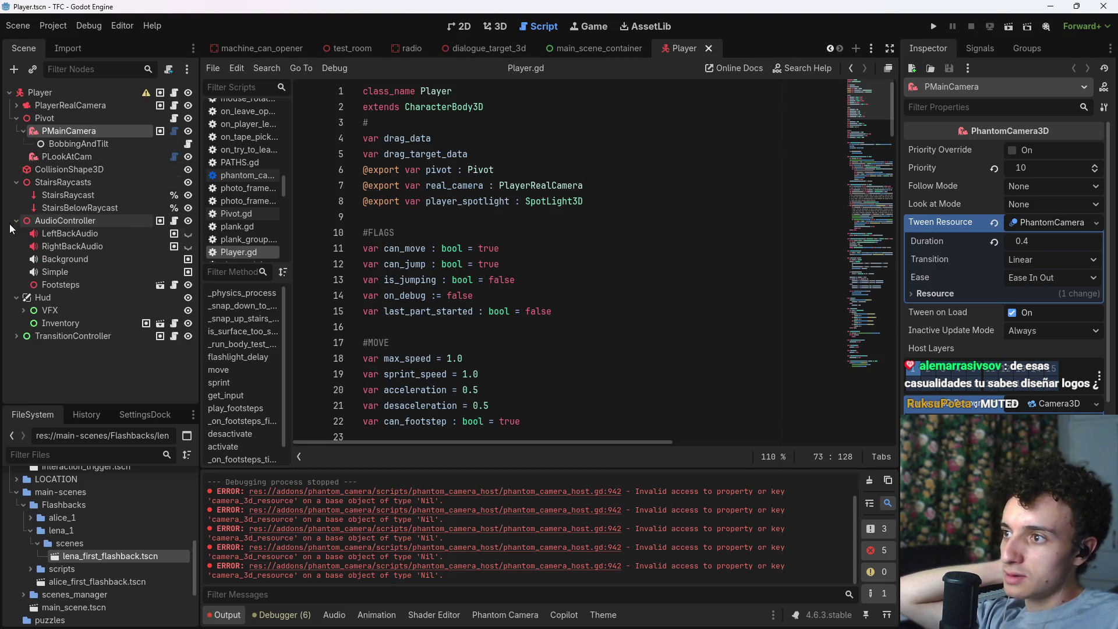
left_click(92, 262)
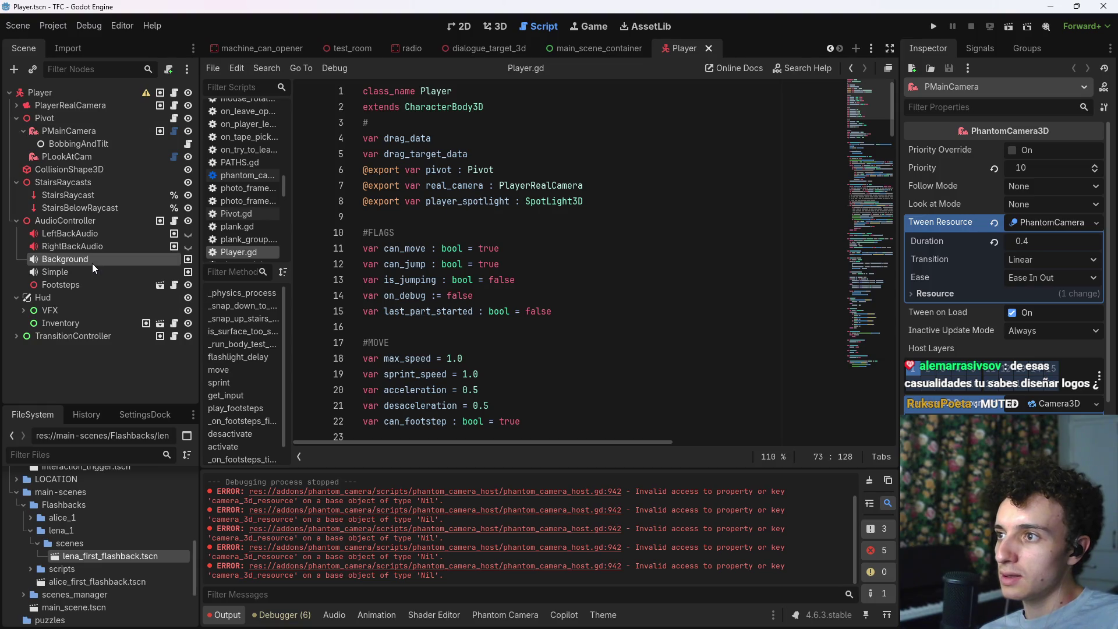
left_click(174, 220)
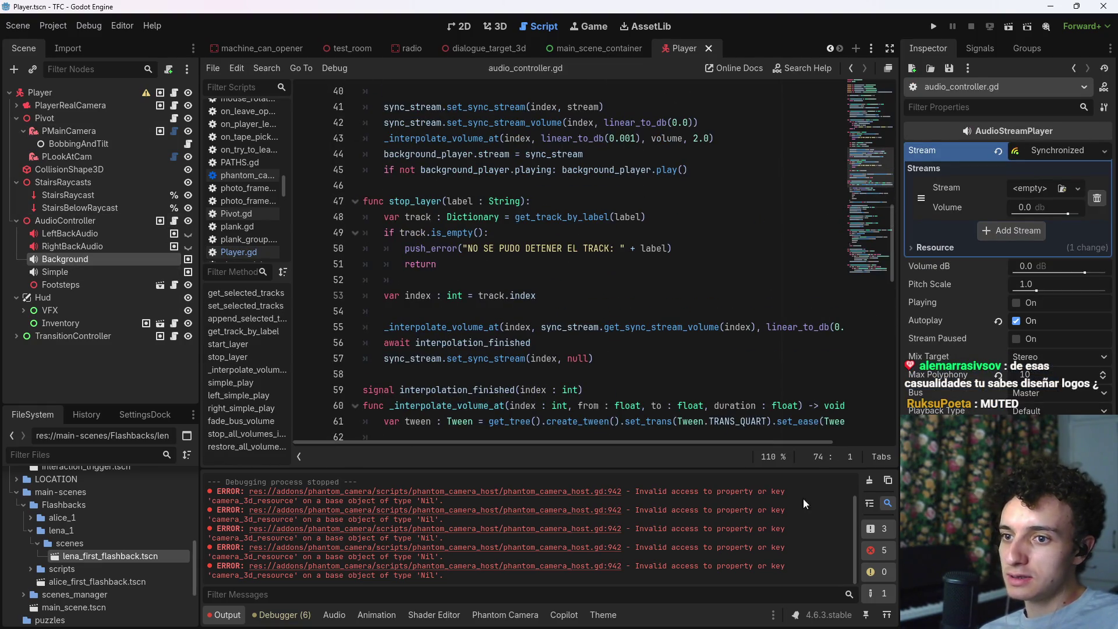
left_click(865, 485)
scroll(581, 300, "up", 12)
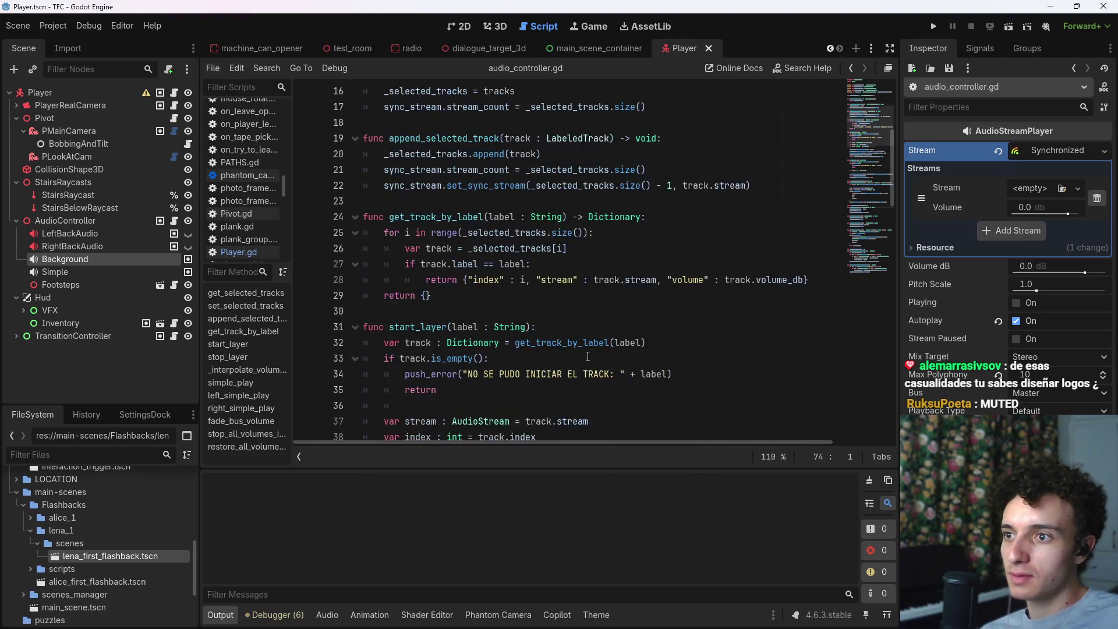
scroll(223, 50, "up", 3)
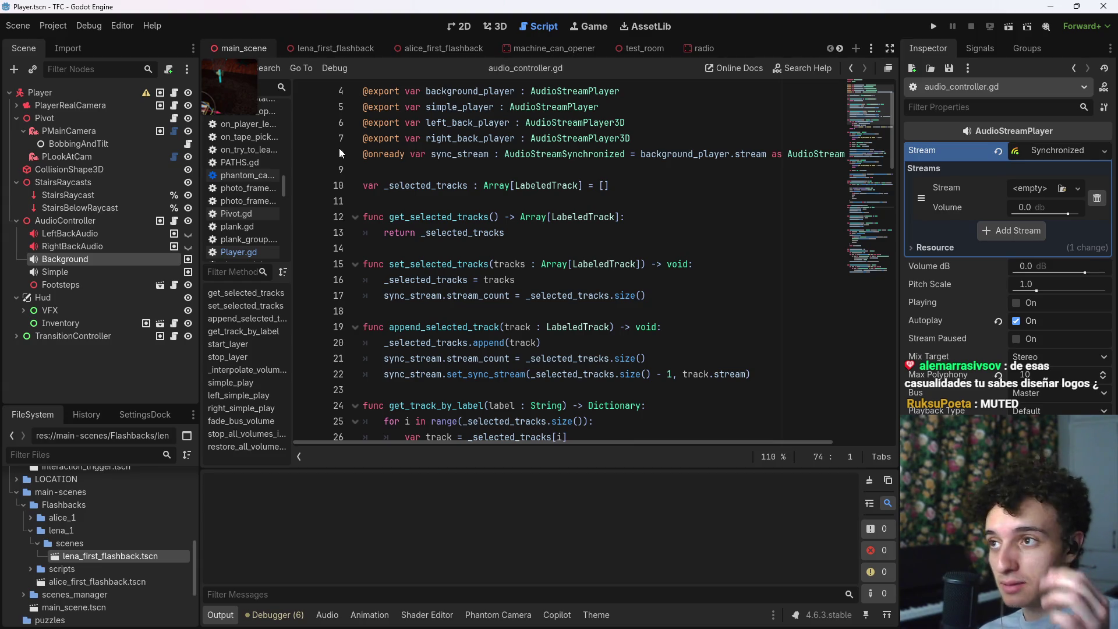
Step: Expand HouseExterior in main_scene, review the Rain node's rain1.gd script, and run the game
left_click(498, 26)
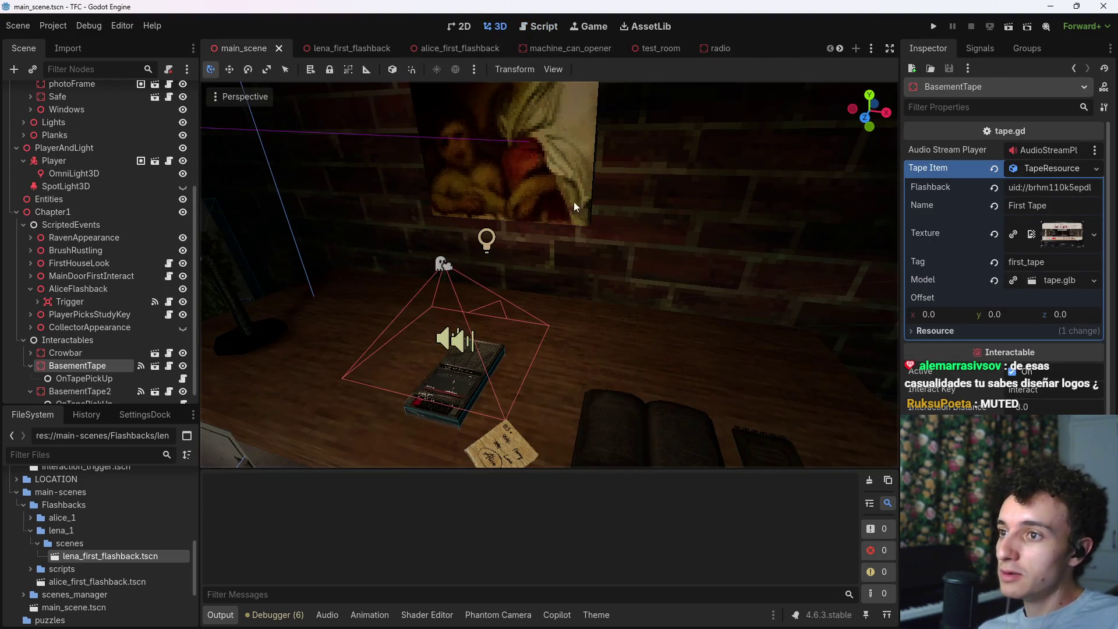
scroll(93, 278, "up", 5)
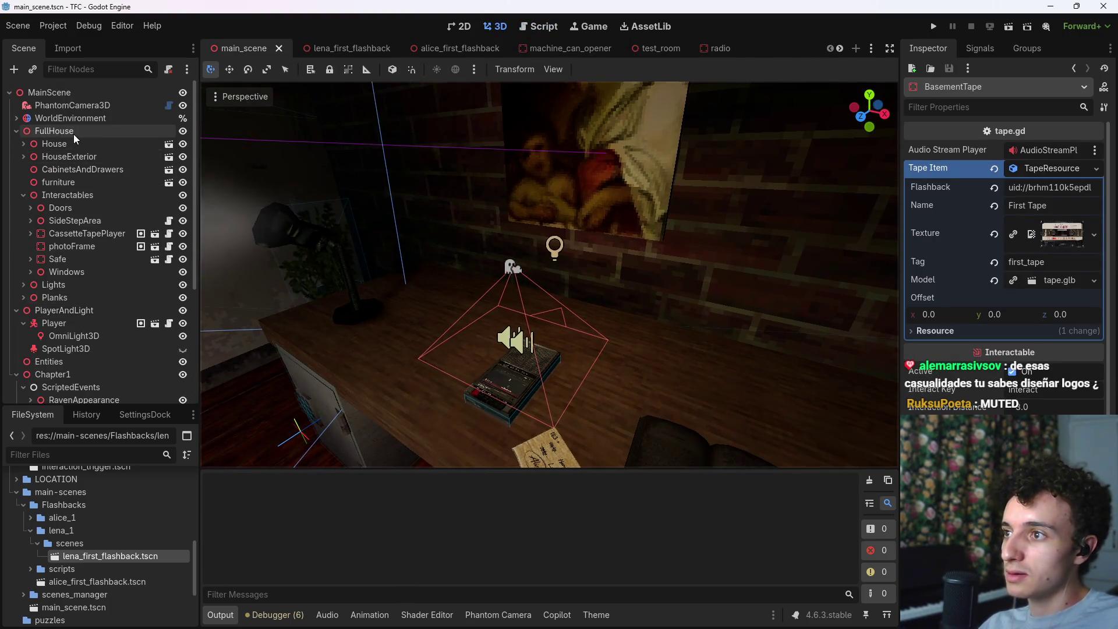
left_click(23, 156)
left_click(168, 168)
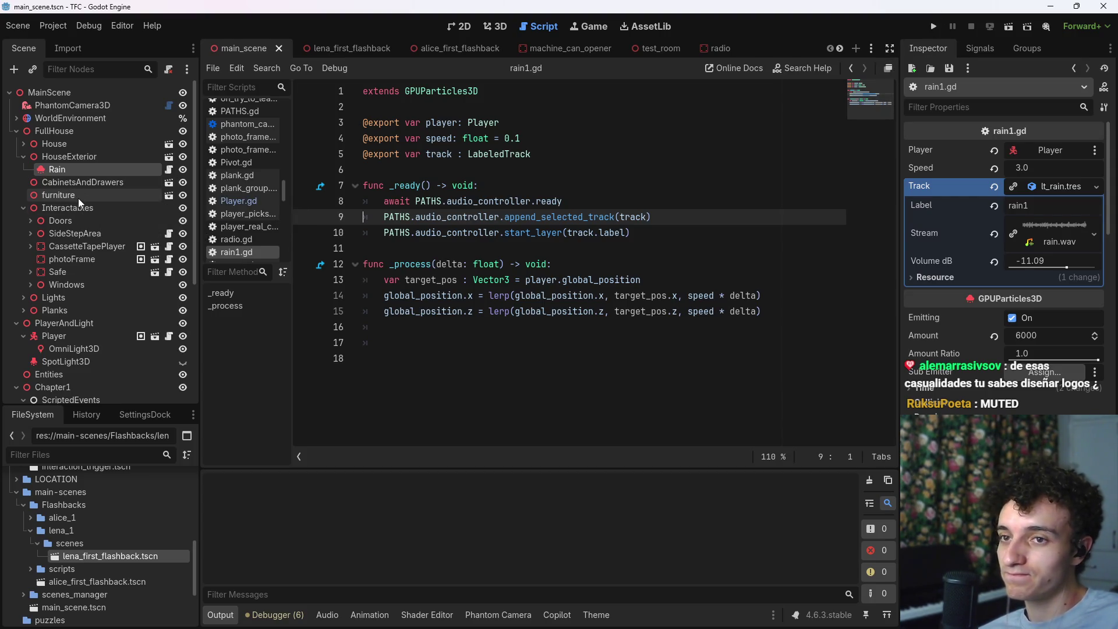
scroll(86, 207, "down", 3)
scroll(87, 216, "up", 3)
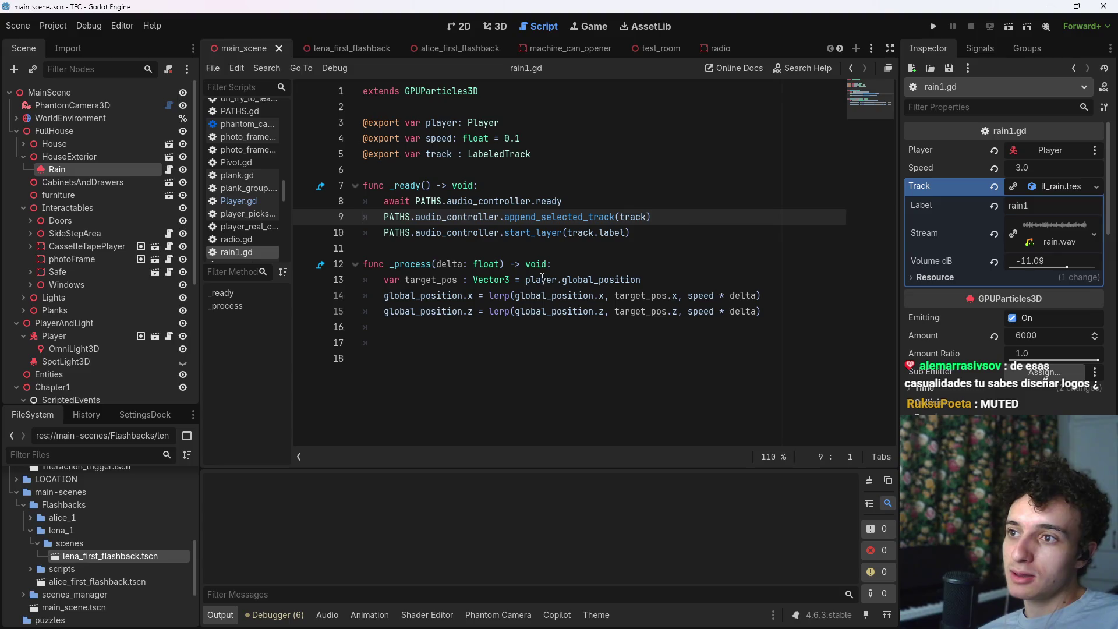
left_click(933, 26)
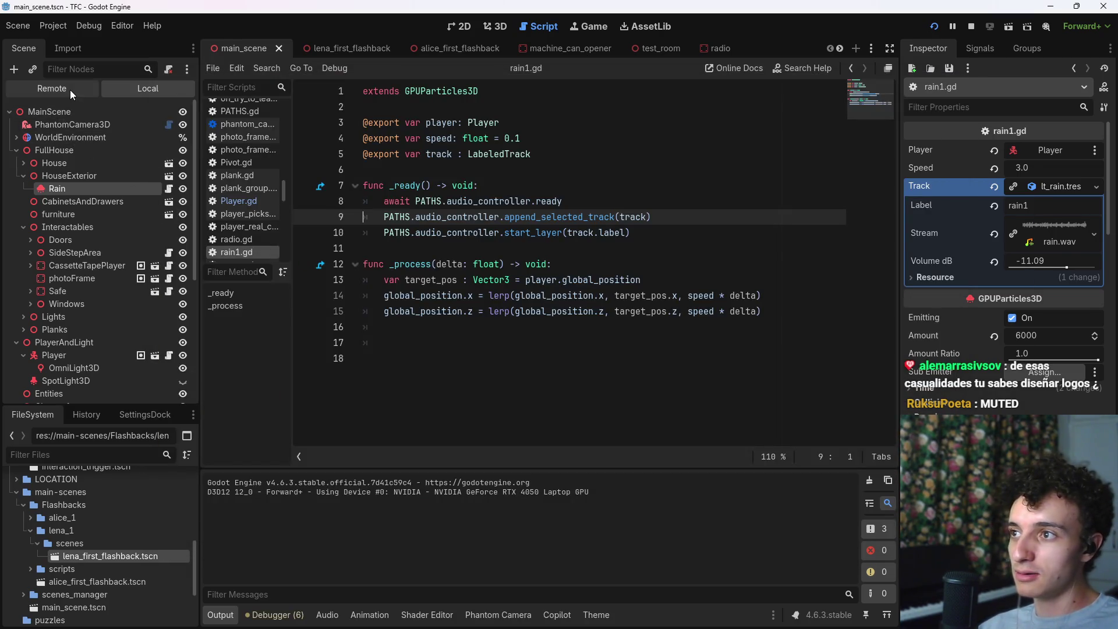
Step: In the Remote tree, expand down through MainScene and Player to select the live Background audio player
left_click(70, 90)
left_click(17, 202)
left_click(23, 214)
left_click(30, 228)
left_click(36, 240)
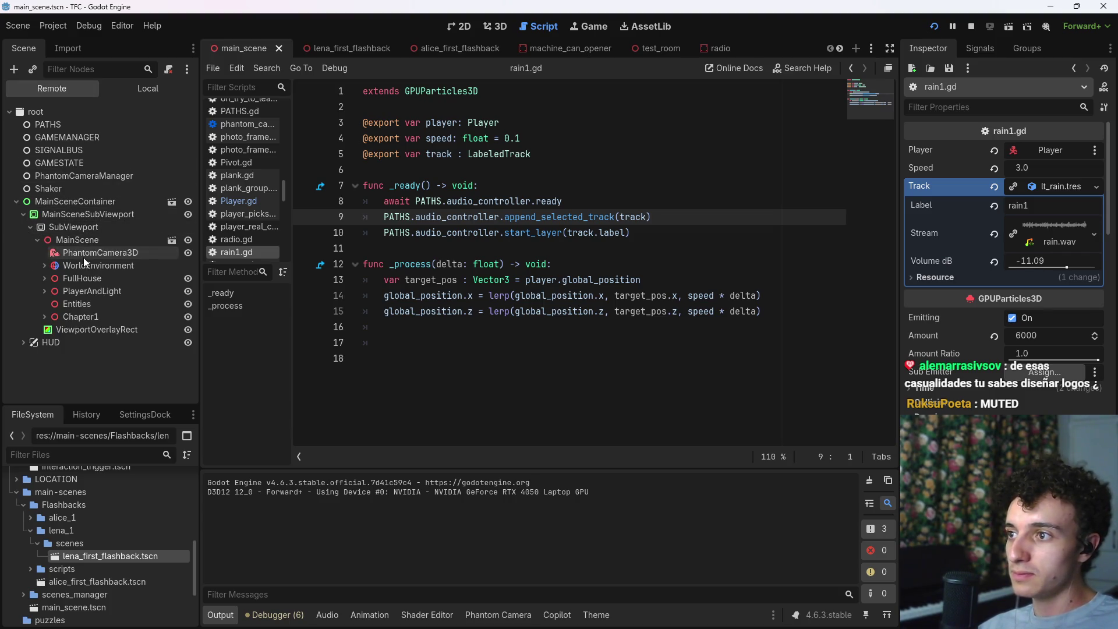
left_click(44, 291)
left_click(51, 303)
scroll(54, 323, "down", 3)
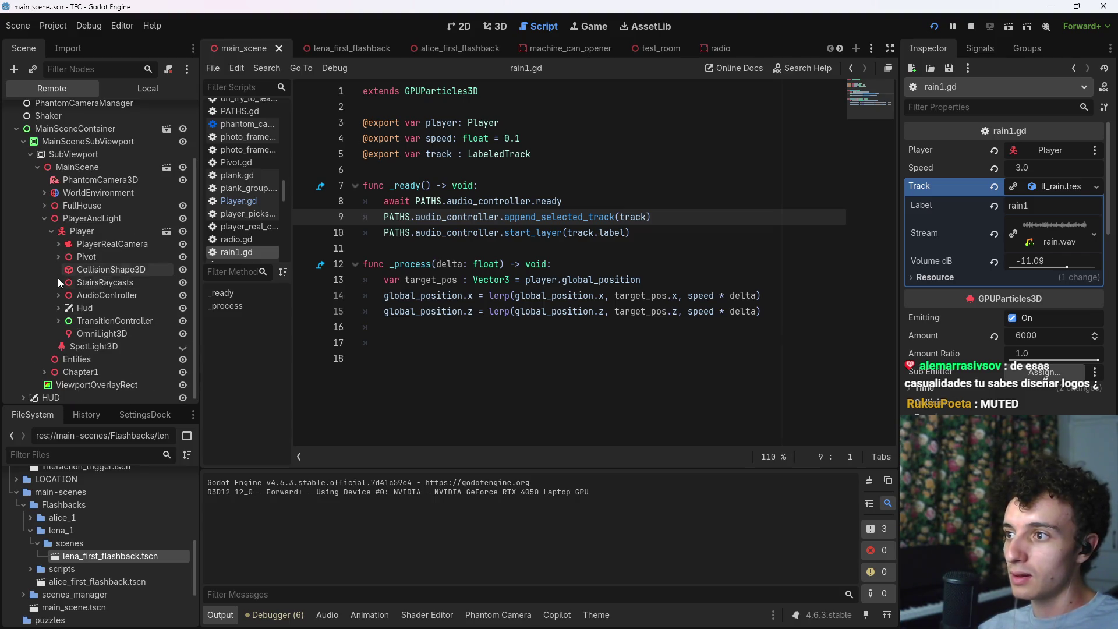
left_click(58, 296)
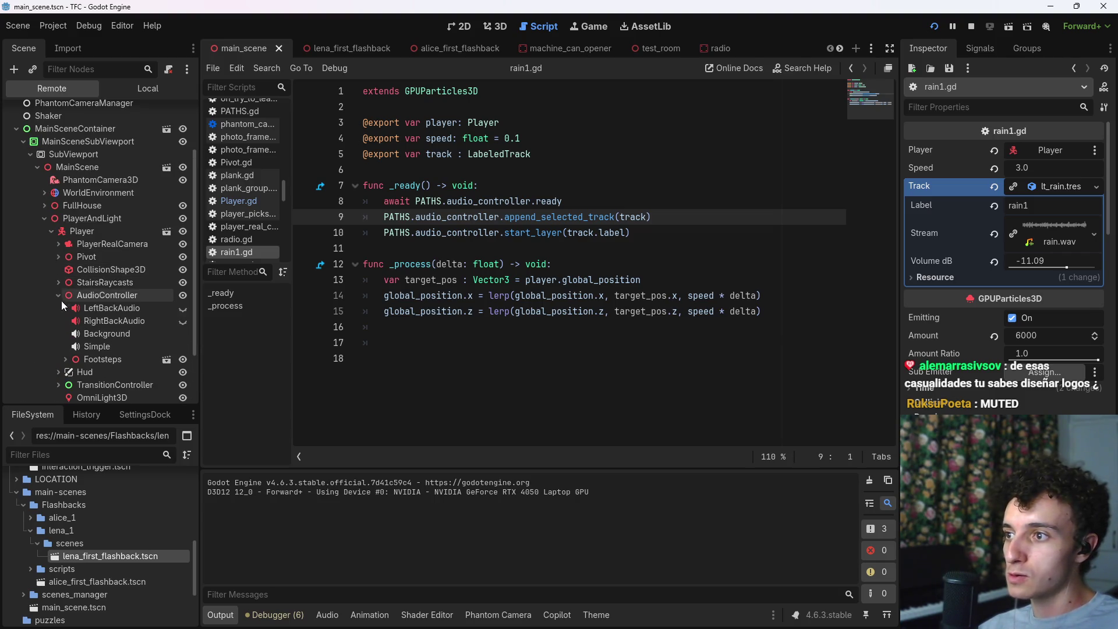
left_click(113, 333)
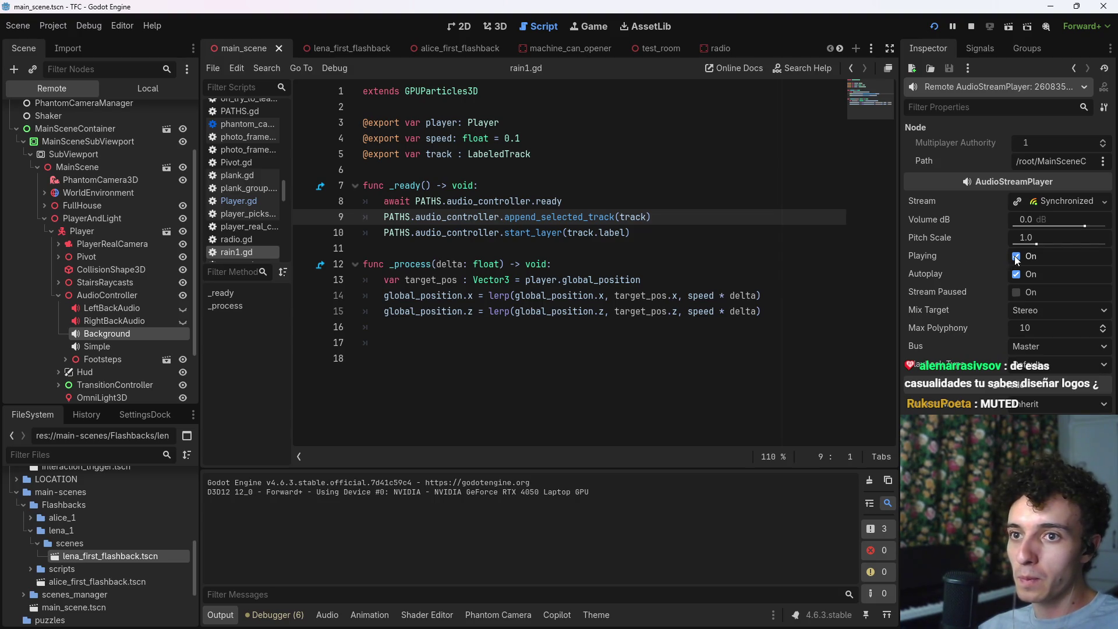
Step: Lower the Background player's Volume dB live, then reset it to 0 and return to the game
left_click_drag(1078, 229, 1044, 220)
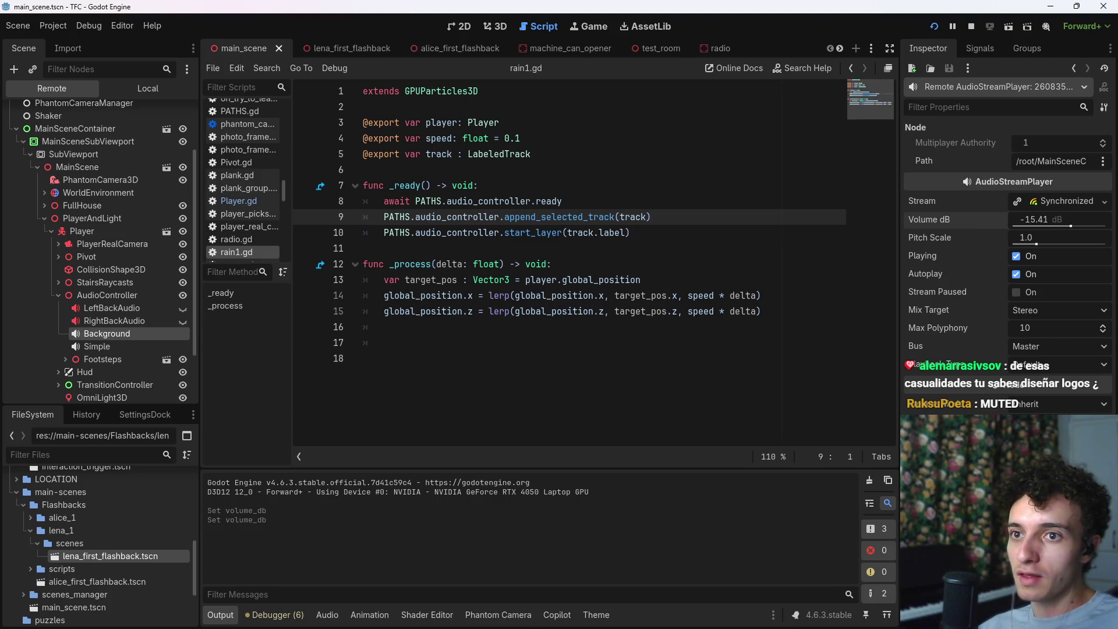
left_click(1038, 218)
type("0")
key("Return")
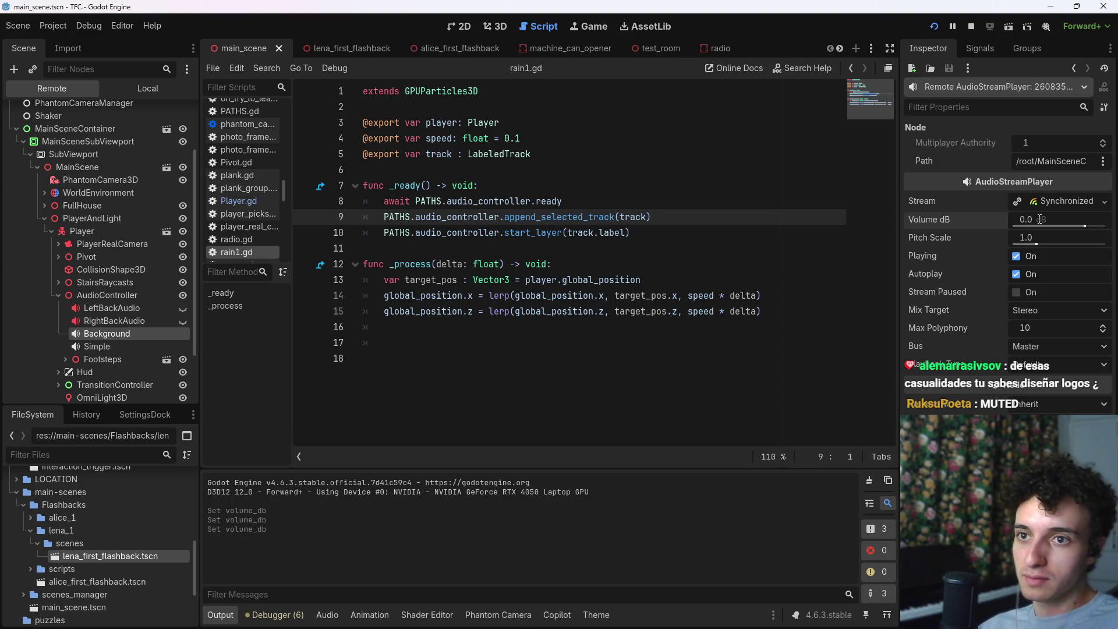
key("alt+Tab")
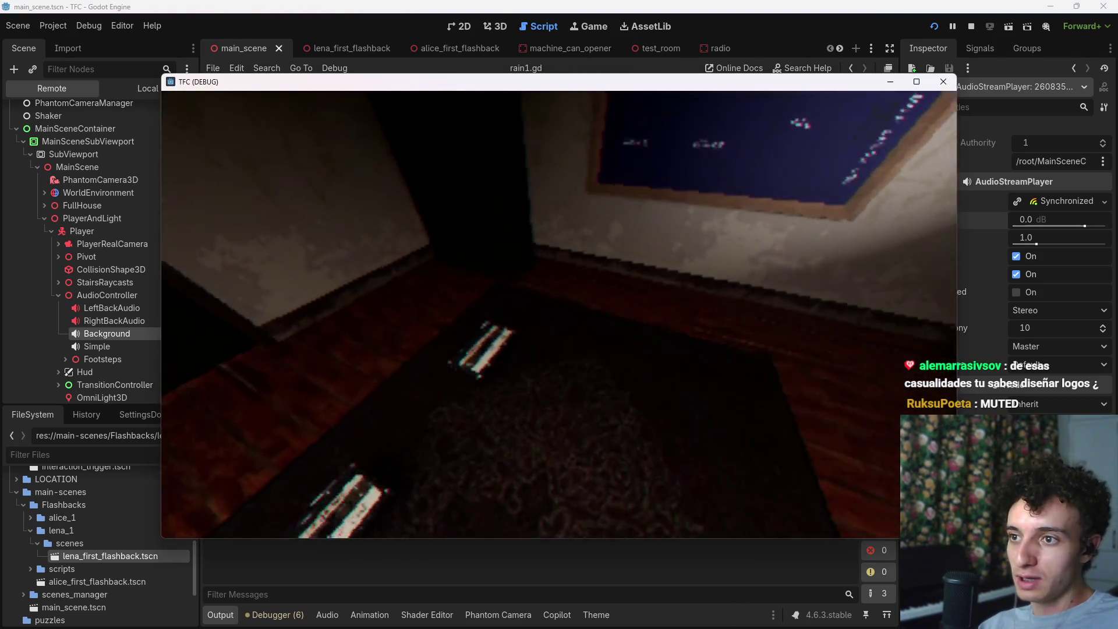
Step: Walk to the desk and pick up the cassette to trigger Lena's flashback, then return to the editor
key("w")
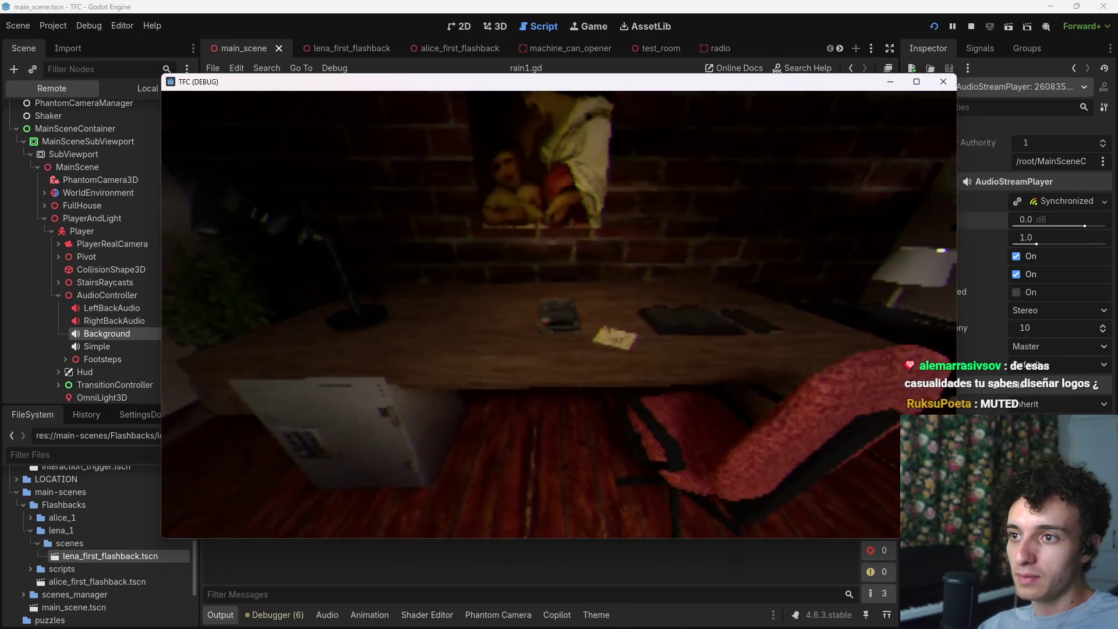
left_click(558, 315)
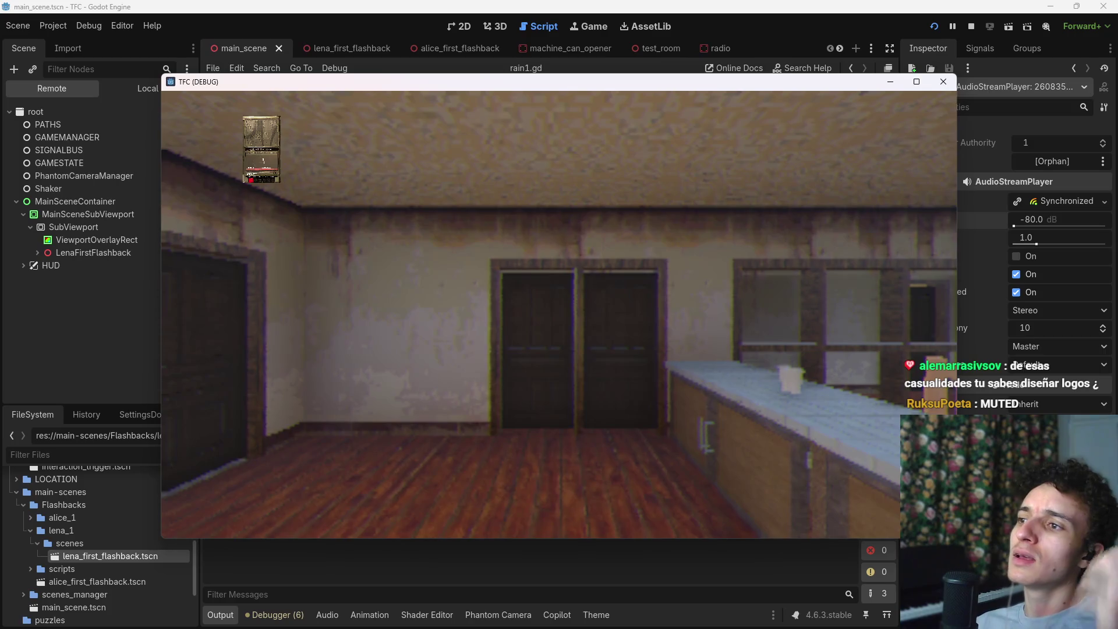
key("alt+Tab")
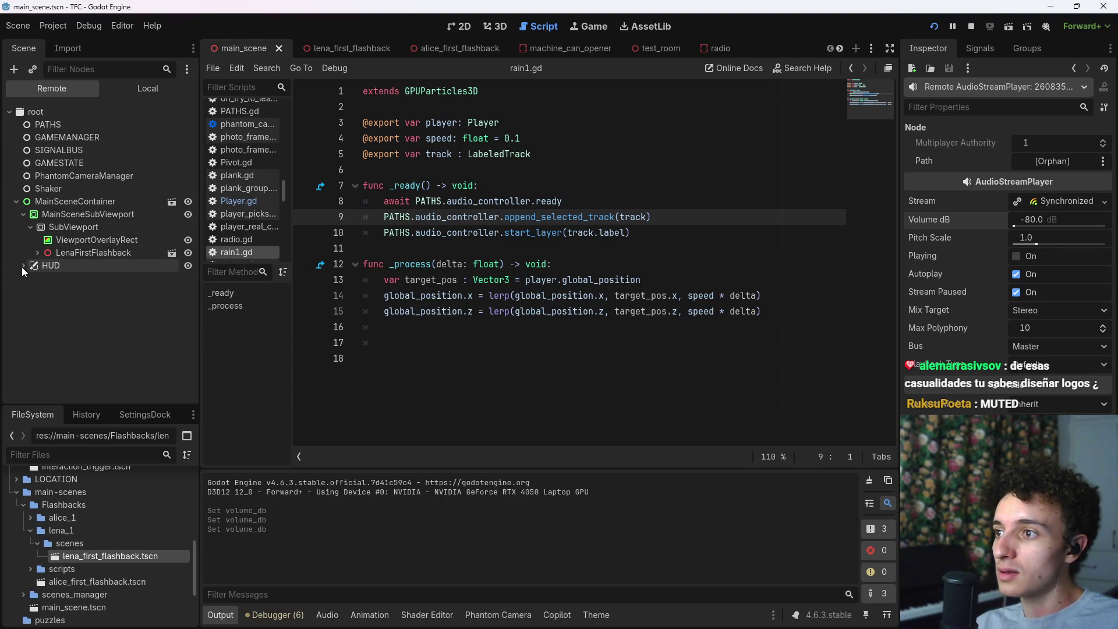
Step: Try the orphaned Background player's Volume dB at 0, then 24, then -80 in the Remote tree
left_click(1069, 222)
type("0")
key("Return")
left_click(1049, 222)
type("24")
key("Return")
left_click(1042, 219)
type("-80")
key("Return")
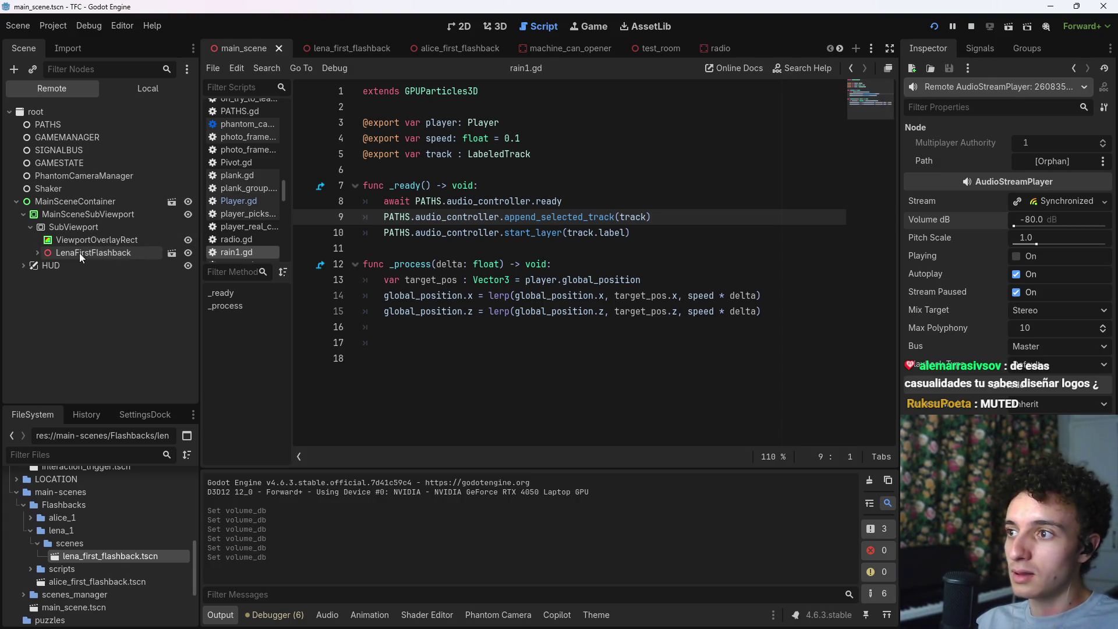
Step: Select the Background player under LenaFirstFlashback > Lena > AudioController in the live tree
left_click(37, 252)
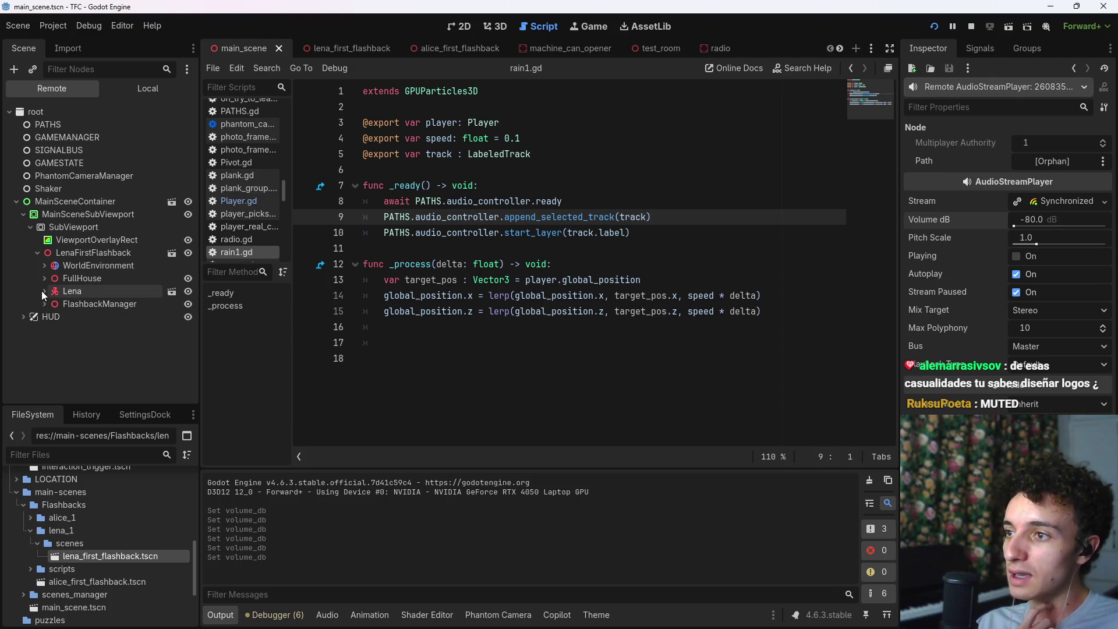
left_click(45, 292)
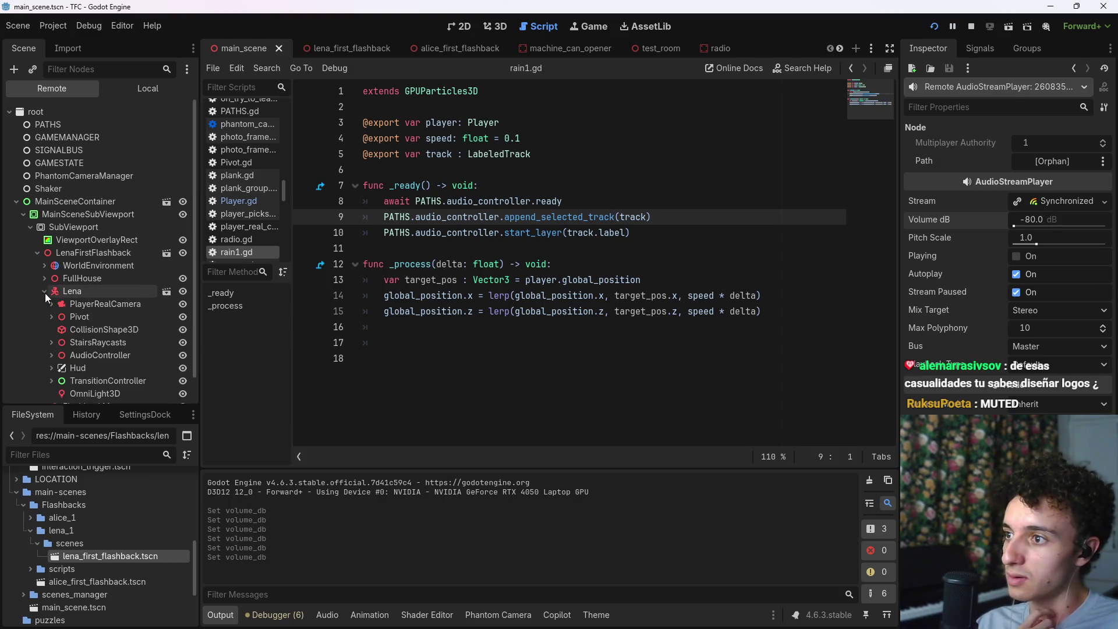
scroll(70, 330, "down", 1)
left_click(51, 326)
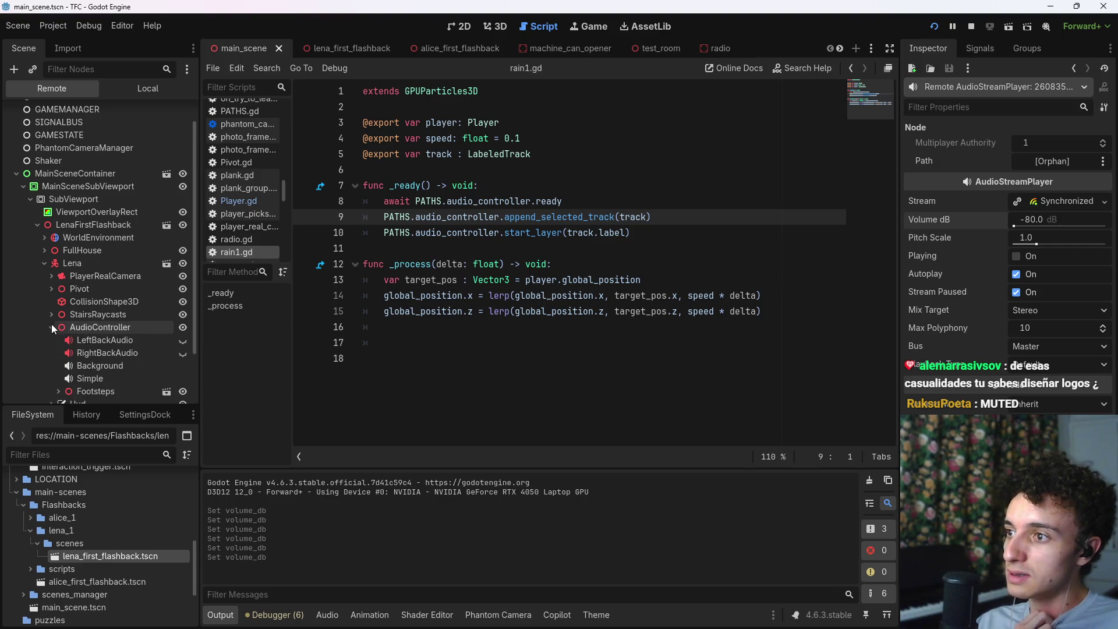
left_click(94, 363)
Step: Set Lena's Background volume to -80 dB, then undo it back to 0.0 dB
left_click(1037, 224)
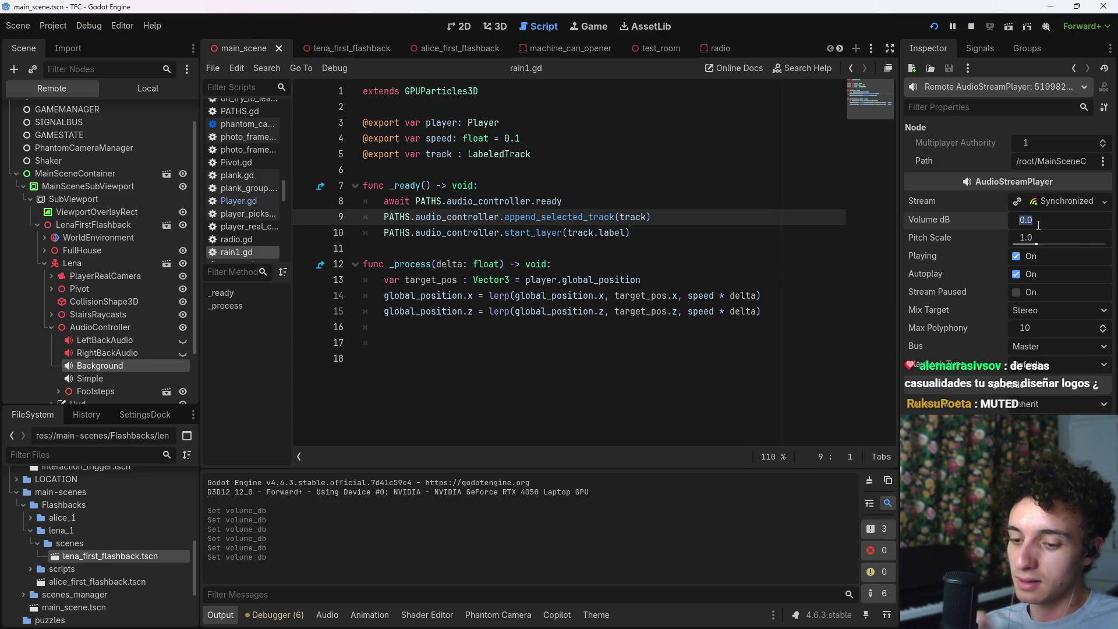
type("-80")
key("Return")
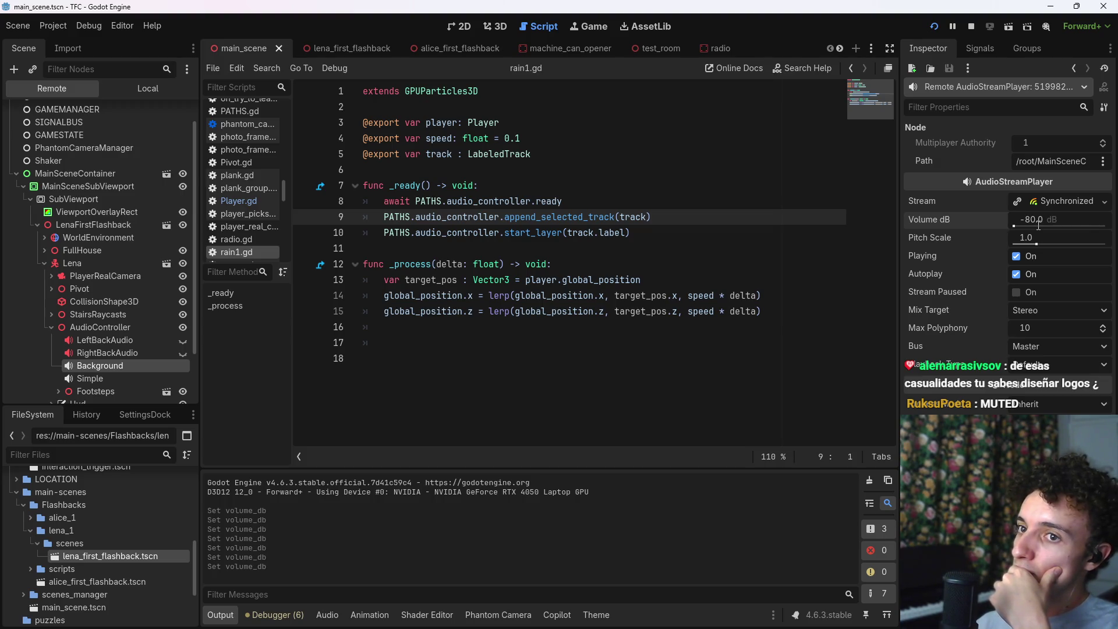
key("ctrl+z")
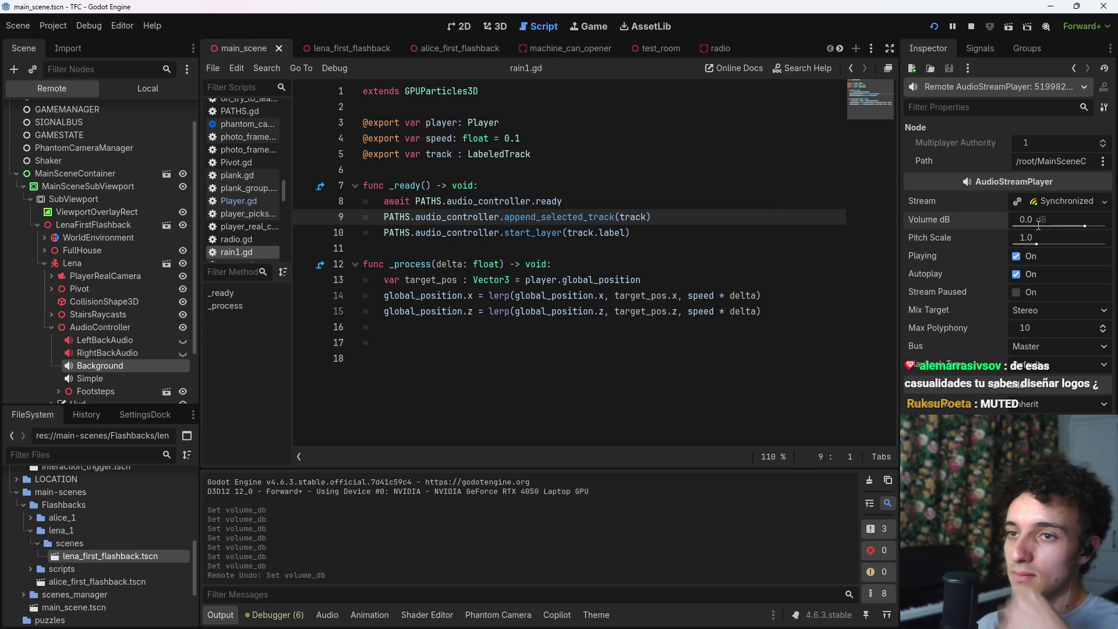
mouse_move(1039, 226)
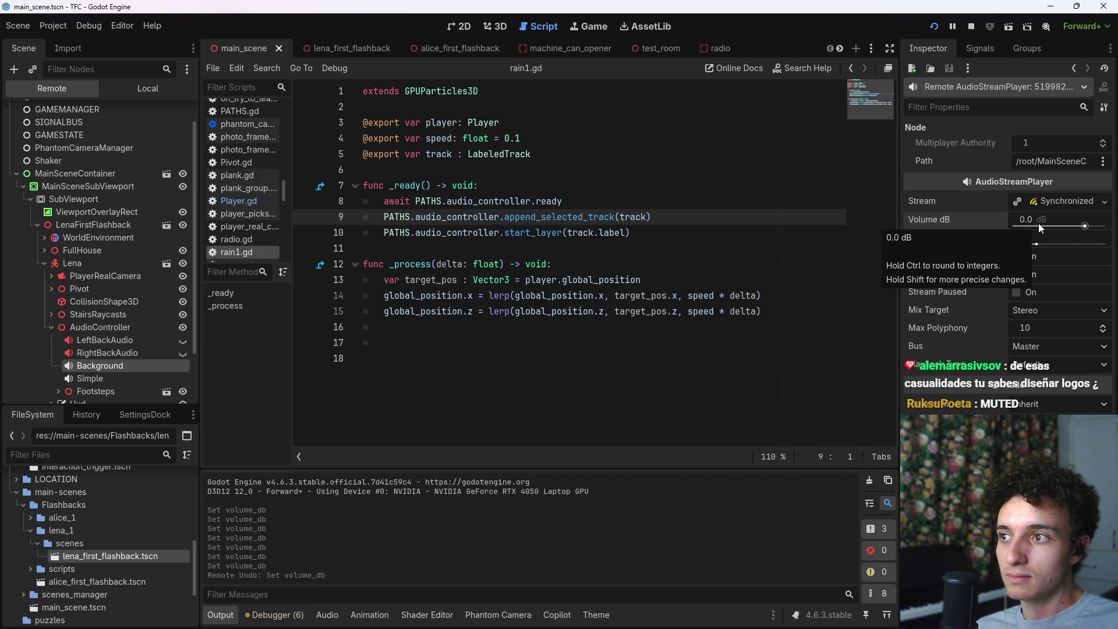